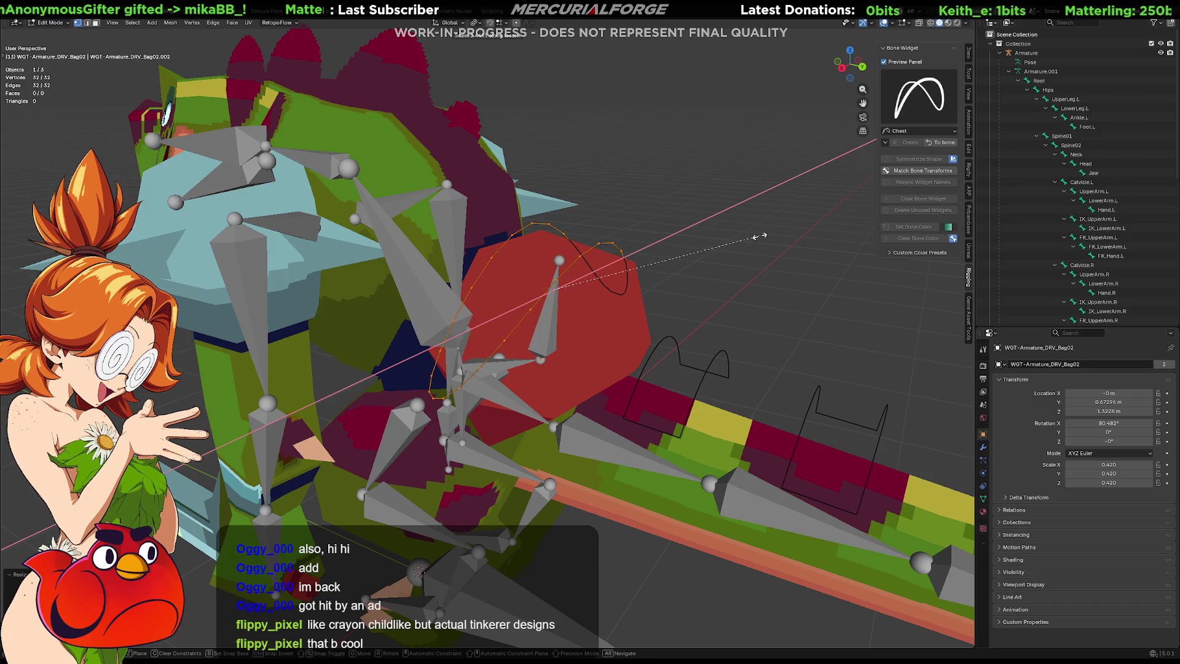
Step: Stretch the bag widget curve along its Y axis, move it along Y, and deselect it
key("y")
key("y")
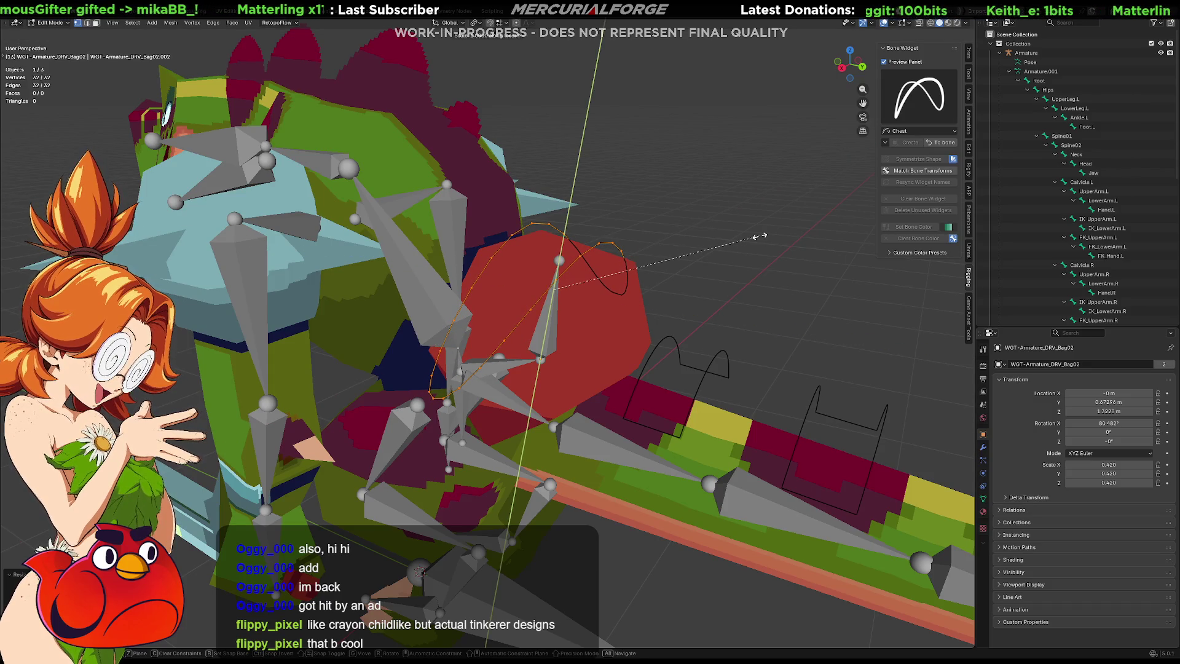
left_click(730, 241)
key("g")
key("x")
key("y")
left_click(743, 217)
key("alt+a")
Step: Leave widget editing, select the armature and return it to Pose Mode
key("Tab")
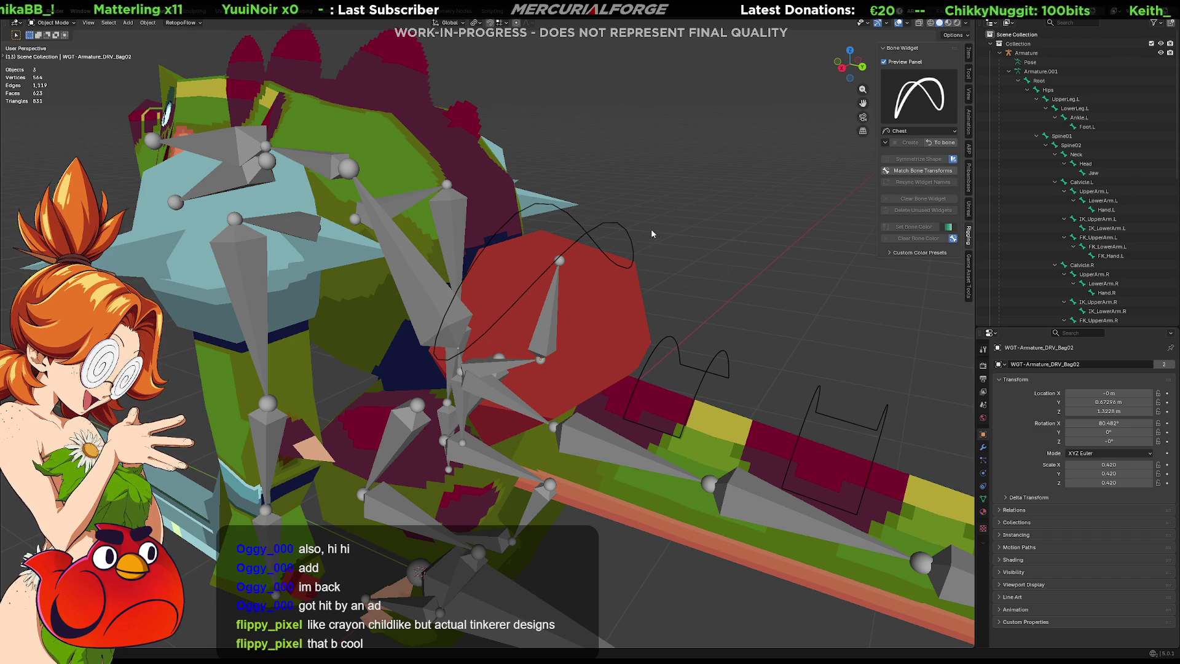
left_click(607, 230)
middle_click_drag(607, 230, 689, 227)
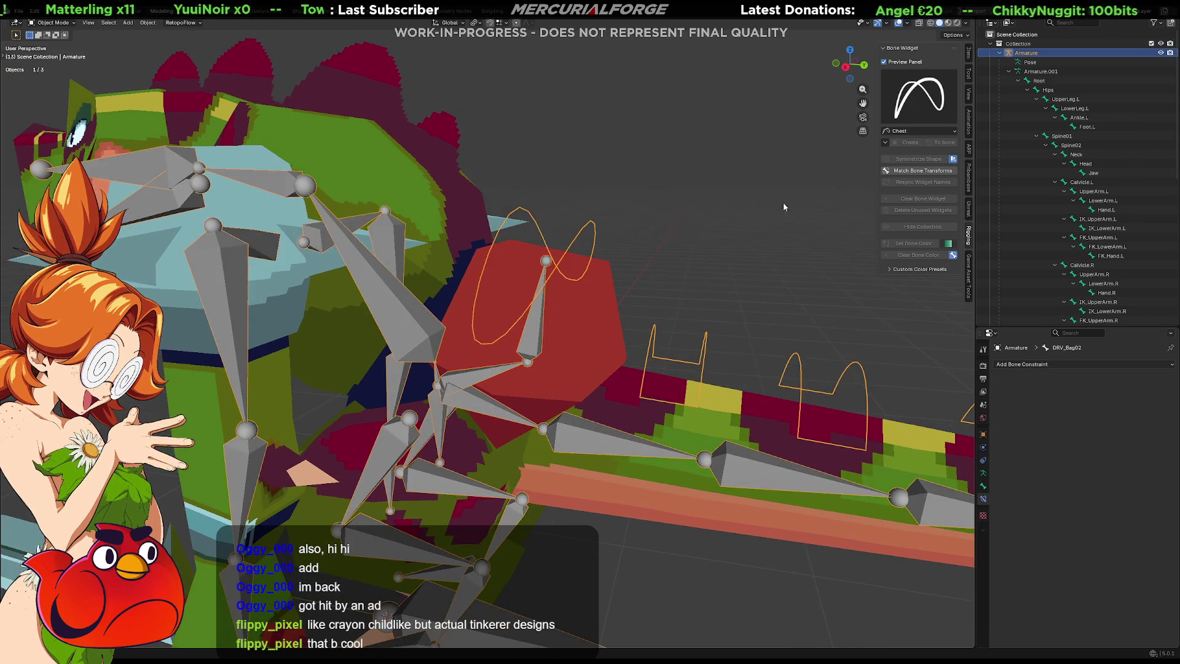
key("ctrl+Tab")
key("ctrl+Tab")
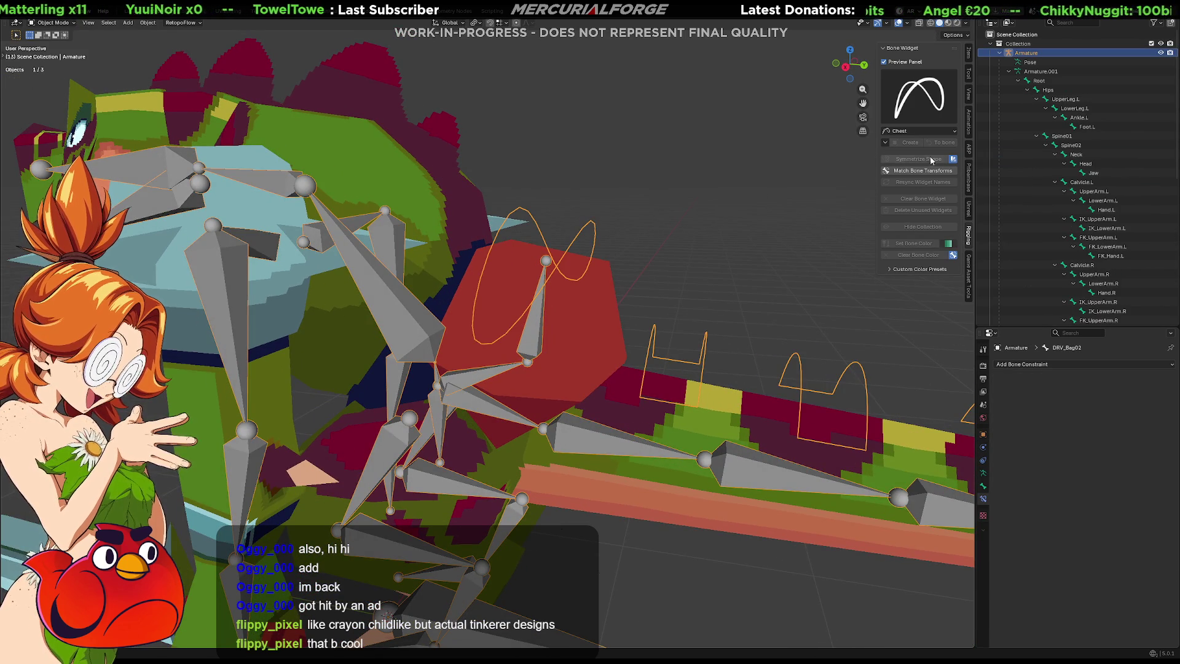
key("ctrl+Tab")
left_click(929, 143)
left_click(929, 144)
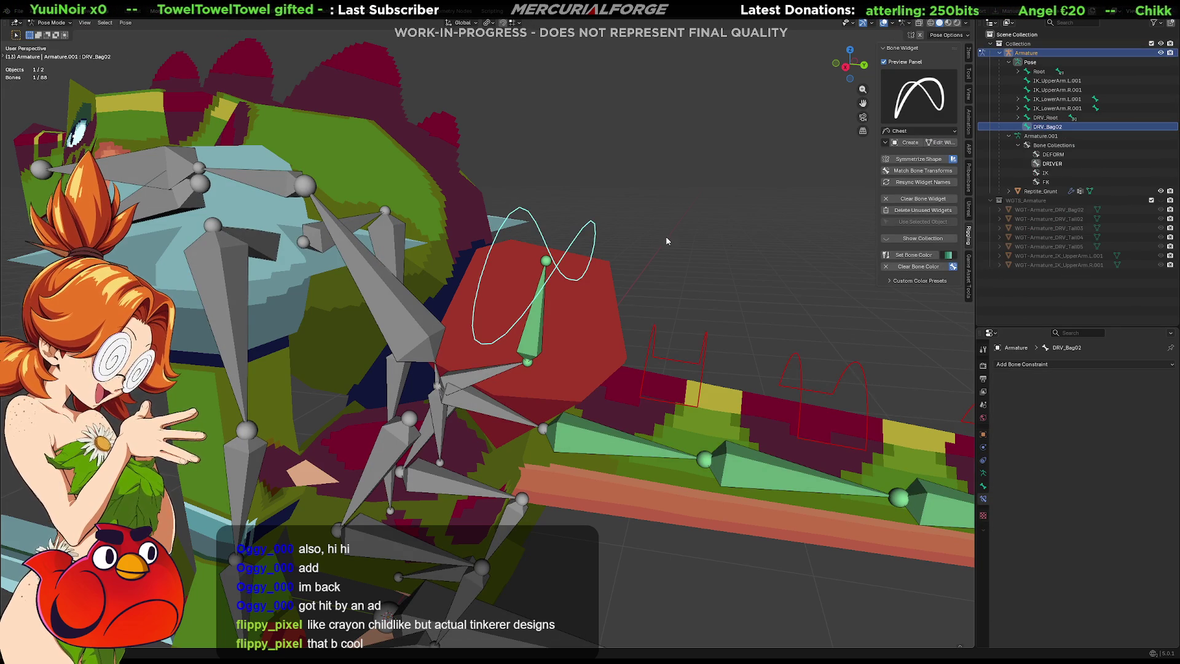
key("Tab")
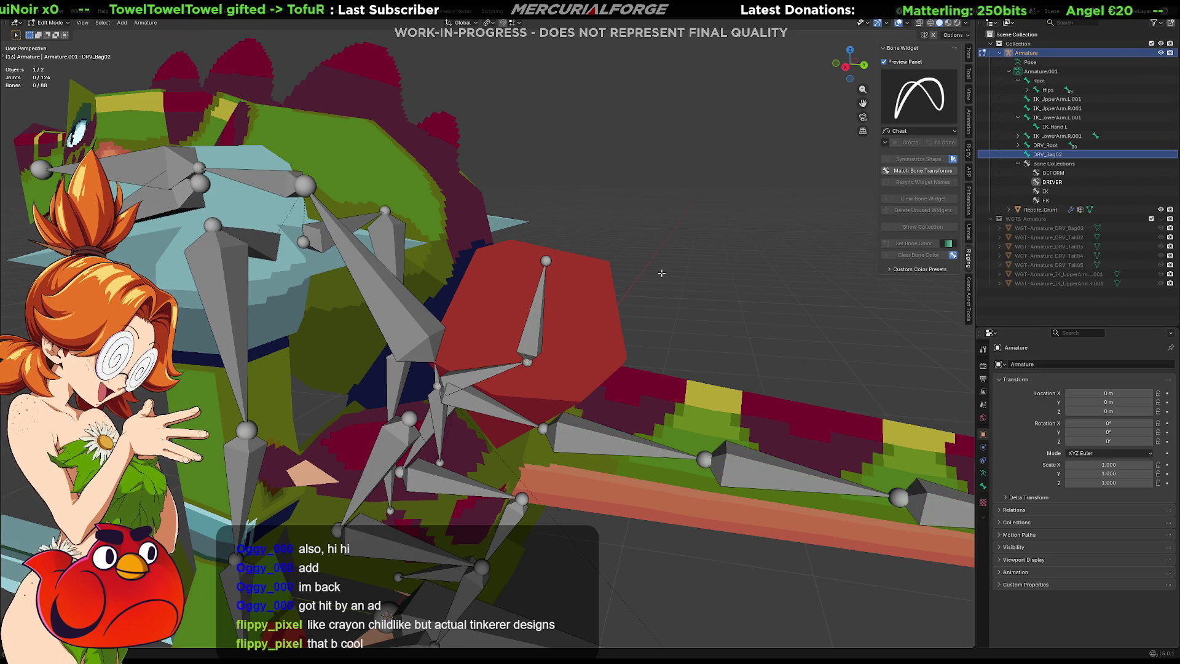
key("ctrl+Tab")
Step: Lower the DRV_Bag02 bone along Z
middle_click_drag(618, 235, 660, 252)
key("g")
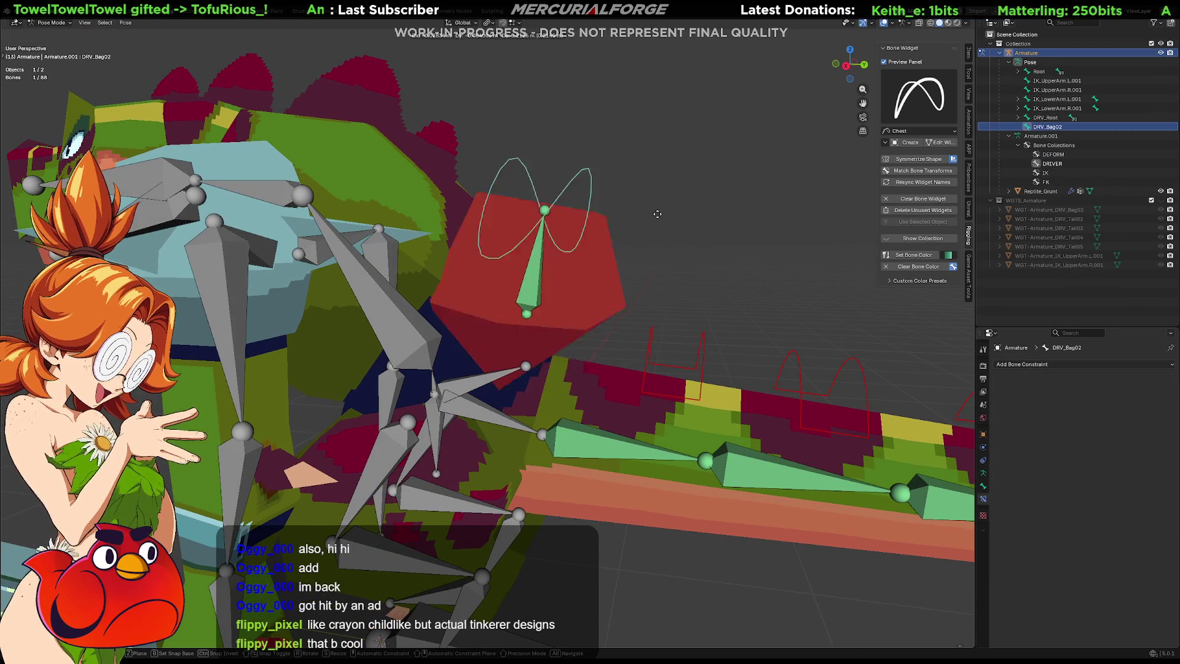
key("z")
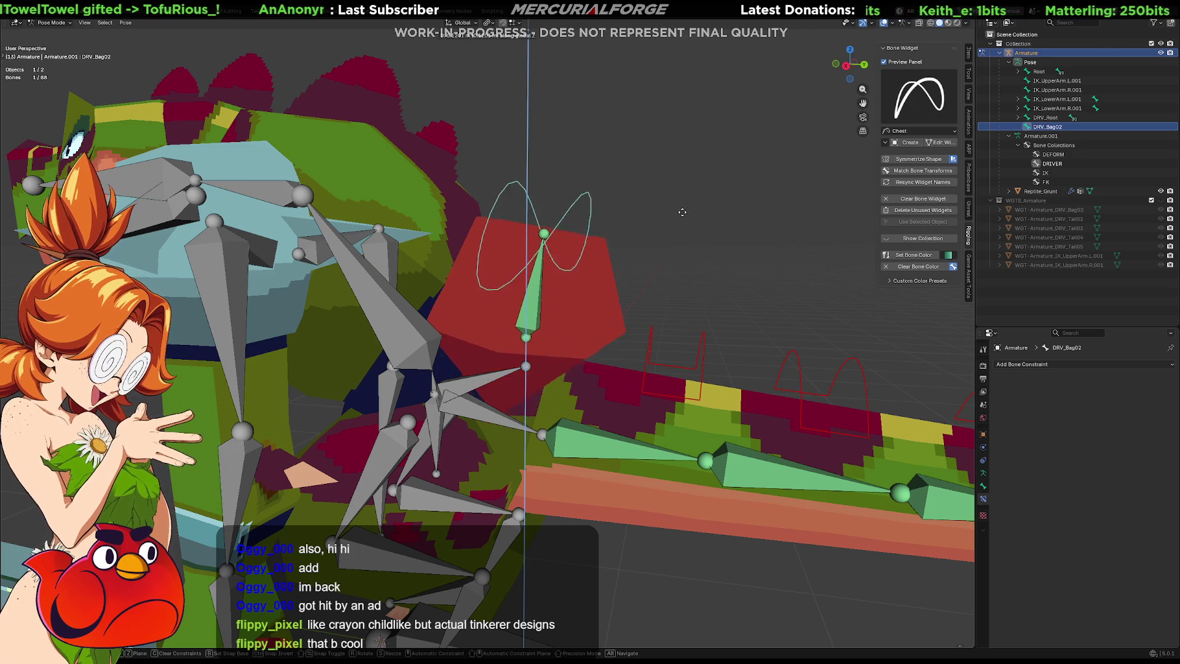
left_click(678, 244)
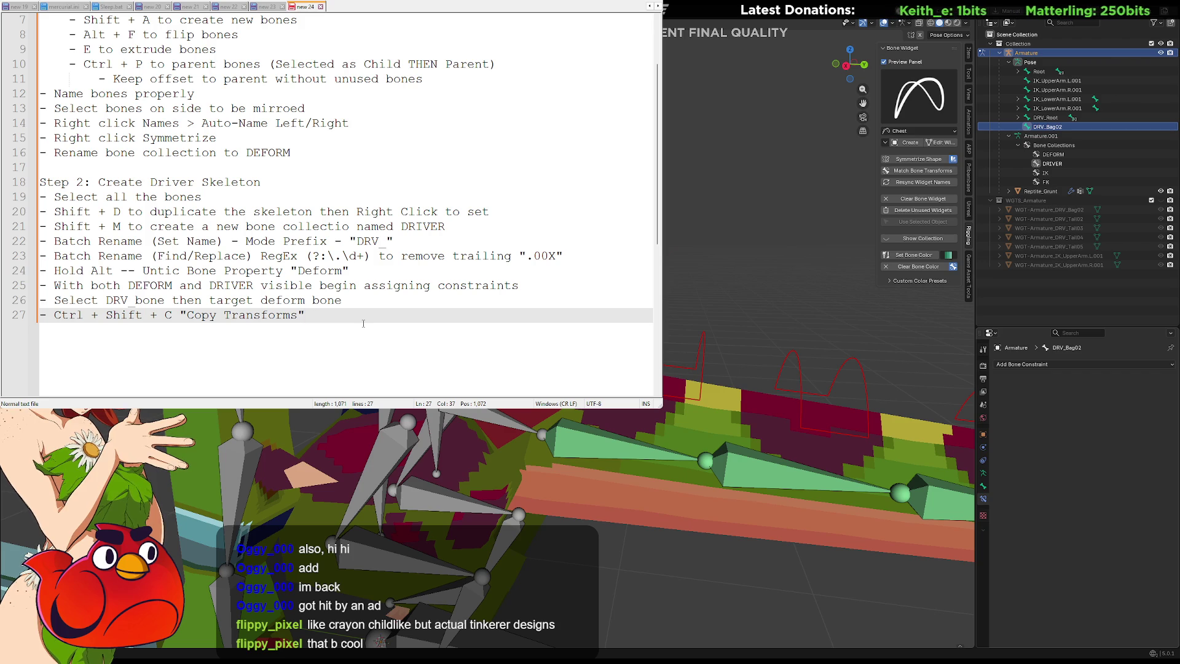
Step: Add the note line 'Shift + R will repeat action' after line 27
key("Return")
type("- S")
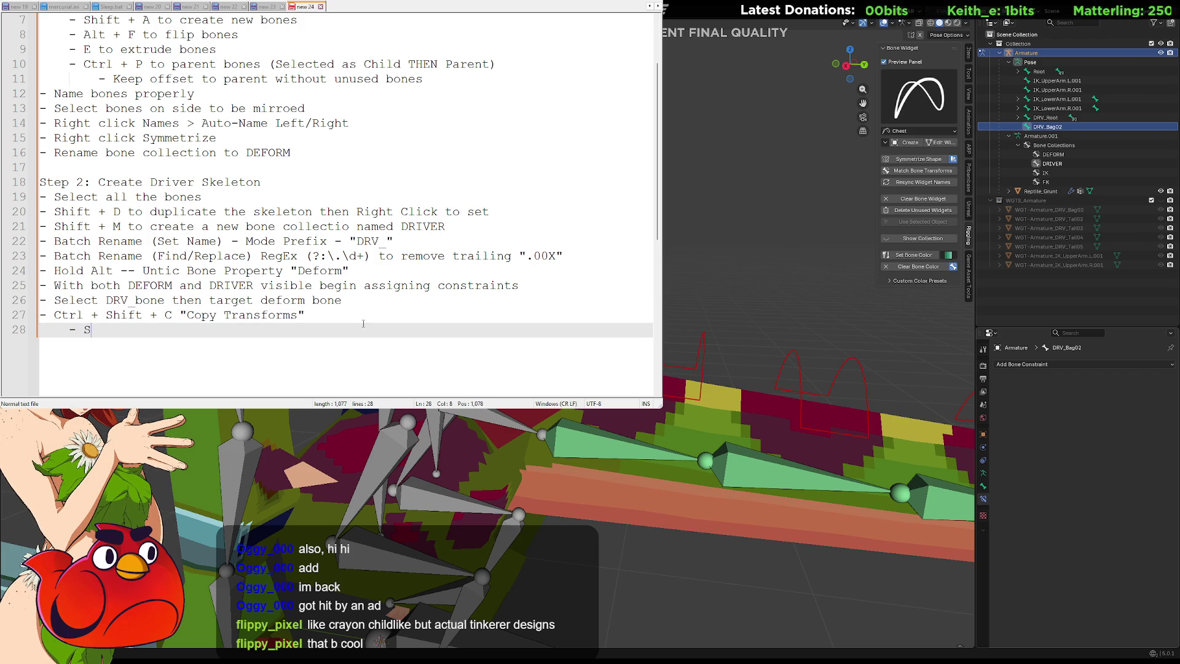
type("hift + ")
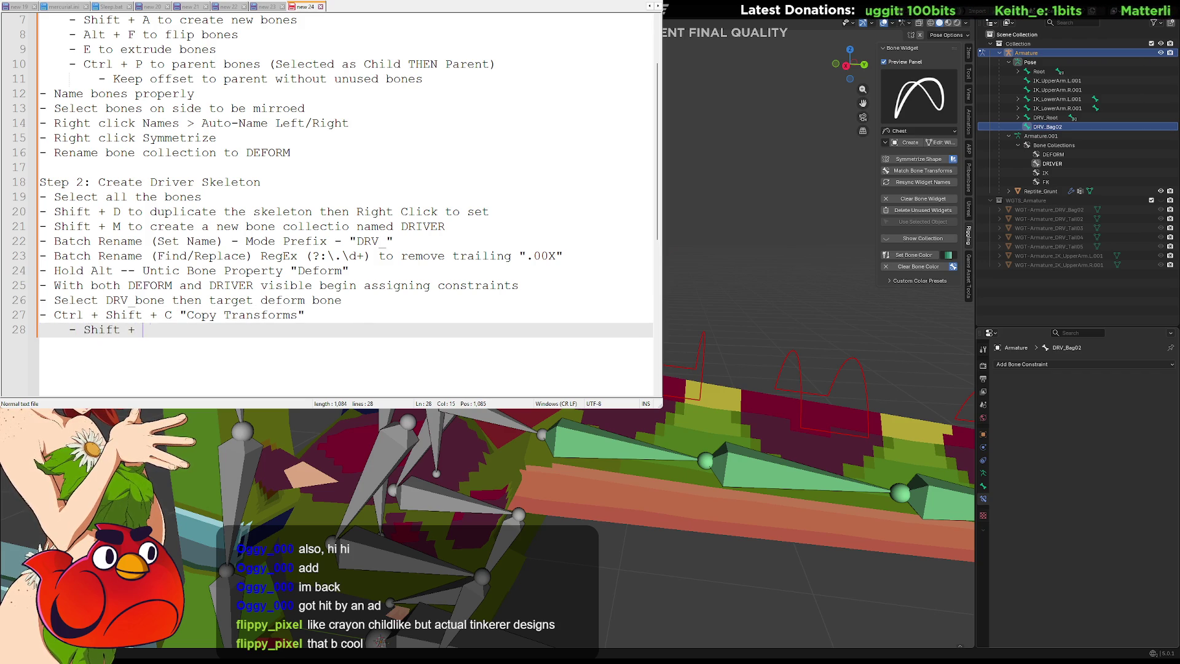
type("R will repeat action")
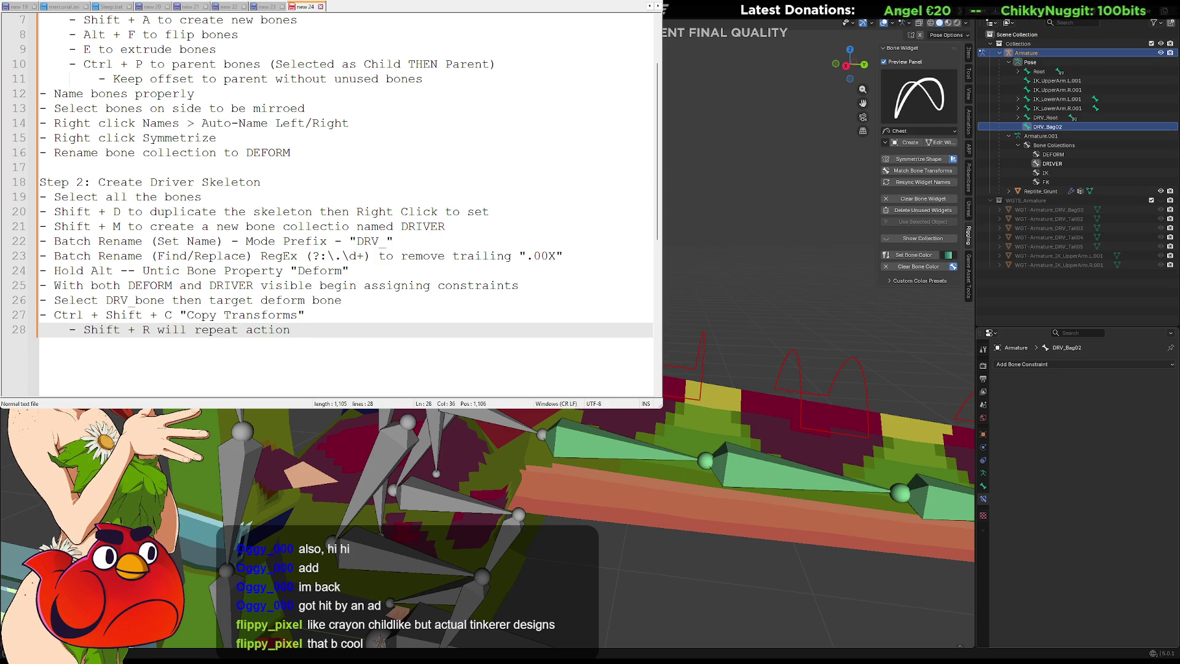
Step: Add the note 'Delete un connected half of model and Right click Symmetrize', followed by blank lines
key("Return")
type("-")
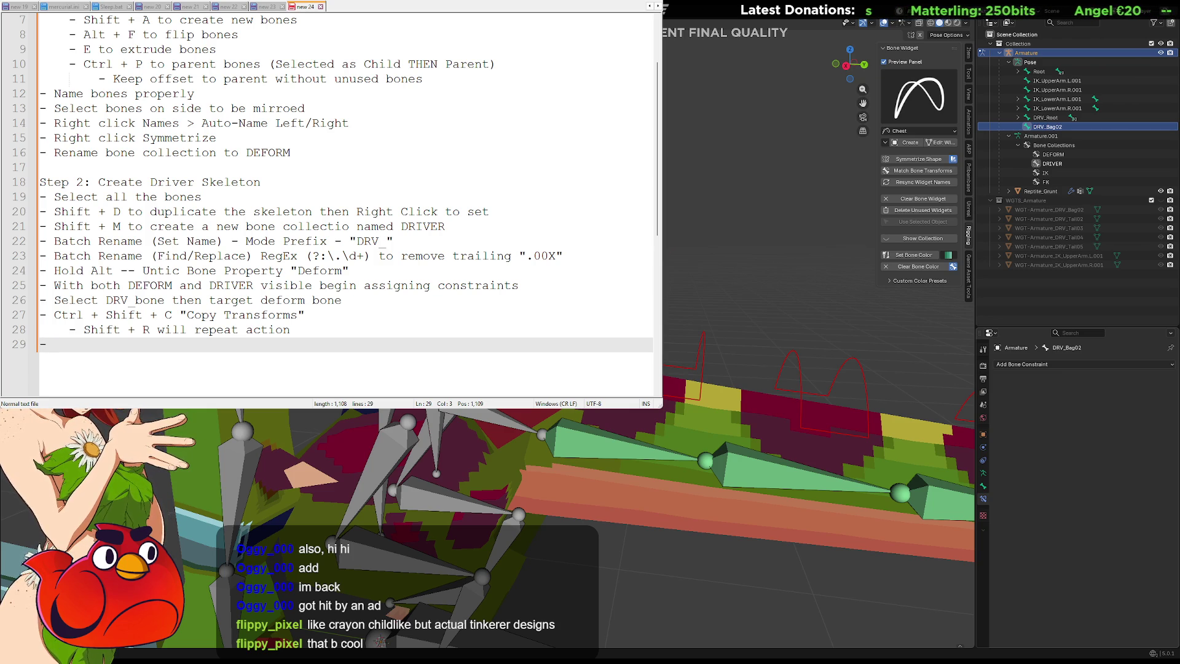
type("Select")
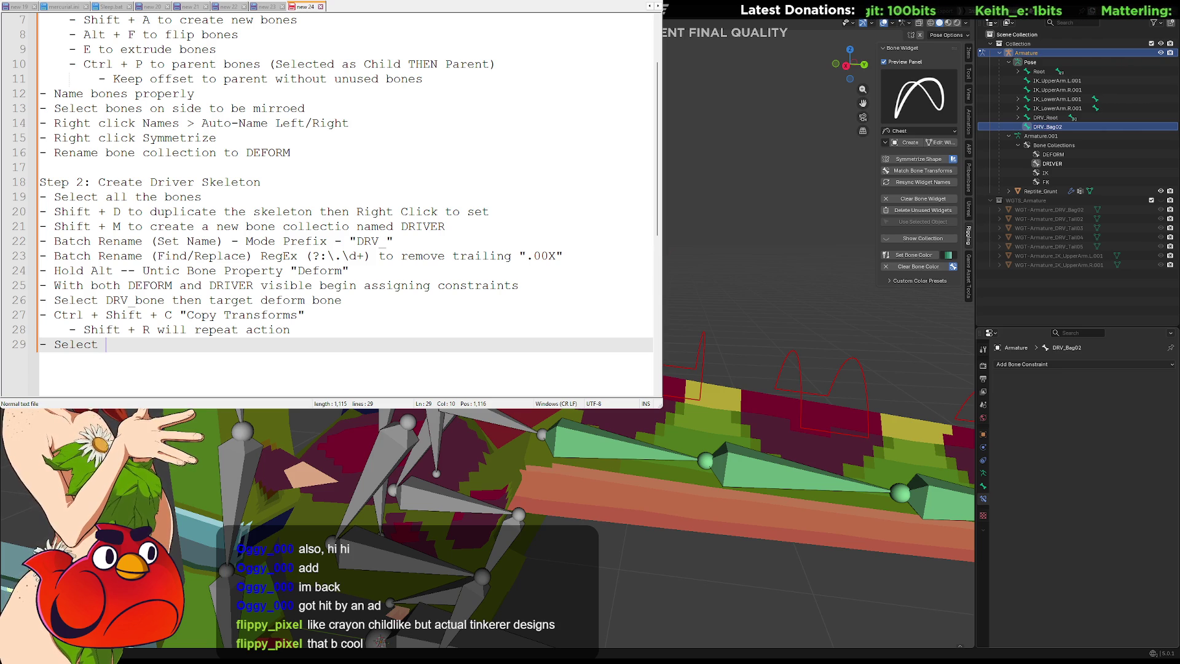
key("BackSpace")
key("BackSpace")
key("BackSpace")
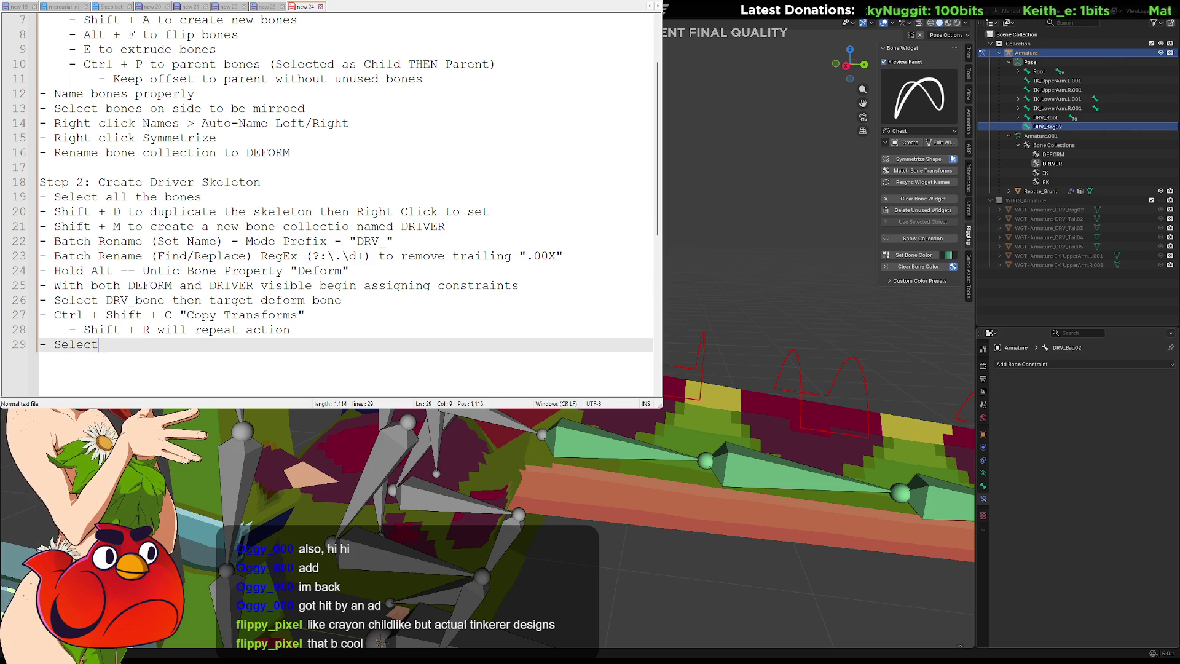
type("Delet")
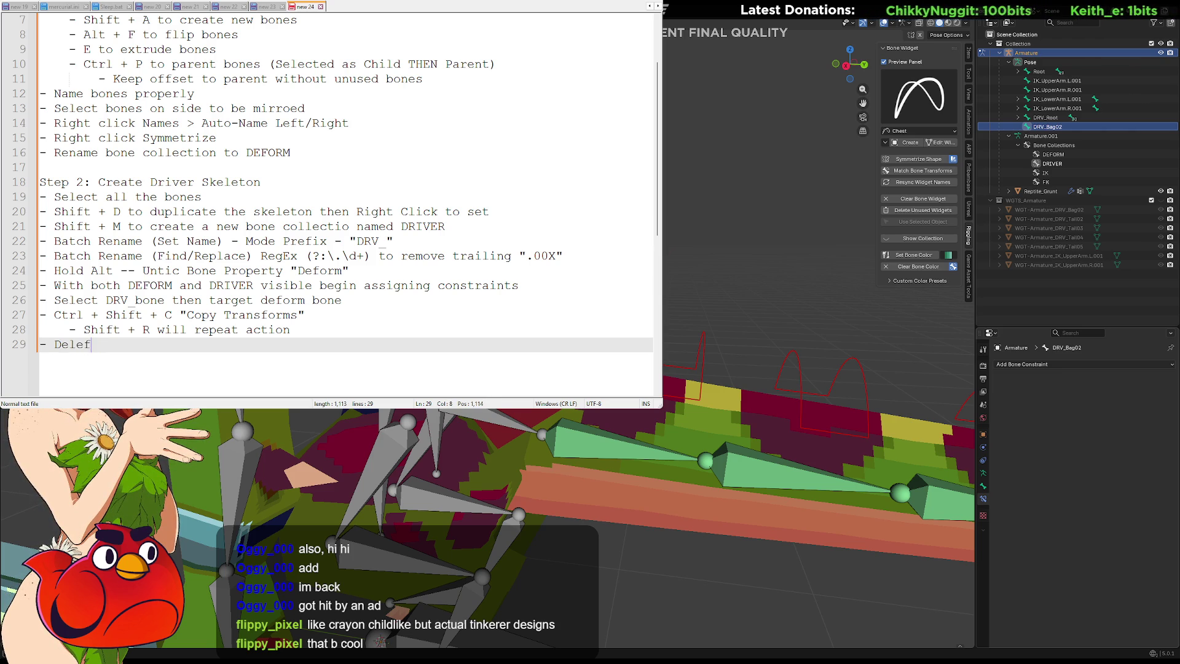
type("e ")
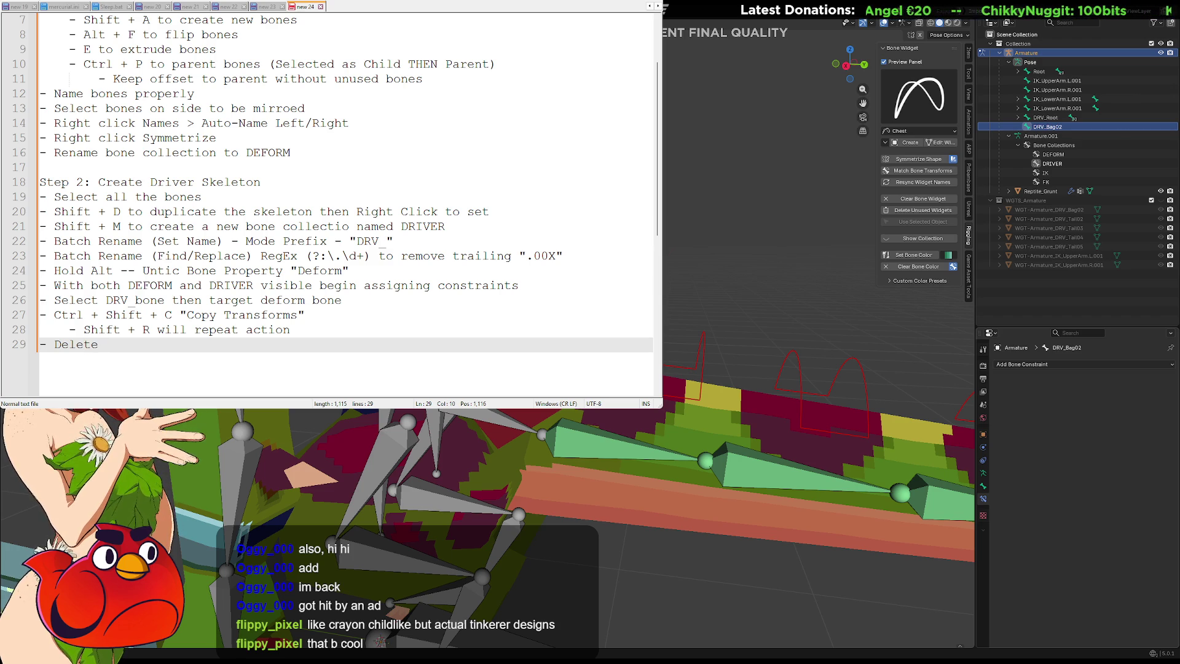
type("un ")
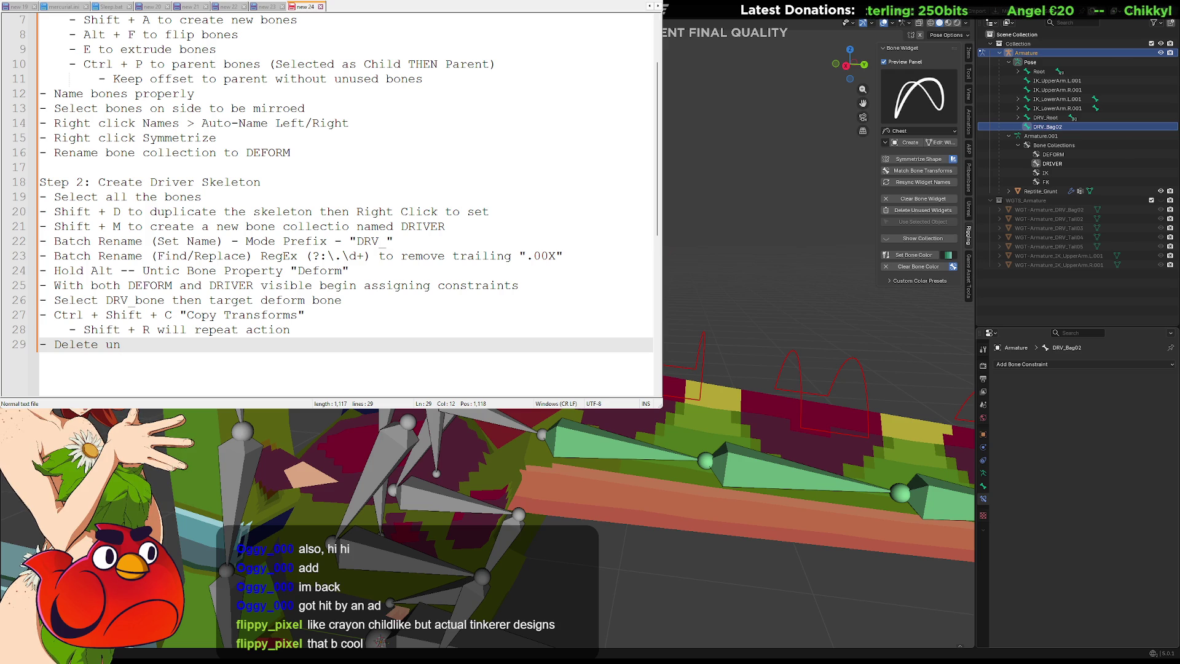
type("connect")
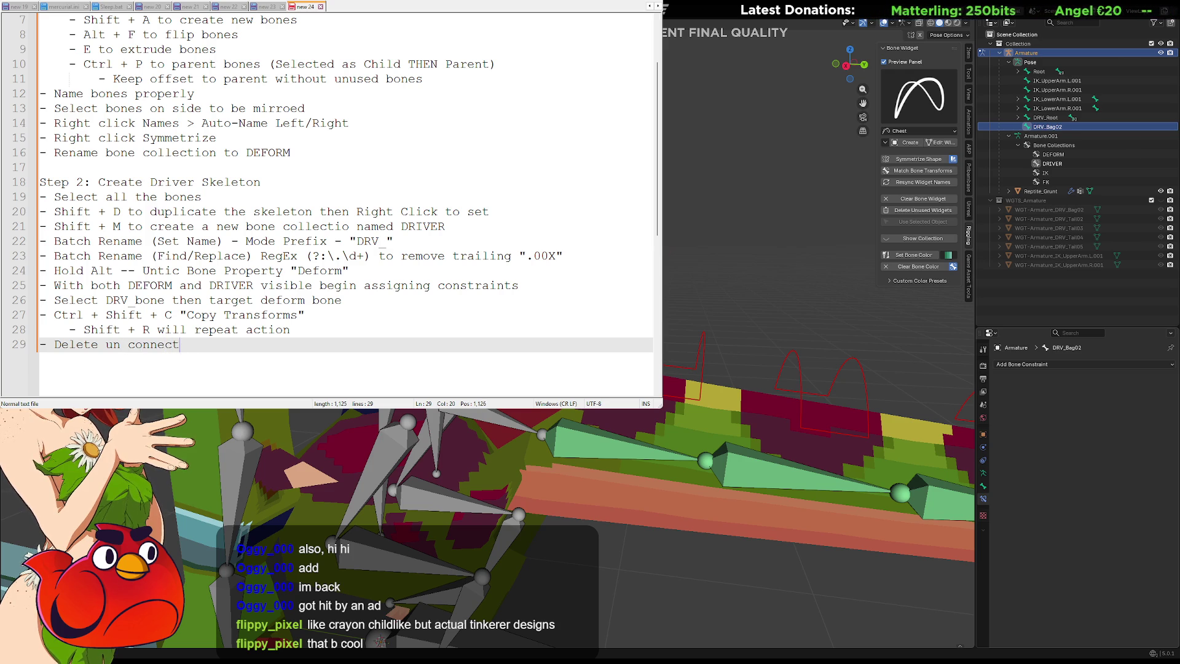
type("ed half")
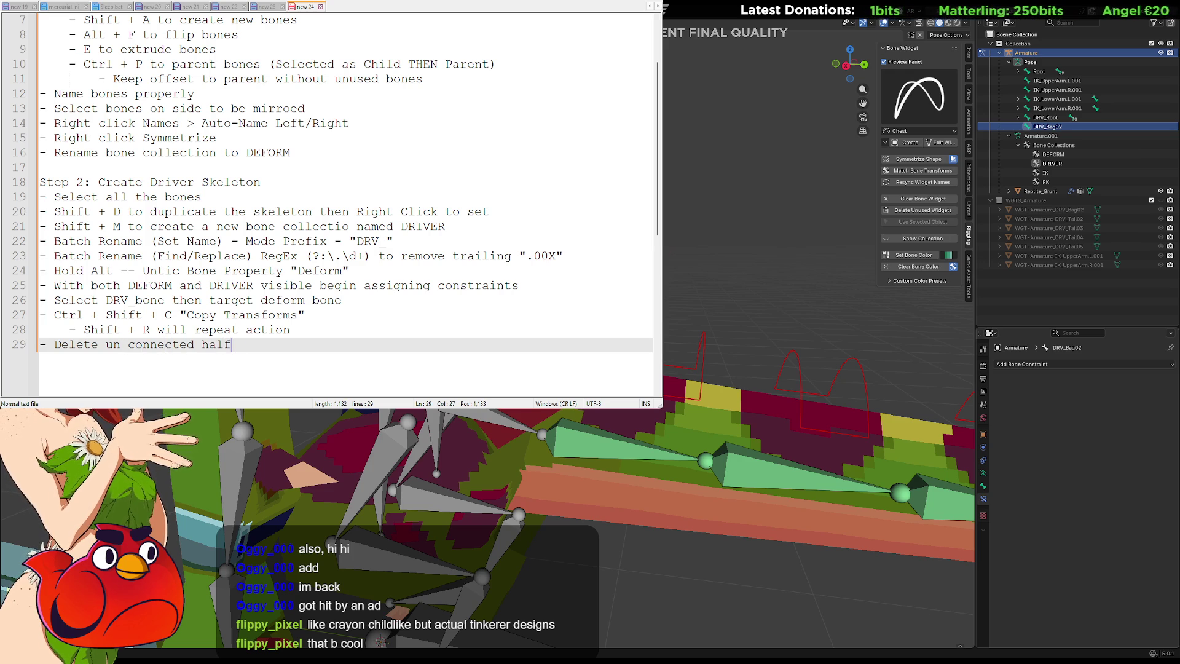
type(" of model and ")
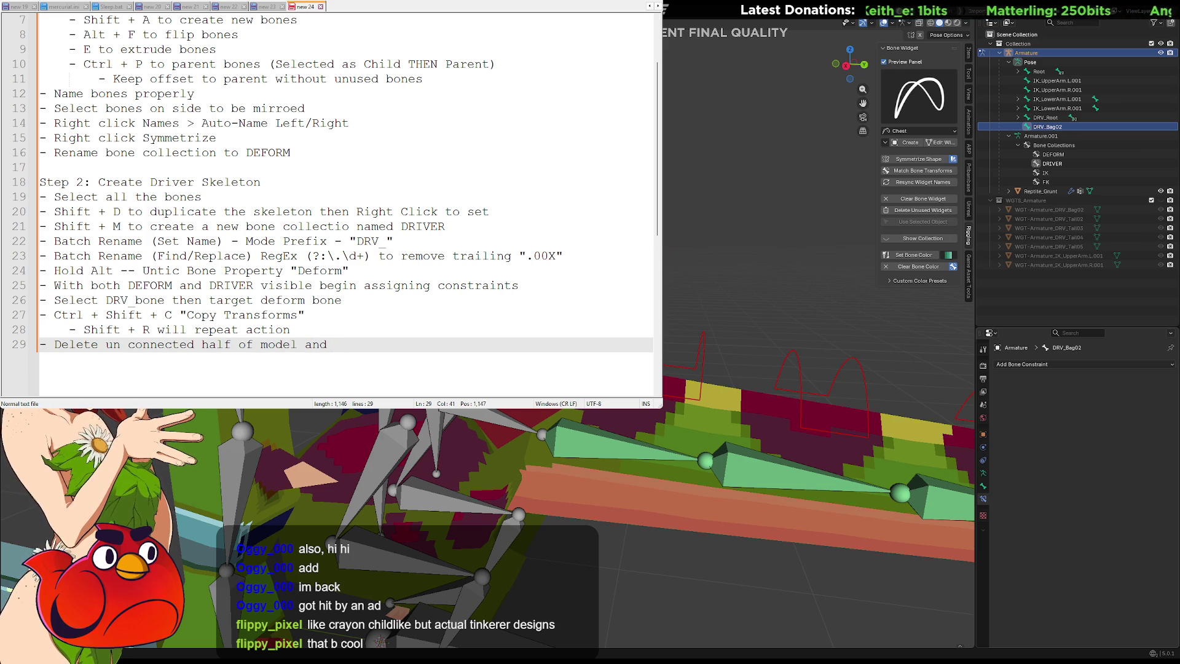
type("Right click ")
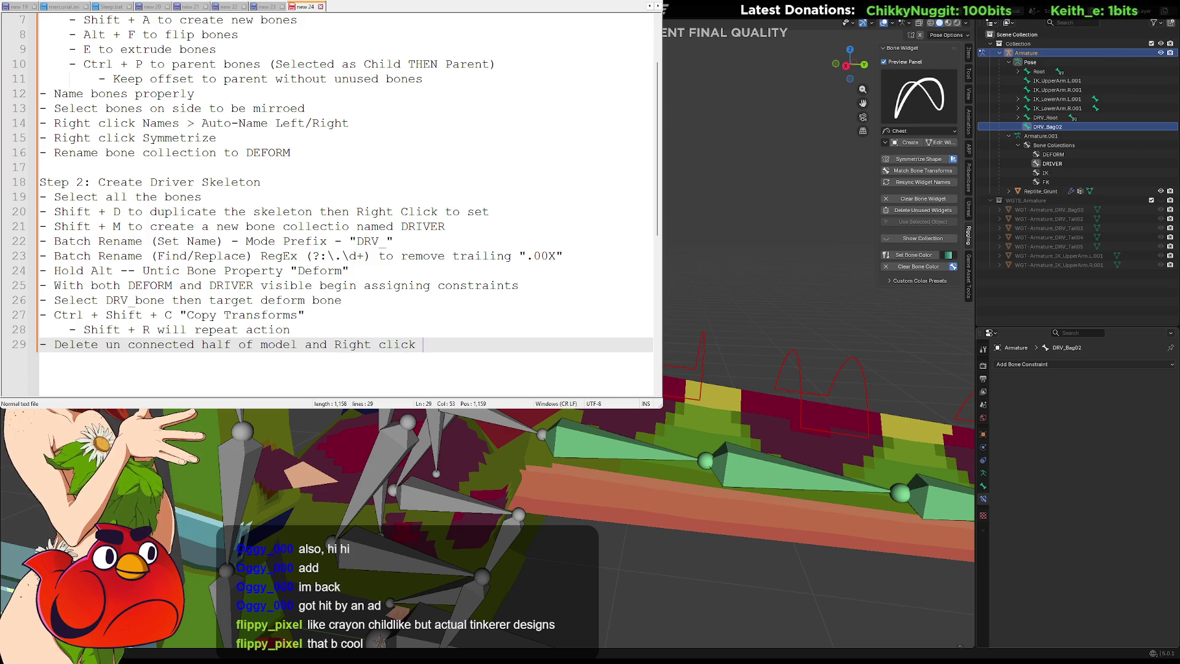
type("d")
key("BackSpace")
type("Symmetrize")
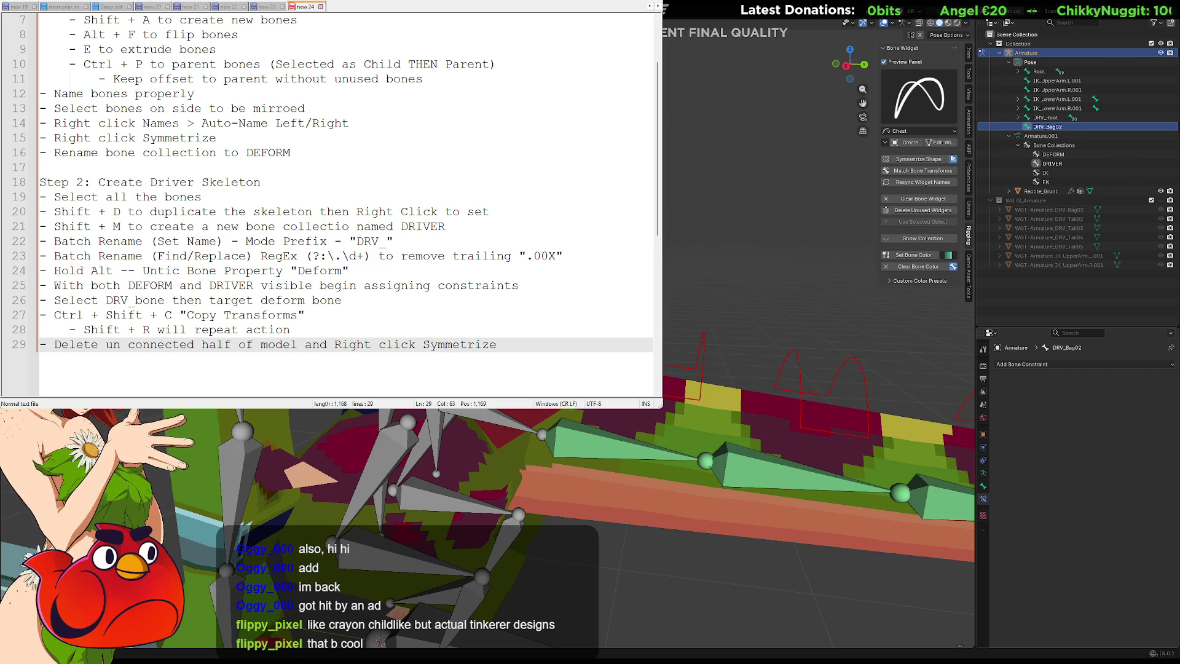
key("Return")
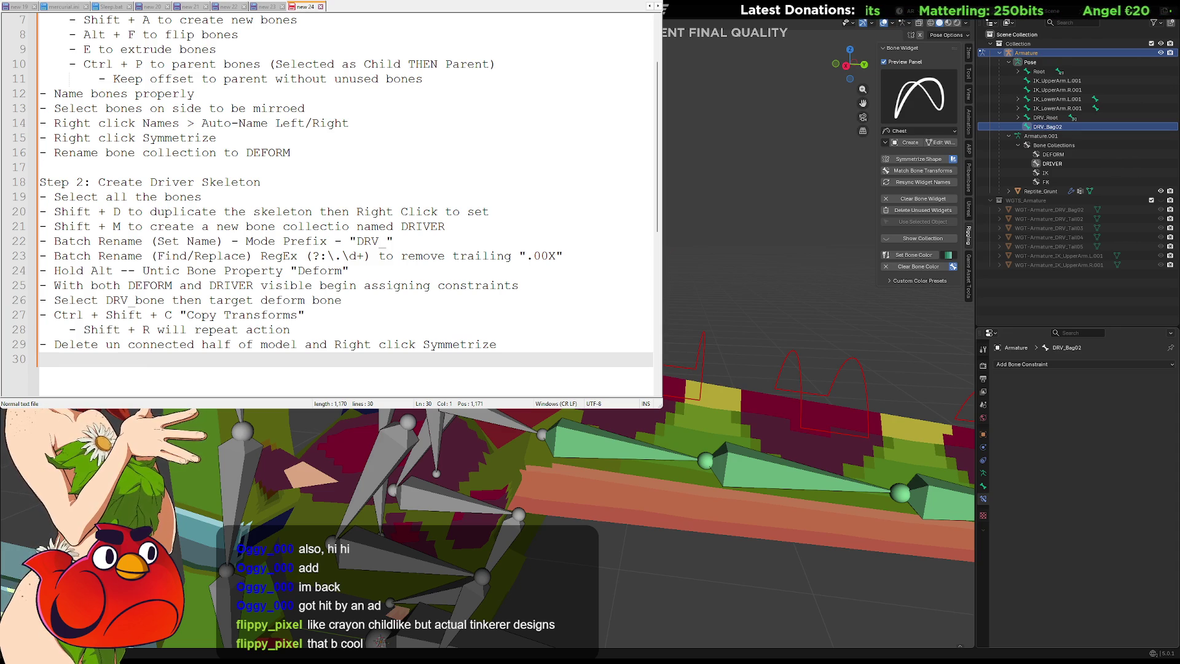
key("Return")
type("Step 3:")
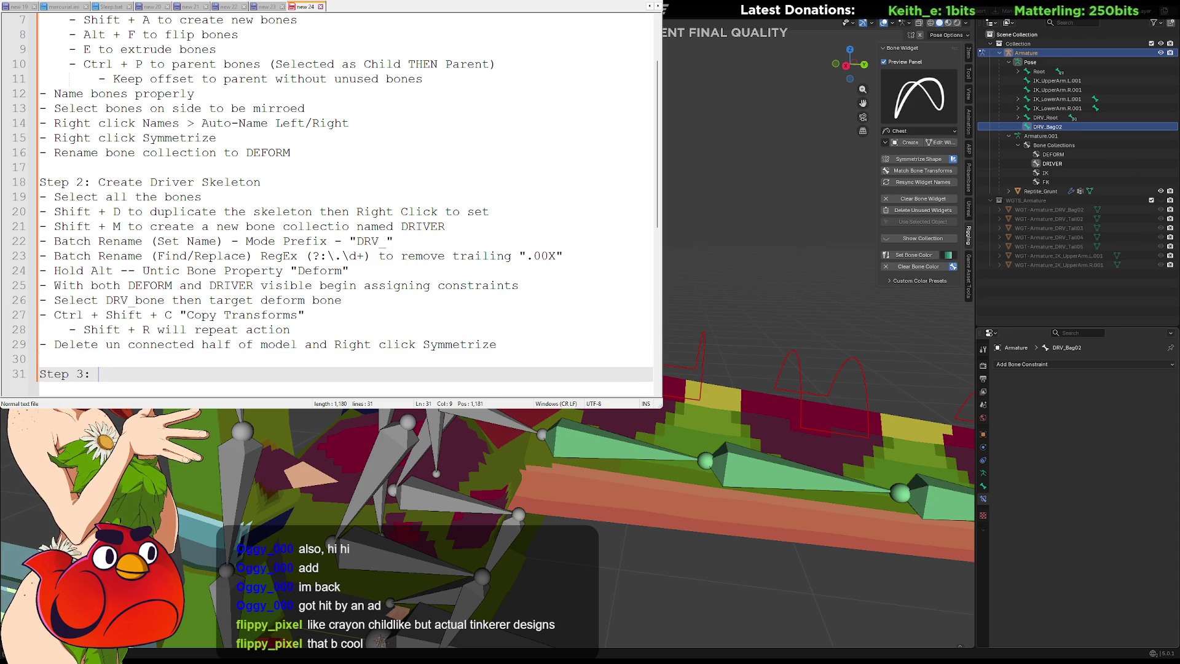
Step: Complete the 'Step 3: IK / FK Setup' heading, start a new line and scroll down
type("IK / FK Setpu")
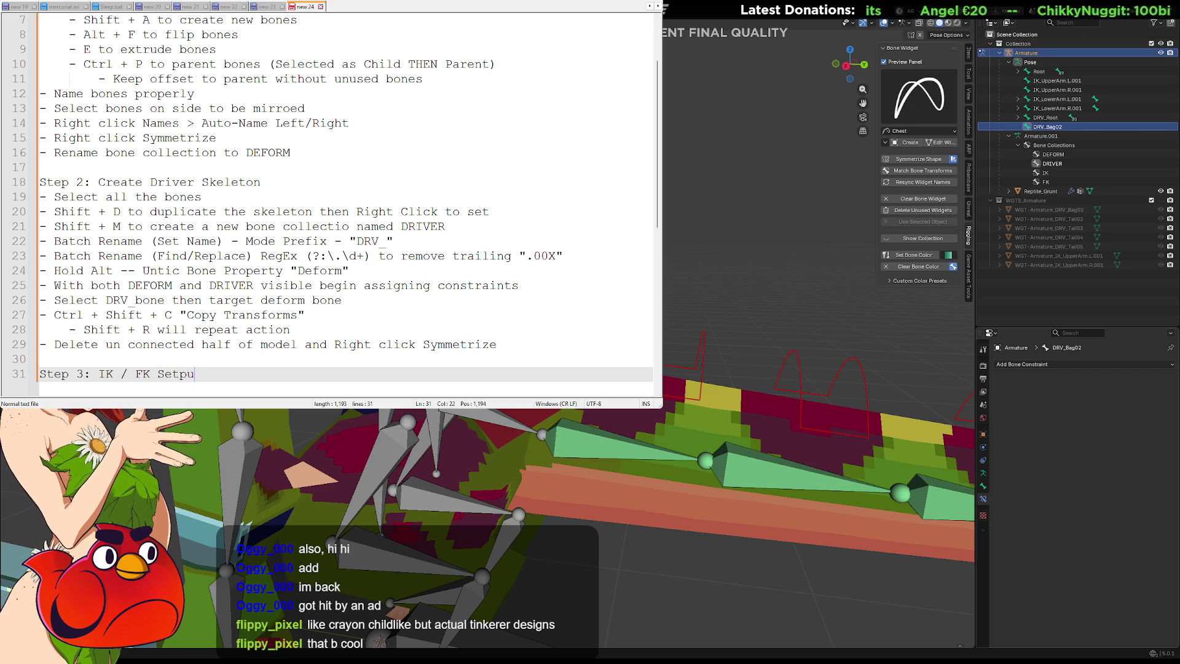
type("p")
key("Return")
type("-")
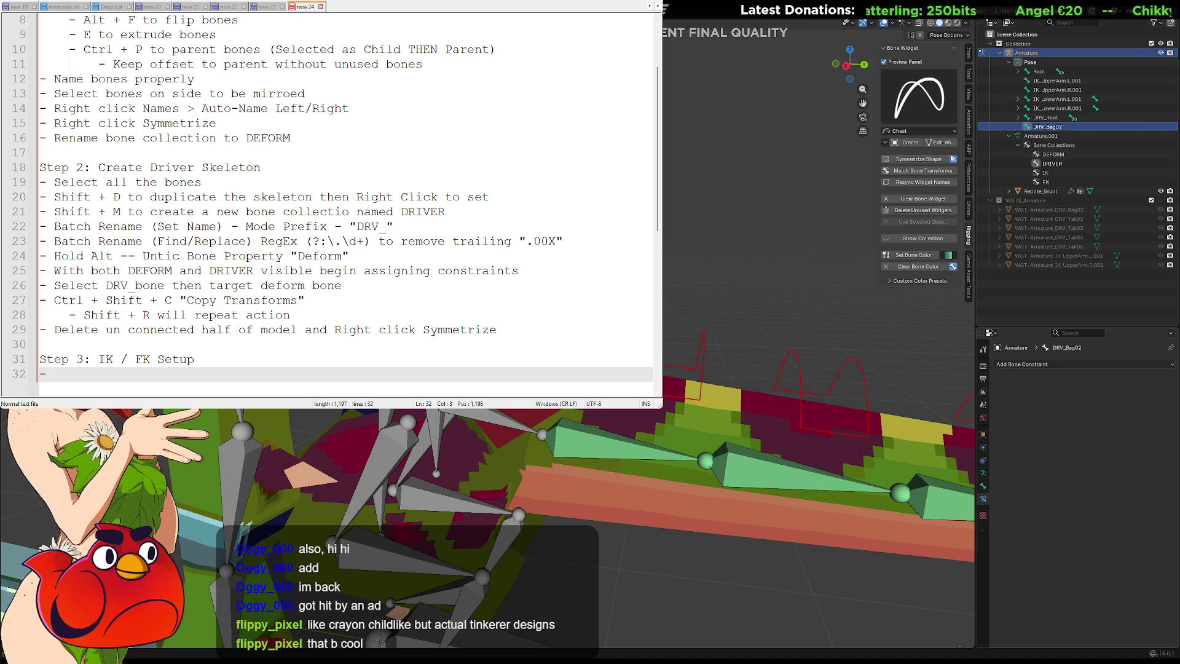
scroll(345, 203, "down", 3)
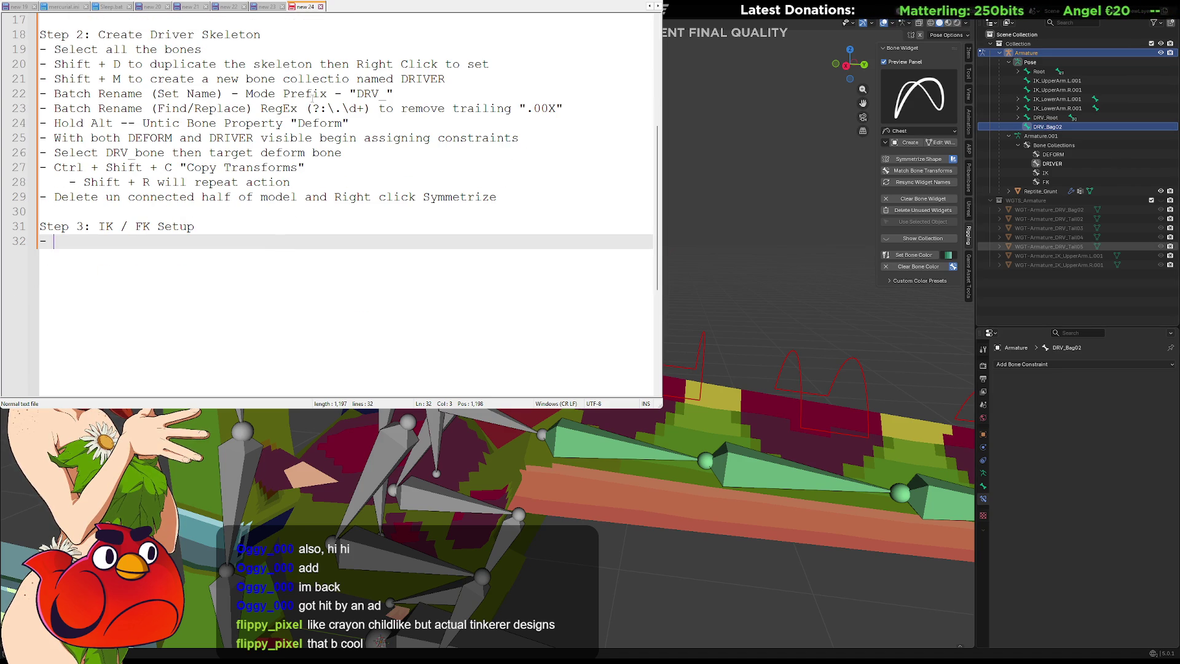
key("alt+Tab")
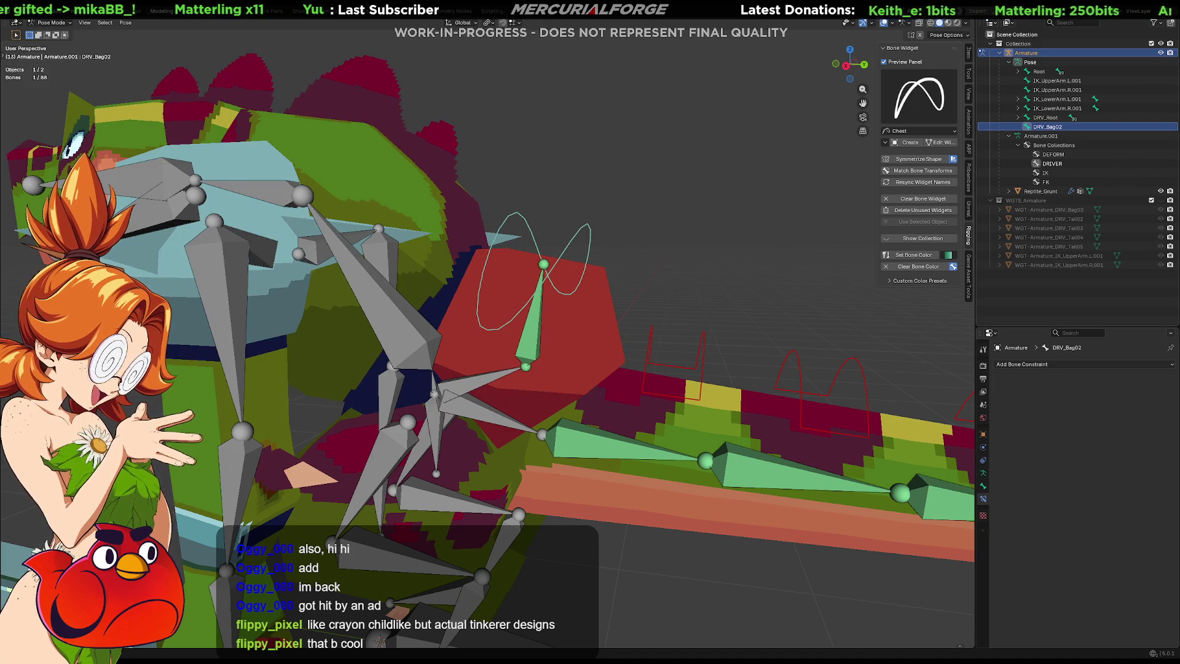
Step: Inspect the reptile rig from several angles, toggling the armature's In Front display off and on
right_click(544, 264)
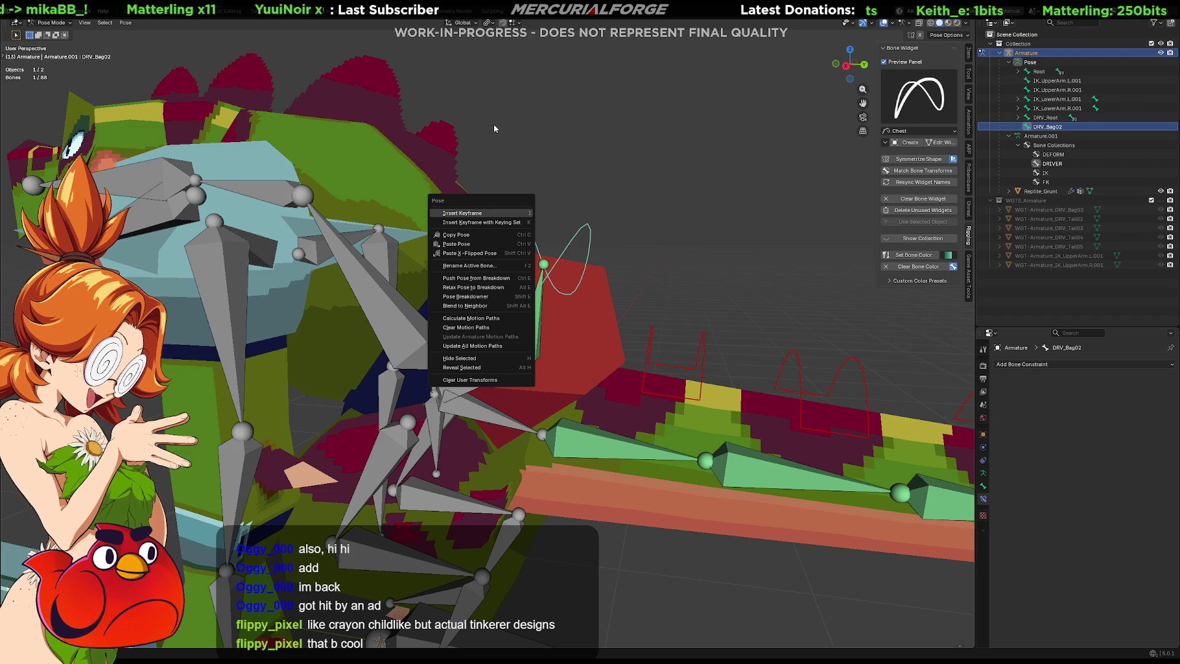
mouse_move(492, 124)
middle_mouse_down()
mouse_move(652, 164)
mouse_move(669, 272)
mouse_move(554, 412)
middle_mouse_up()
scroll(651, 160, "down", 10)
scroll(554, 411, "up", 3)
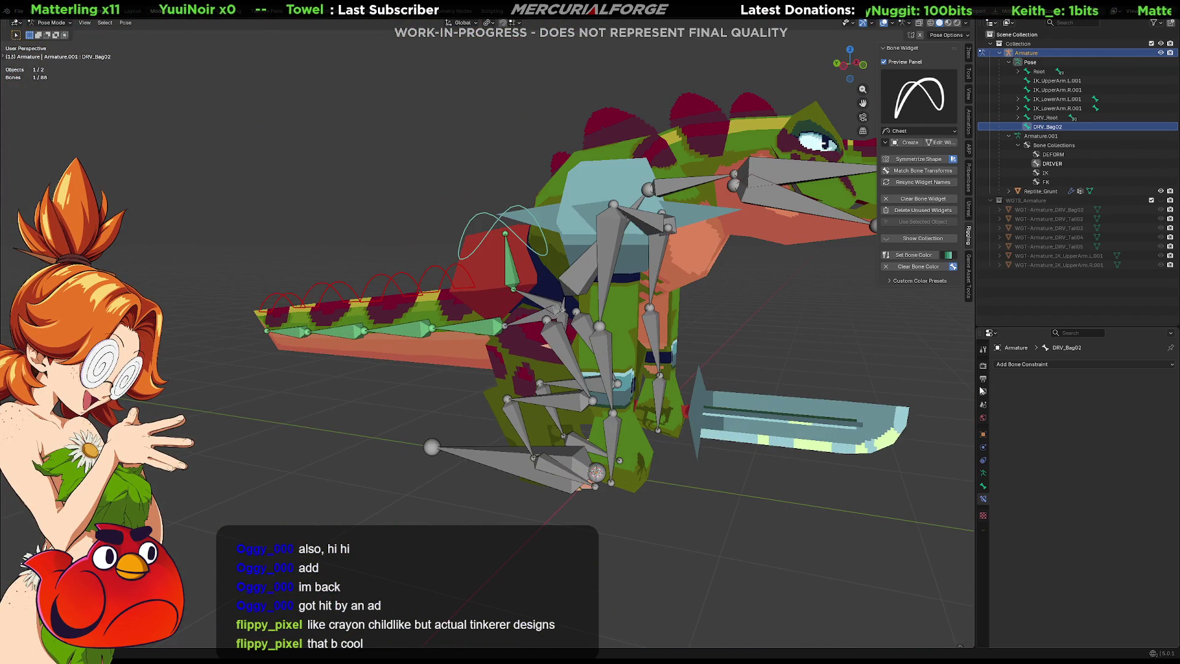
left_click(984, 472)
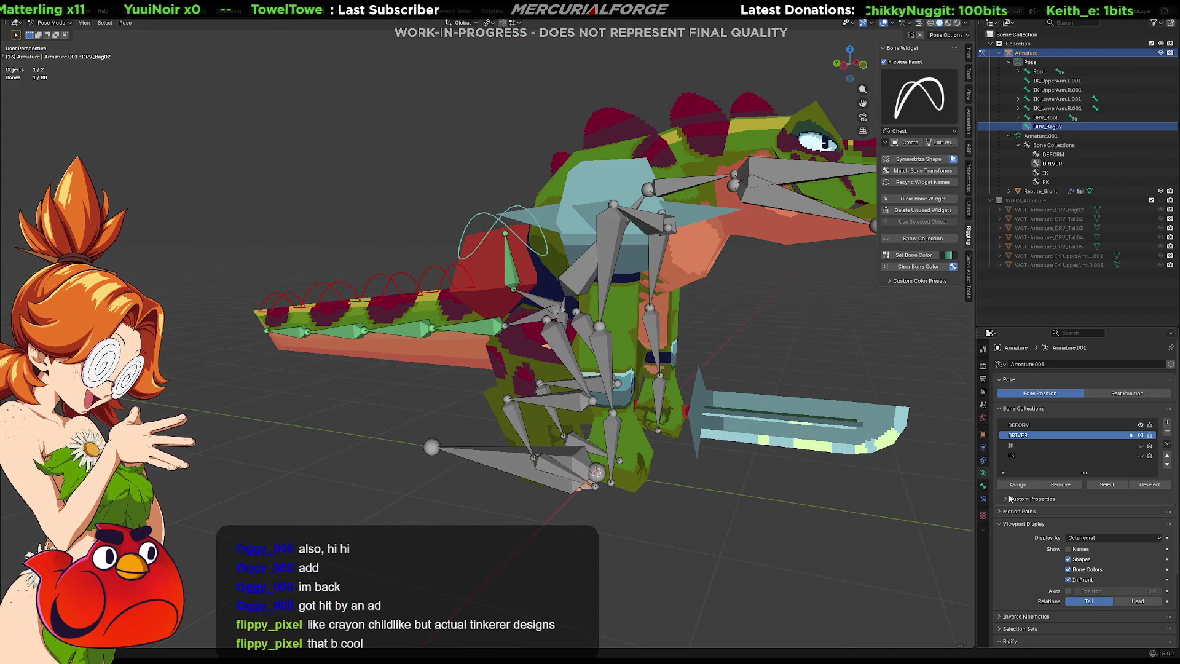
left_click(1068, 579)
left_click(1069, 579)
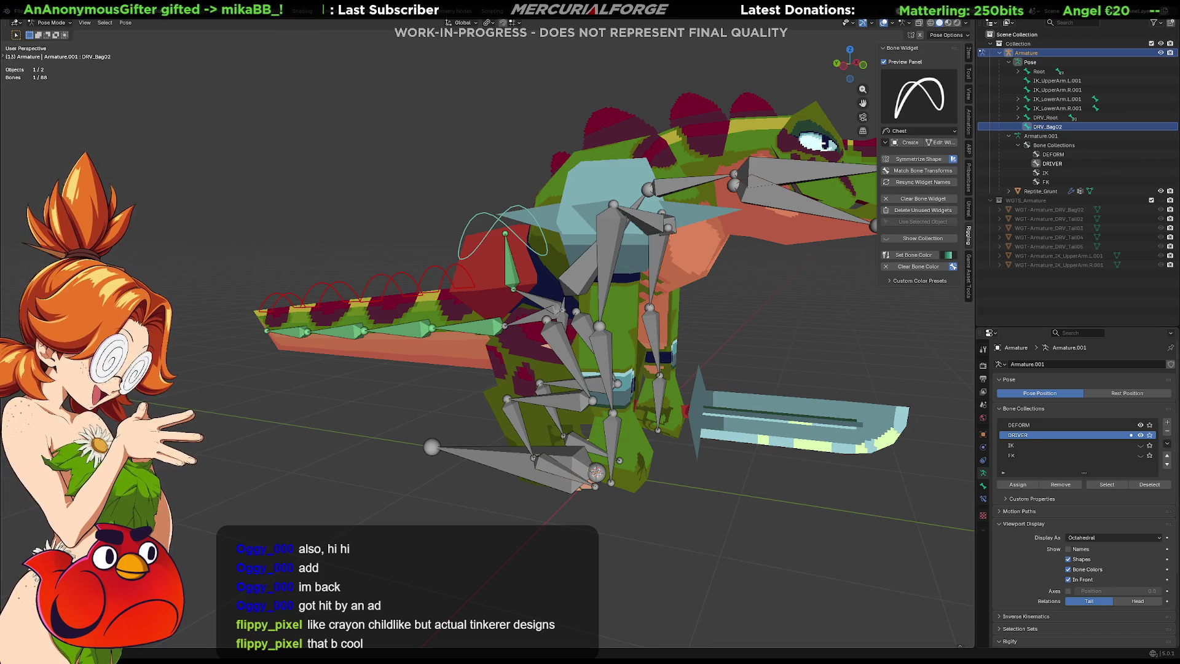
mouse_move(430, 295)
middle_mouse_down()
mouse_move(790, 330)
mouse_move(592, 290)
mouse_move(714, 386)
mouse_move(650, 329)
middle_mouse_up()
scroll(650, 332, "up", 4)
mouse_move(569, 402)
middle_mouse_down()
mouse_move(551, 344)
mouse_move(517, 375)
mouse_move(543, 352)
middle_mouse_up()
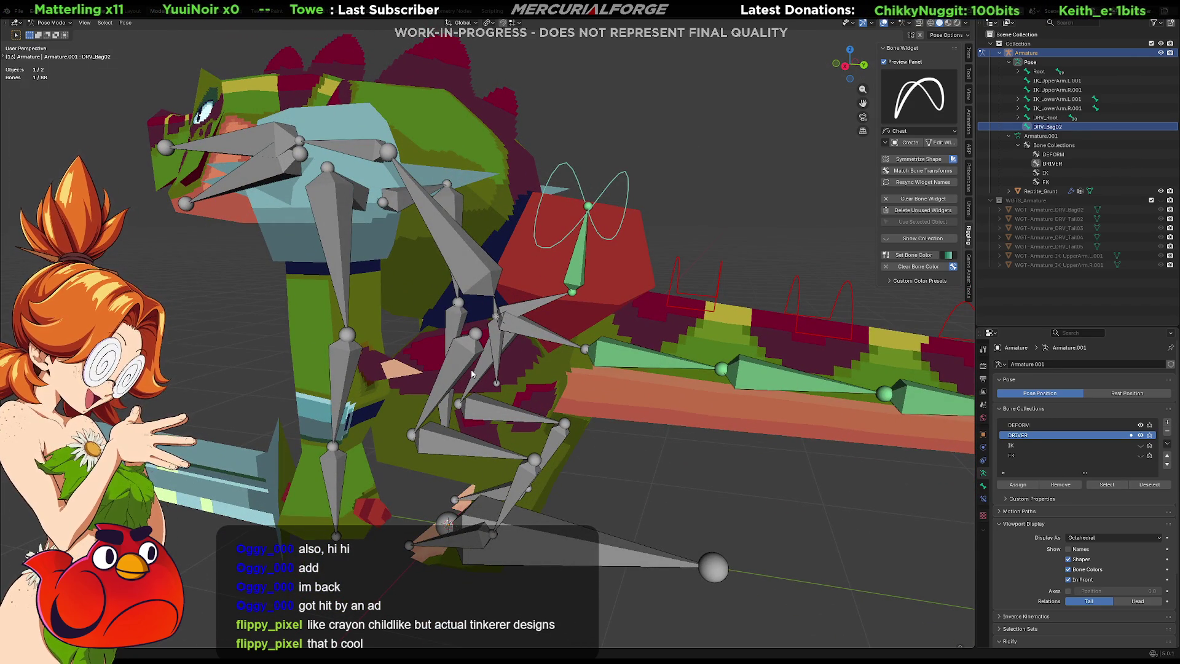
mouse_move(472, 373)
middle_mouse_down()
mouse_move(582, 381)
mouse_move(573, 291)
mouse_move(503, 288)
middle_mouse_up()
left_click(498, 290)
left_click(494, 292, "shift")
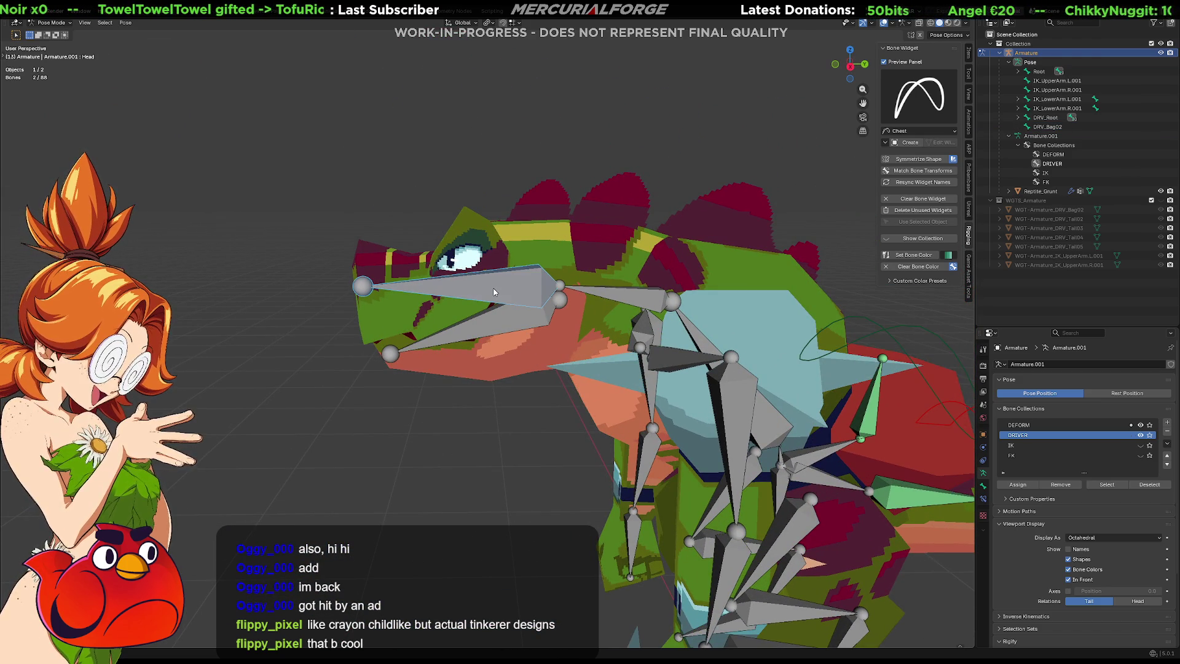
key("shift+ctrl+c")
key("Escape")
left_click(489, 326)
left_click(488, 326, "shift")
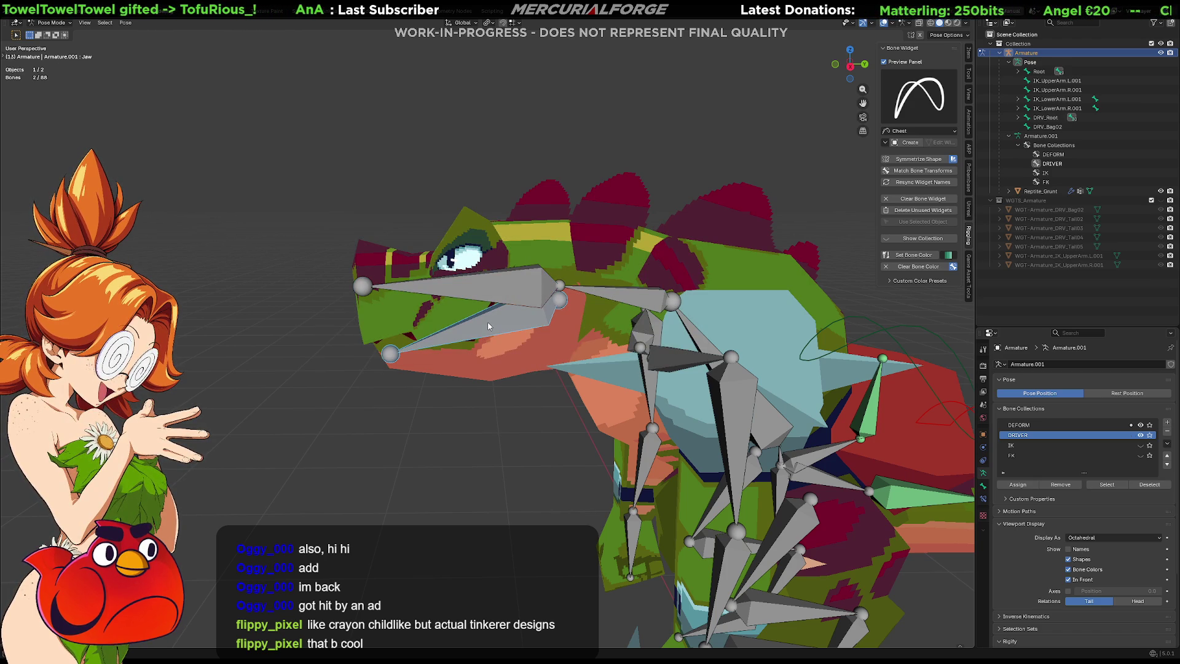
key("shift+ctrl+c")
key("Escape")
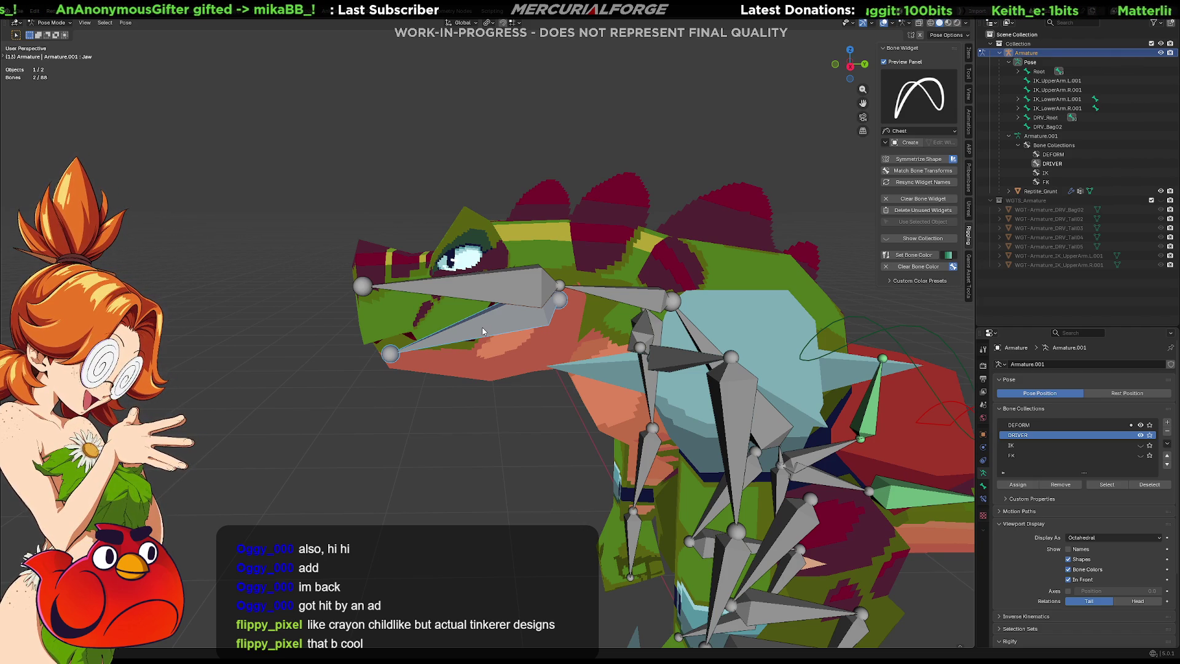
mouse_move(614, 304)
middle_mouse_down()
mouse_move(666, 368)
mouse_move(581, 353)
mouse_move(603, 379)
middle_mouse_up()
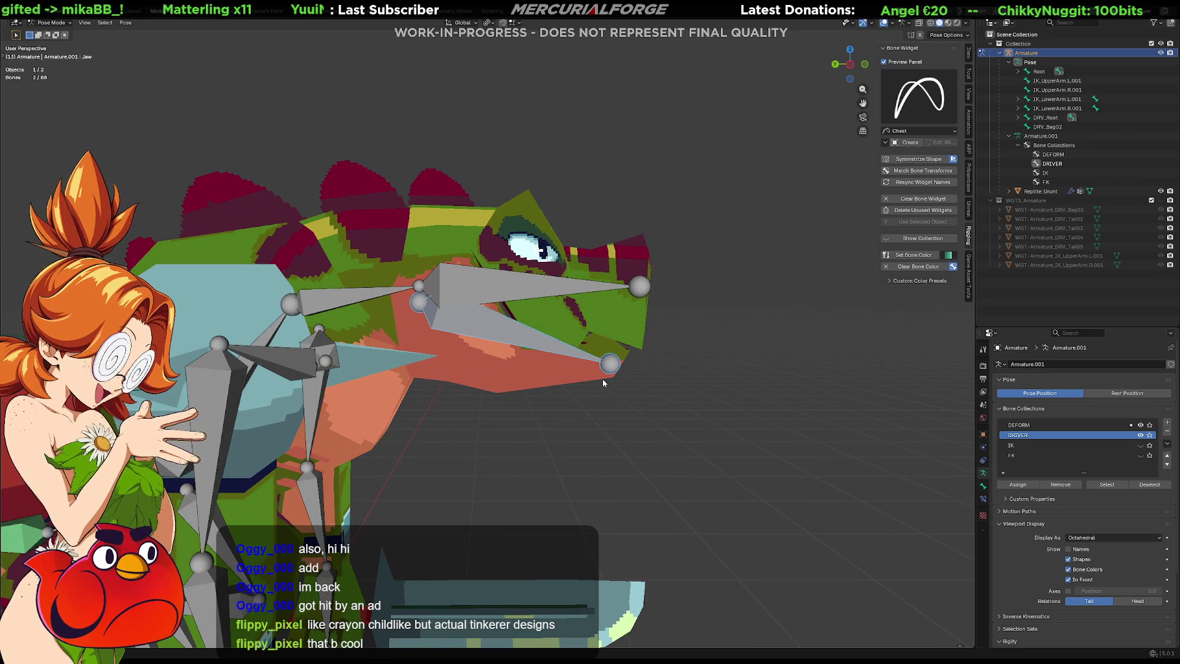
mouse_move(602, 378)
middle_mouse_down()
mouse_move(602, 355)
mouse_move(500, 382)
mouse_move(397, 373)
mouse_move(493, 378)
mouse_move(517, 333)
mouse_move(499, 323)
mouse_move(551, 301)
mouse_move(483, 300)
mouse_move(527, 333)
mouse_move(506, 308)
middle_mouse_up()
left_click(551, 301)
Step: Create a Circle widget for DRV_Jaw and open WGT-Armature_DRV_Jaw for editing
left_click(551, 301)
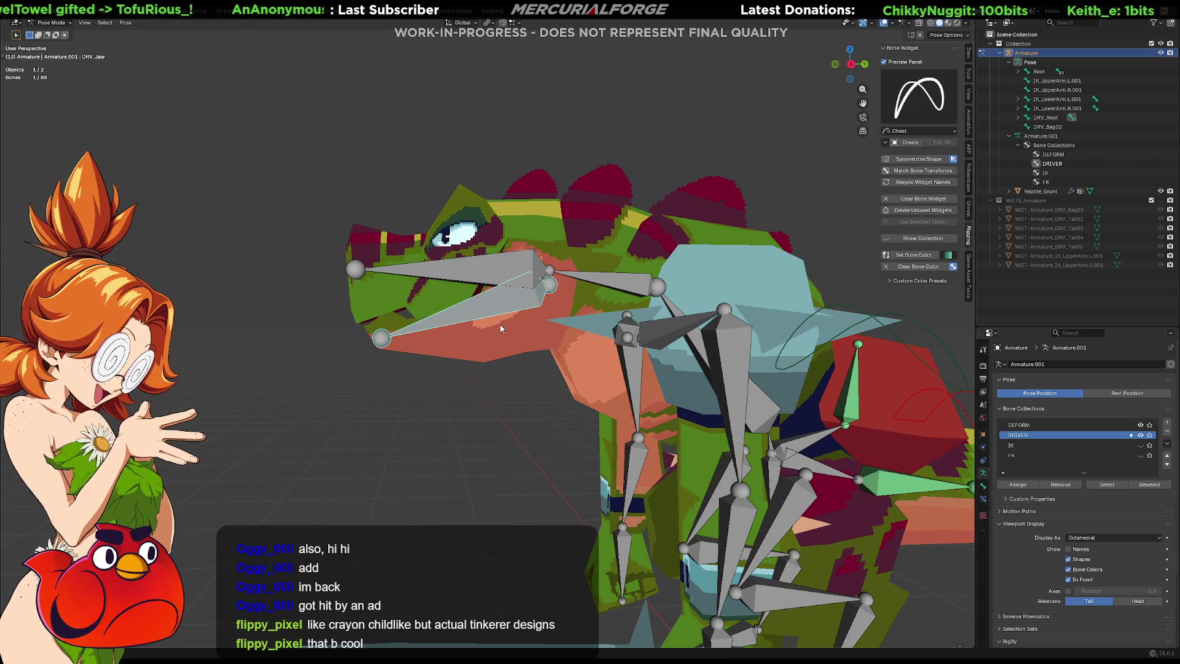
left_click(919, 97)
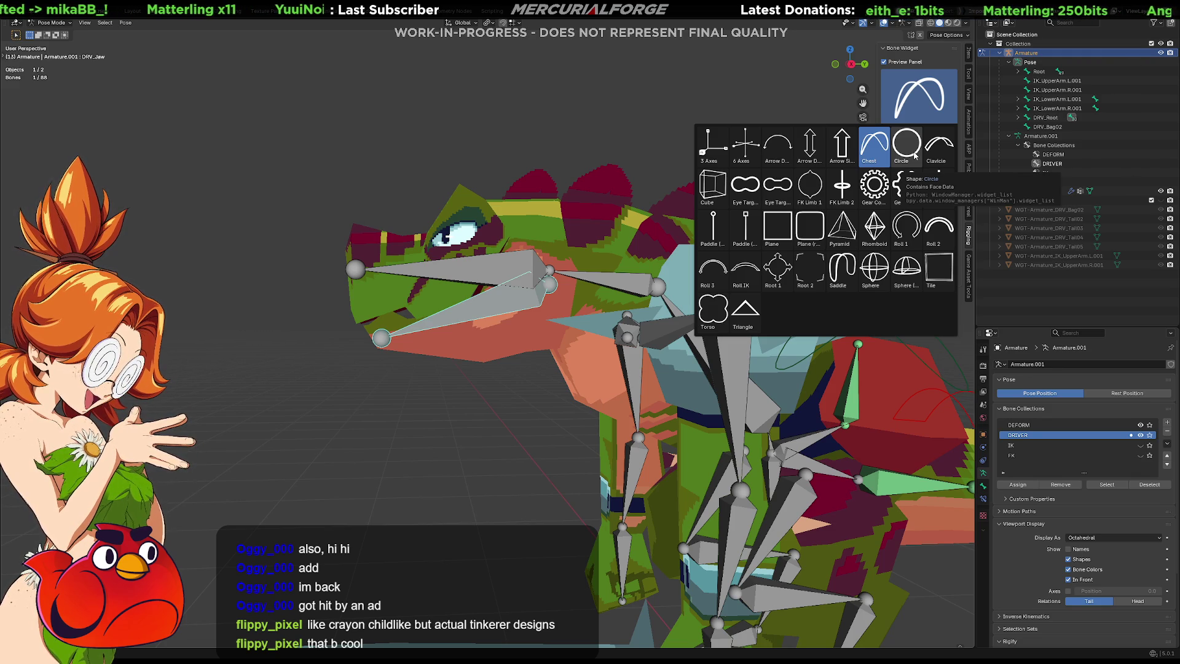
left_click(907, 145)
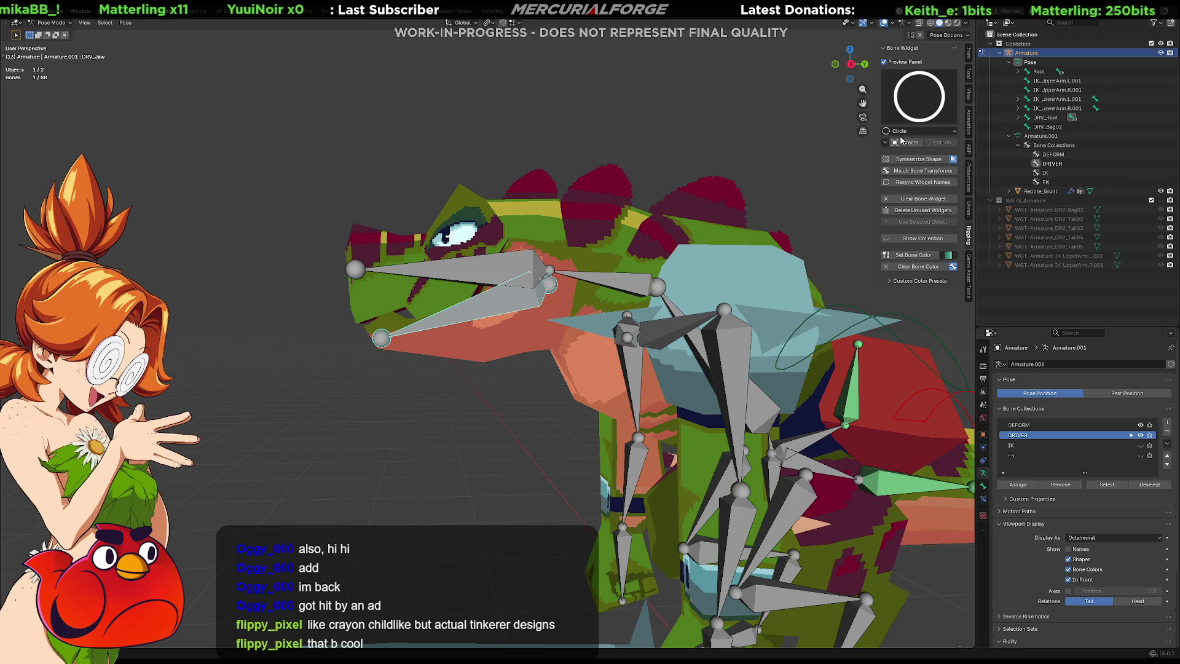
left_click(907, 142)
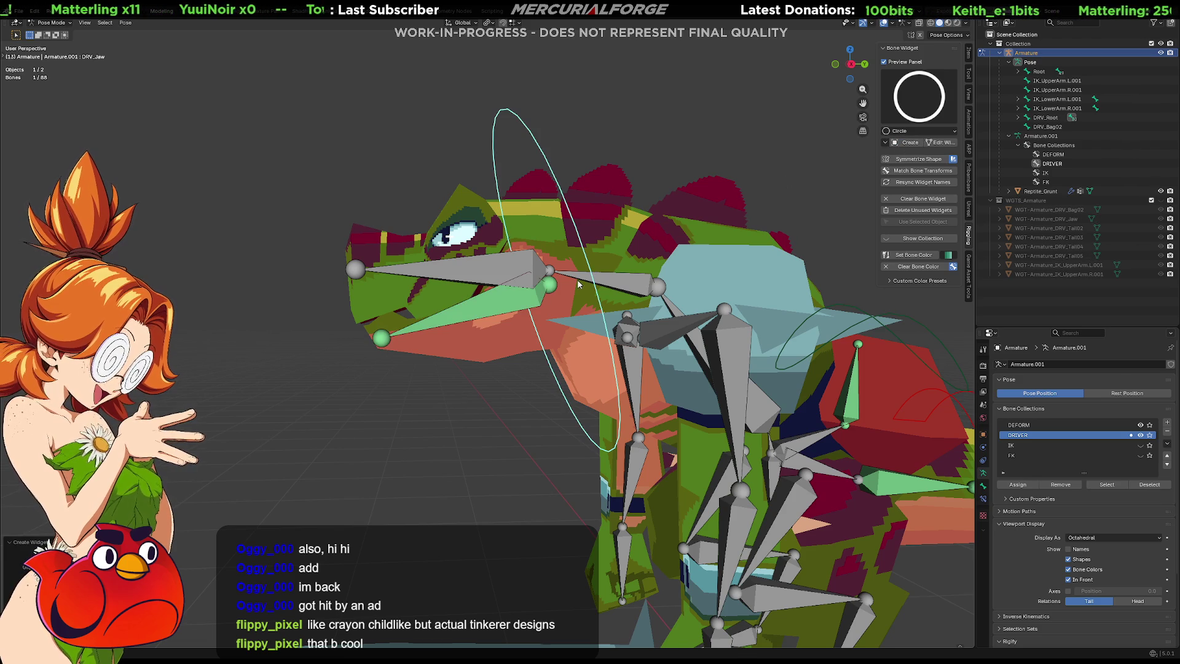
middle_click_drag(578, 283, 572, 287)
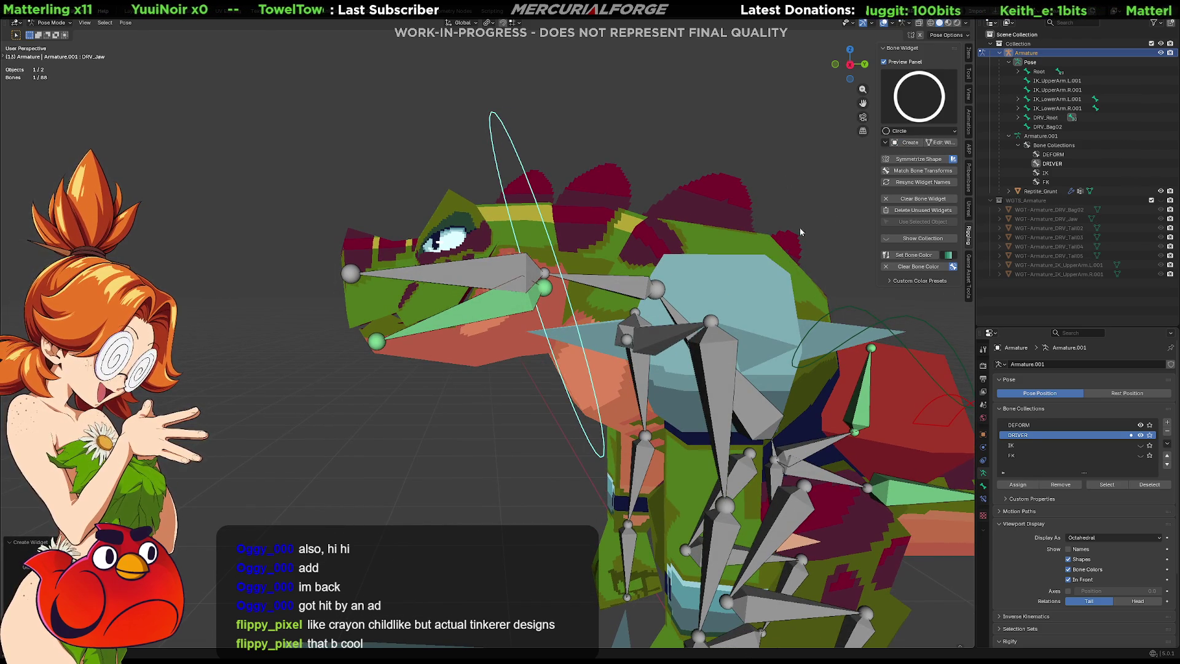
left_click(941, 142)
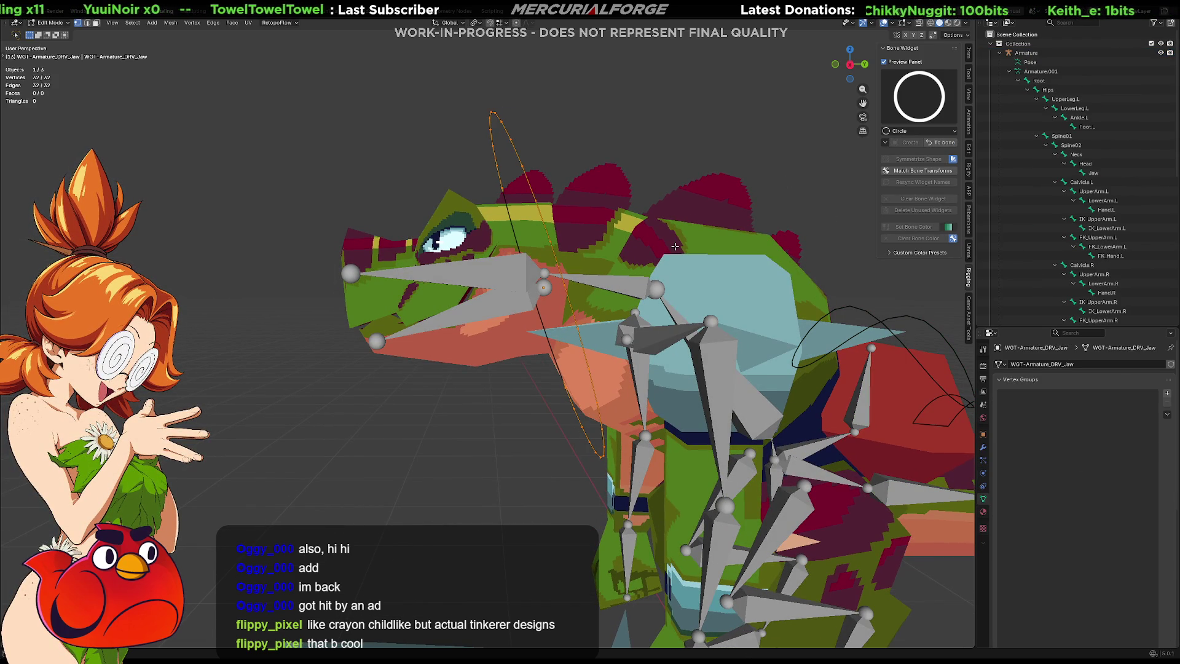
Step: Rotate the jaw circle widget 90°, shift it along Y and lower it along Z
type("r90")
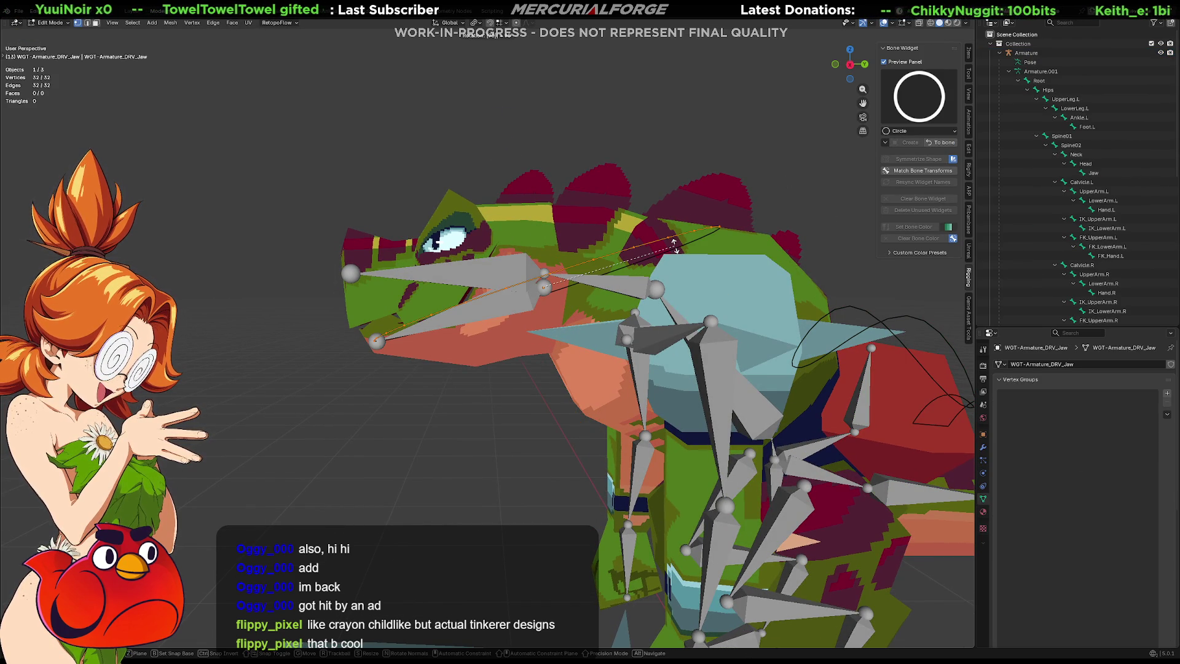
key("Return")
key("g")
key("y")
key("y")
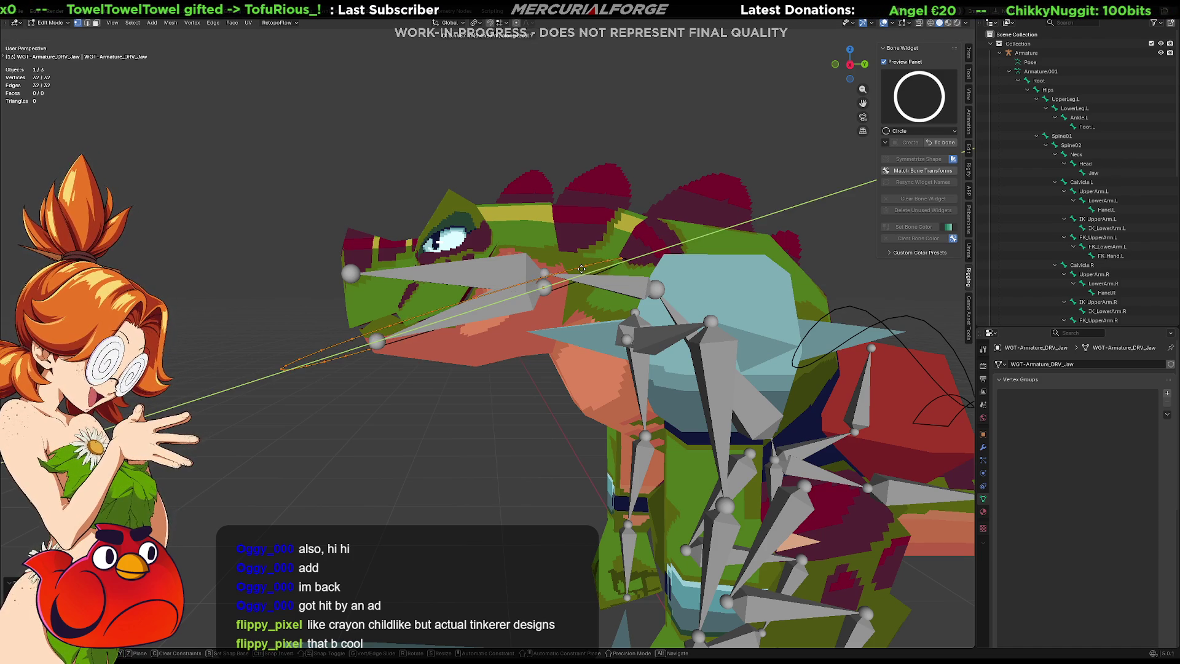
left_click(578, 270)
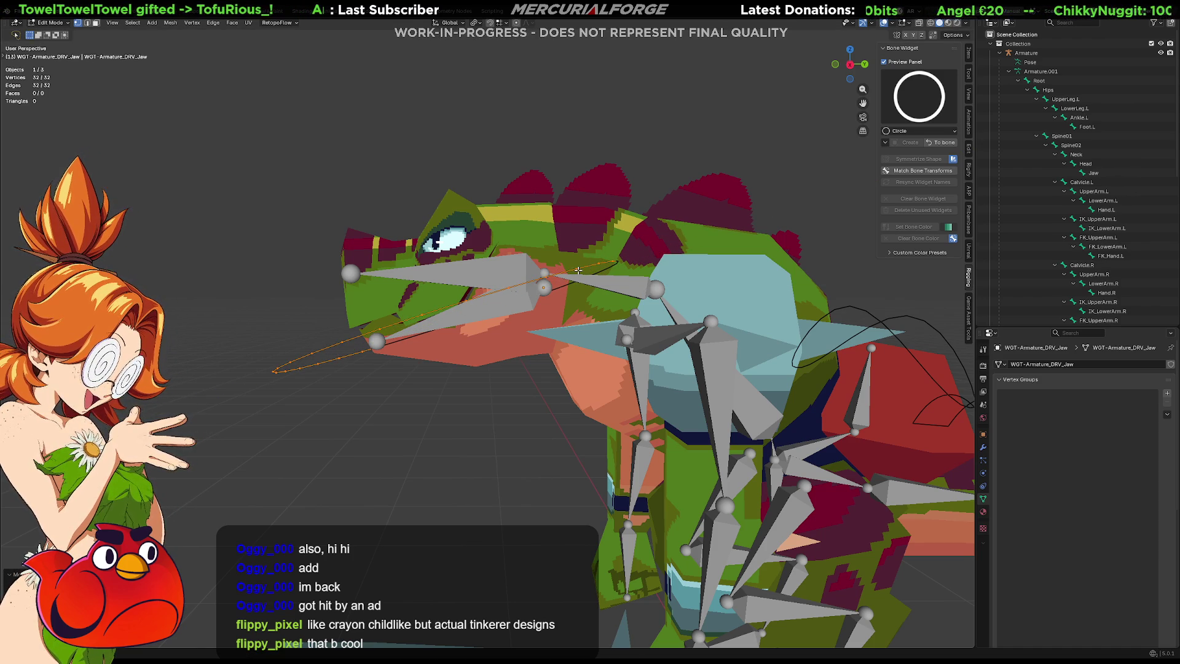
key("g")
key("z")
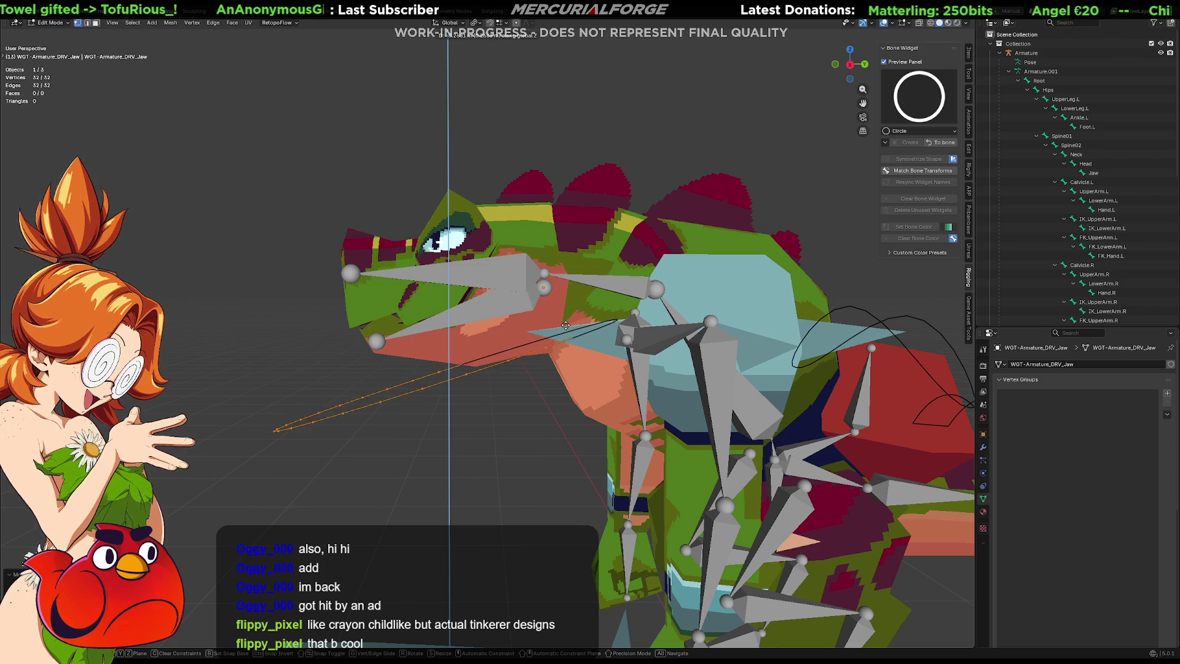
left_click(557, 329)
Step: Shrink the jaw circle, lay it flat with an X rotation, select all, and return to Pose Mode
key("KP_1")
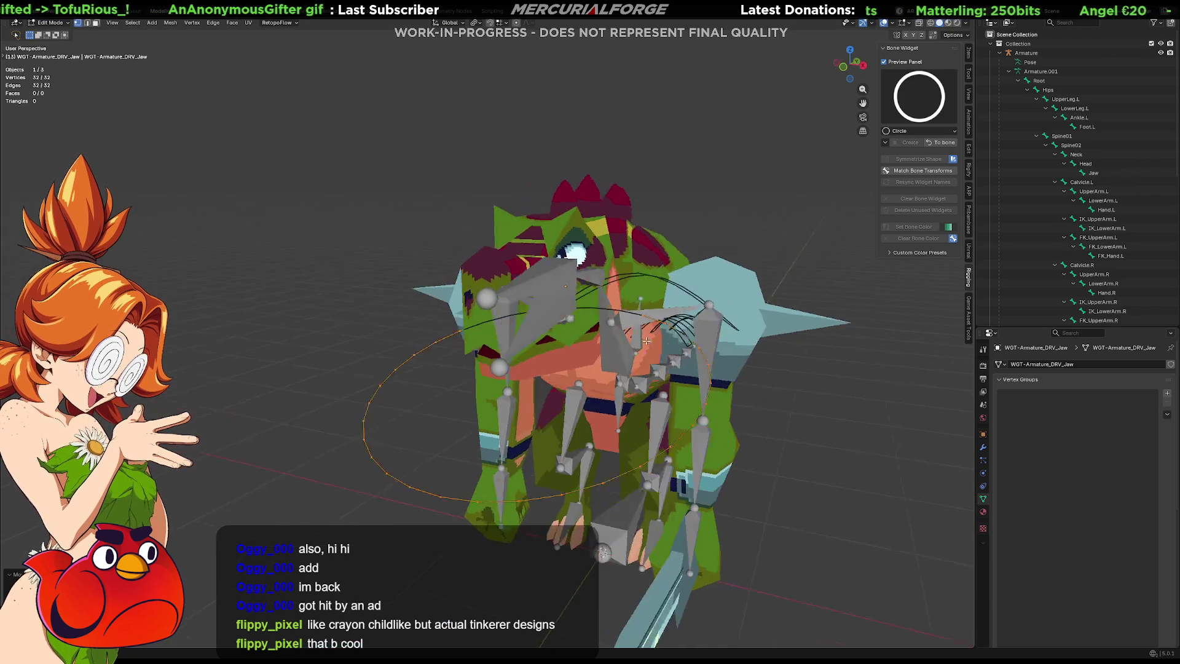
key("s")
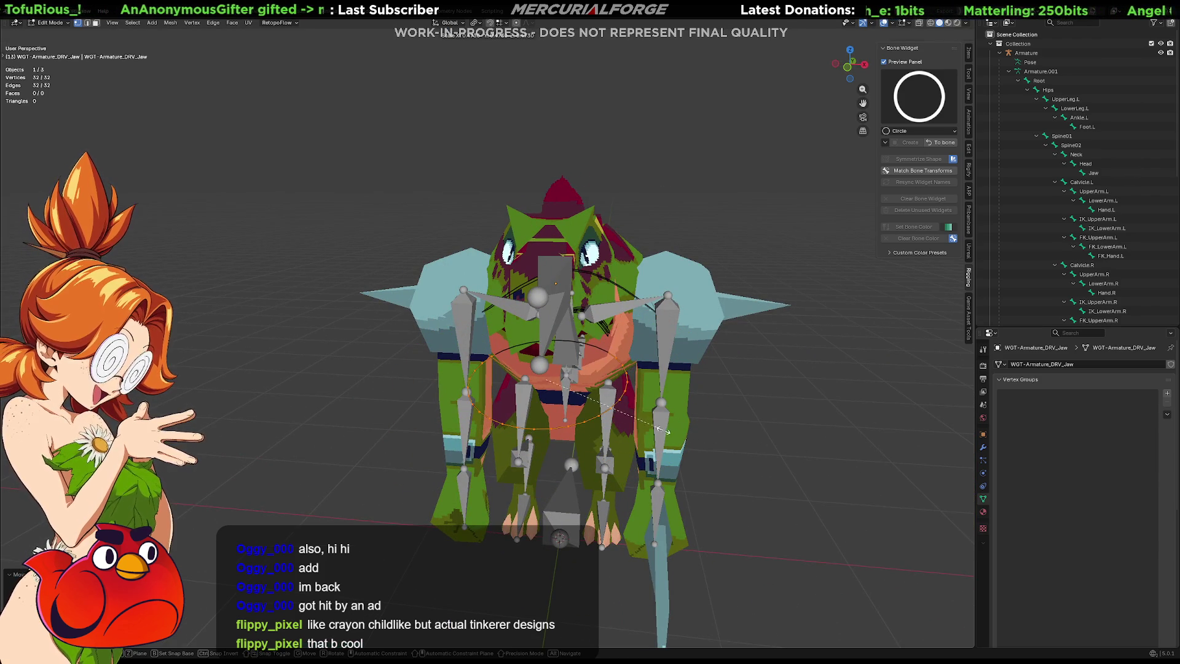
left_click(697, 424)
key("ctrl+KP_3")
scroll(679, 392, "up", 5)
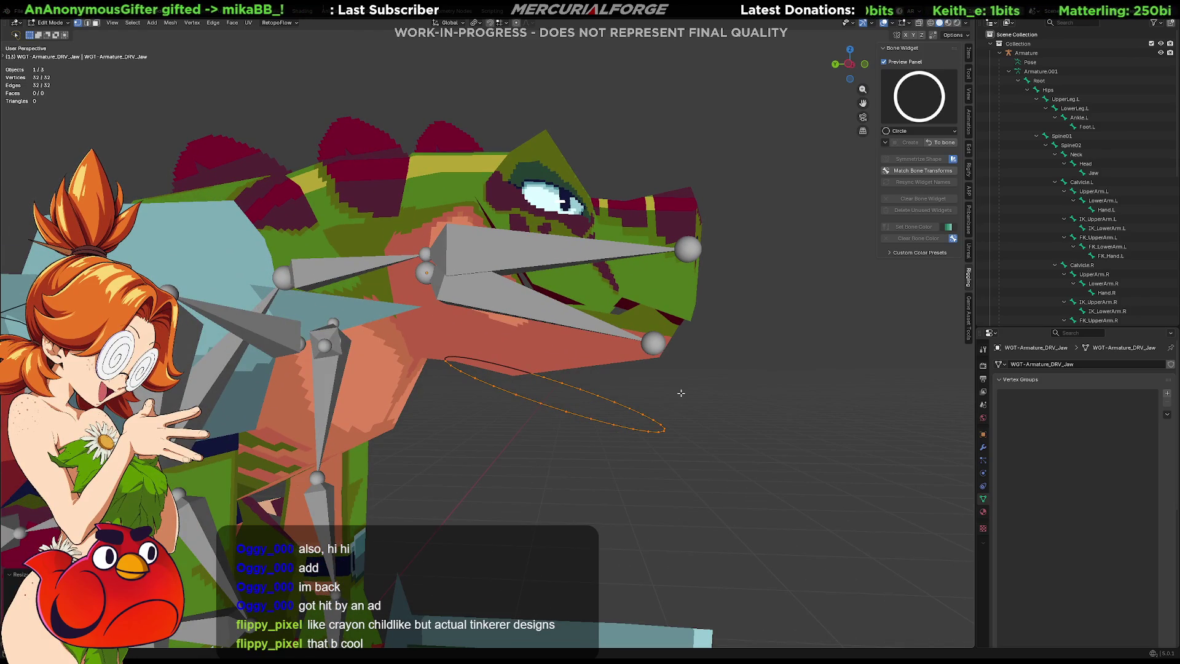
key("r")
key("x")
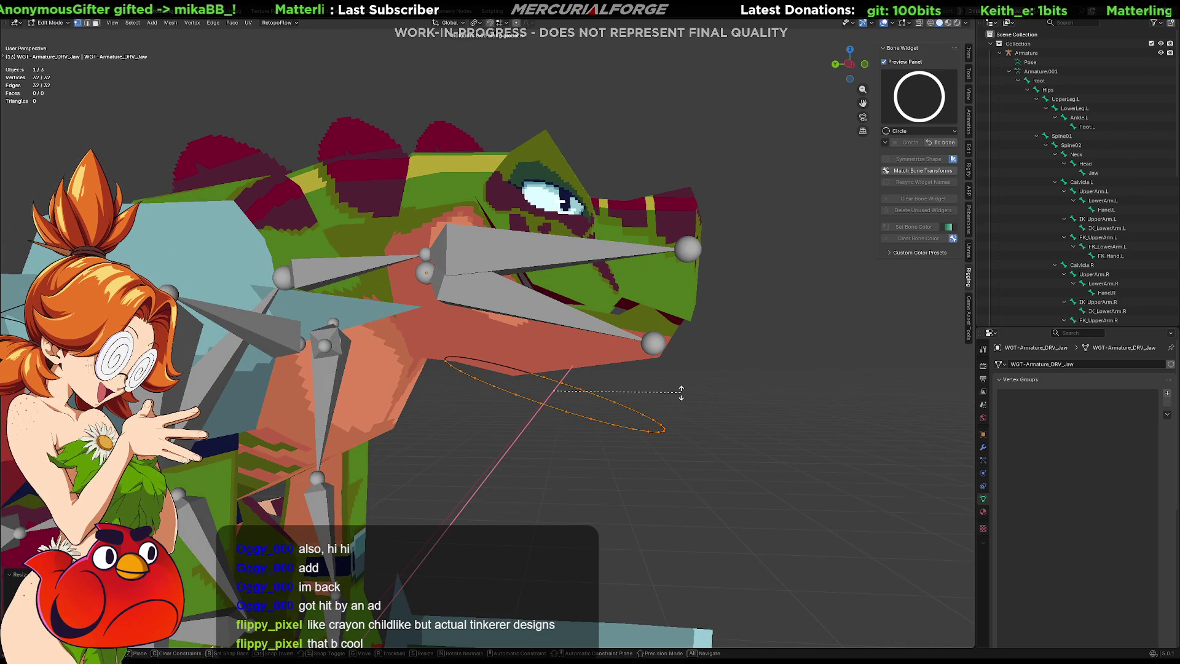
left_click(667, 357)
mouse_move(667, 356)
middle_mouse_down()
mouse_move(575, 386)
mouse_move(636, 381)
mouse_move(684, 400)
mouse_move(621, 406)
mouse_move(618, 439)
mouse_move(617, 393)
middle_mouse_up()
left_click(698, 407)
key("a")
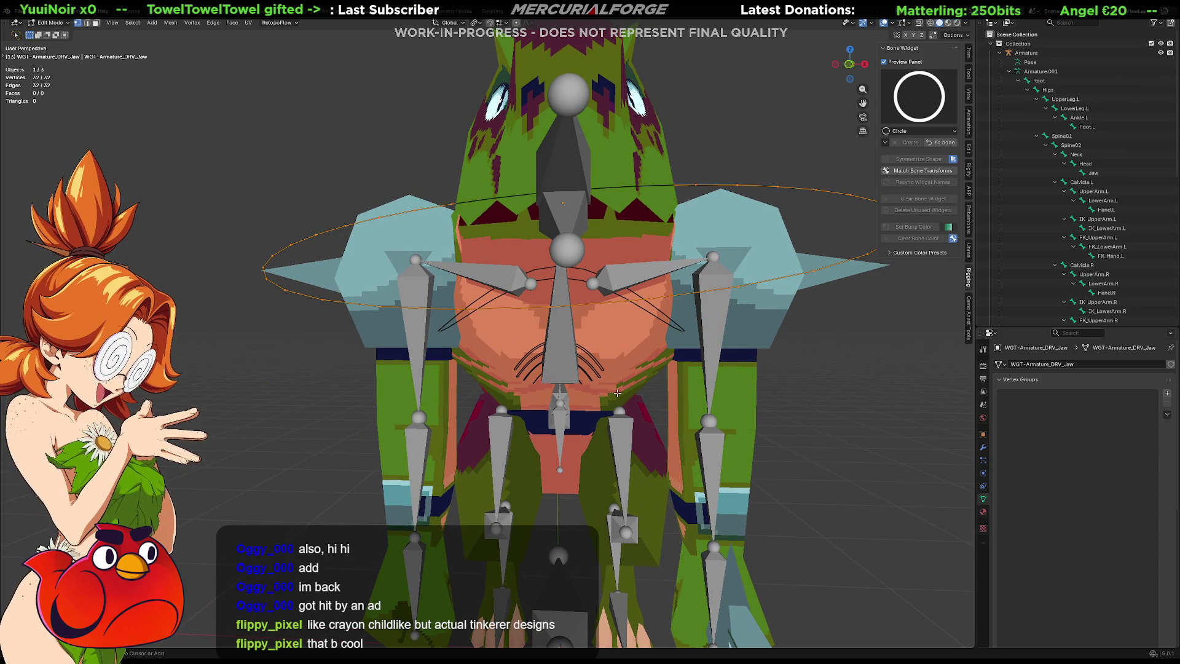
key("Tab")
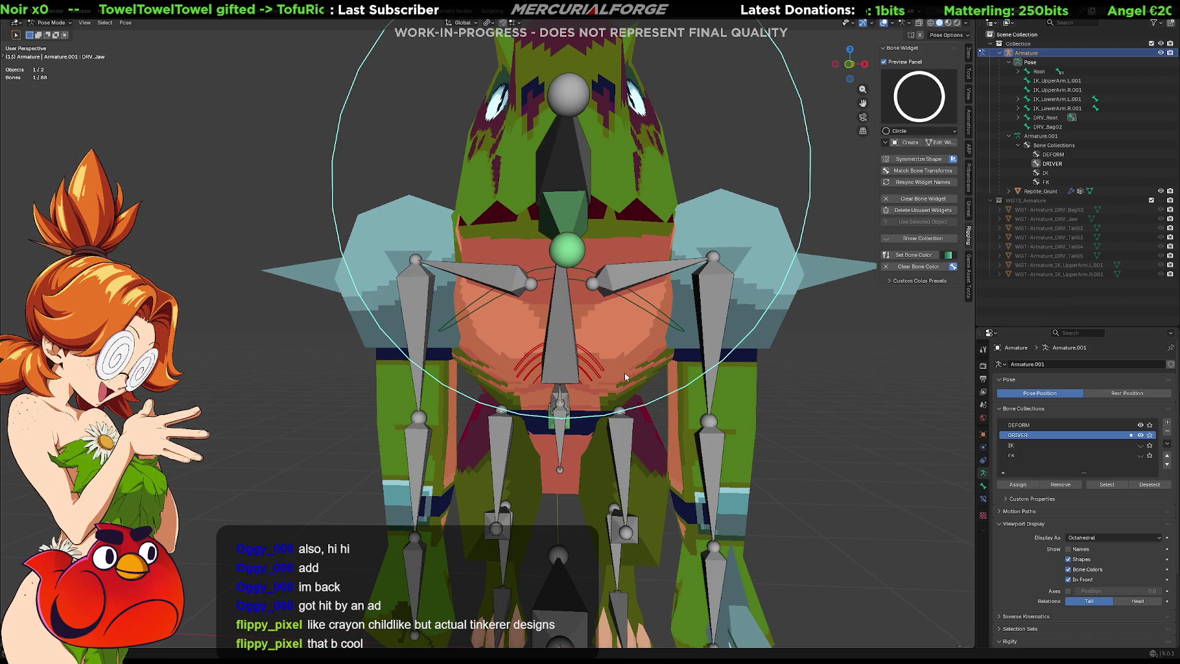
Step: In the right side view, test-rotate the jaw bone and undo it
middle_click_drag(687, 349, 669, 350)
key("KP_3")
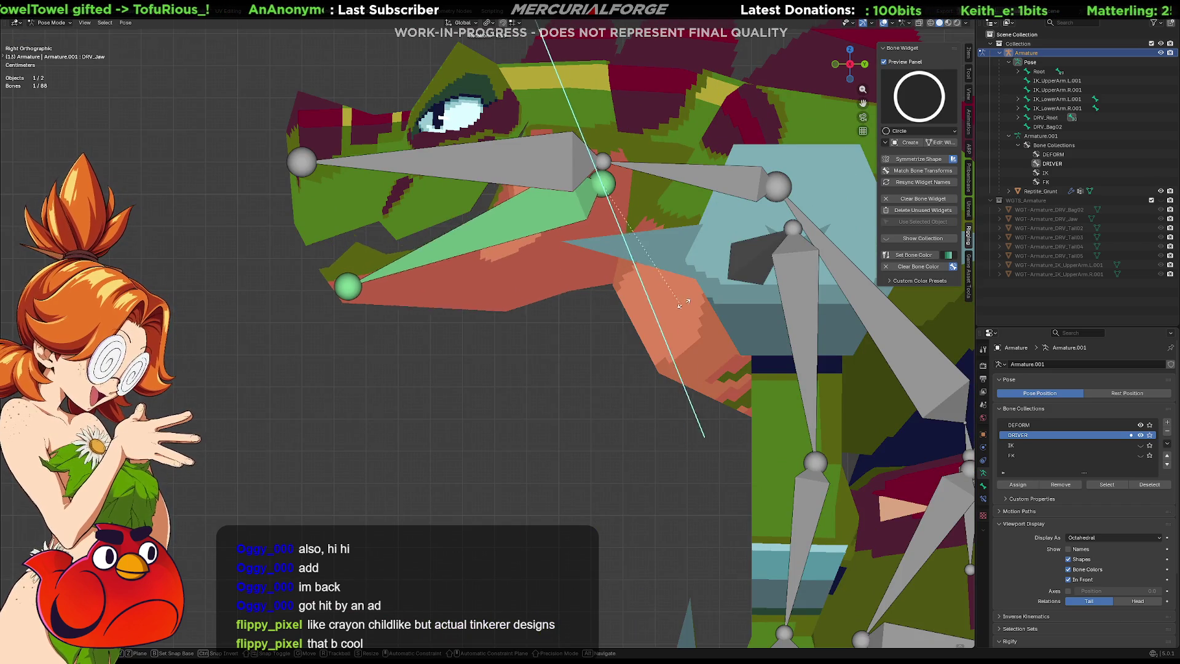
left_click(671, 292)
key("ctrl+z")
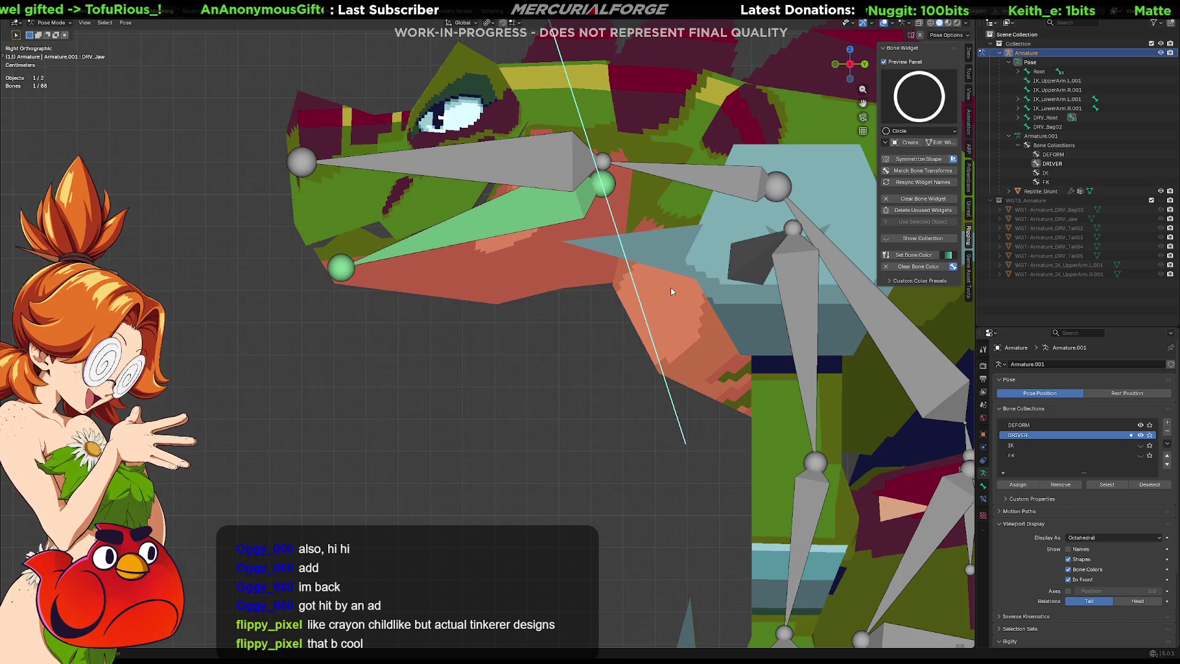
middle_click_drag(671, 292, 661, 365, "shift")
Step: Give DRV_Jaw a Plane widget (WGT-Armature_DRV_Jaw.001) and open it for editing
left_click(925, 93)
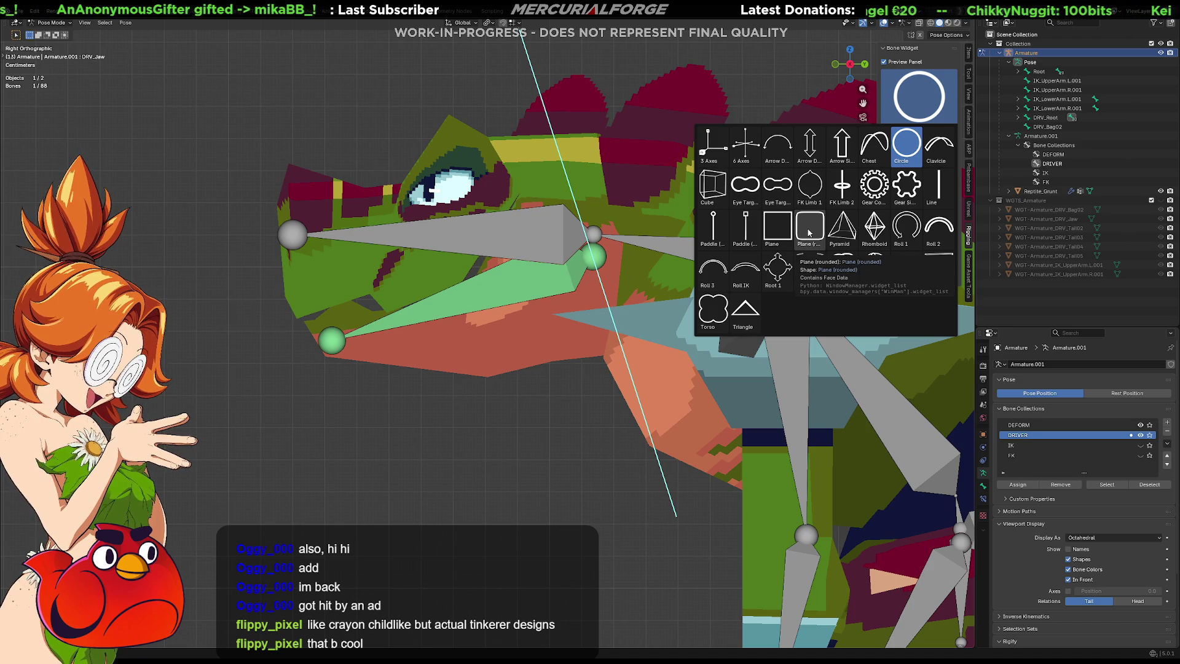
left_click(782, 232)
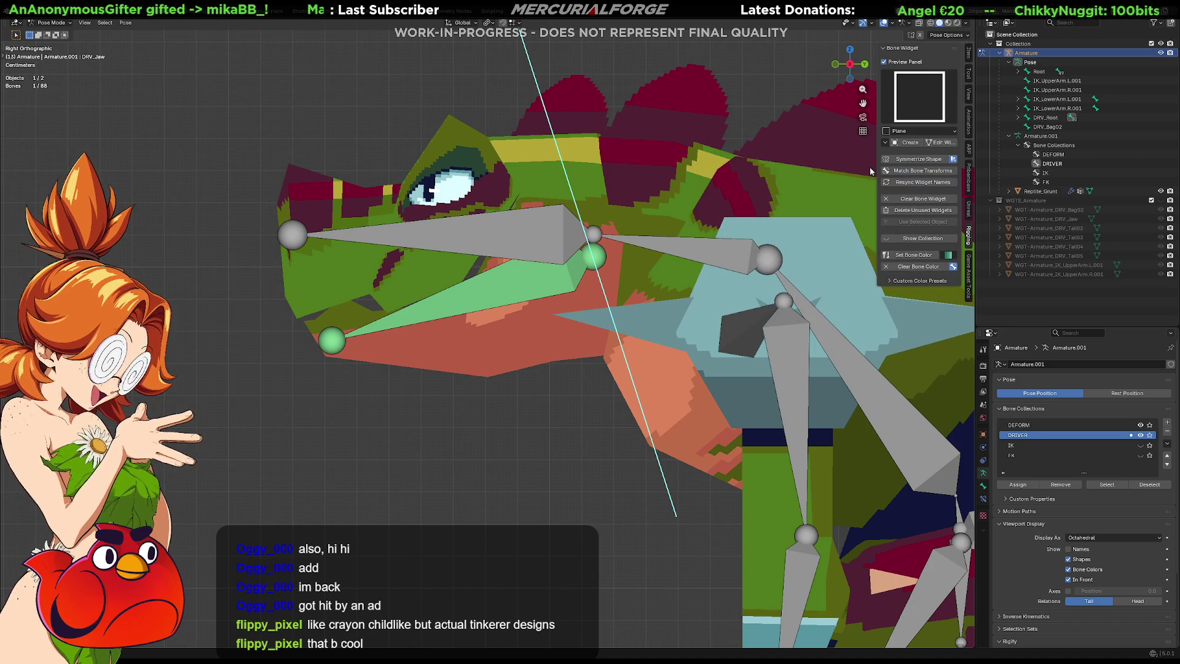
middle_click_drag(707, 241, 893, 177)
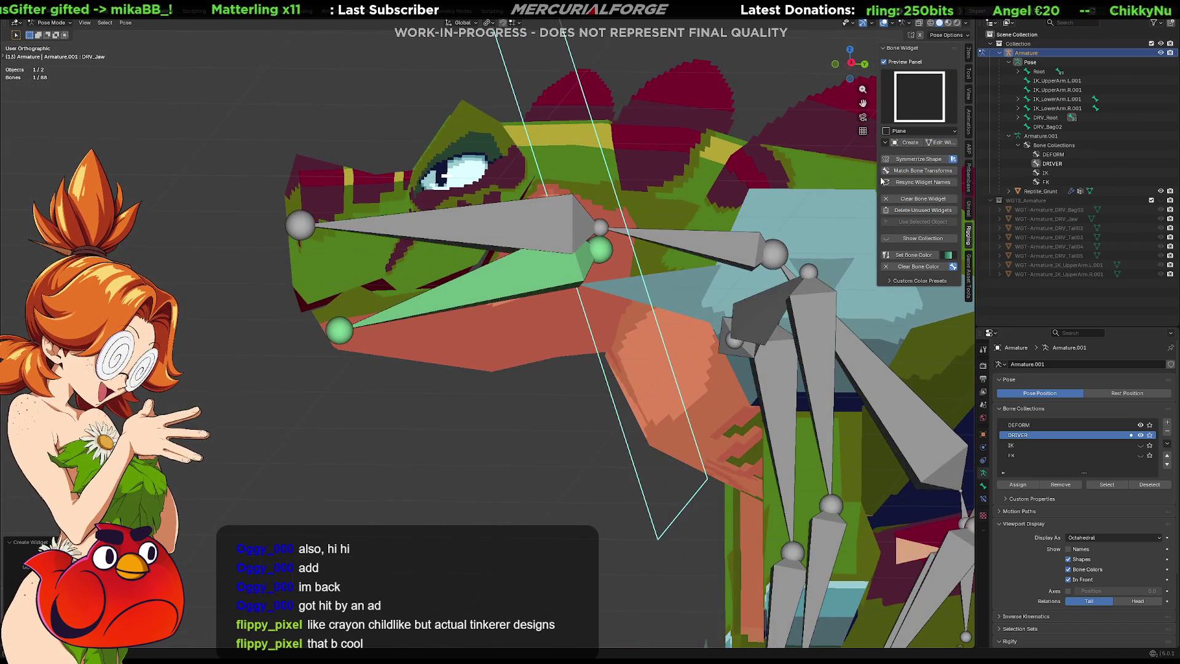
left_click(935, 142)
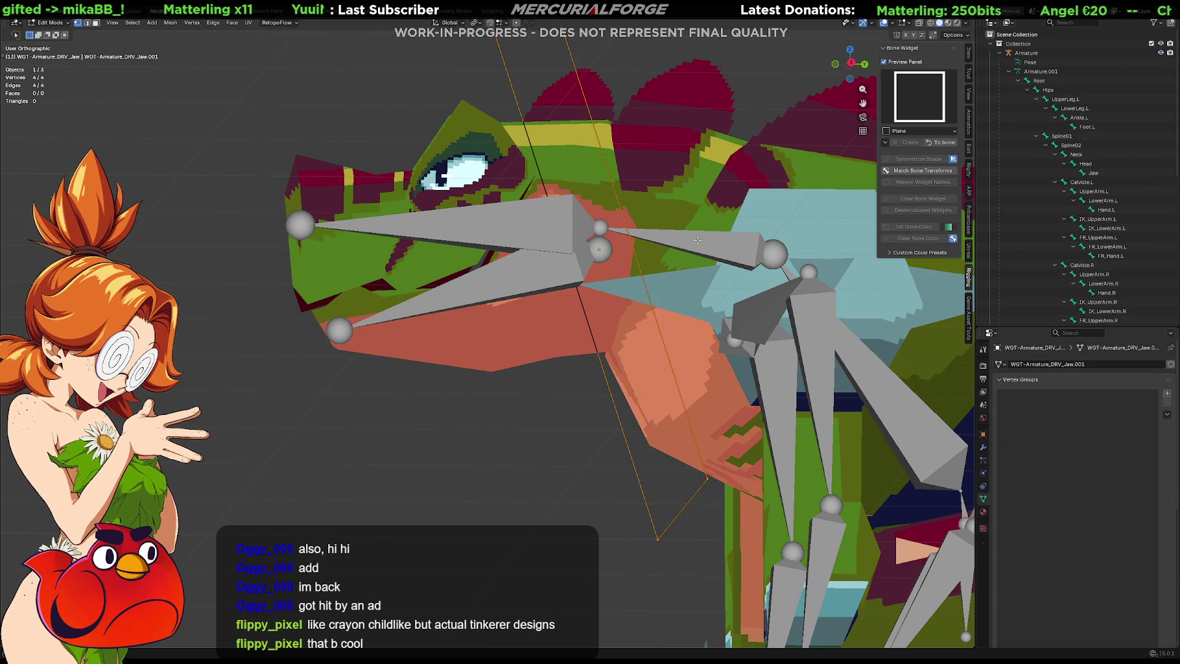
Step: Leave and reopen the jaw plane widget for editing, viewed from the right side
mouse_move(698, 240)
middle_mouse_down()
mouse_move(664, 246)
mouse_move(694, 252)
mouse_move(656, 226)
middle_mouse_up()
scroll(693, 251, "down", 3)
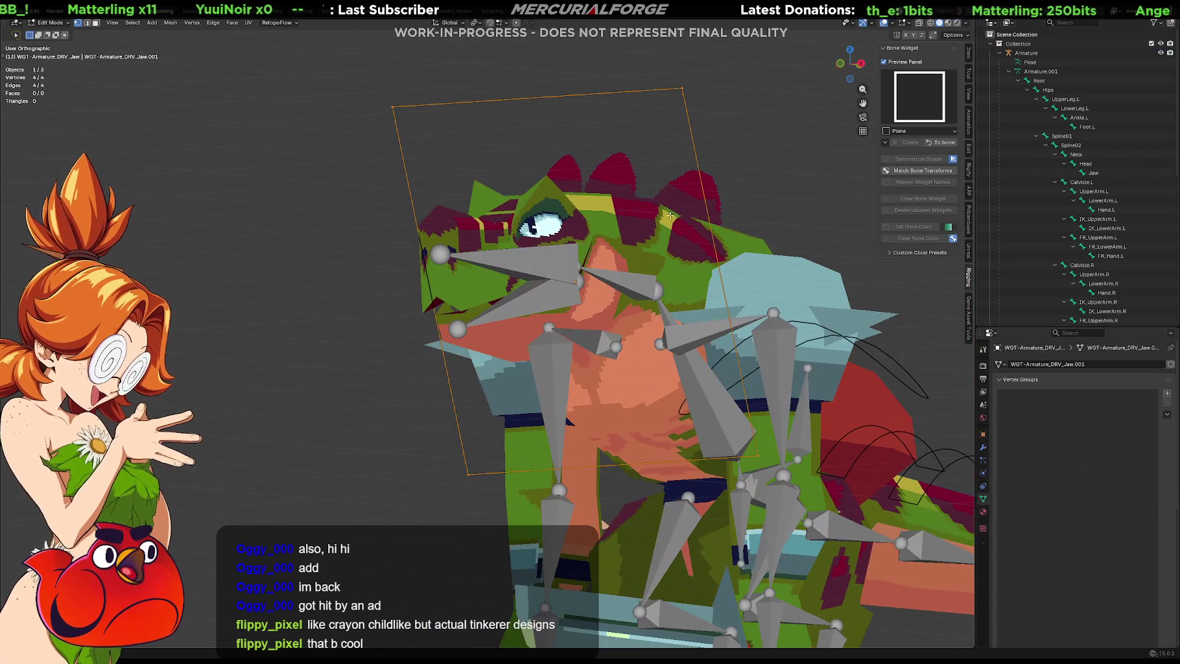
mouse_move(716, 82)
right_mouse_down("ctrl")
mouse_move(651, 73)
mouse_move(368, 93)
mouse_move(277, 123)
right_mouse_up("ctrl")
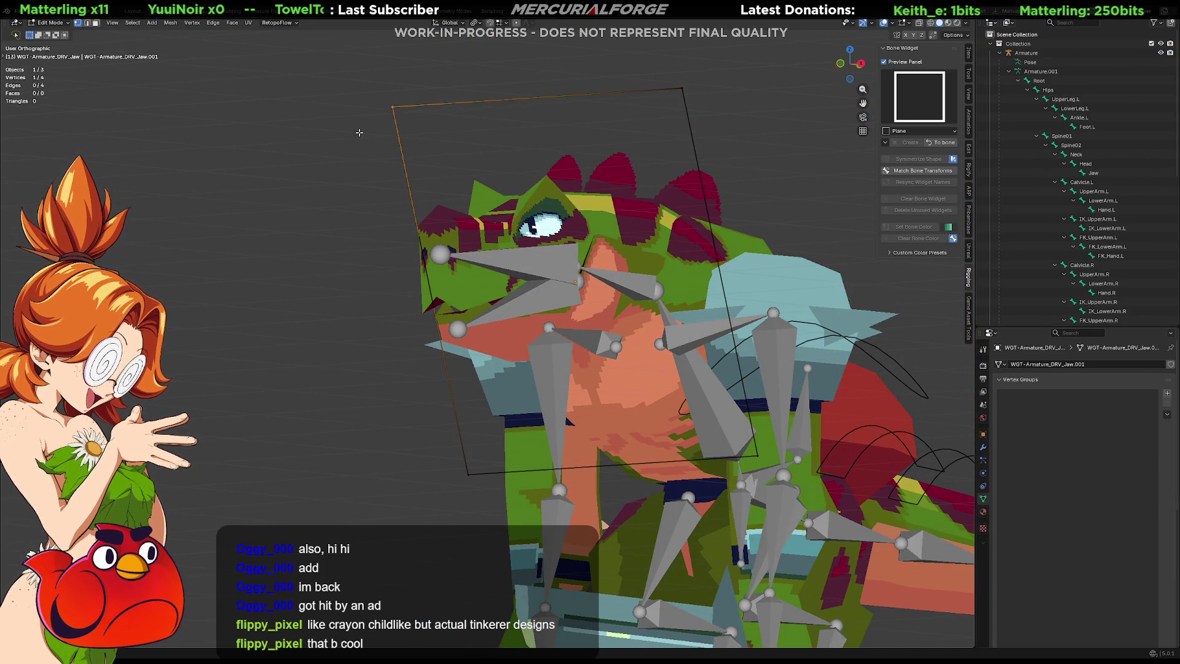
key("ctrl+Tab")
middle_click_drag(665, 230, 620, 224)
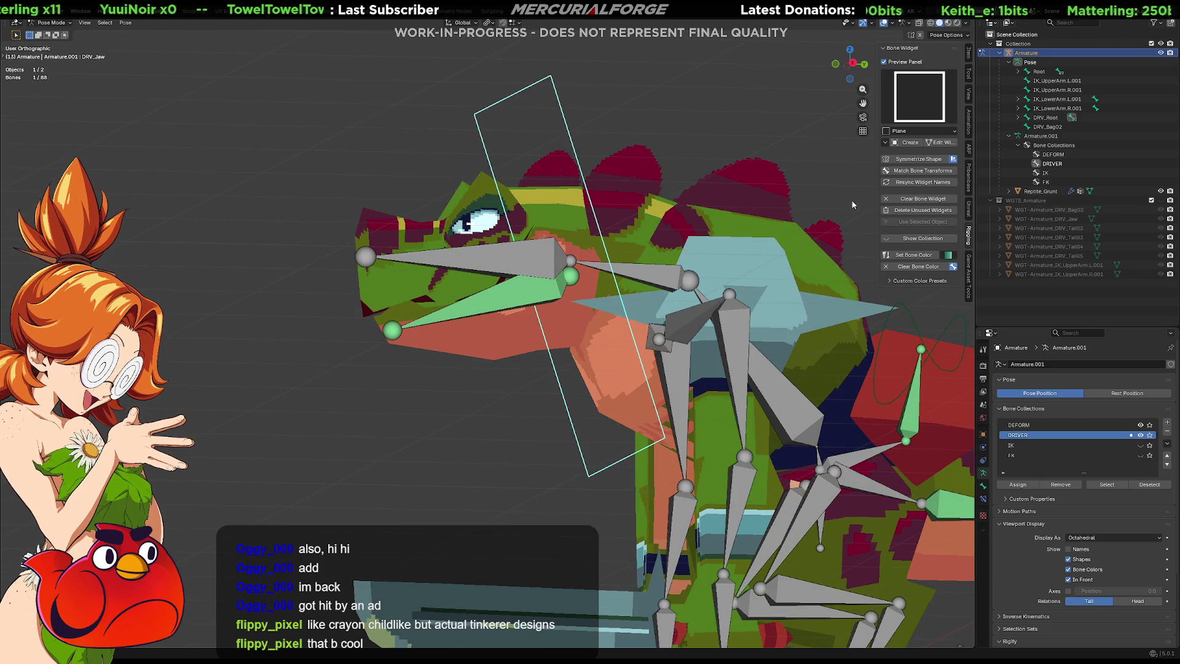
left_click(940, 142)
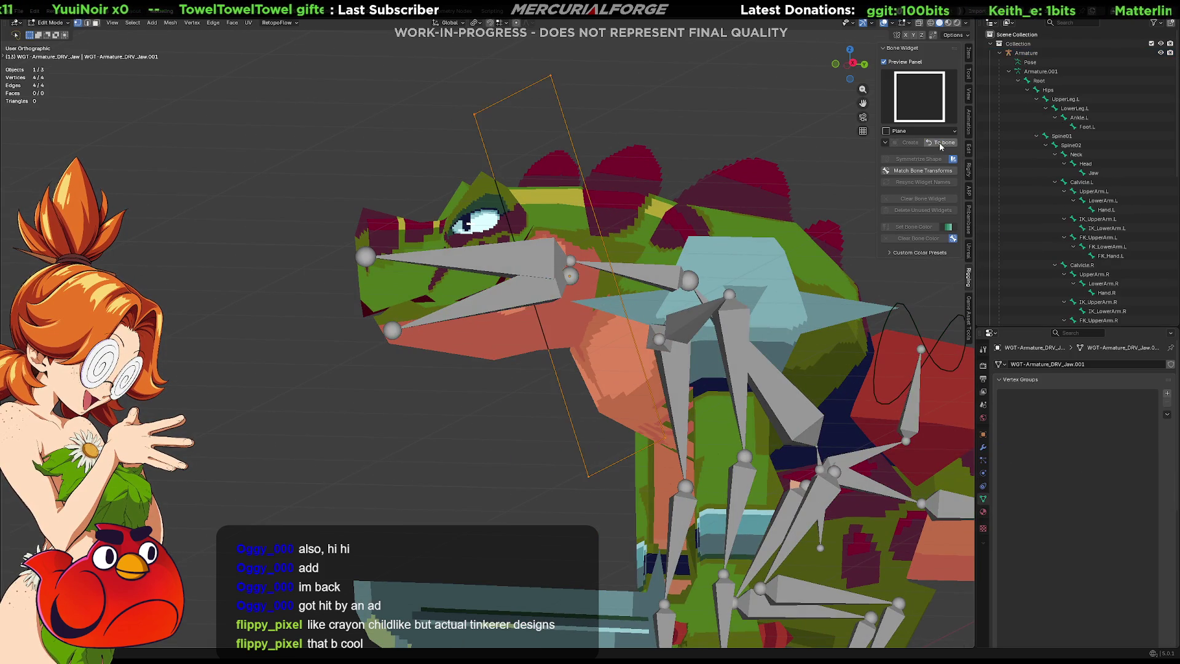
middle_click_drag(553, 215, 506, 228)
key("KP_3")
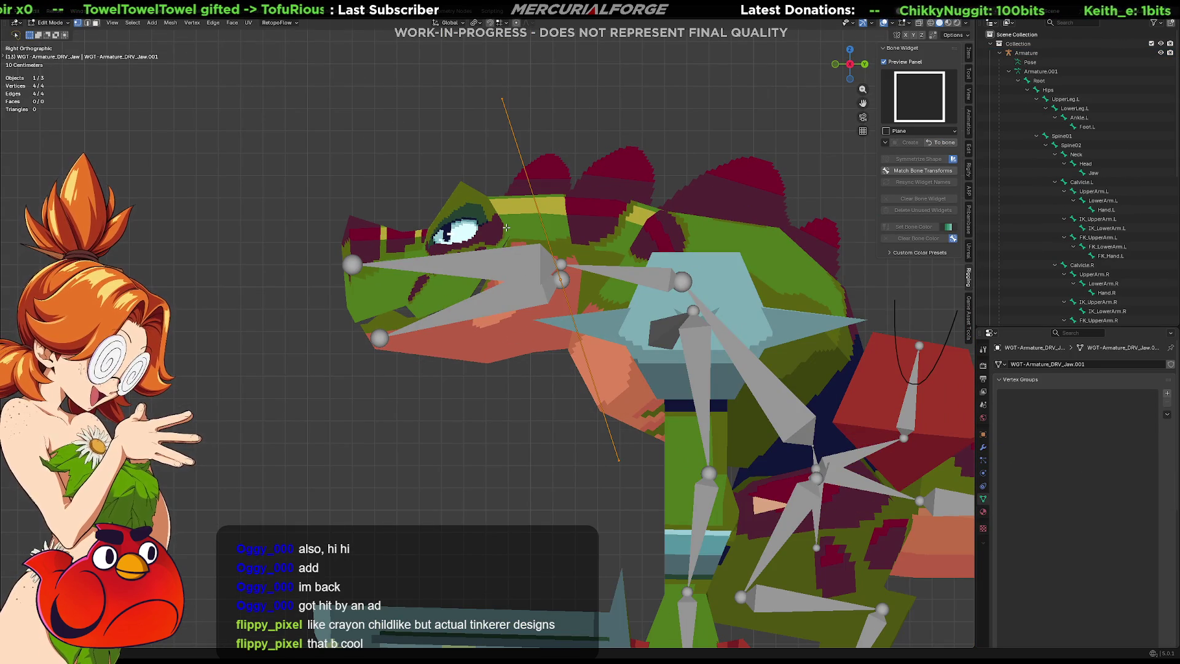
Step: Rotate the jaw plane 90° on X, then move its edge lower and forward and angle it
key("r")
type("x")
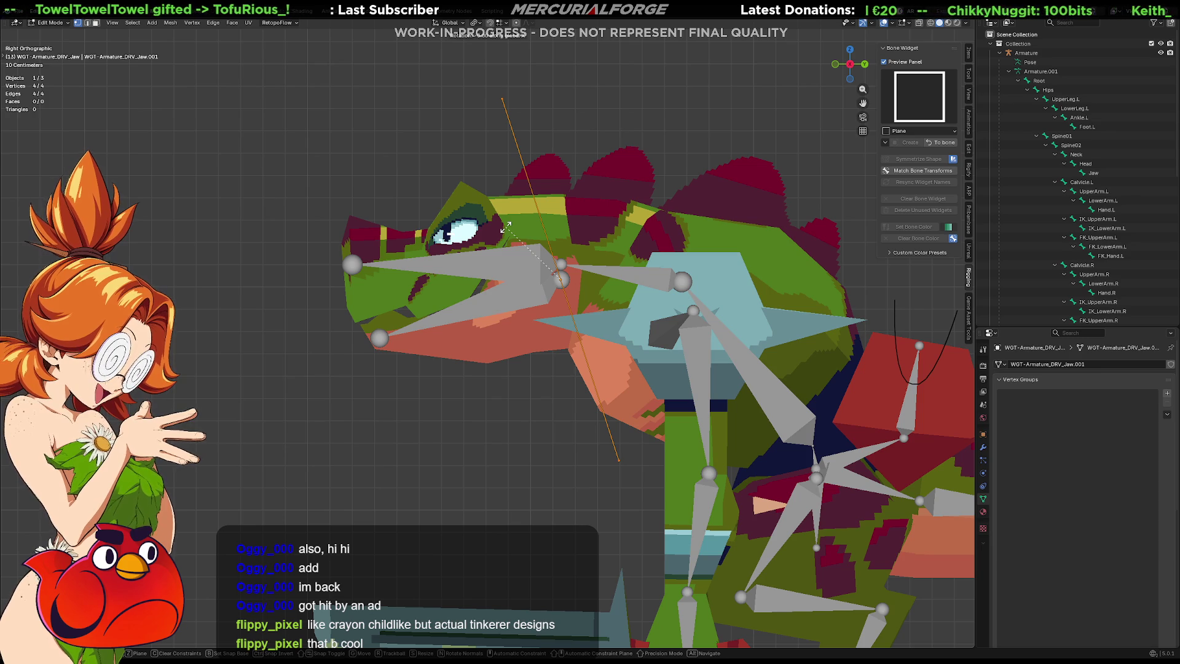
type("90")
key("Return")
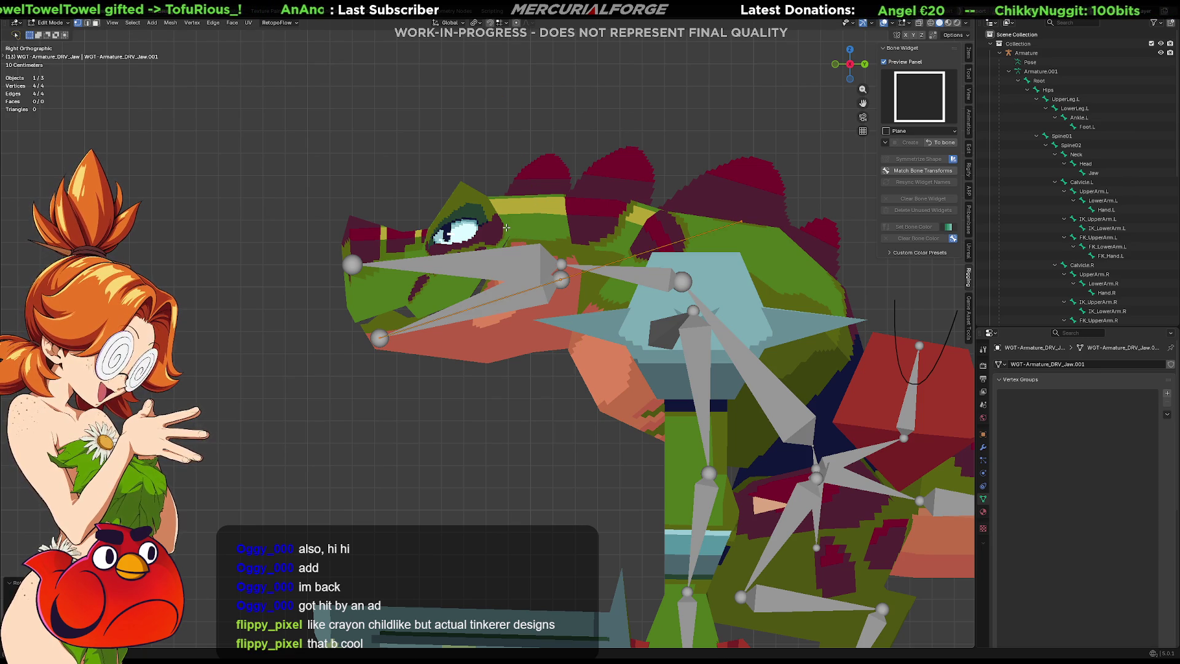
key("g")
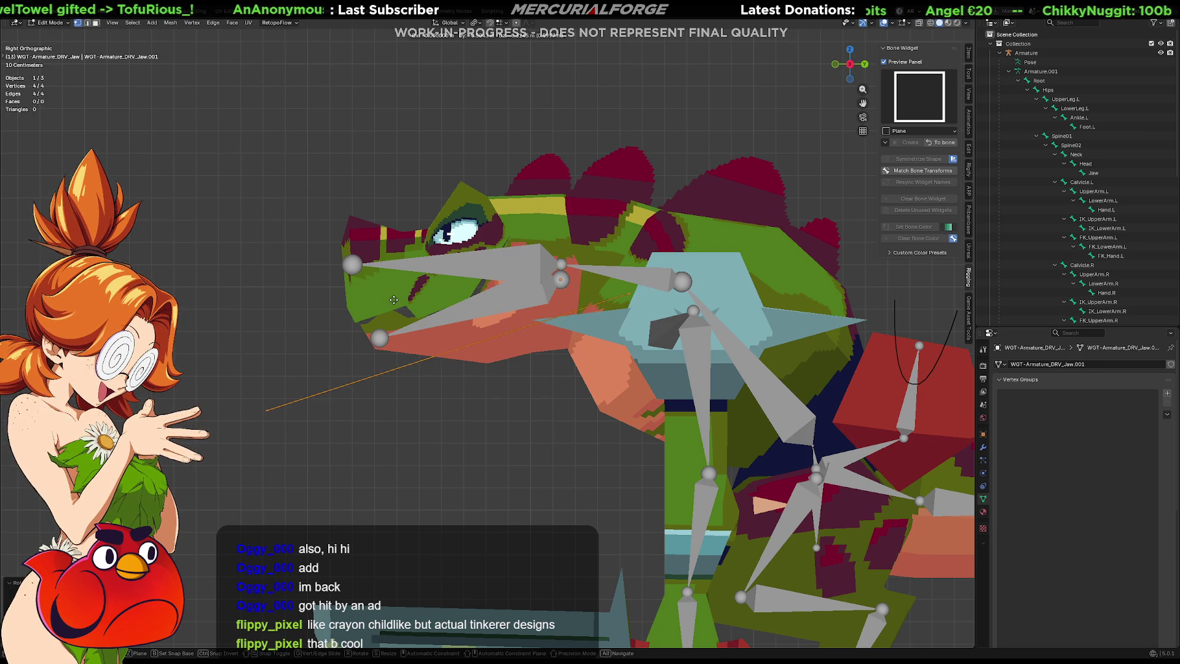
left_click(392, 303)
key("r")
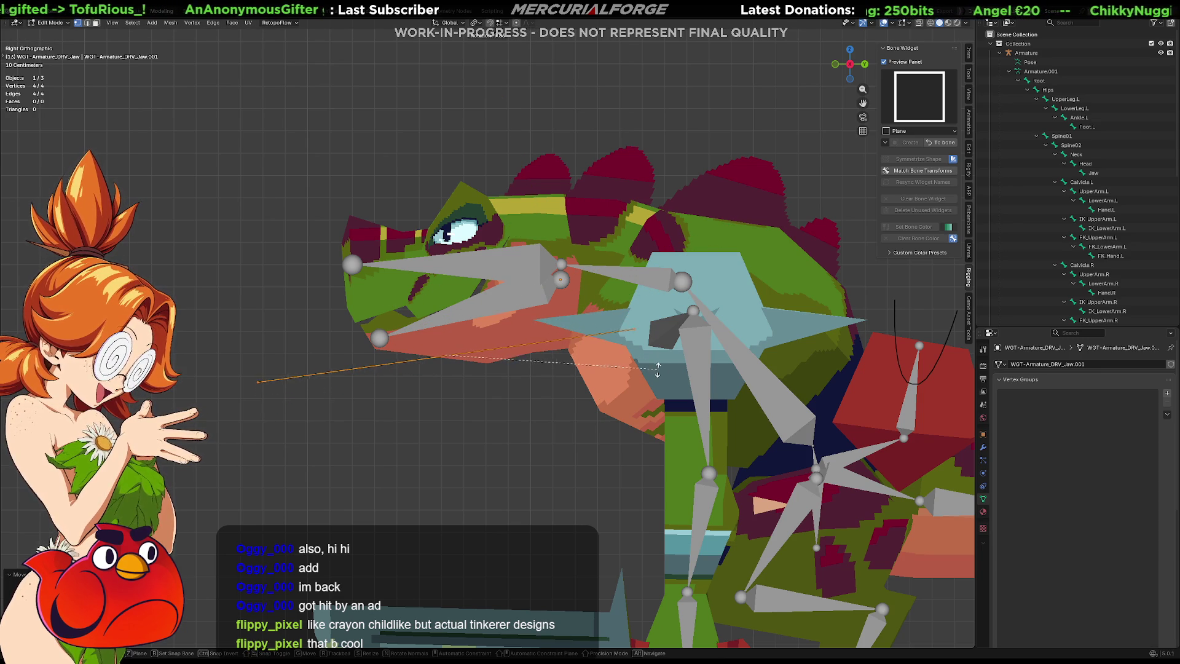
left_click(658, 378)
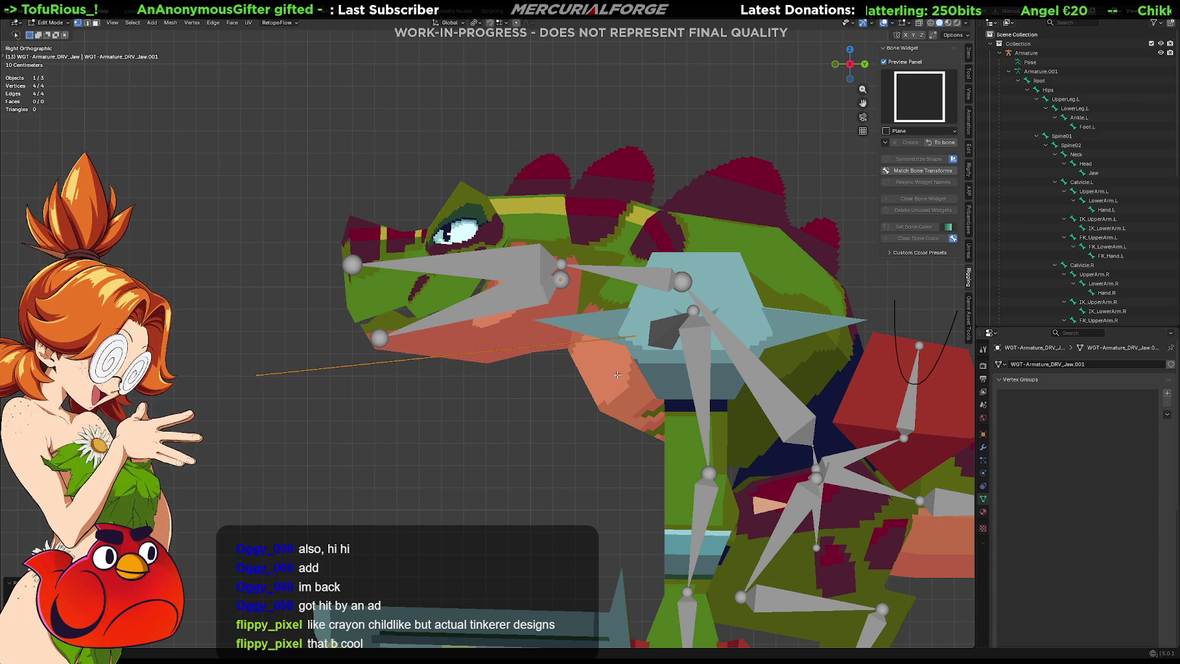
Step: Shorten the widget edge, drop it just below the jaw, and select two outline corners
key("s")
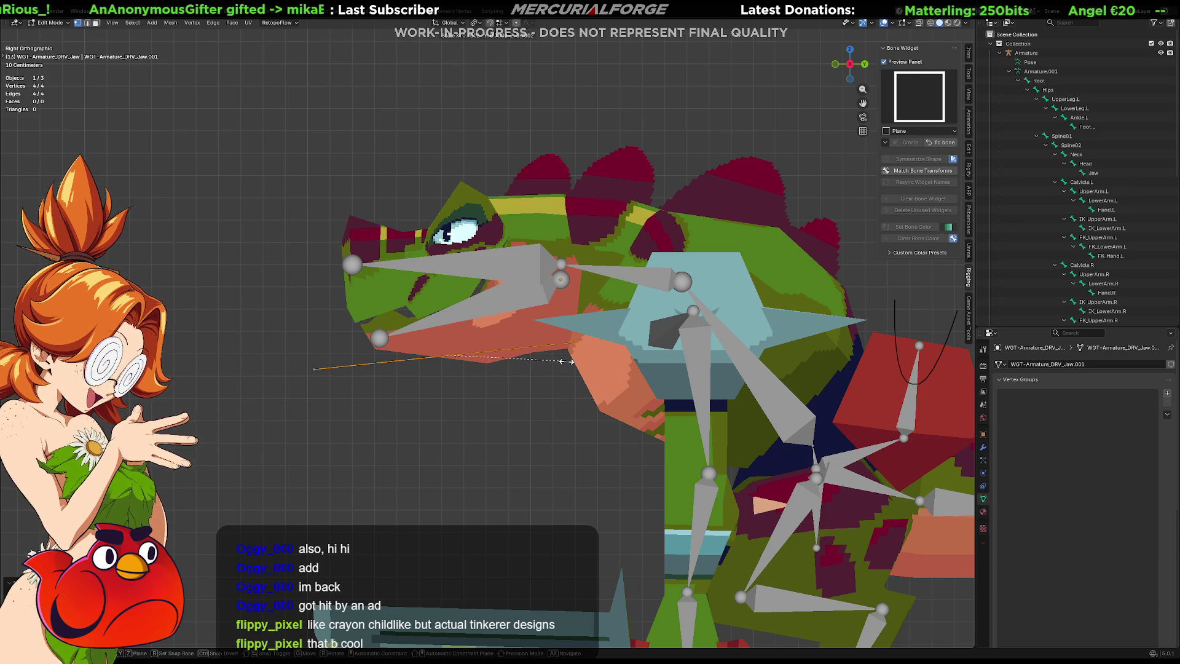
left_click(553, 359)
key("g")
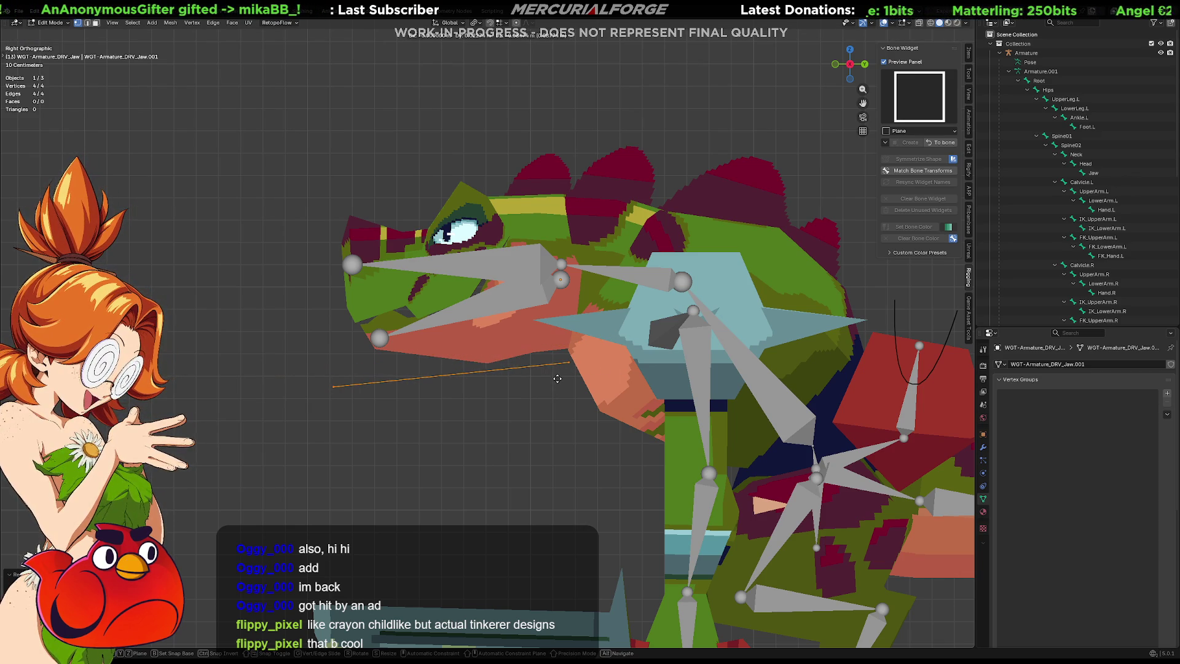
left_click(557, 381)
middle_click_drag(557, 381, 311, 359)
right_click_drag(311, 360, 311, 362, "ctrl")
Step: Narrow the selected widget corners and subdivide the bottom widget edges
key("s")
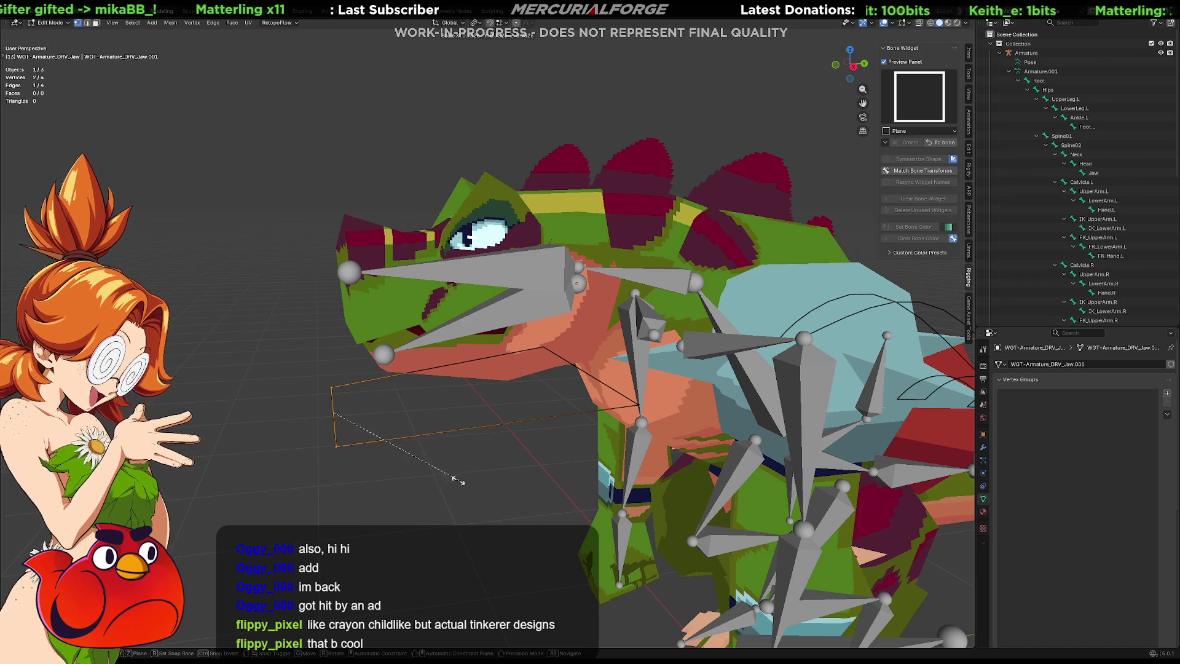
left_click(406, 447)
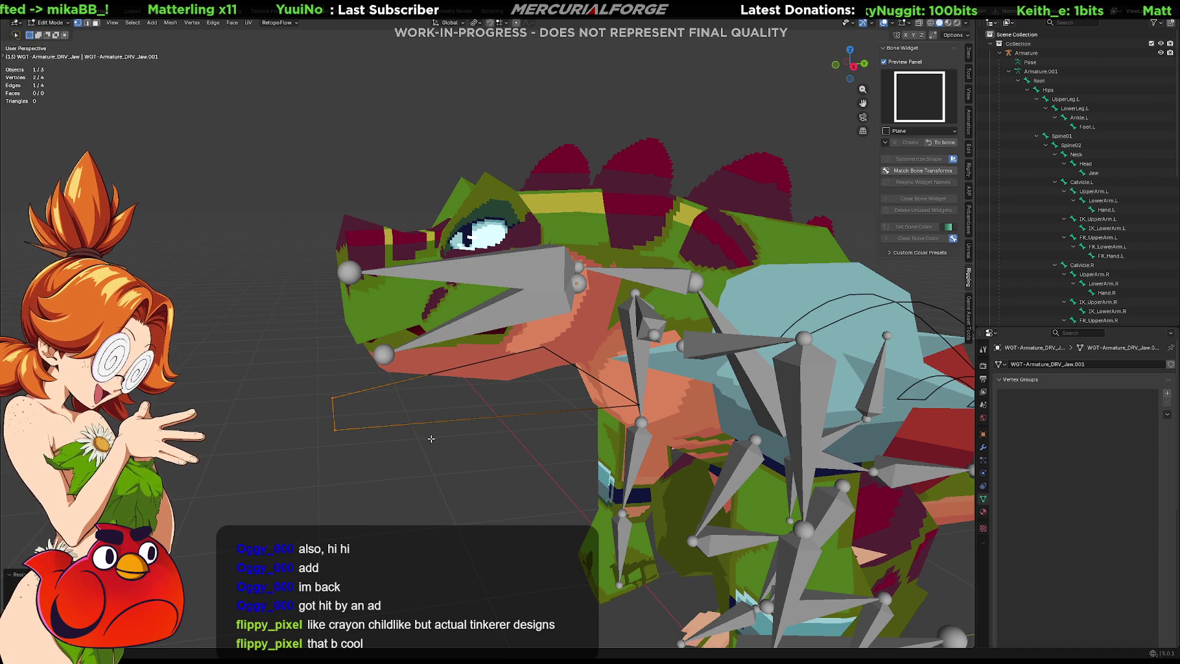
left_click(432, 427, "shift")
right_click(434, 427)
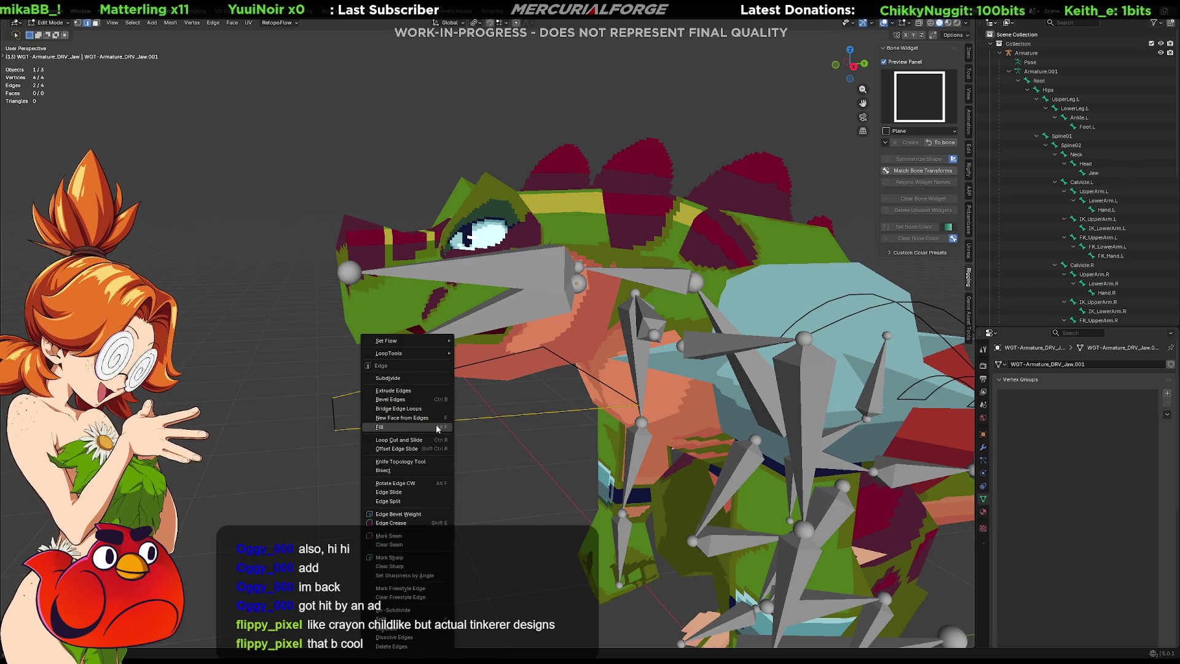
left_click(418, 379)
Step: Add points along the bottom edge and raise two of its vertices straight up
left_click(402, 417)
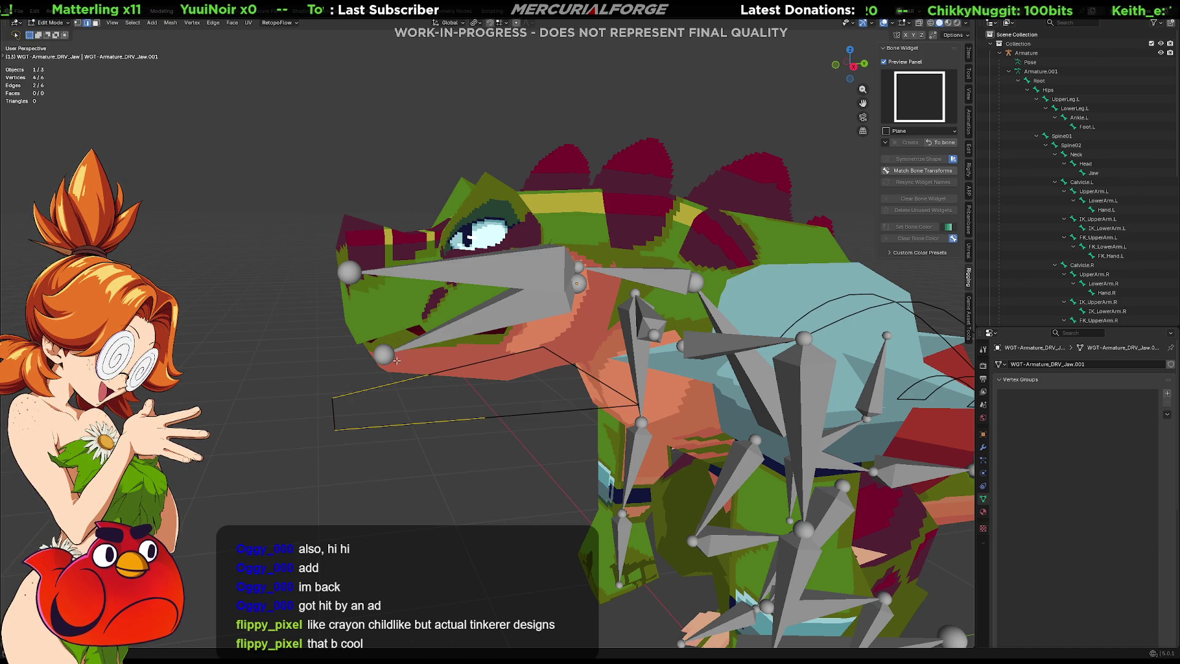
left_click(403, 422)
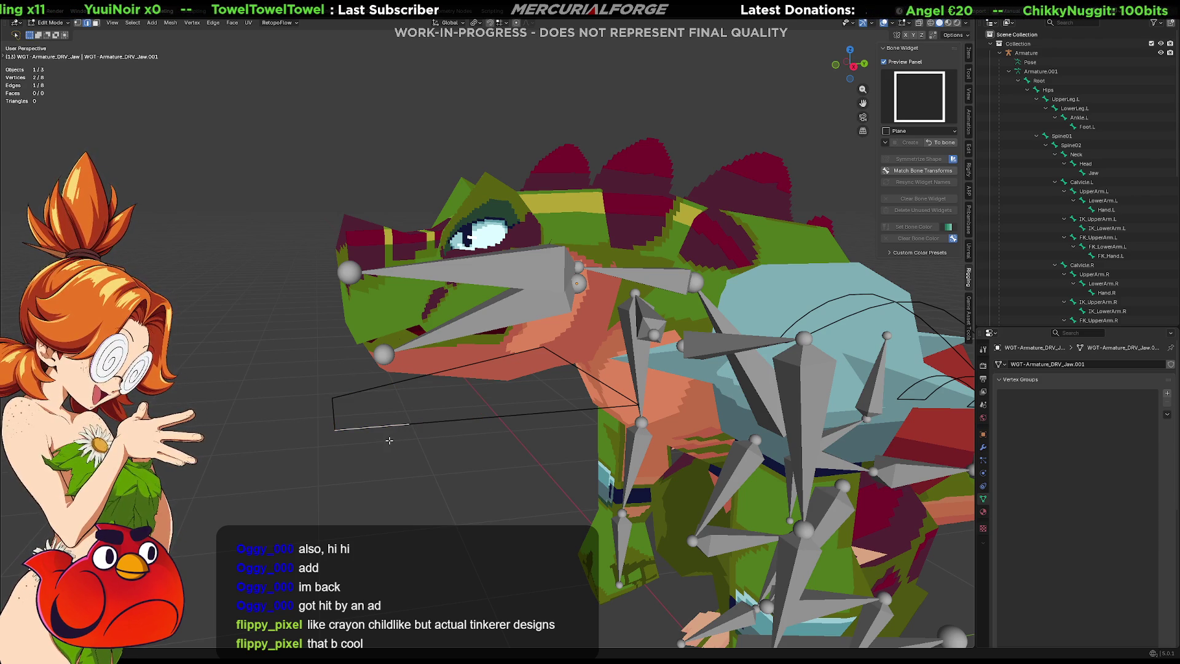
left_click(413, 432)
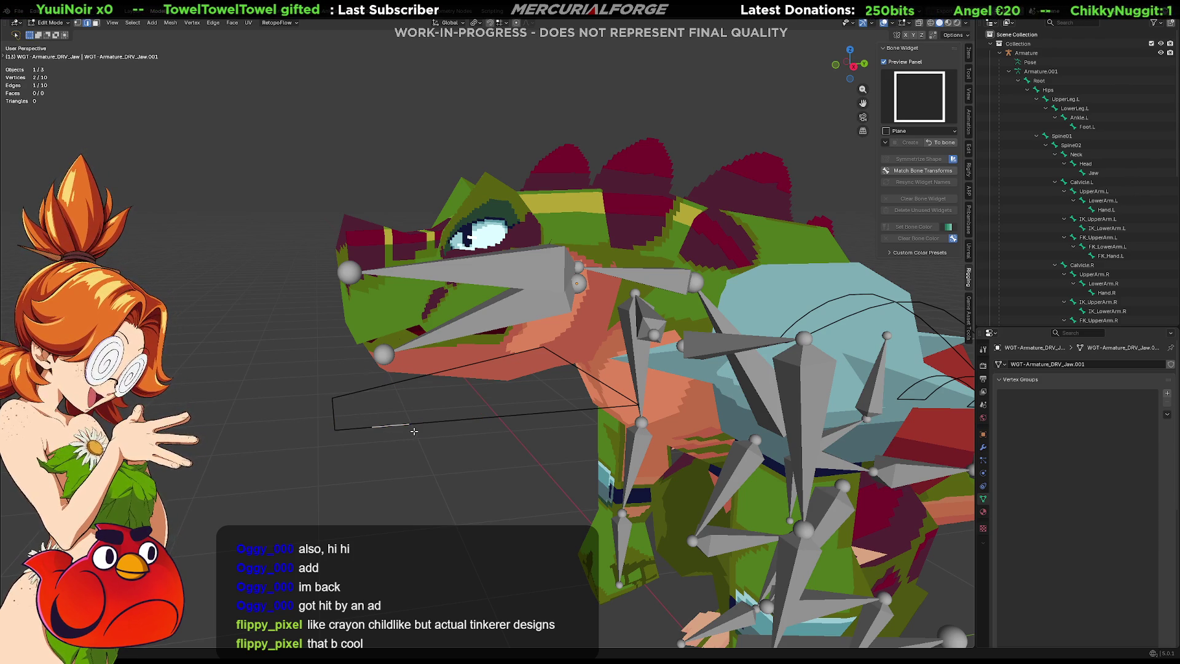
key("1")
left_click(409, 424)
left_click(391, 383, "shift")
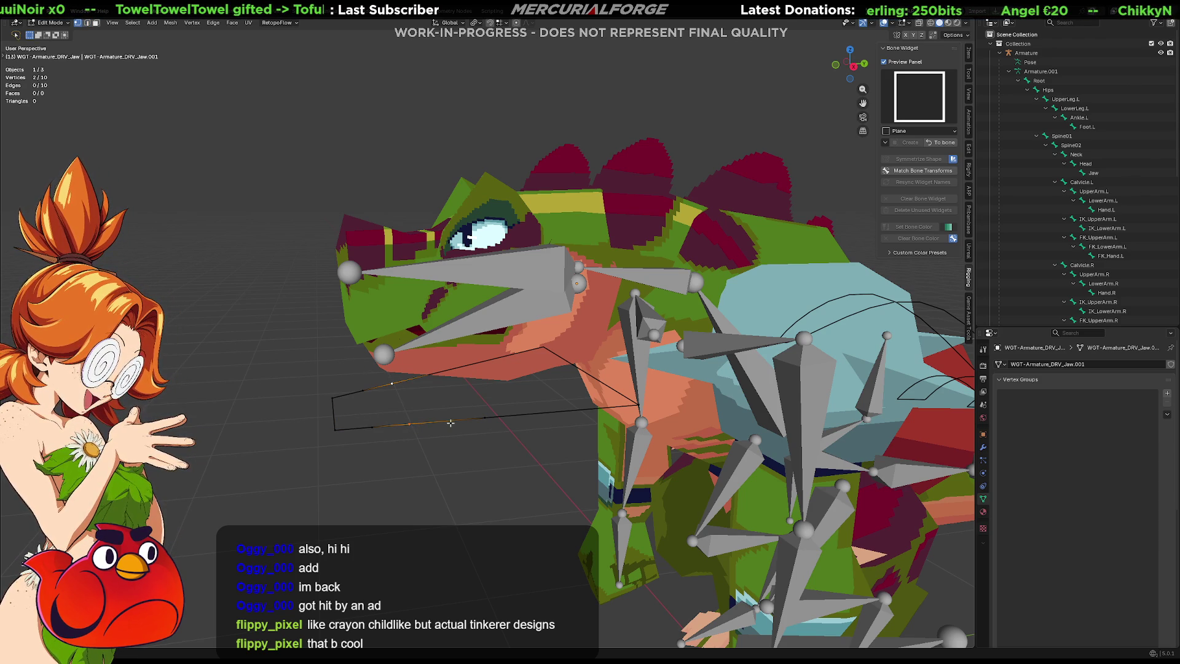
key("g")
key("z")
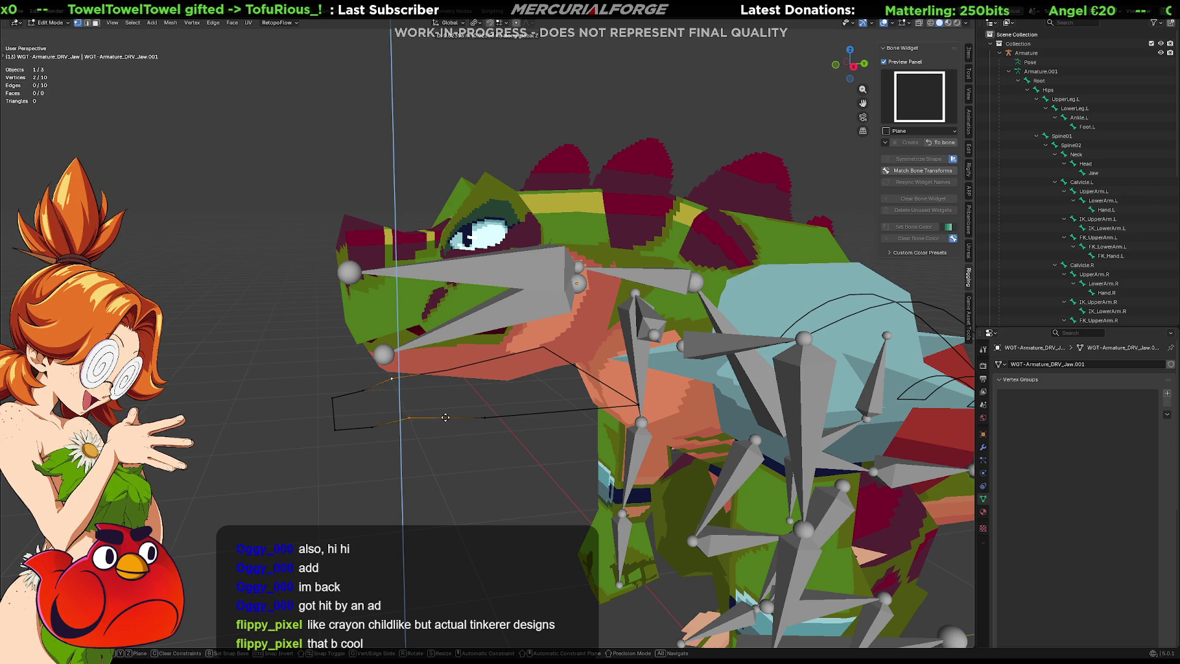
left_click(436, 390)
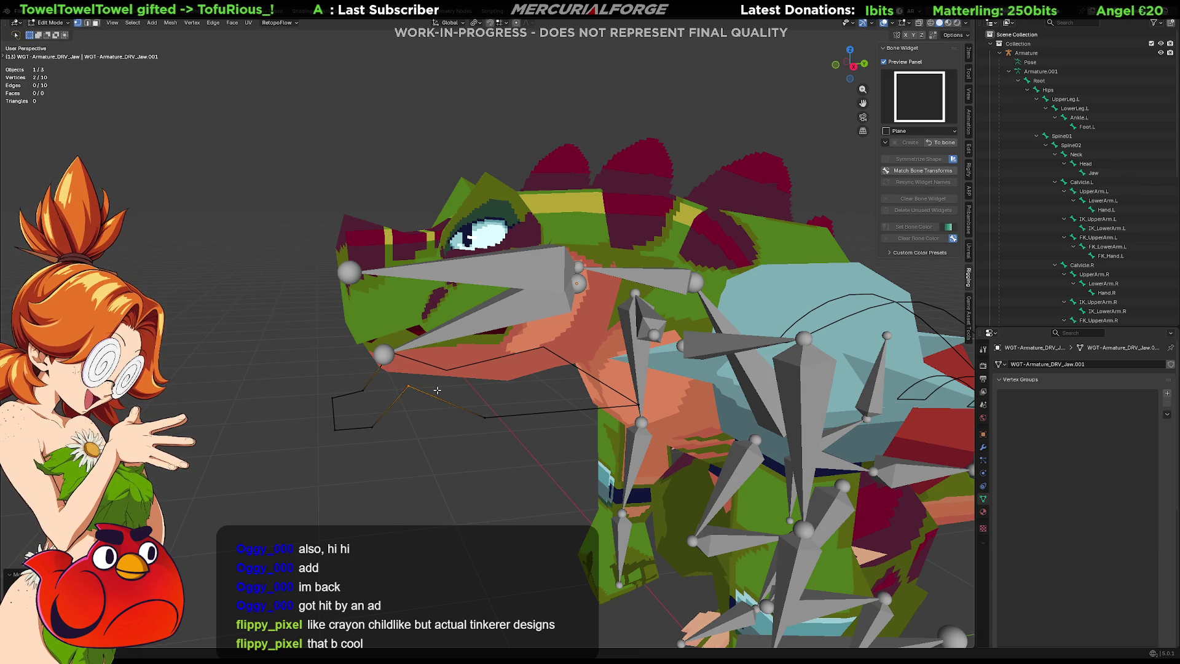
Step: Subdivide the widget's left edge and move its new vertex up along Z, then along Y
key("2")
left_click(333, 409)
right_click(334, 402)
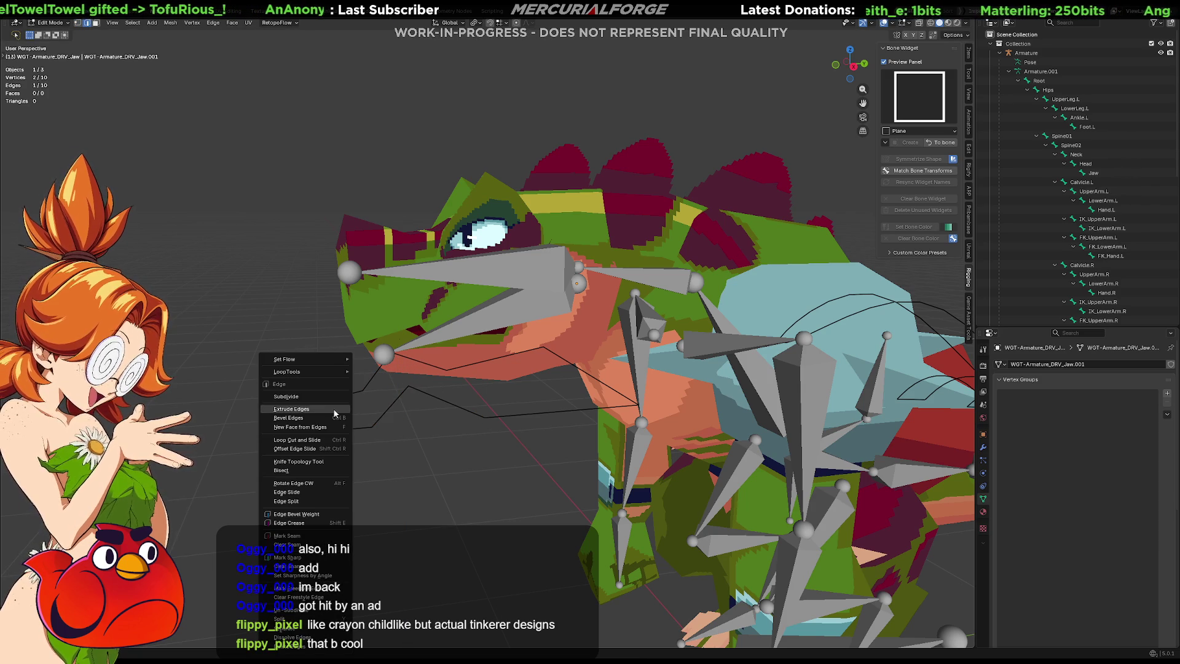
left_click(334, 397)
key("1")
left_click(336, 414)
key("g")
key("z")
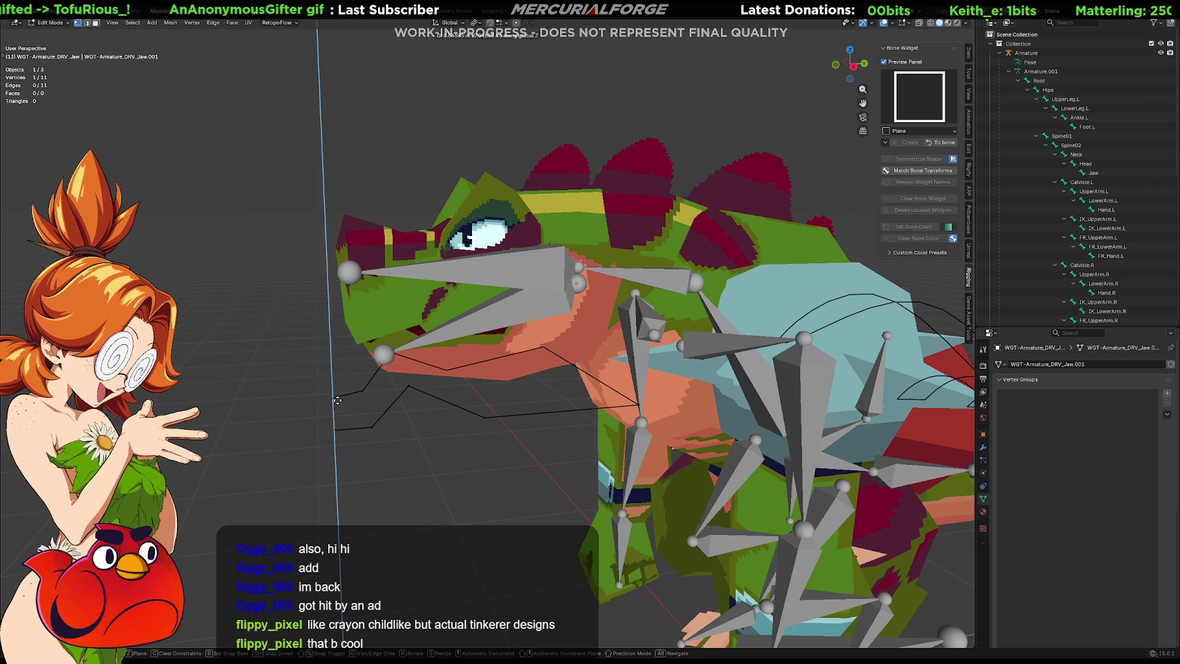
left_click(335, 380)
key("g")
key("y")
left_click(309, 379)
Step: Bevel the lower-left corner vertex of the widget loop with Ctrl+B
mouse_move(309, 379)
middle_mouse_down()
mouse_move(518, 388)
mouse_move(518, 407)
middle_mouse_up()
left_click(399, 384)
mouse_move(453, 324)
middle_mouse_down()
mouse_move(394, 325)
mouse_move(500, 328)
middle_mouse_up()
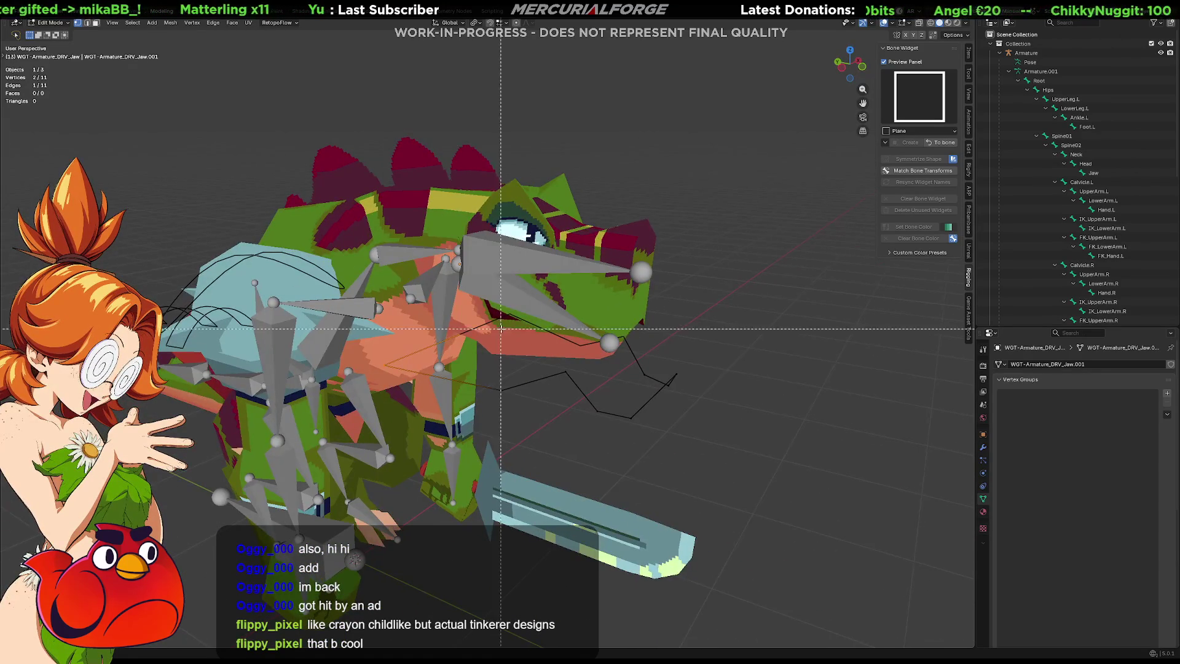
key("Escape")
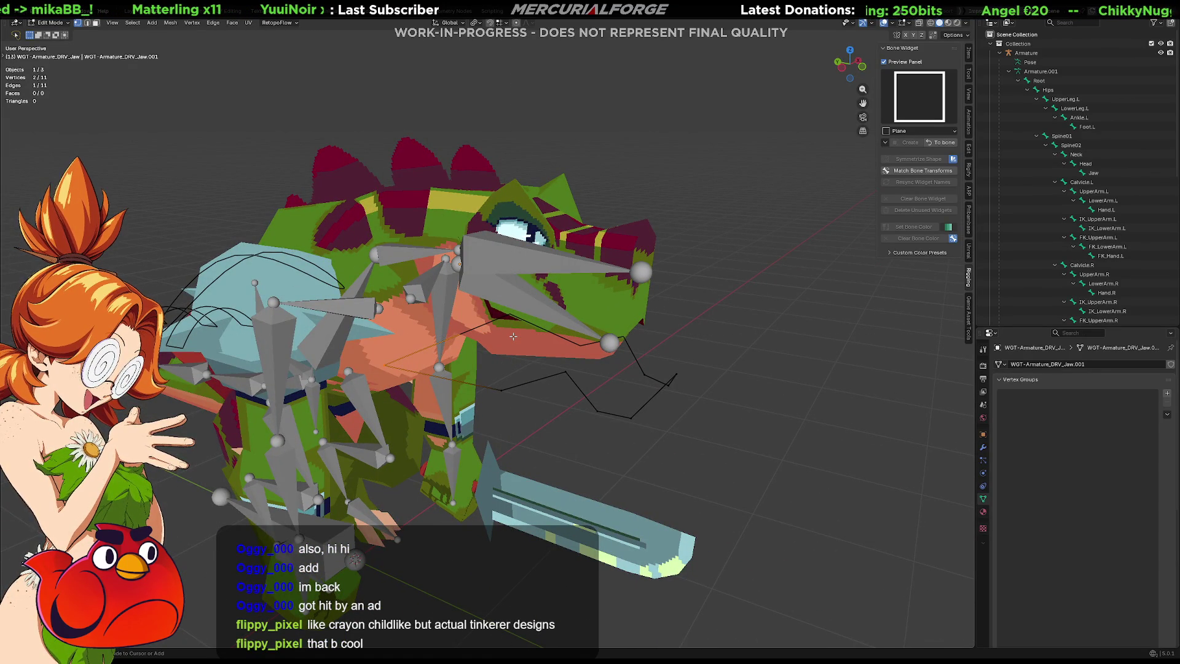
key("ctrl+b")
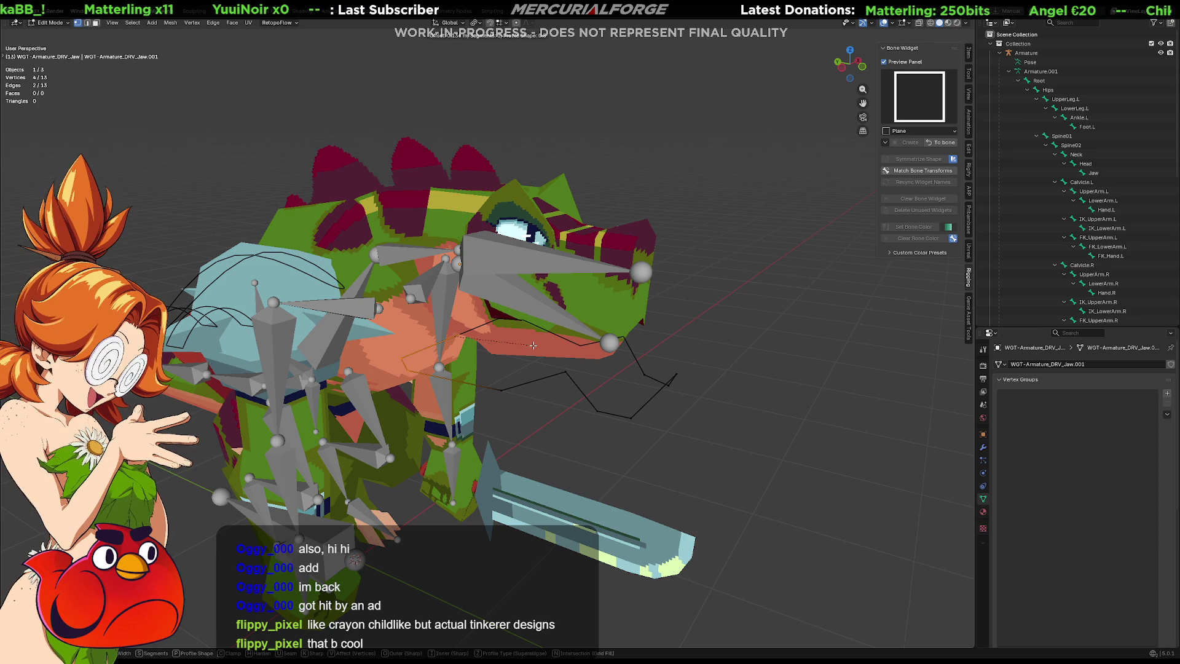
left_click(577, 369)
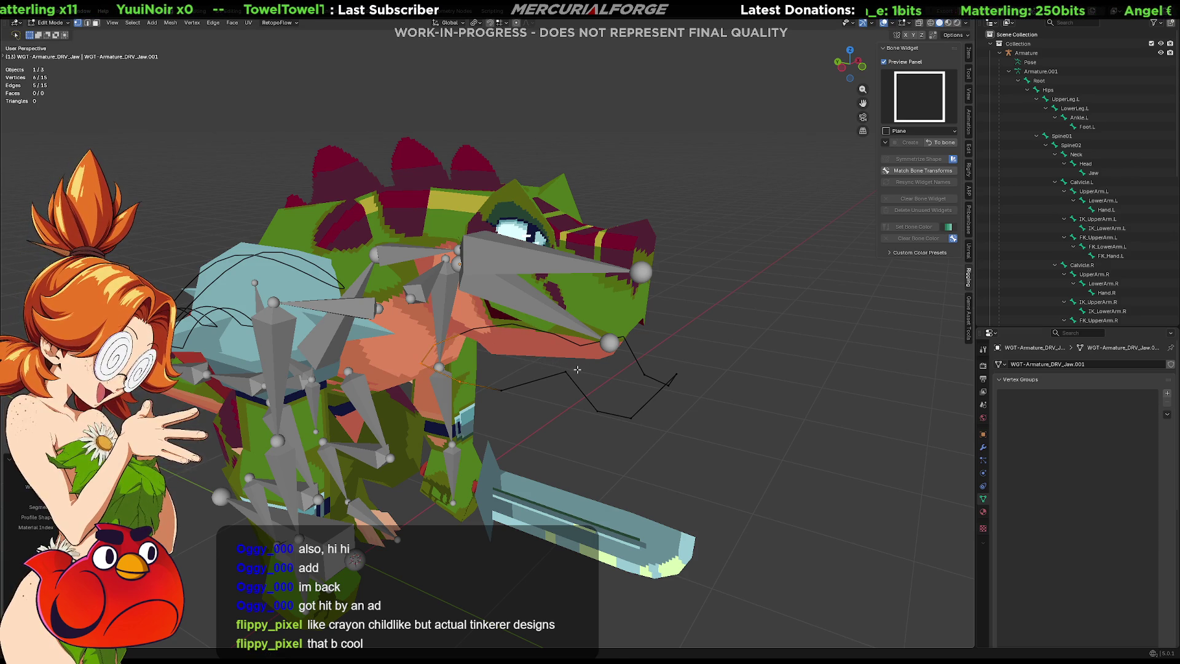
Step: Raise the jaw-side vertices vertically so the outline follows the lower jaw
left_click(676, 417)
middle_click_drag(676, 417, 563, 355)
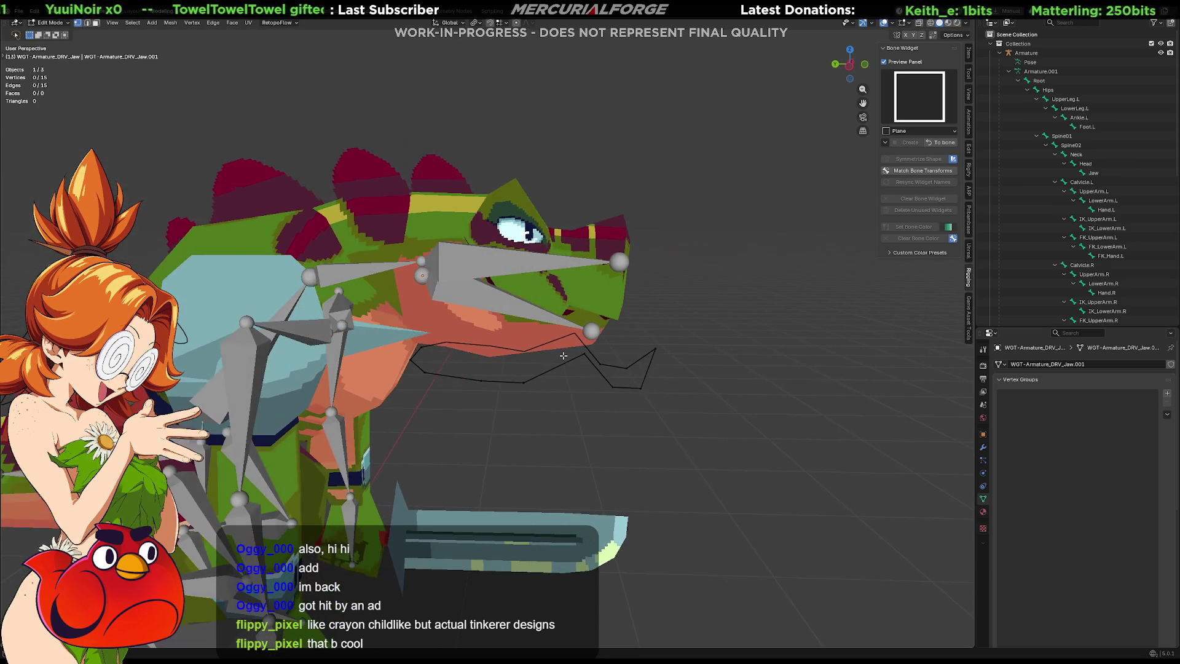
left_click(410, 359, "shift")
key("g")
key("z")
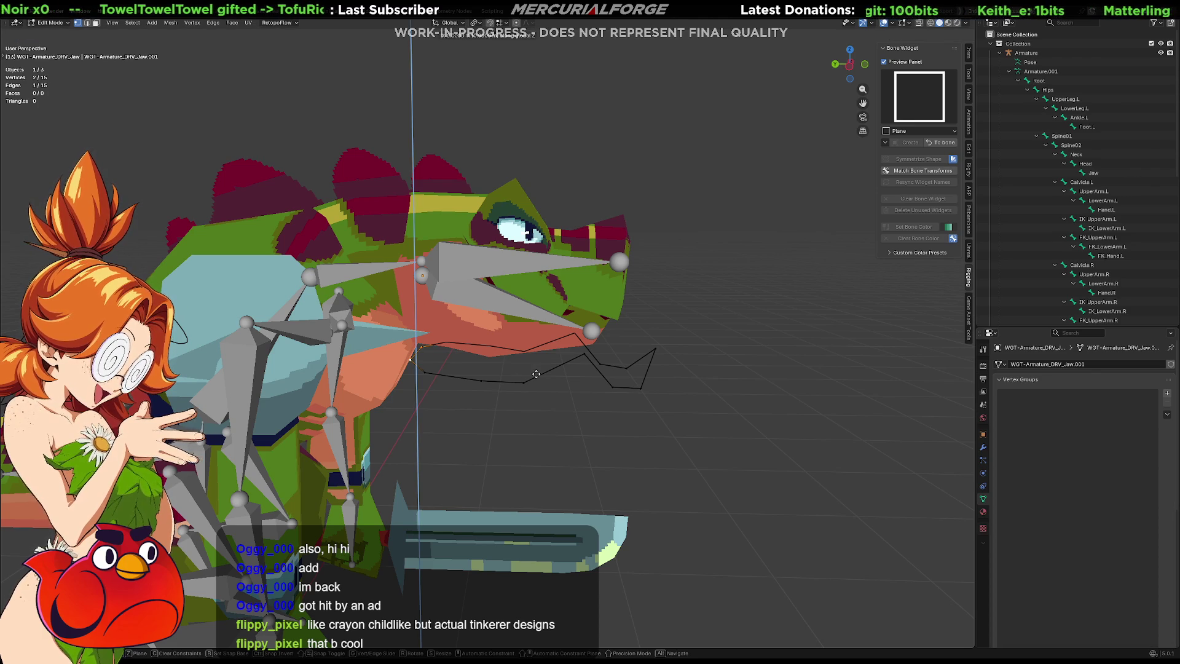
left_click(523, 305)
mouse_move(435, 348)
left_mouse_down()
mouse_move(411, 369)
mouse_move(454, 357)
left_mouse_up()
mouse_move(455, 371)
middle_mouse_down()
mouse_move(264, 364)
mouse_move(461, 406)
middle_mouse_up()
key("g")
key("z")
left_click(271, 353)
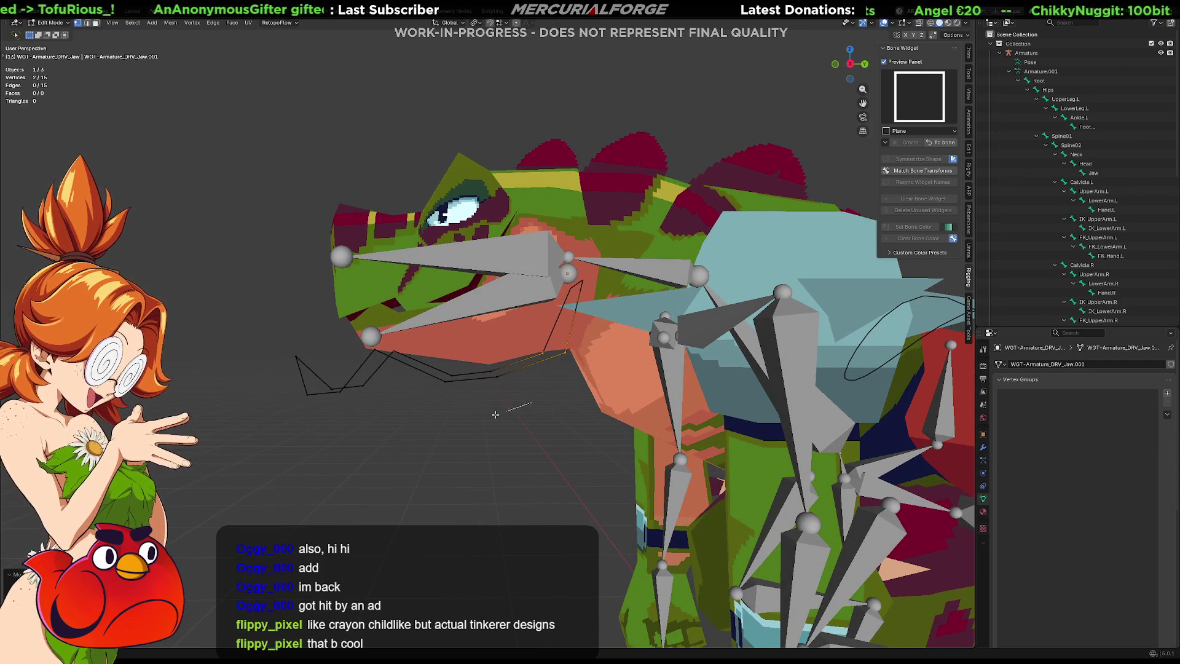
Step: Raise the whole linked jaw widget loop along Z, then lift two jaw vertices further
key("ctrl+l")
key("g")
key("z")
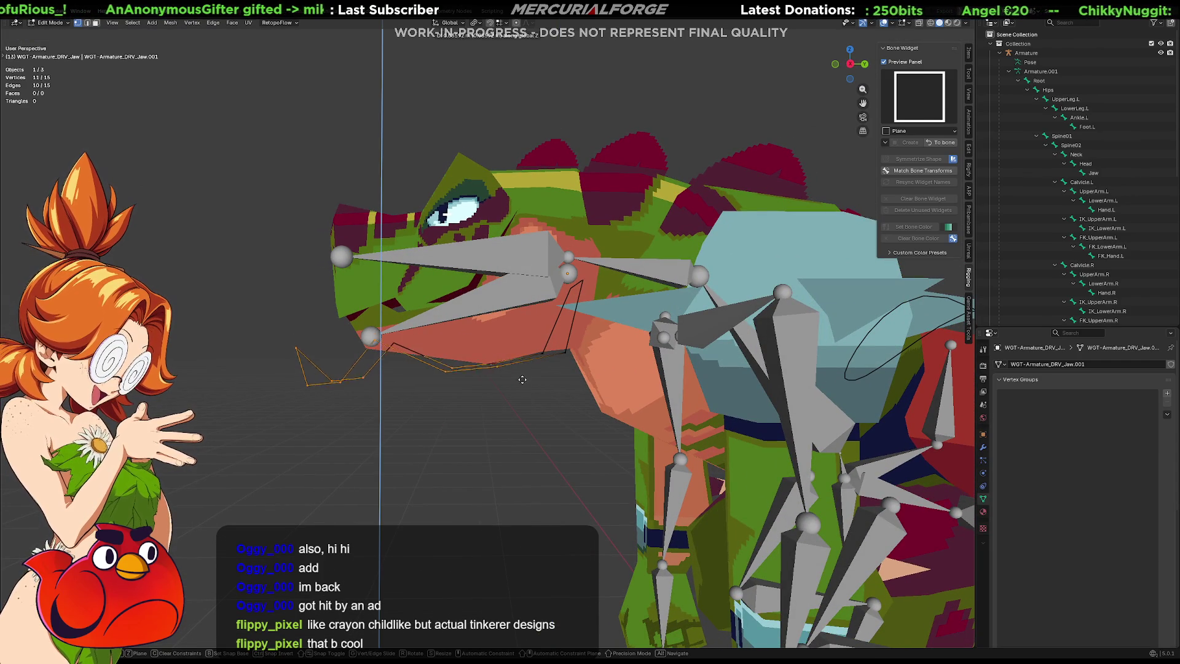
left_click(522, 369)
left_click_drag(507, 336, 570, 389)
key("g")
key("z")
left_click(572, 369)
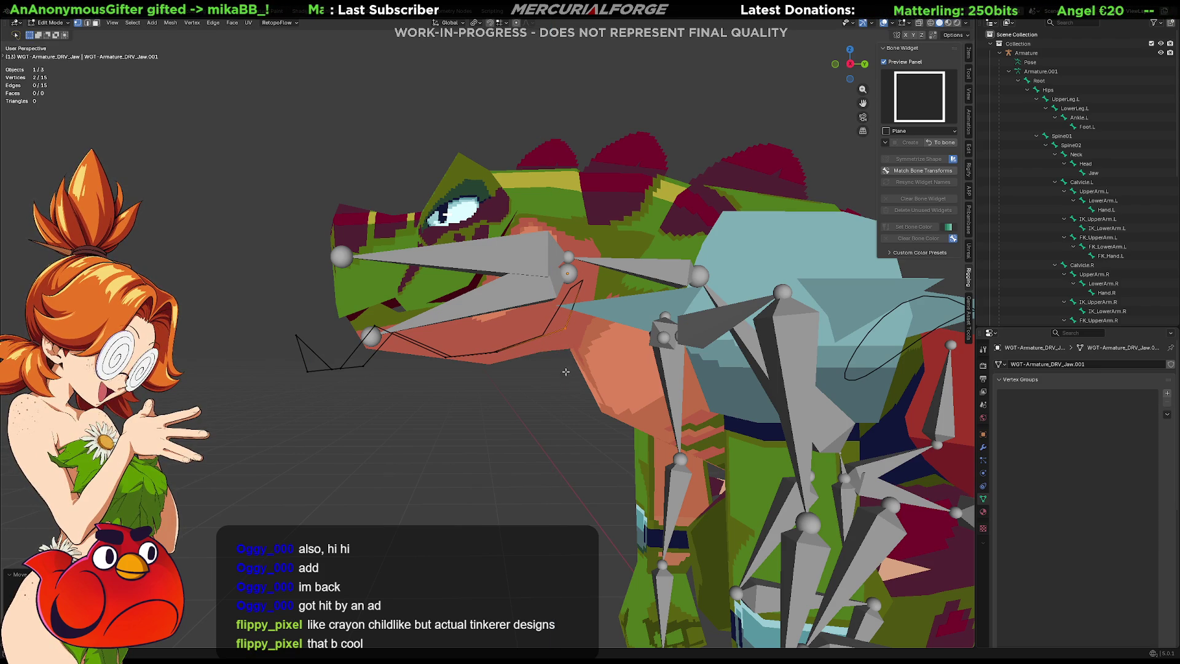
Step: Move the reselected jaw vertices vertically into place after orbiting to the other side
mouse_move(486, 400)
left_mouse_down()
mouse_move(335, 311)
mouse_move(521, 335)
mouse_move(279, 369)
mouse_move(344, 427)
mouse_move(453, 417)
left_mouse_up()
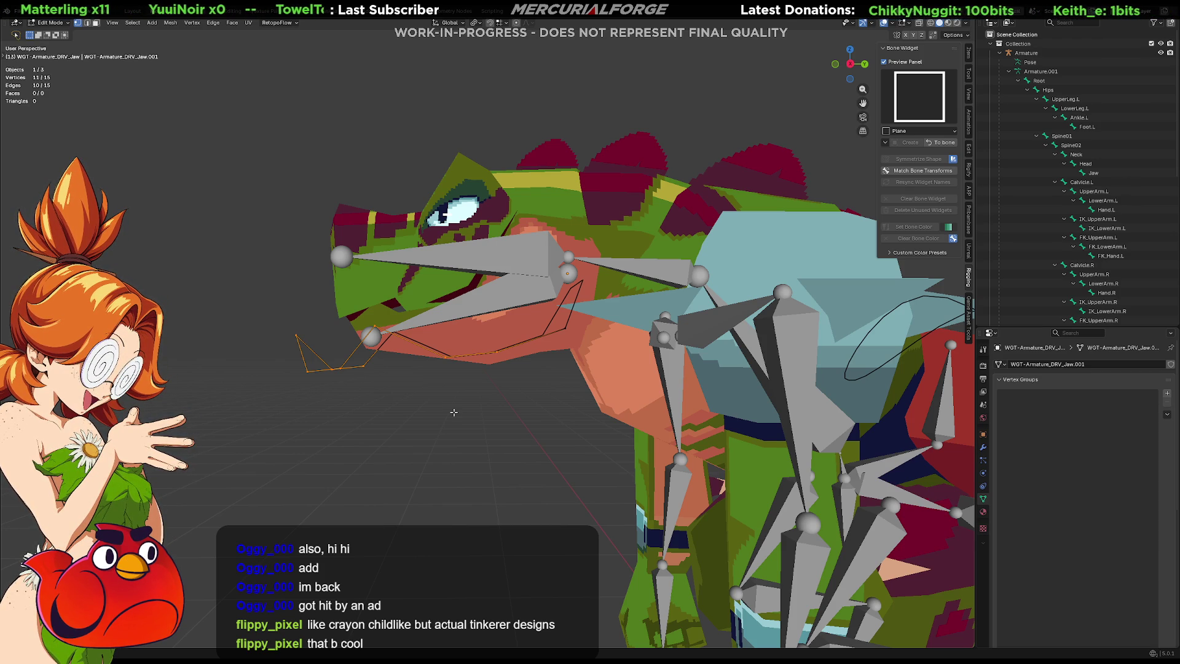
middle_click_drag(379, 366, 585, 408)
key("g")
key("y")
key("x")
key("y")
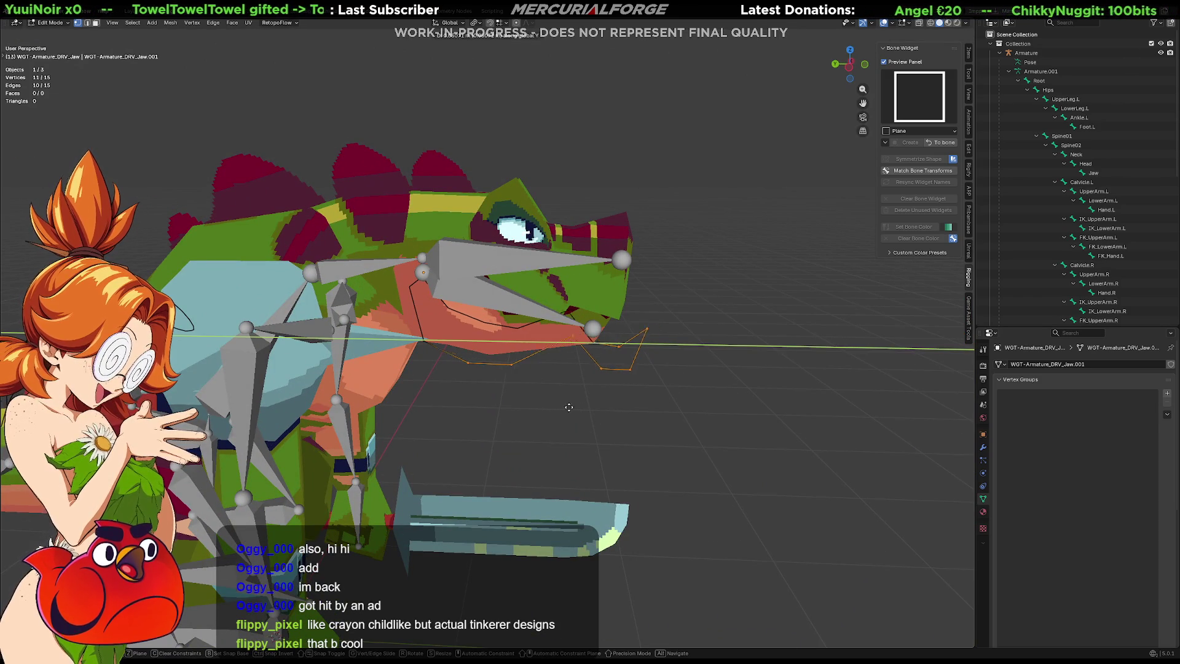
key("y")
key("z")
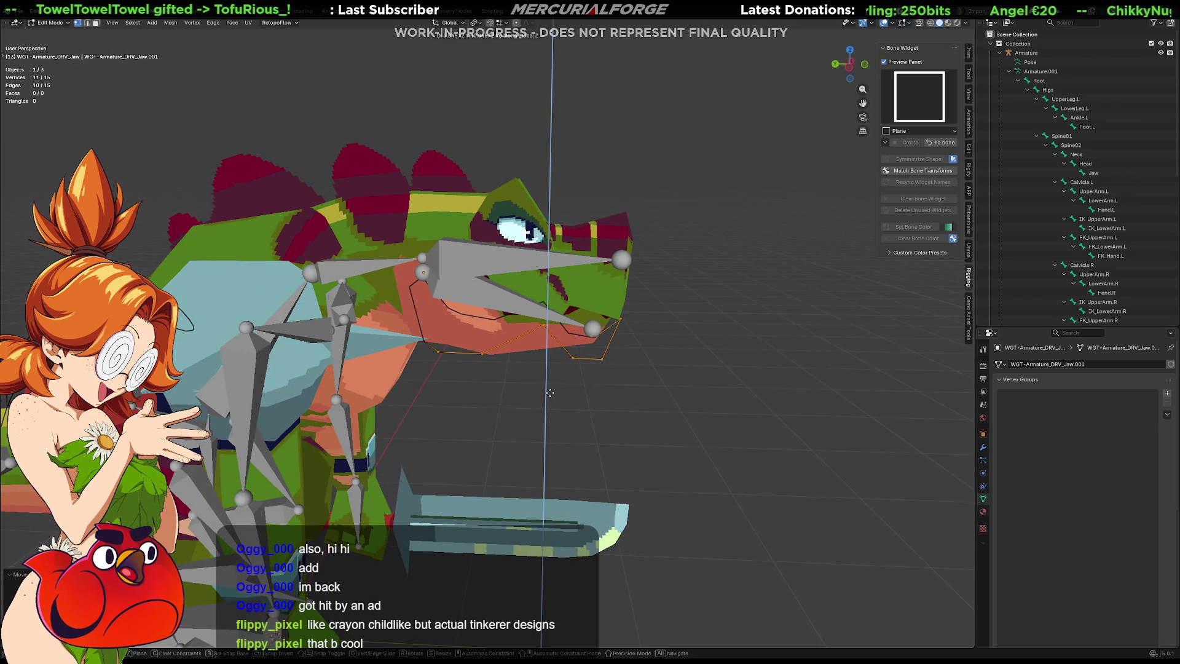
left_click(549, 393)
Step: Scale the jaw vertices down and flatten them along Z to hug the jaw
key("s")
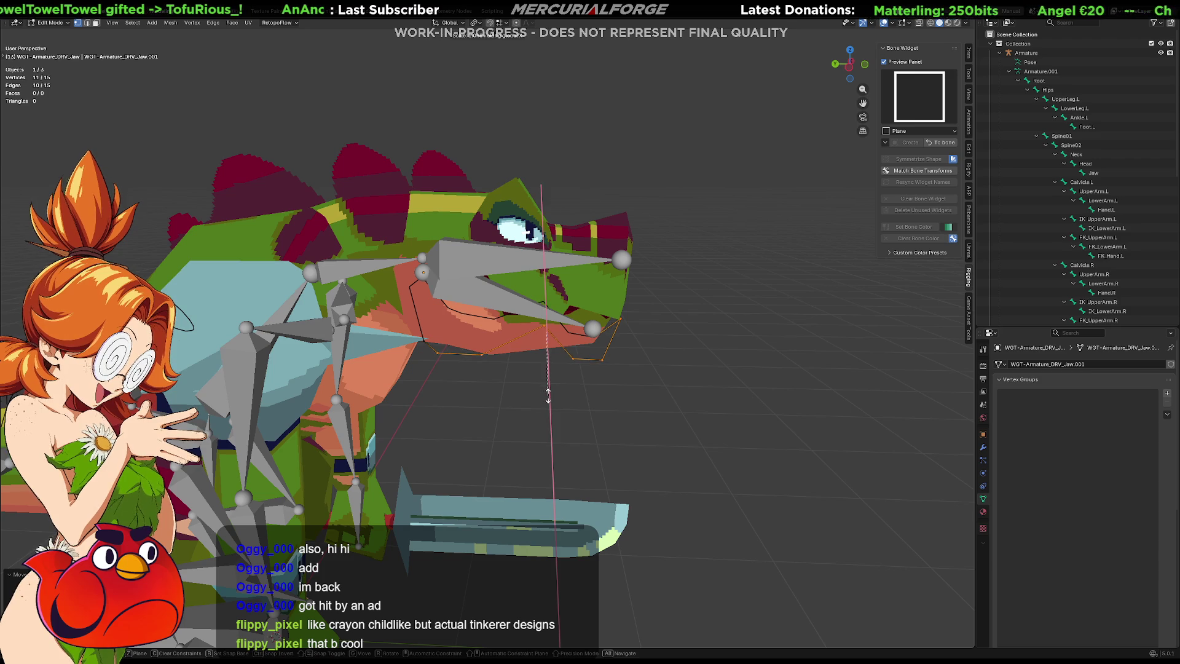
left_click(547, 399)
key("s")
key("z")
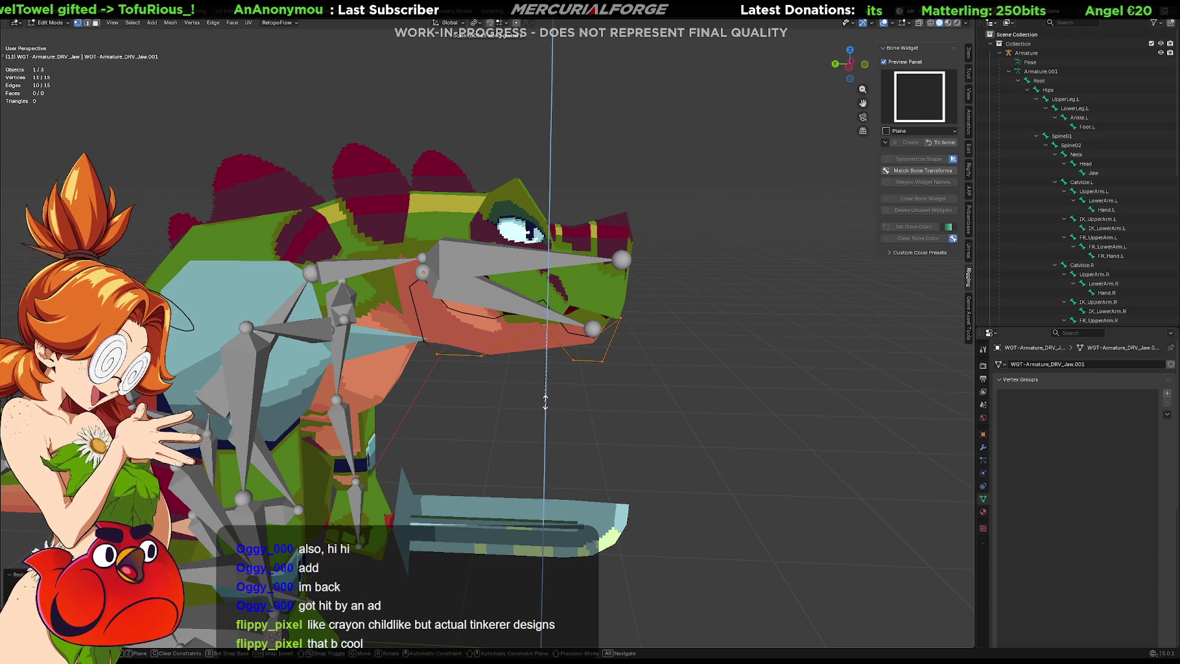
left_click(558, 364)
middle_click_drag(558, 364, 510, 363)
mouse_move(466, 386)
left_mouse_down()
mouse_move(356, 311)
mouse_move(409, 311)
left_mouse_up()
mouse_move(457, 361)
middle_mouse_down()
mouse_move(295, 418)
mouse_move(339, 437)
middle_mouse_up()
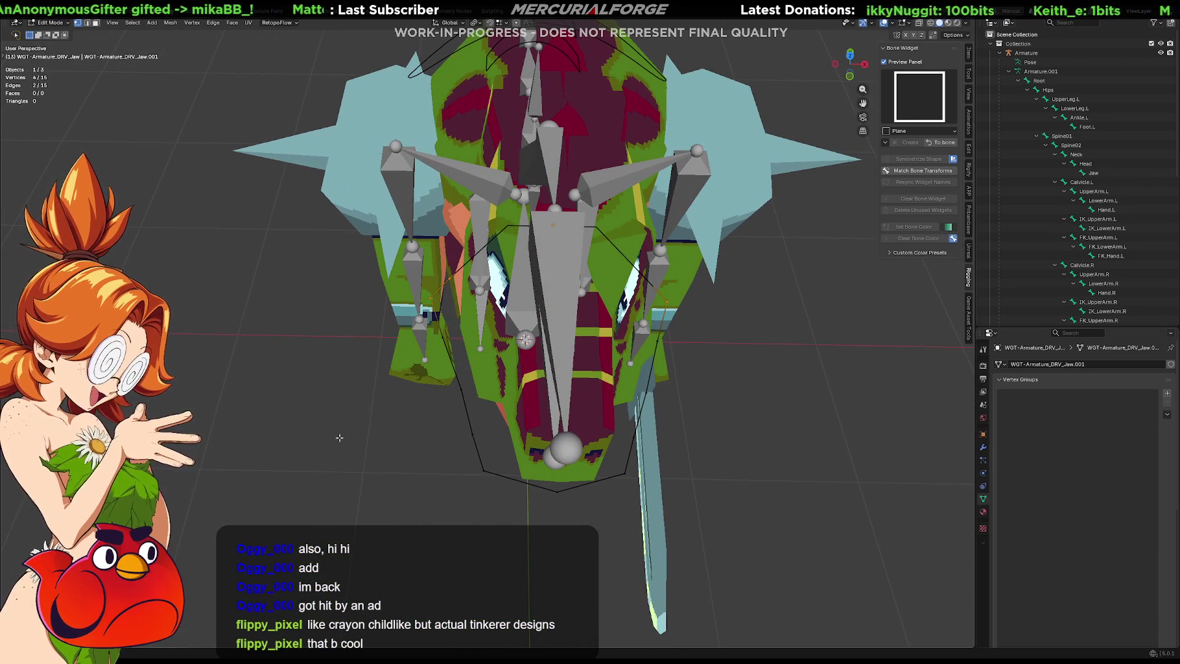
Step: Scale the widget narrower along X, then adjust its overall width to match the jaw
key("s")
key("x")
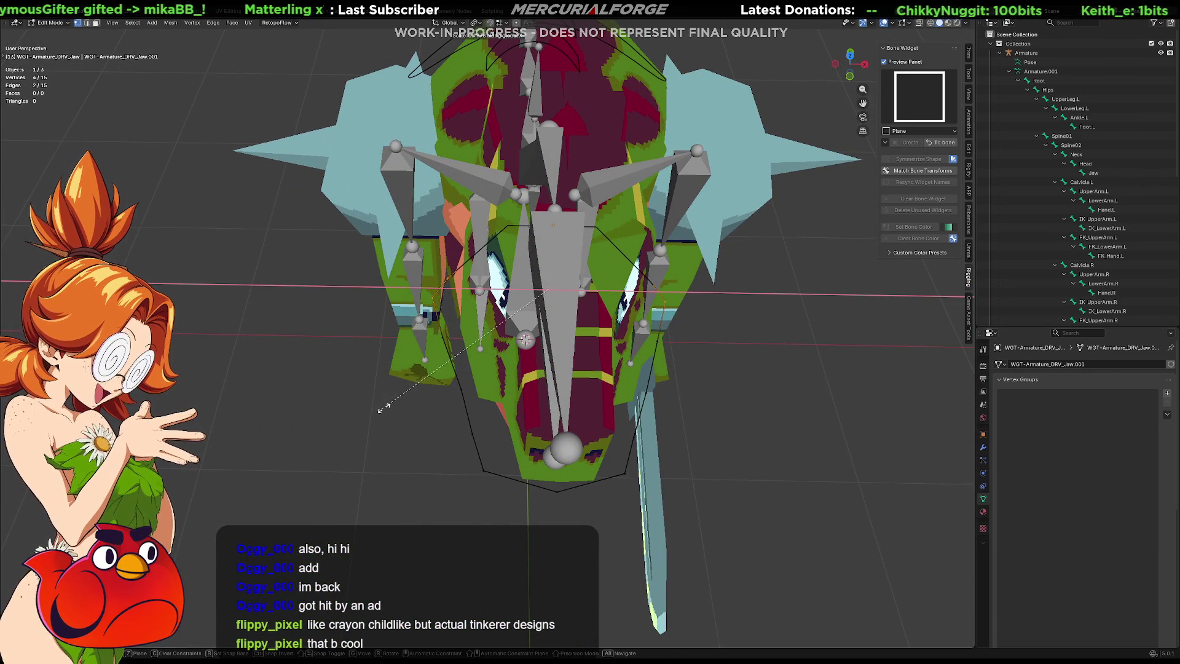
left_click(433, 378)
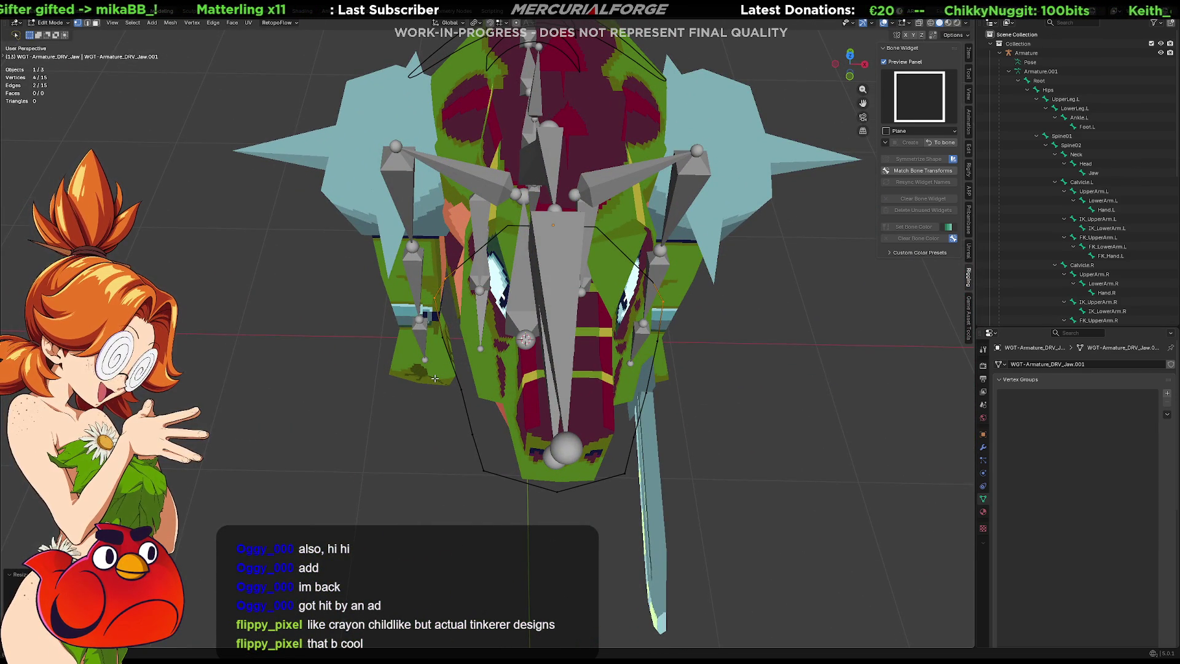
middle_click_drag(717, 307, 714, 377)
key("s")
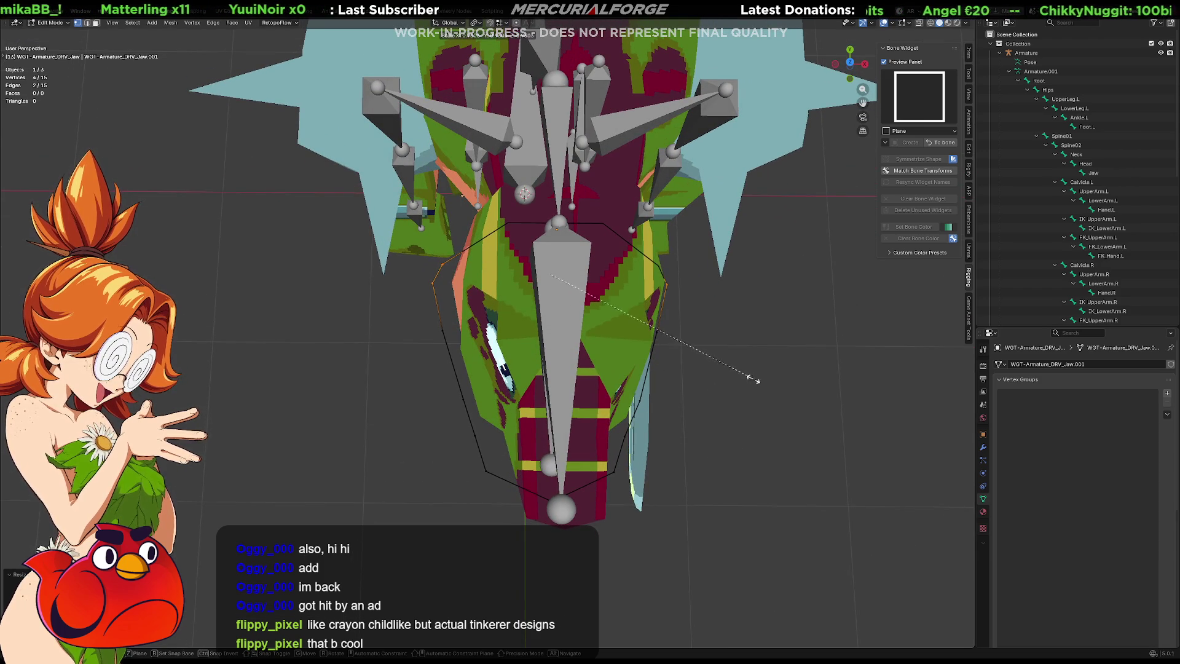
left_click(808, 360)
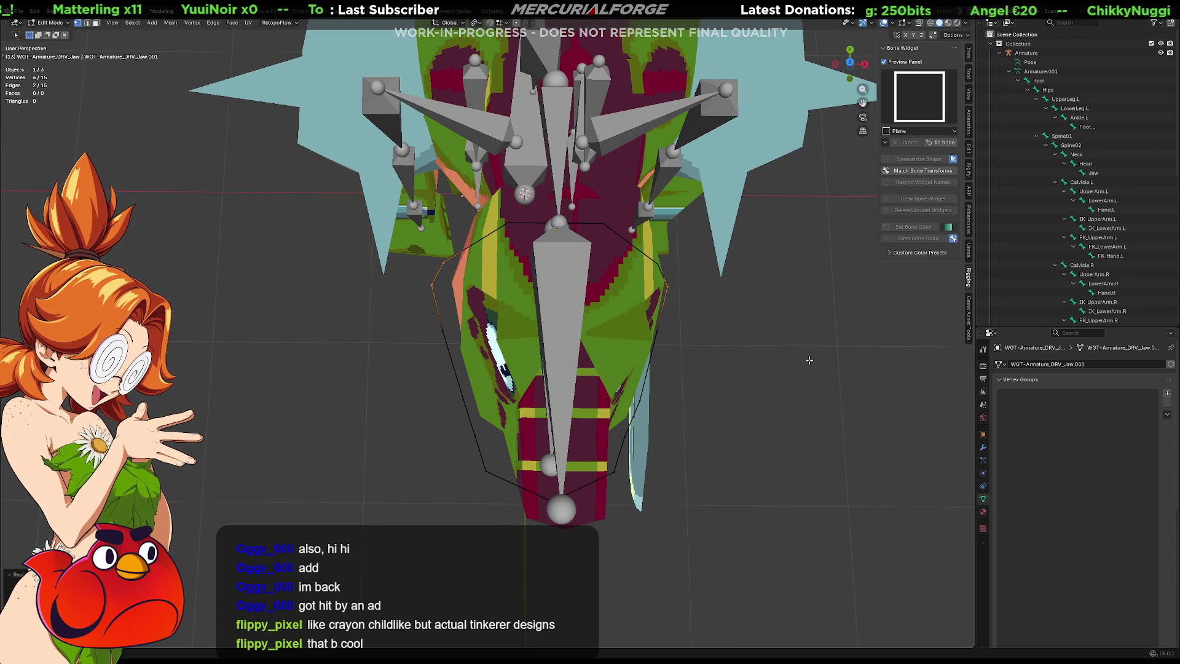
middle_click_drag(742, 387, 736, 232)
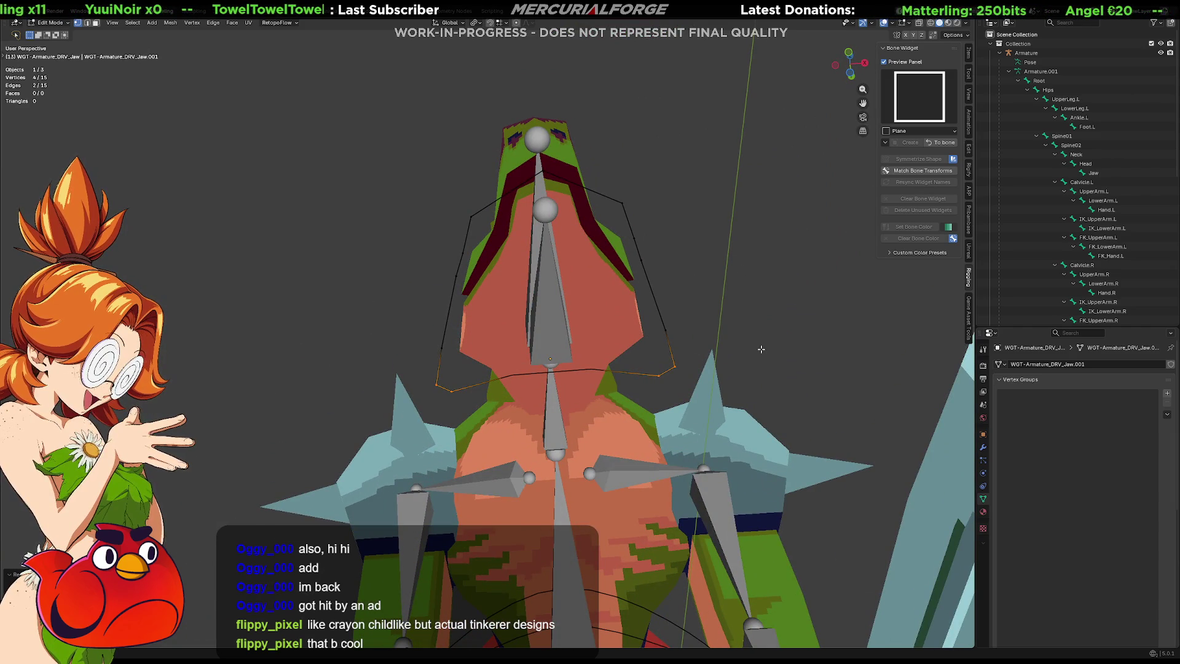
Step: Nudge a single widget vertex along X and then vertically into place
left_click(682, 376)
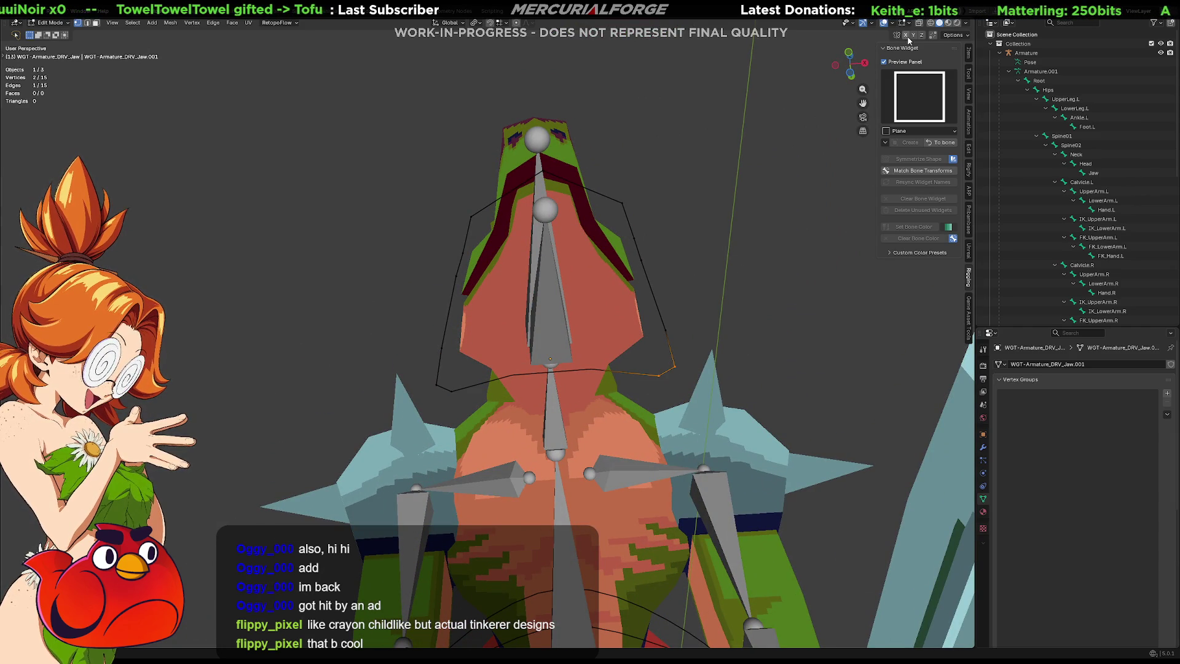
key("g")
key("x")
left_click(691, 374)
mouse_move(691, 374)
middle_mouse_down()
mouse_move(588, 413)
mouse_move(753, 408)
middle_mouse_up()
key("g")
key("z")
left_click(588, 414)
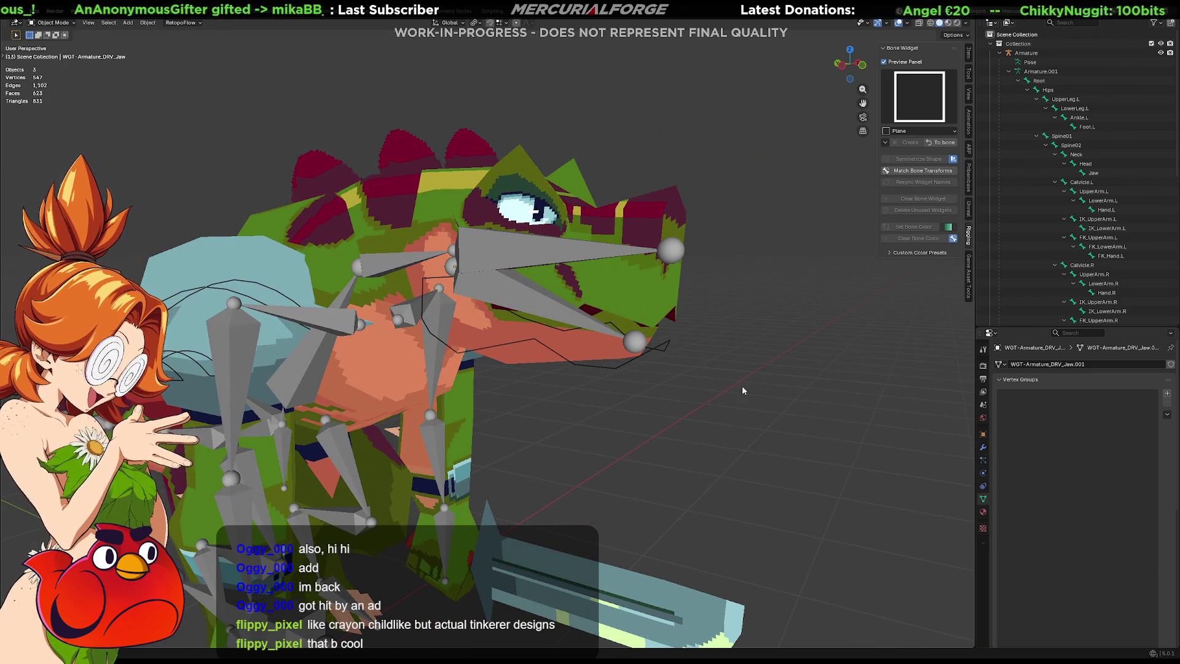
Step: Back on the armature, set the jaw driver bone's colour to blue
key("ctrl+Tab")
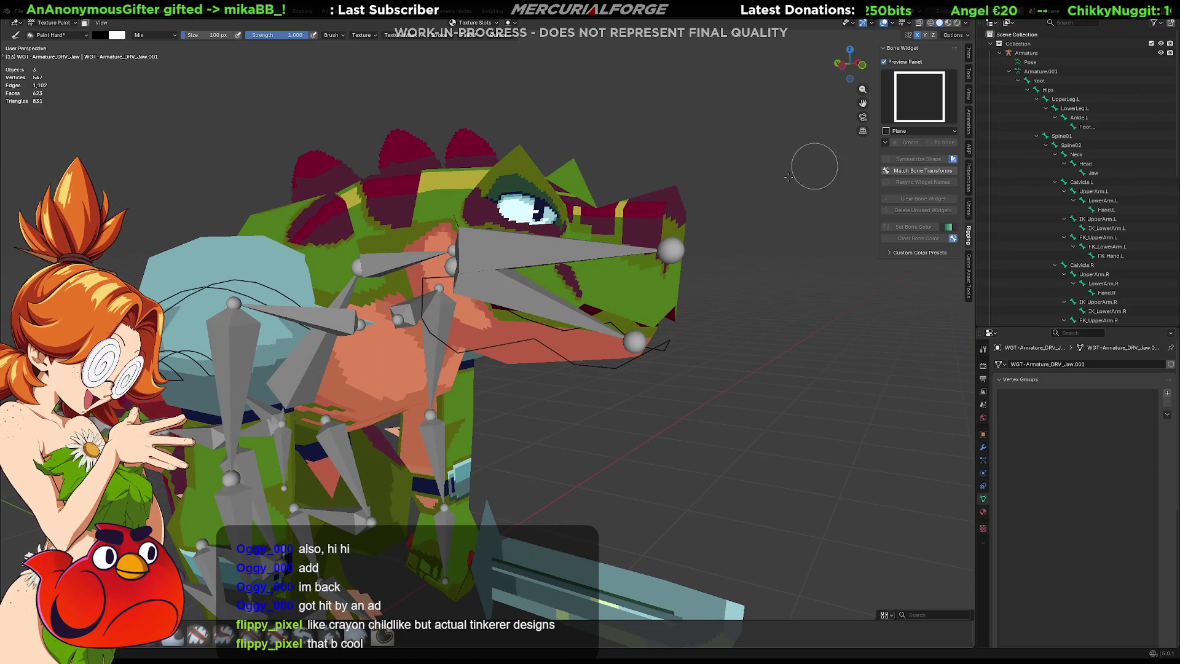
key("ctrl+z")
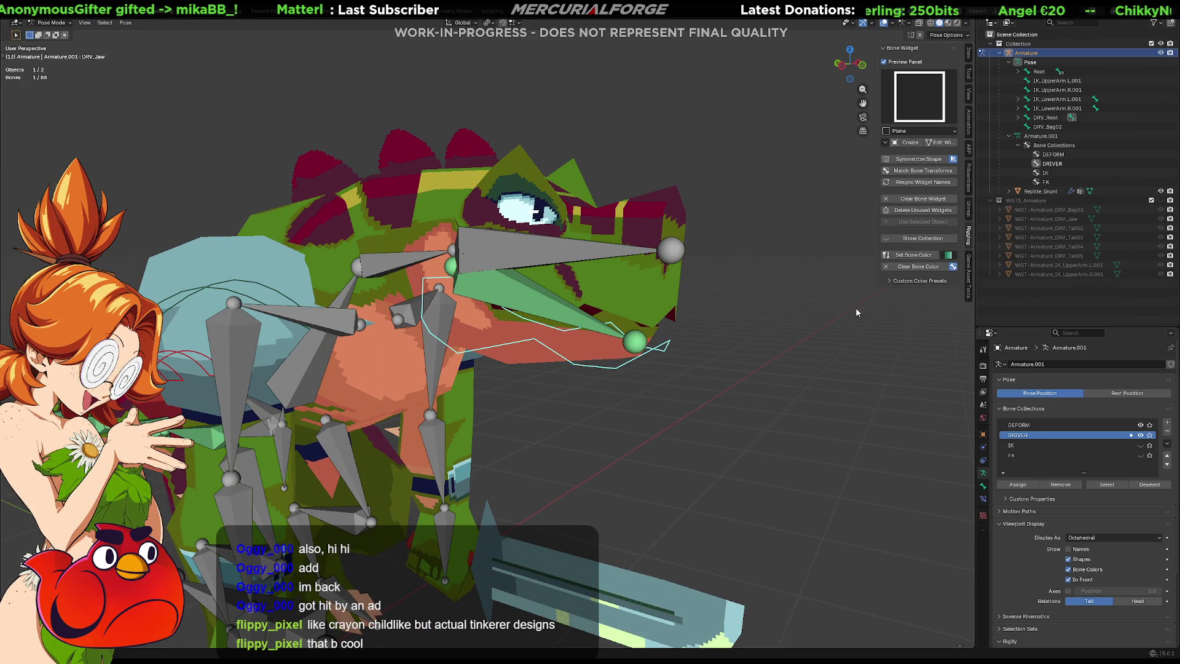
left_click(951, 256)
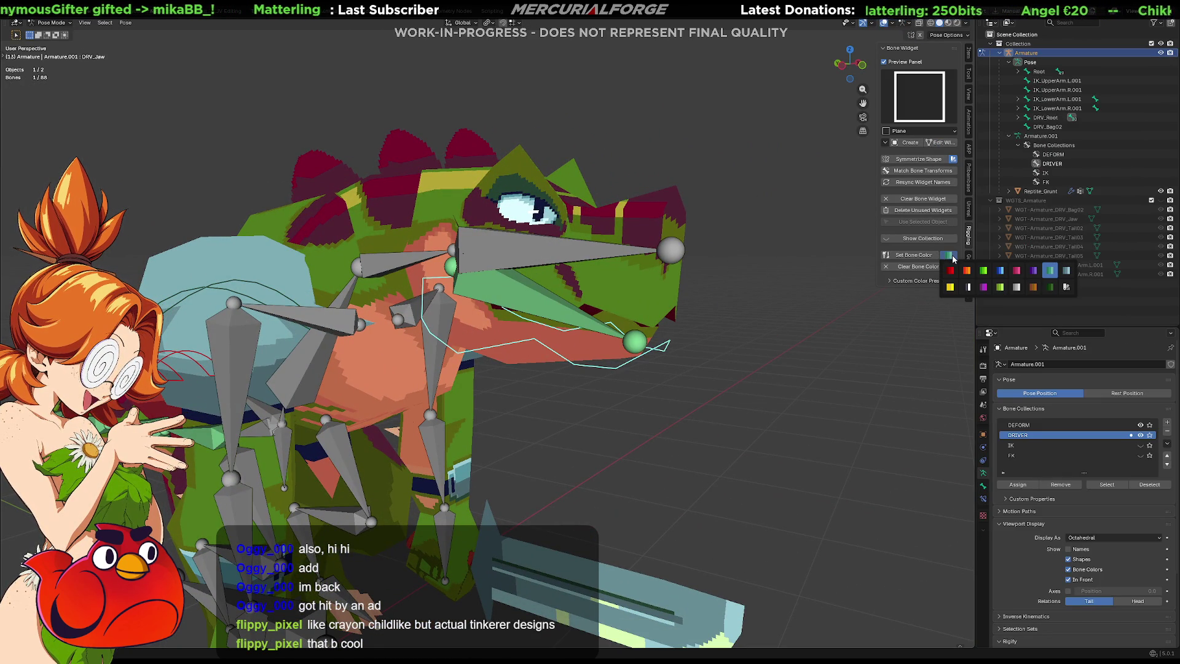
left_click(1000, 274)
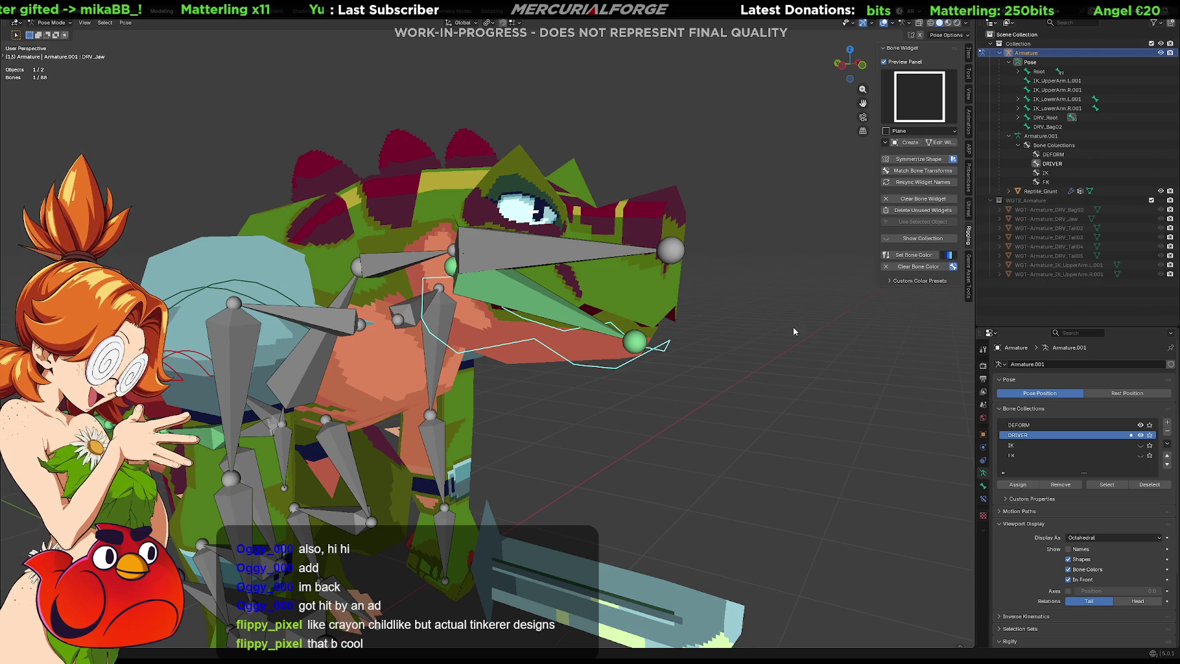
left_click(733, 359)
key("Tab")
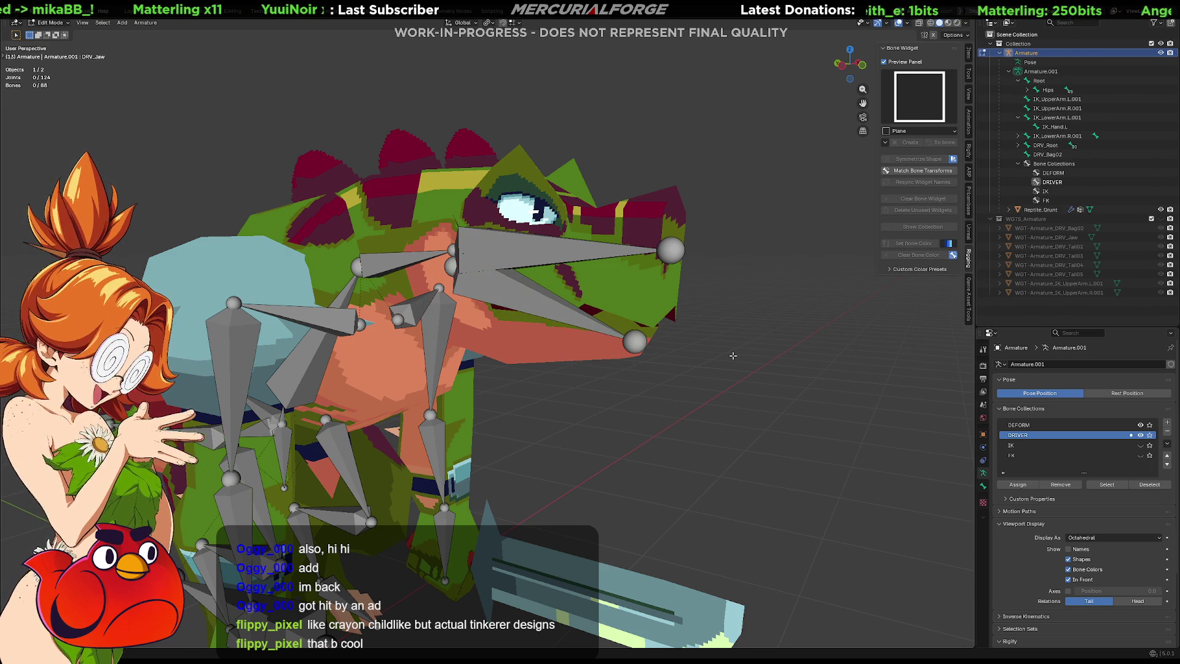
key("Tab")
Step: Test the jaw widget by rotating the jaw open, then cancel the rotation
mouse_move(733, 355)
middle_mouse_down()
mouse_move(730, 410)
mouse_move(486, 401)
mouse_move(523, 388)
middle_mouse_up()
scroll(520, 395, "down", 5)
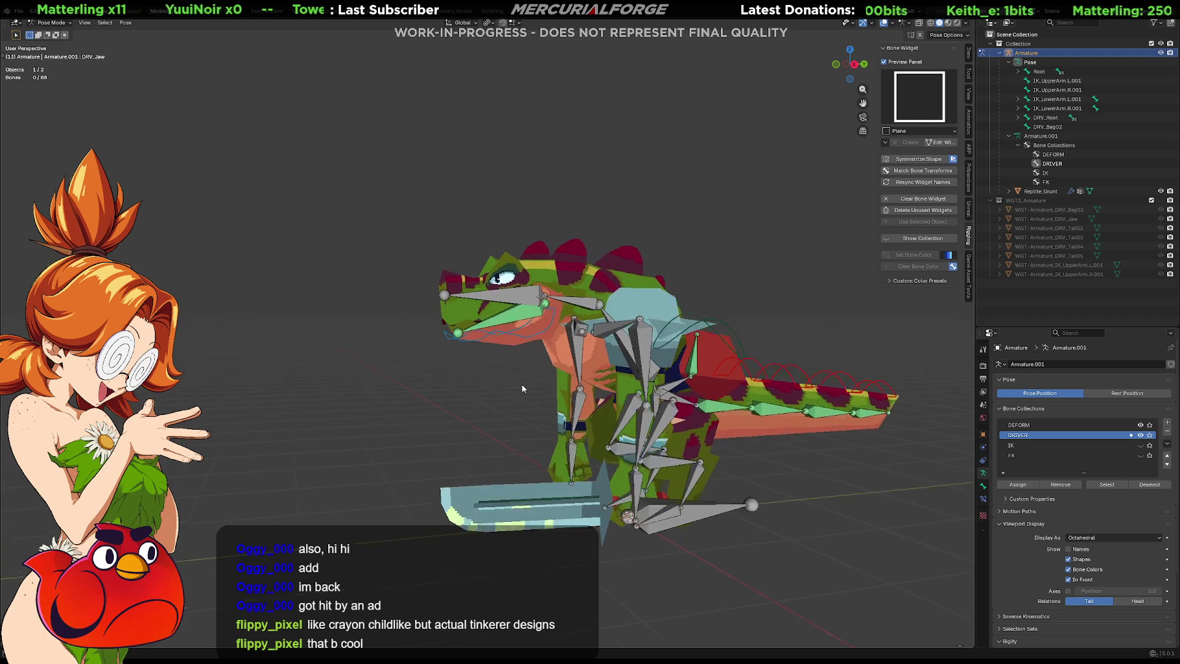
scroll(522, 388, "up", 6)
left_click(459, 355)
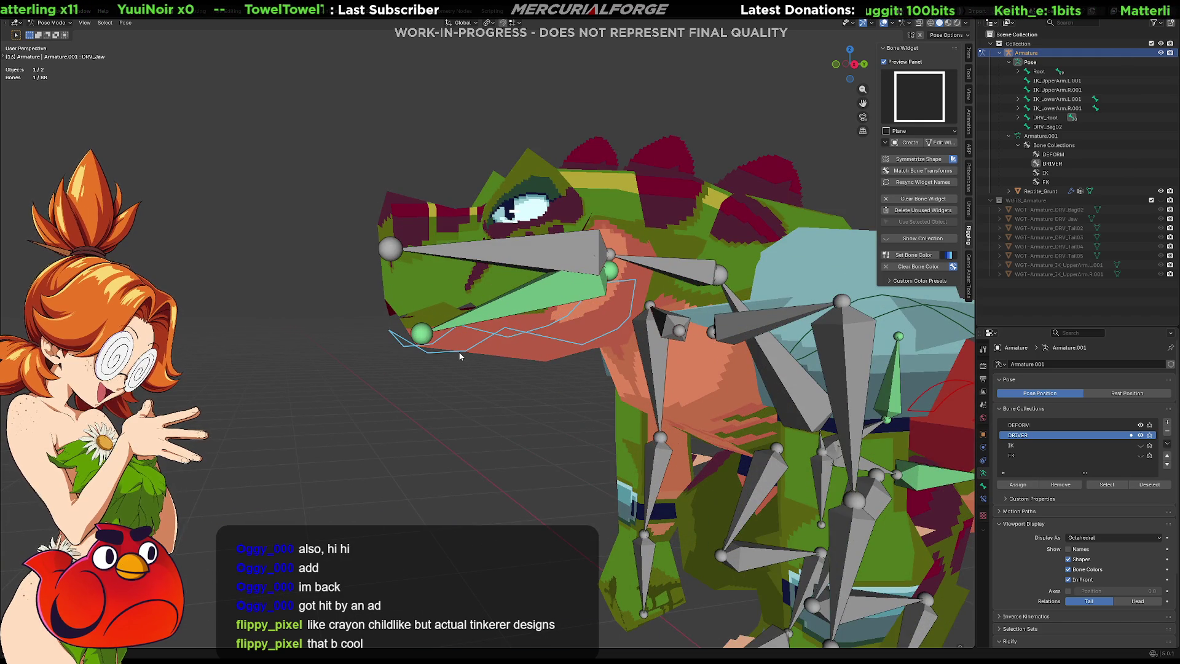
key("r")
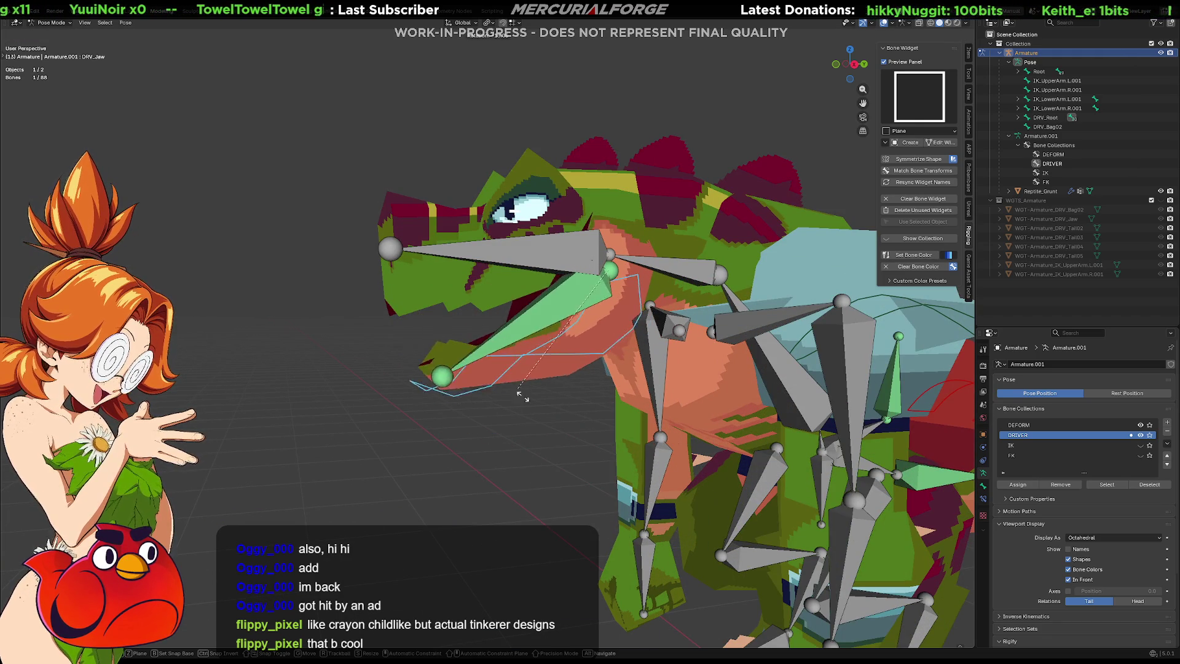
right_click(519, 375)
mouse_move(518, 375)
middle_mouse_down()
mouse_move(493, 378)
mouse_move(481, 408)
mouse_move(543, 432)
mouse_move(657, 394)
mouse_move(690, 367)
mouse_move(615, 408)
mouse_move(627, 430)
mouse_move(690, 438)
mouse_move(543, 386)
mouse_move(581, 344)
mouse_move(553, 332)
mouse_move(494, 197)
mouse_move(512, 284)
middle_mouse_up()
left_click(494, 197)
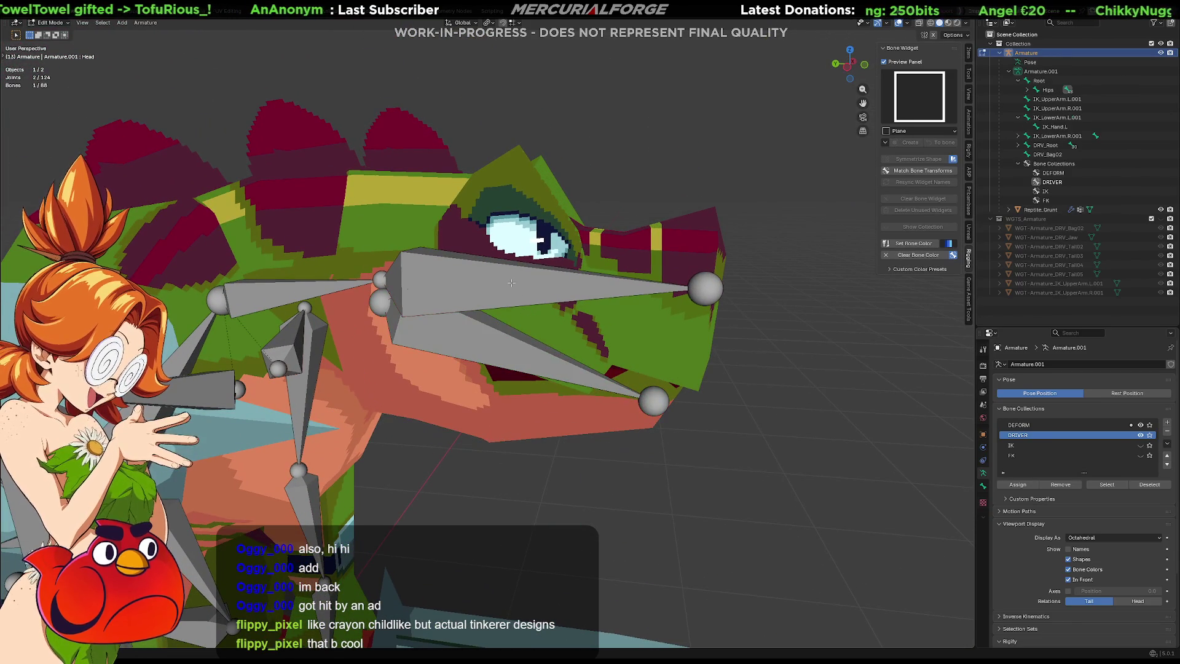
Step: Create a Paddle (square) widget for DRV_Head and open WGT-Armature_DRV_Head for editing
left_click(521, 276)
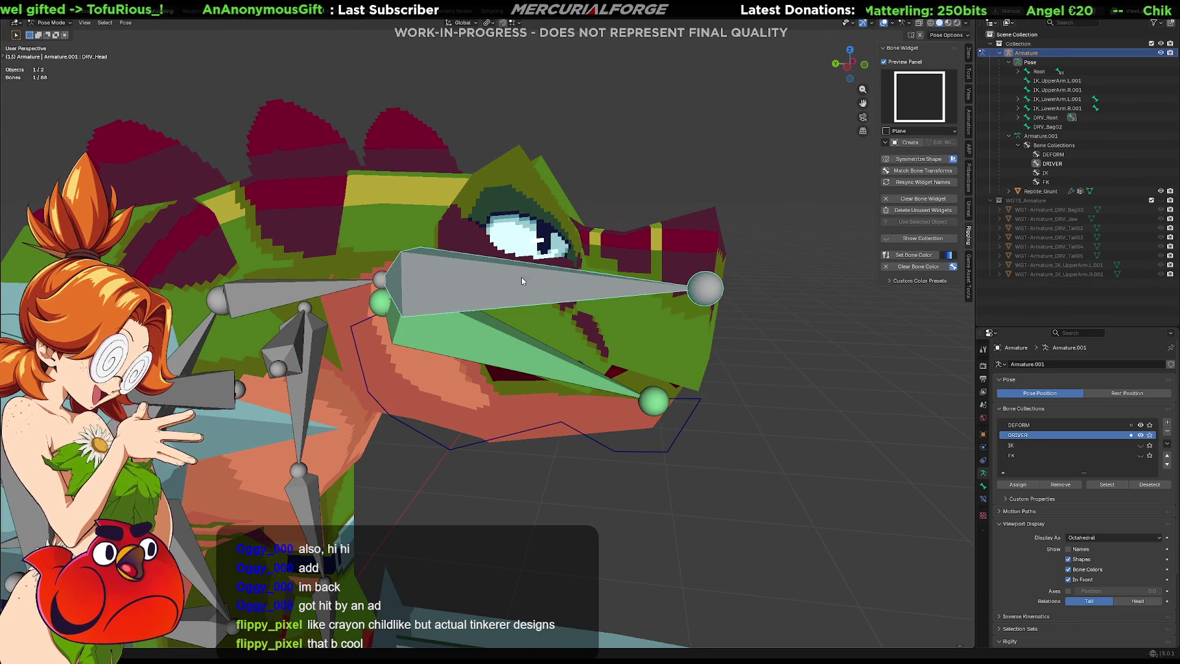
left_click(918, 97)
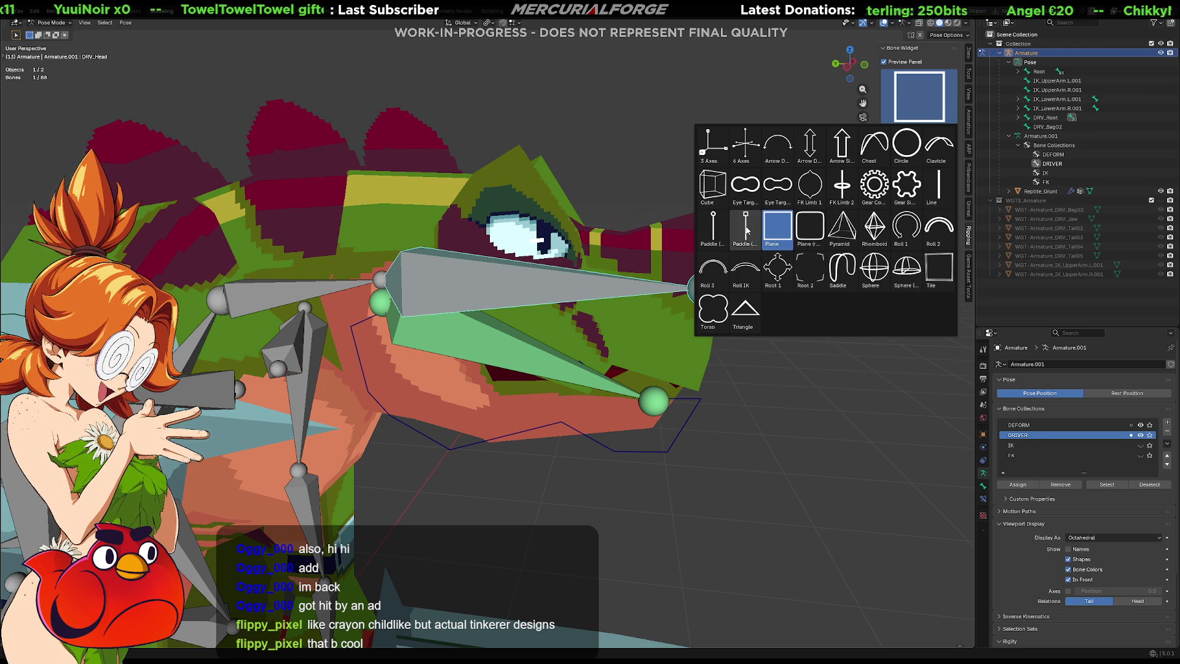
left_click(746, 229)
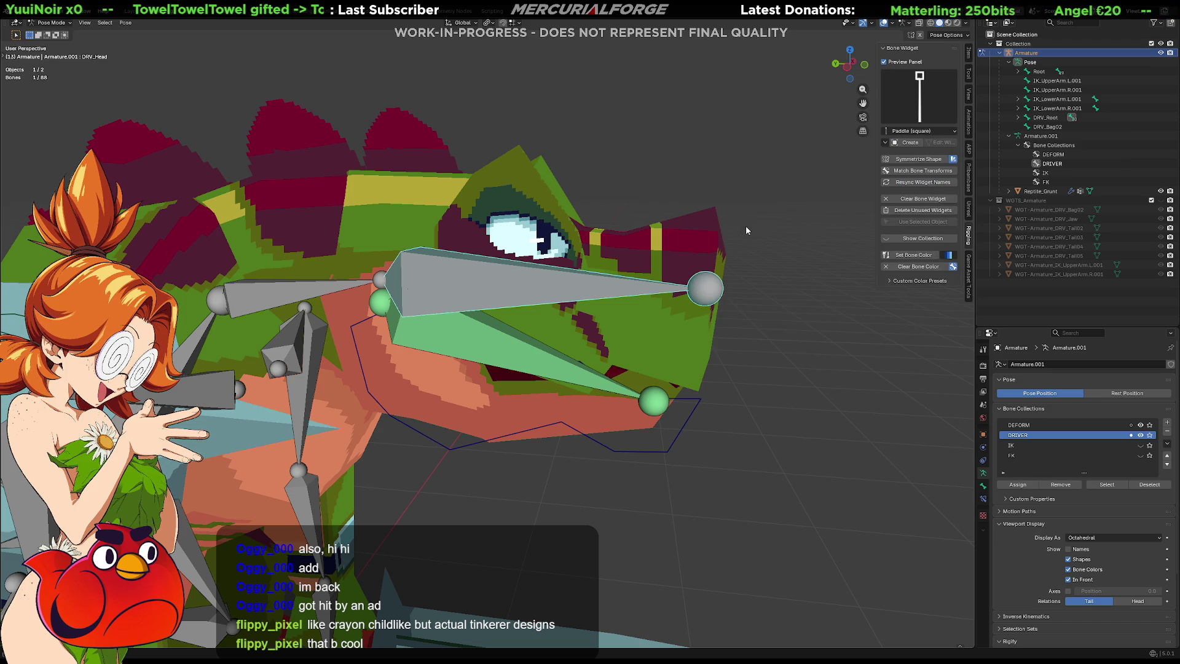
left_click(910, 142)
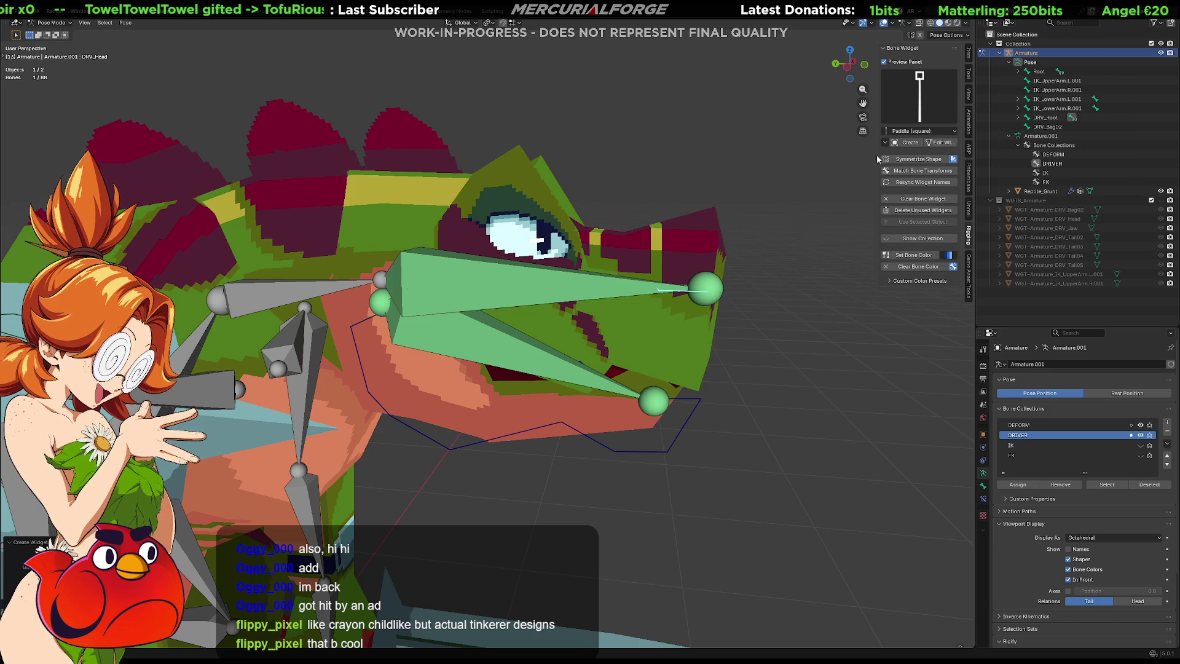
scroll(626, 241, "down", 2)
mouse_move(625, 241)
middle_mouse_down()
mouse_move(613, 248)
mouse_move(644, 265)
middle_mouse_up()
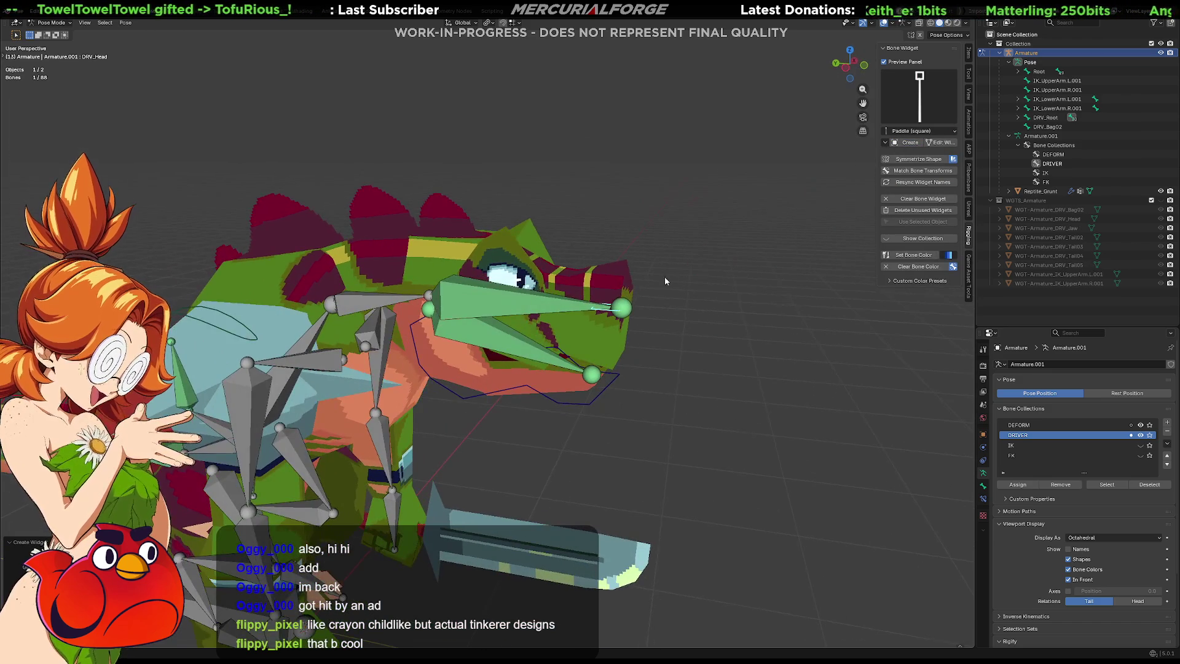
left_click(940, 142)
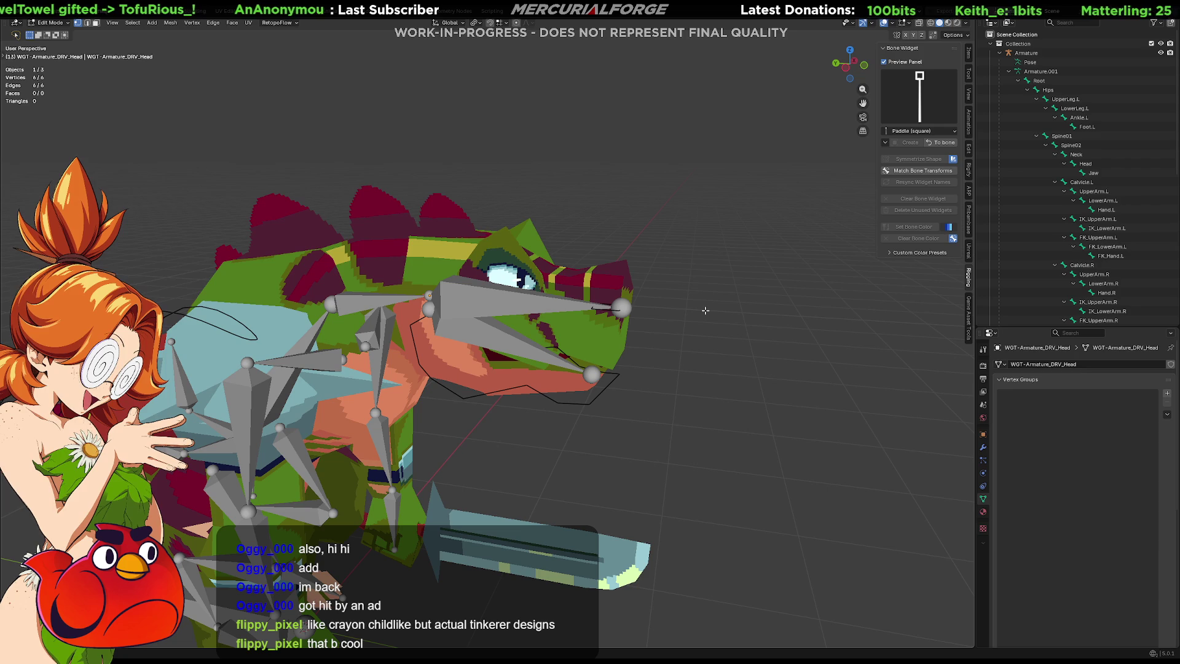
Step: Rotate the head widget -90° on X and move it above the creature's head
key("r")
key("x")
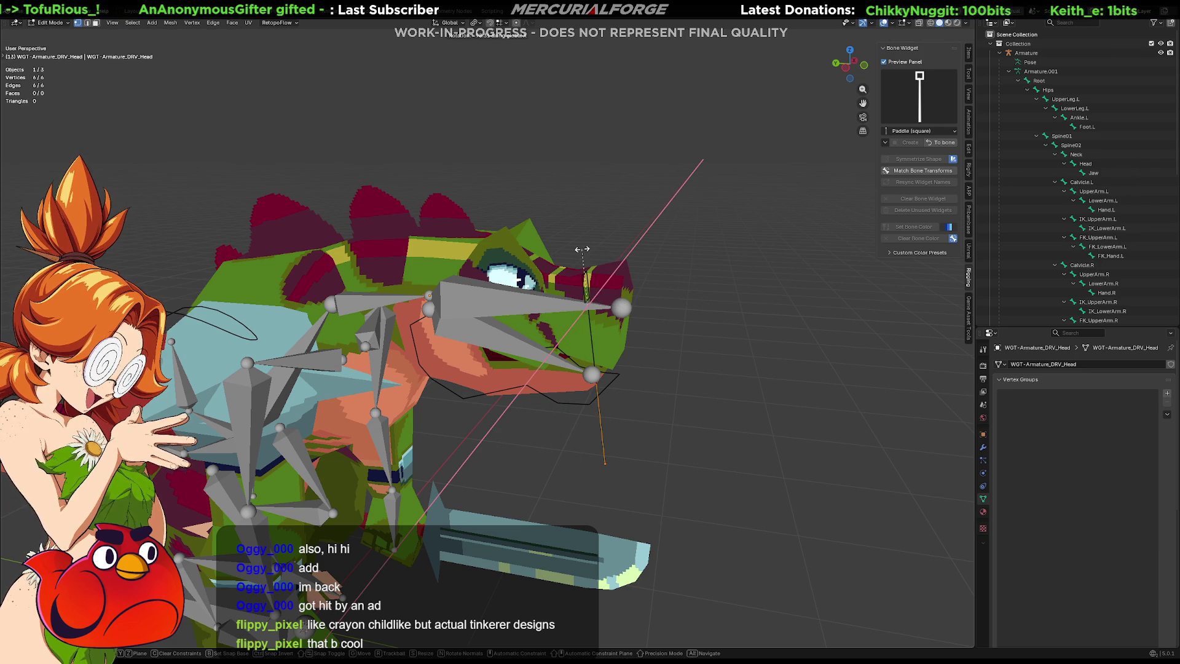
type("90")
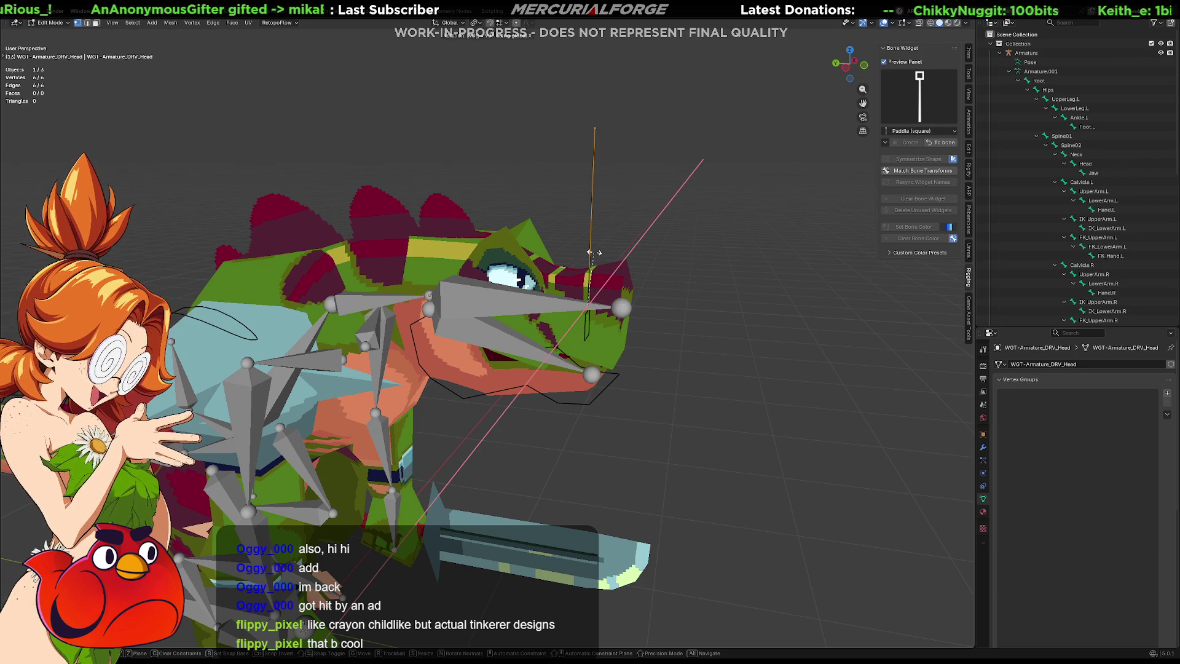
key("minus")
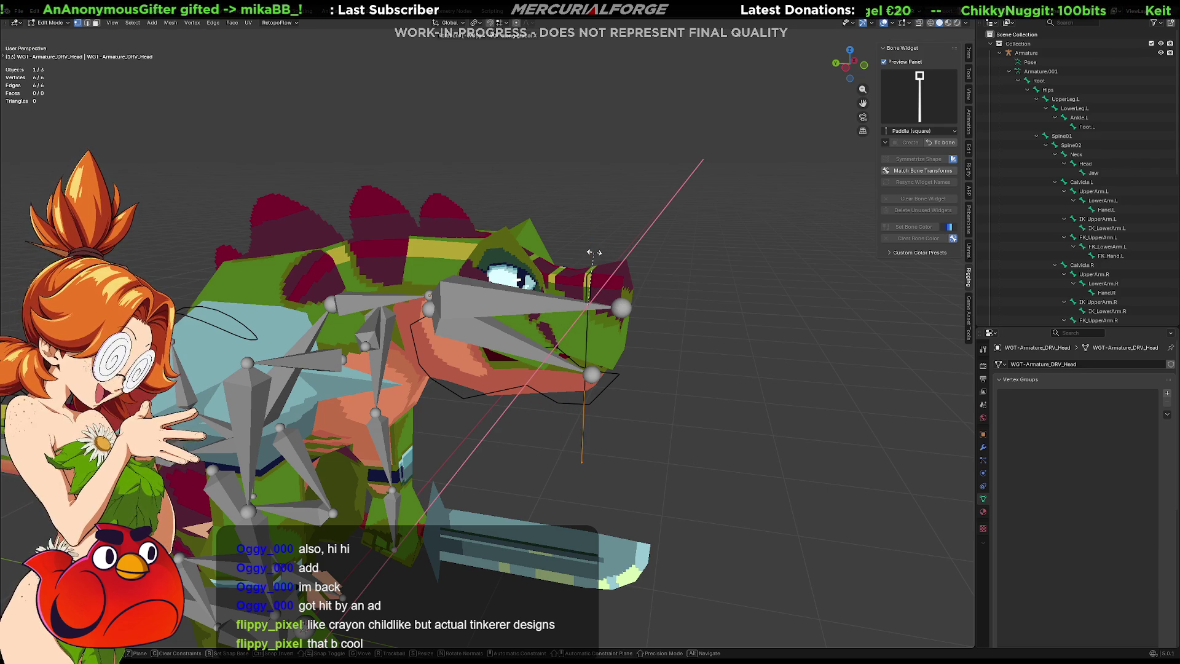
key("Return")
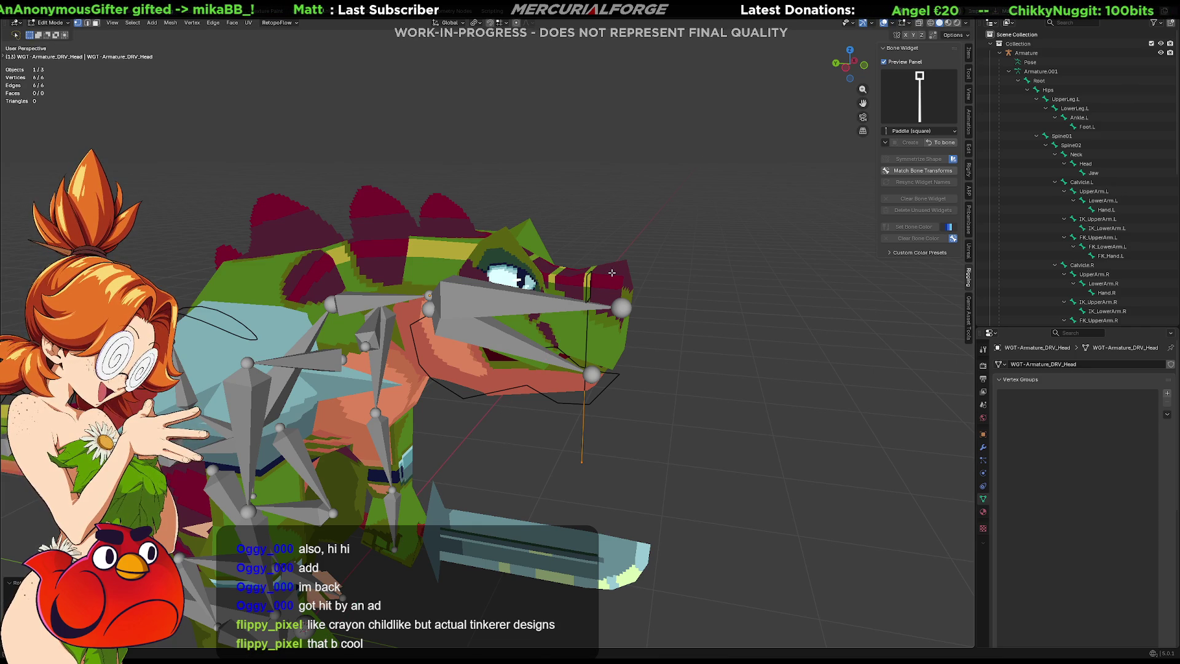
key("g")
key("shift+x")
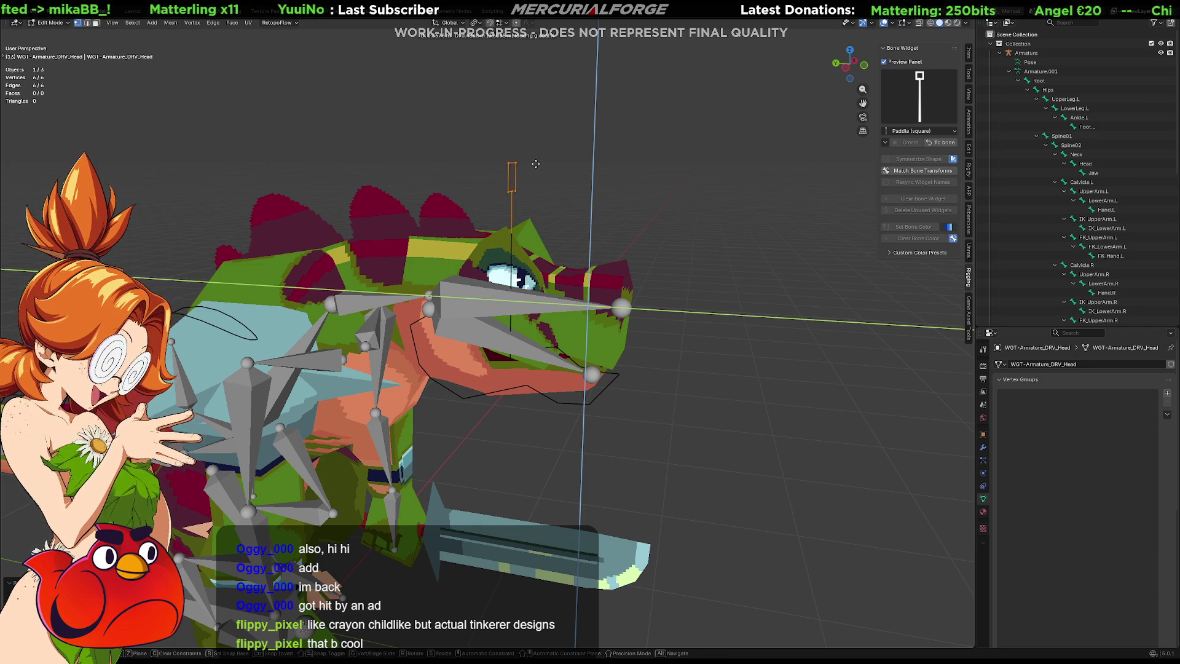
left_click(536, 163)
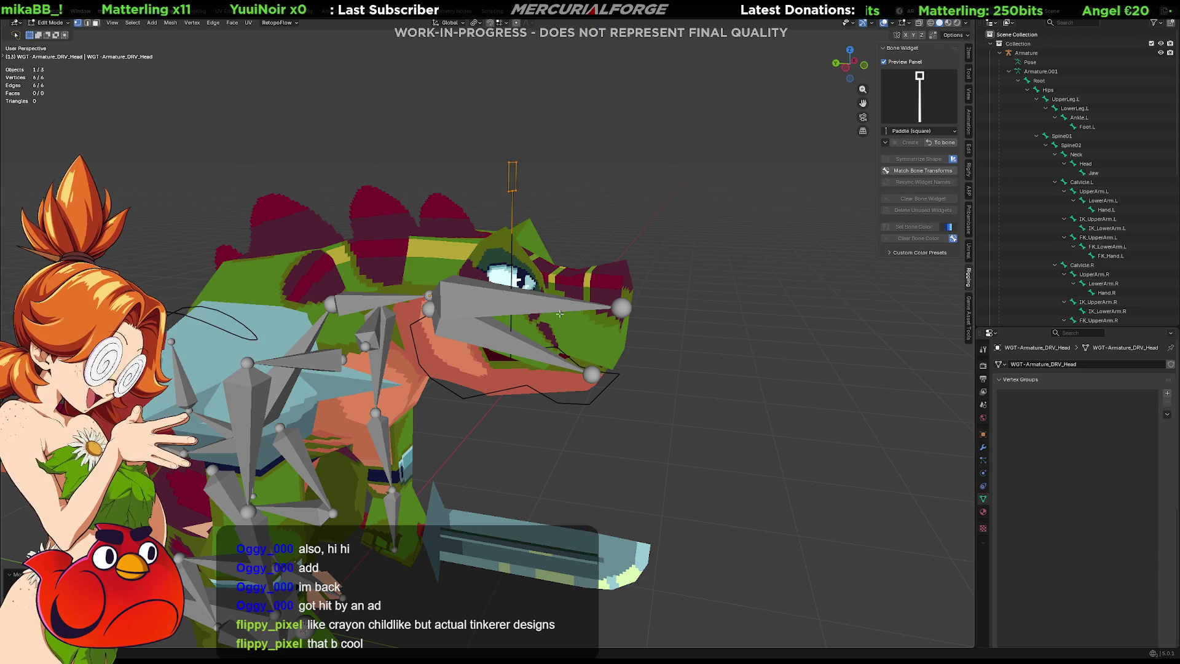
Step: Raise the widget's top vertex along Z and return from the widget to the bone
left_click_drag(612, 474, 453, 349)
key("g")
key("z")
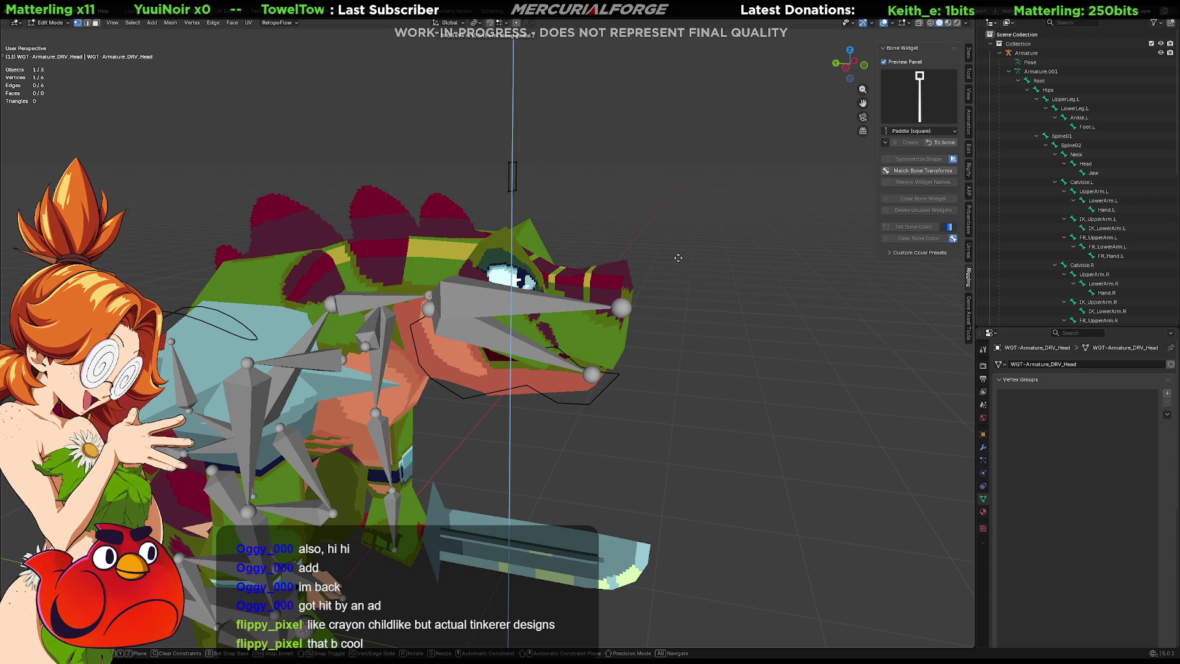
left_click(675, 271)
key("Tab")
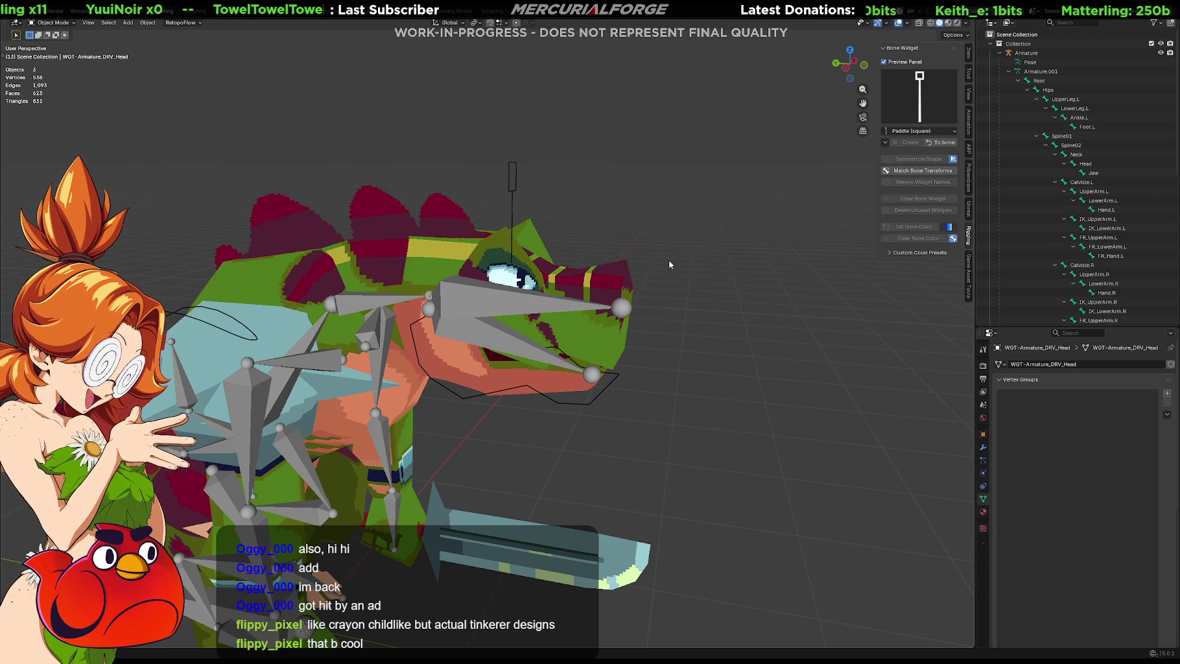
key("Tab")
middle_click_drag(668, 263, 519, 253)
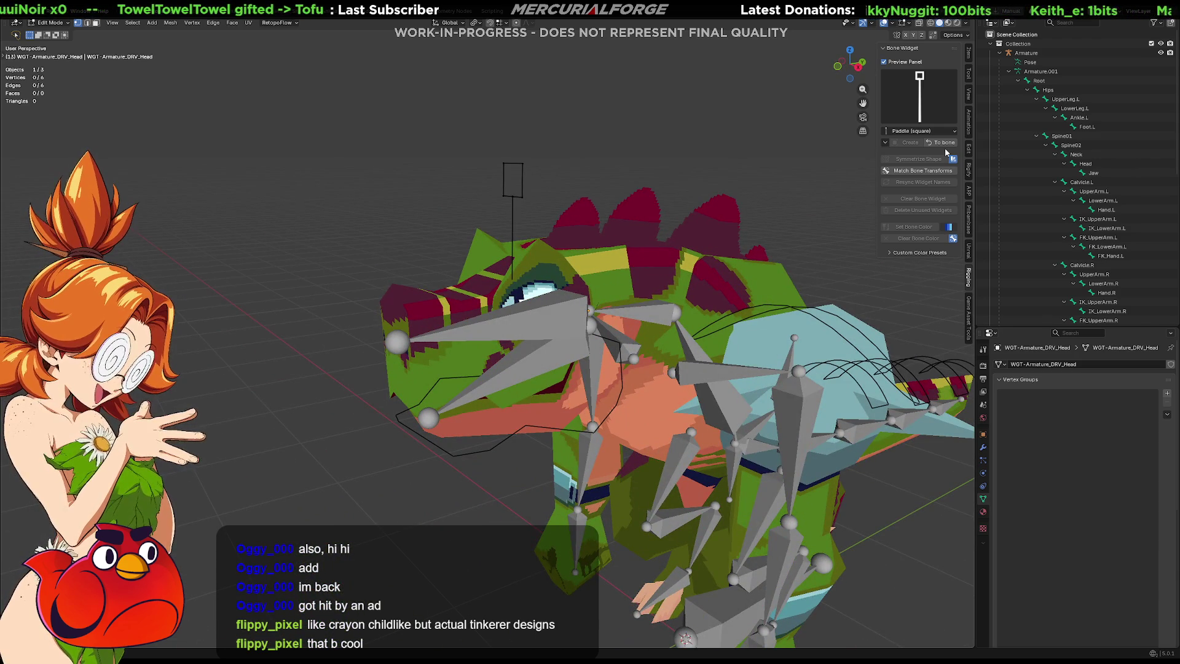
left_click(943, 142)
mouse_move(558, 183)
middle_mouse_down()
mouse_move(618, 201)
mouse_move(725, 198)
mouse_move(663, 196)
middle_mouse_up()
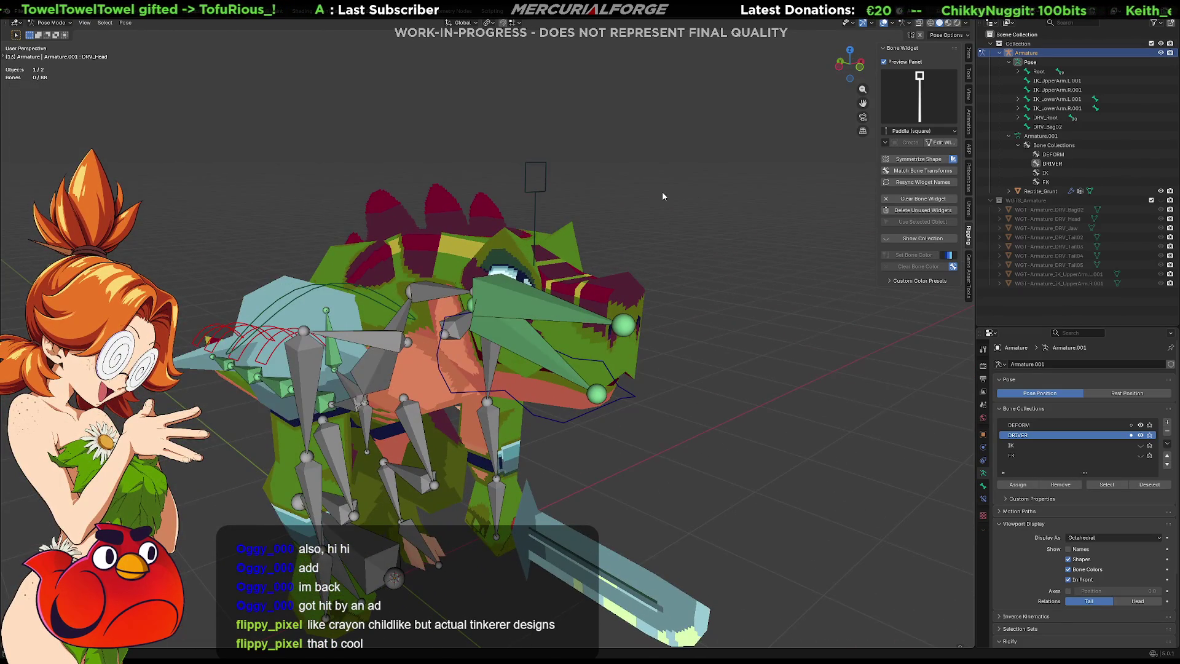
Step: Hide the bones behind the mesh, then test-rotate DRV_Head and cancel the rotation
scroll(663, 192, "up", 5)
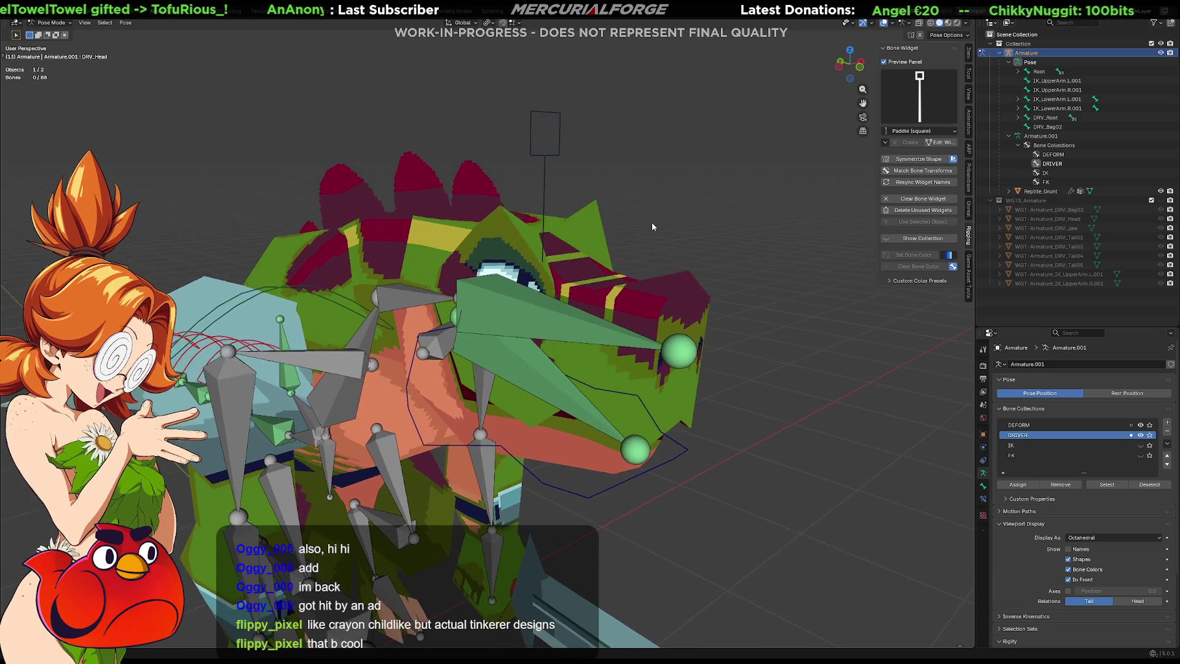
scroll(673, 231, "down", 2)
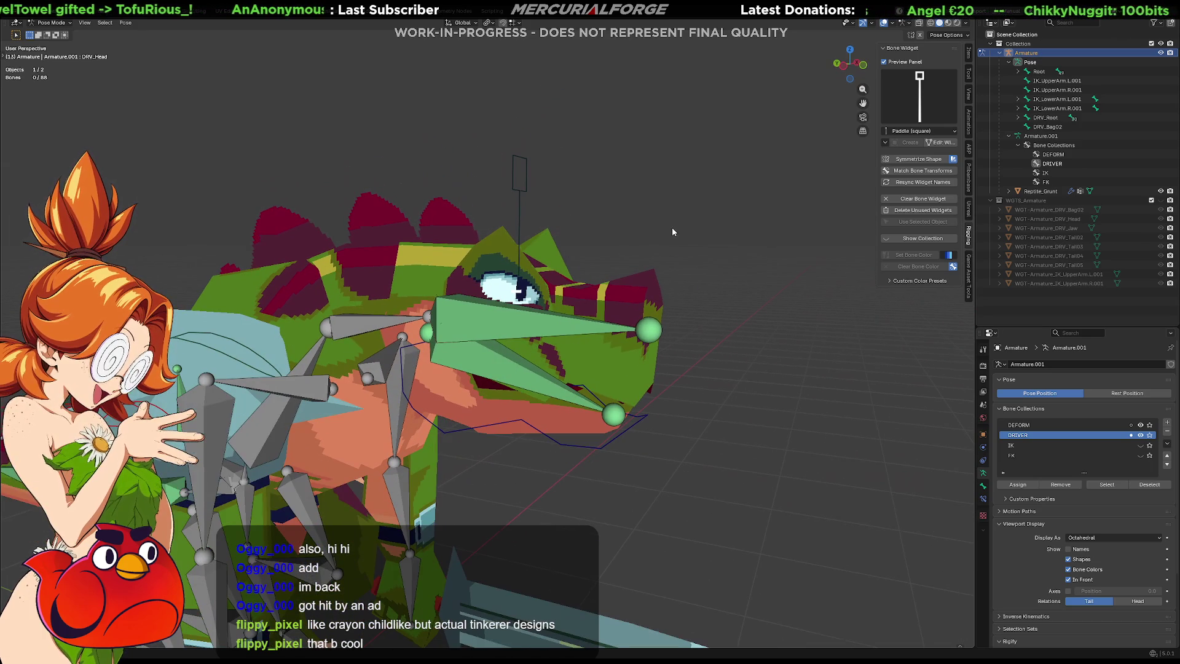
left_click(1069, 580)
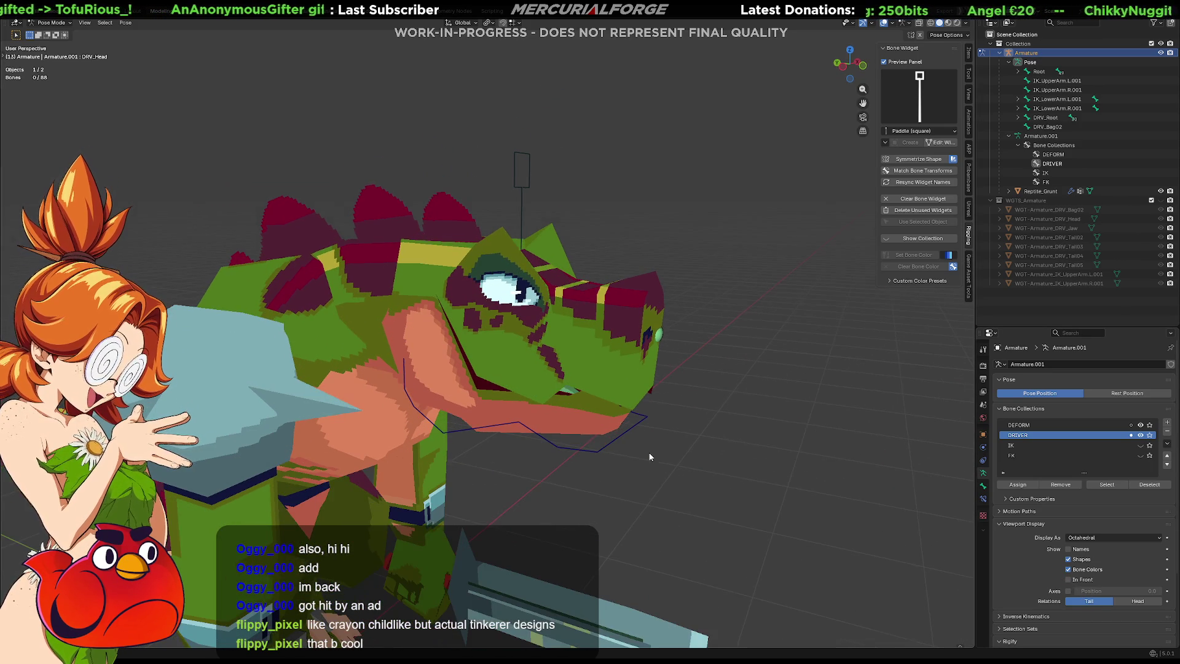
left_click(496, 176)
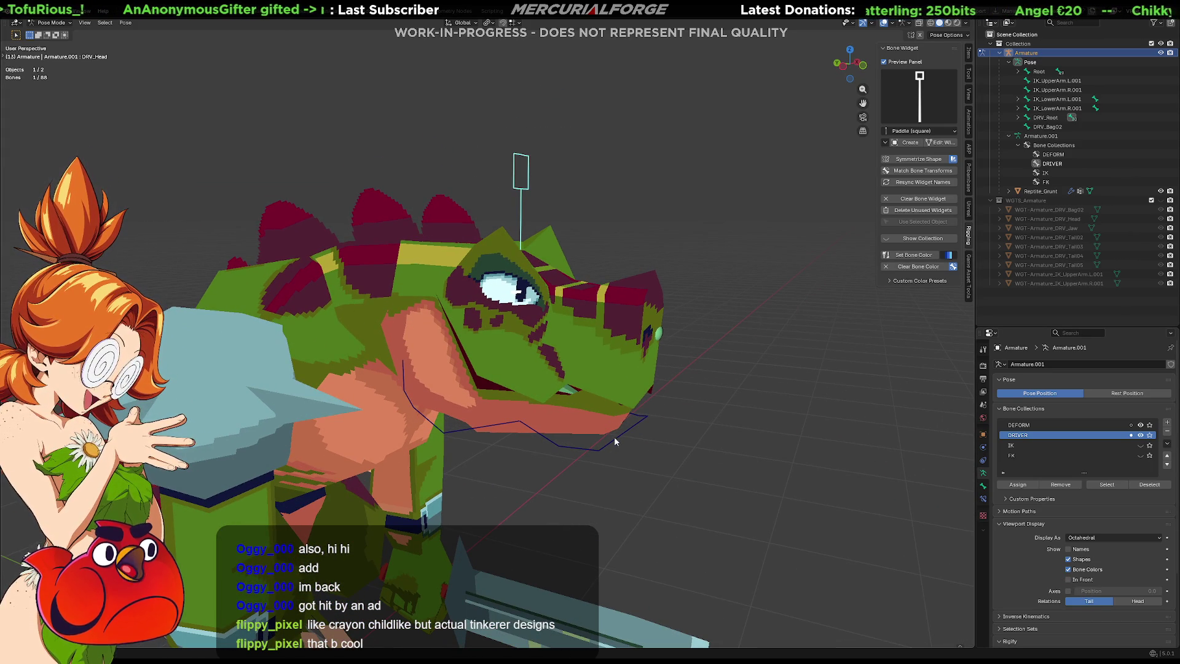
key("g")
key("r")
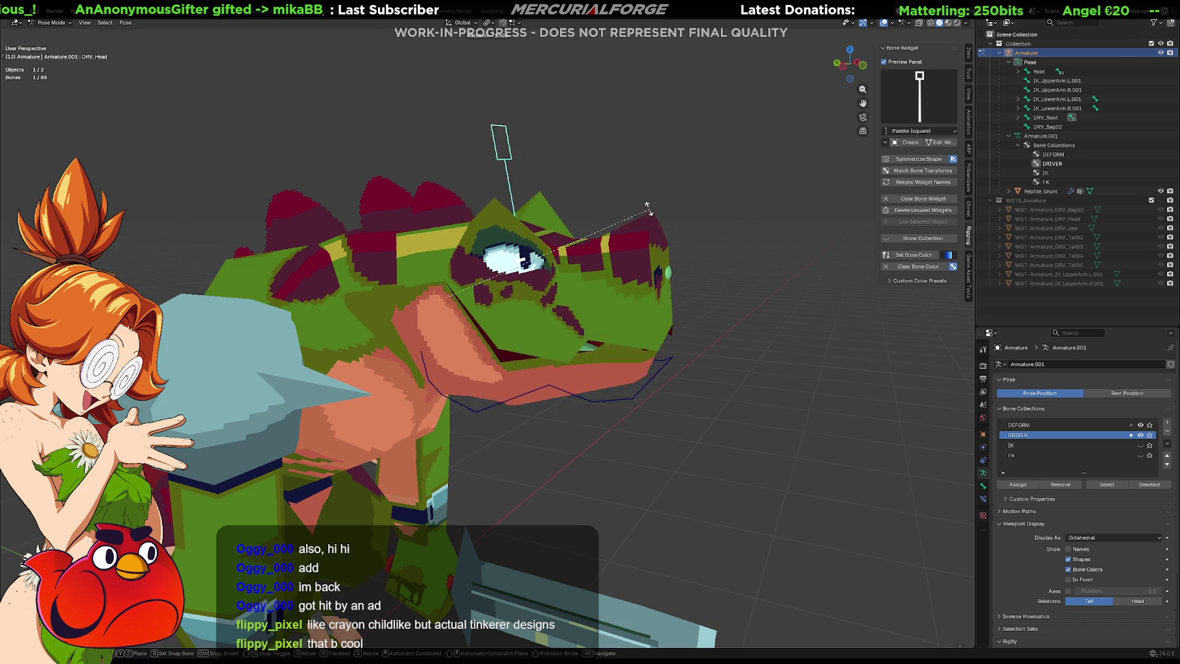
key("Escape")
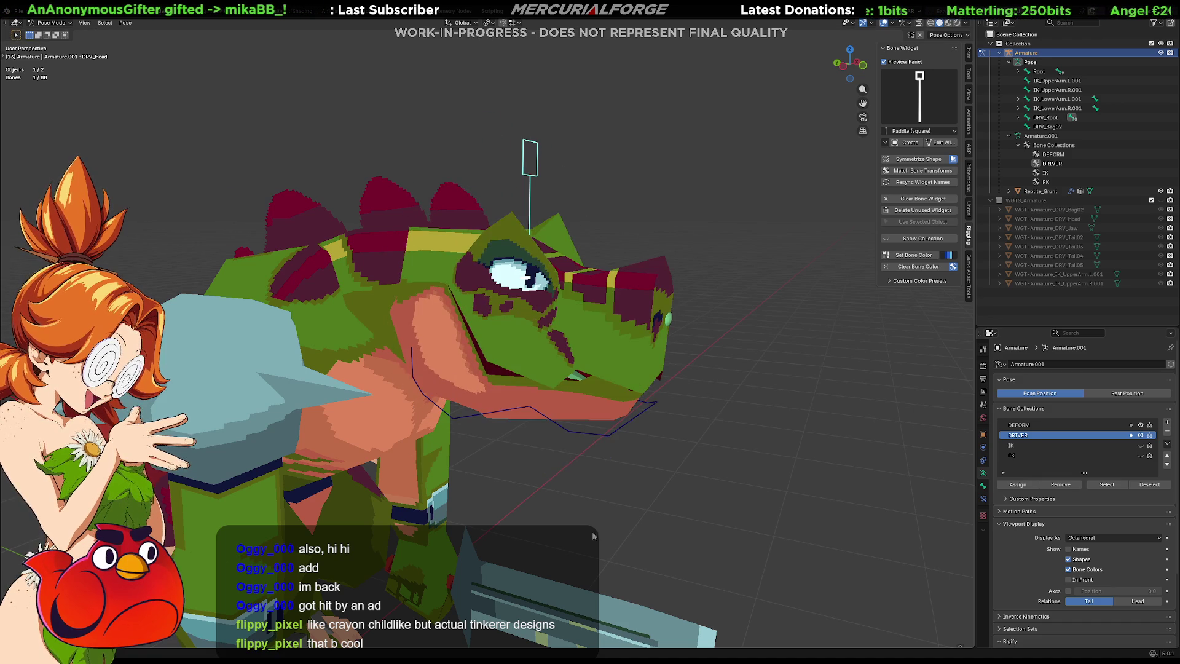
Step: Rotate DRV_Jaw to open the mouth as a test, then undo it
left_click(607, 434)
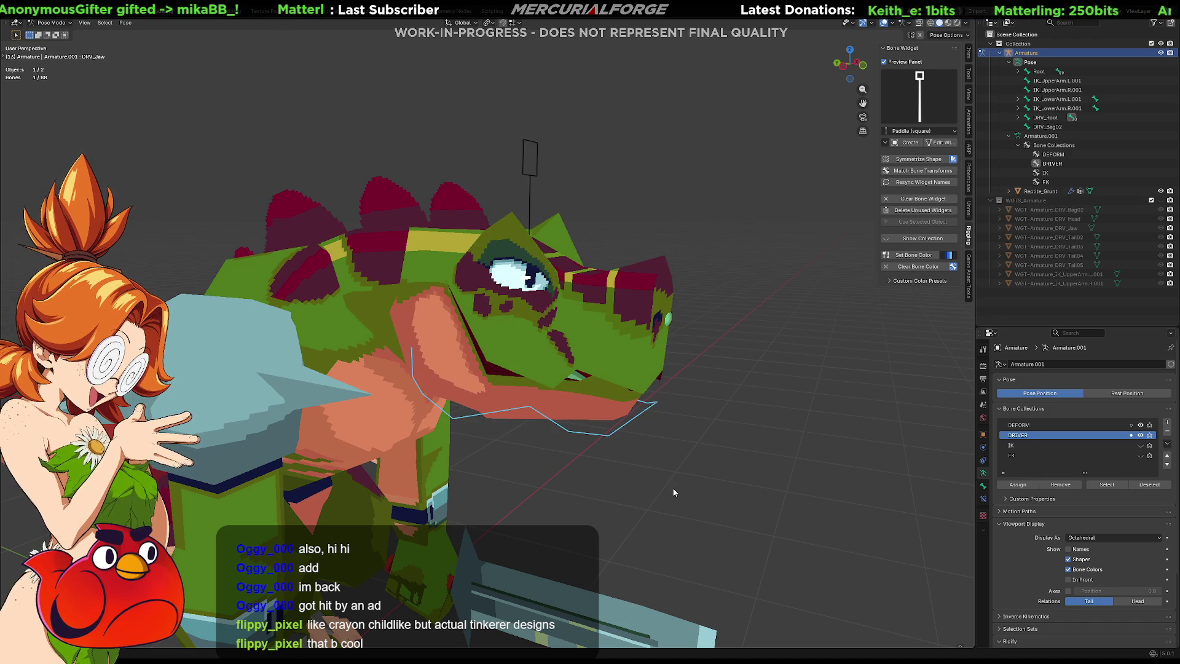
key("r")
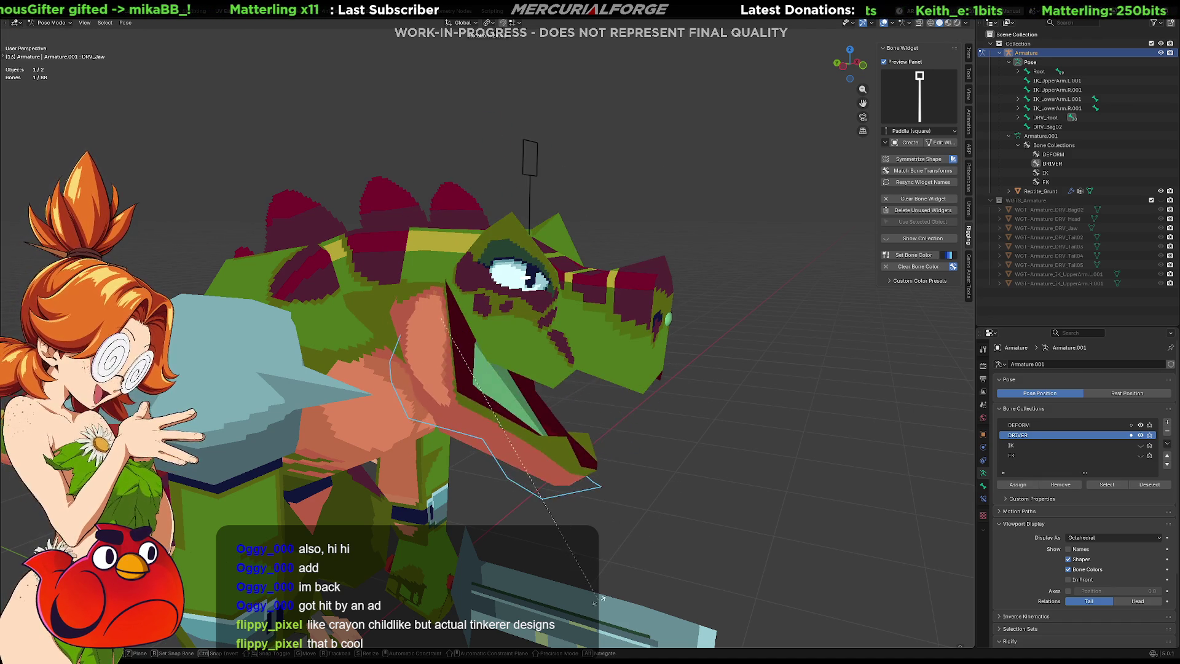
left_click(621, 576)
key("ctrl+z")
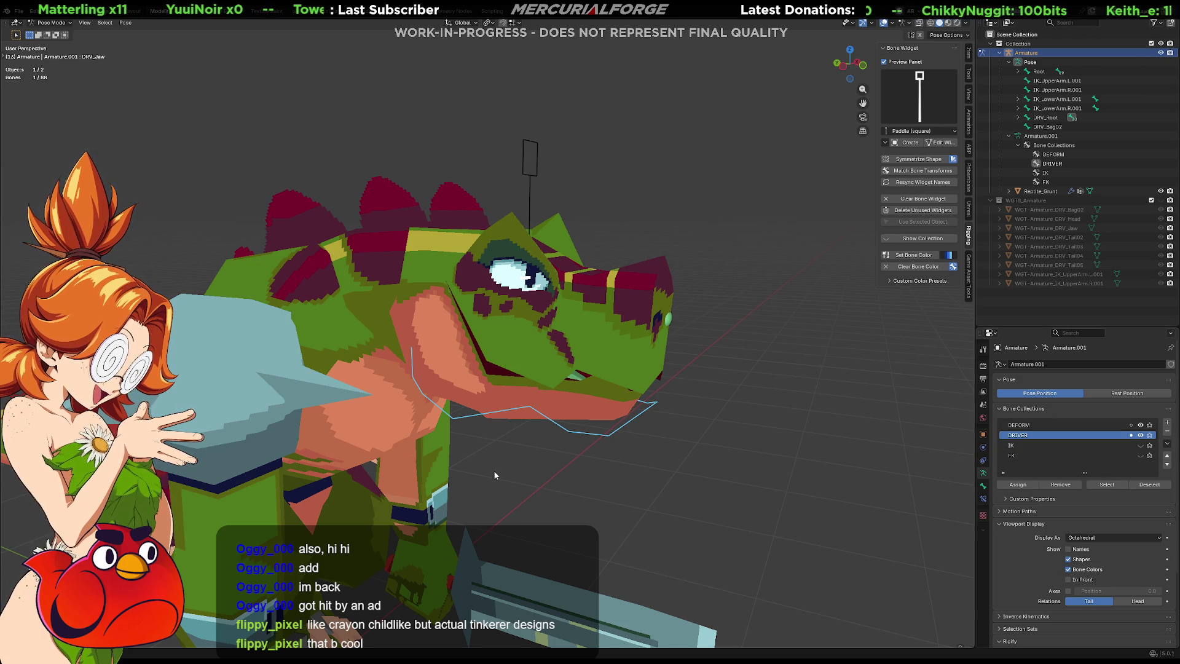
mouse_move(662, 467)
middle_mouse_down("shift")
mouse_move(782, 466)
mouse_move(758, 463)
middle_mouse_up("shift")
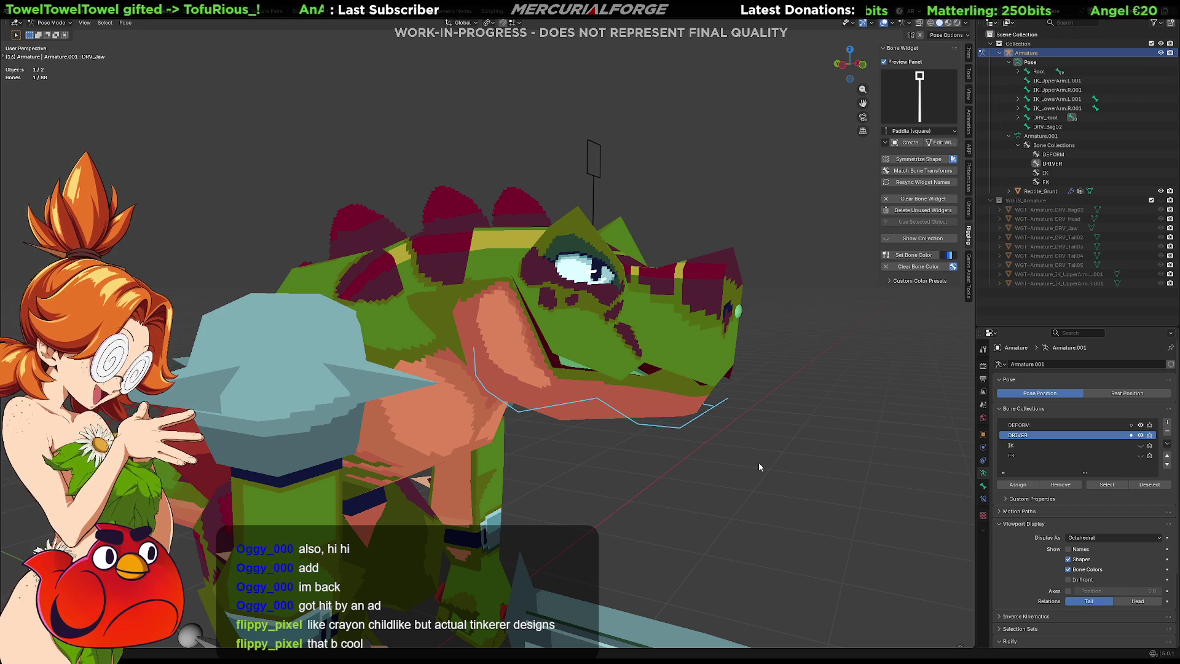
key("g")
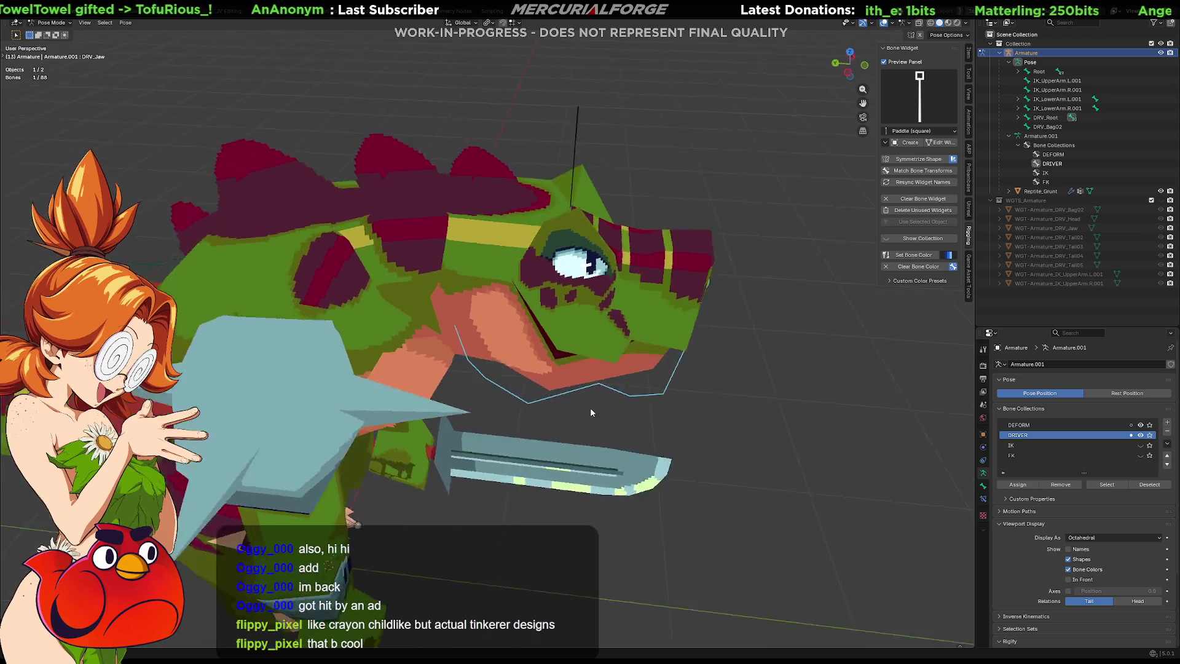
Step: From a front view, test-rotate DRV_Head again without keeping the pose
mouse_move(558, 375)
middle_mouse_down()
mouse_move(502, 367)
mouse_move(576, 388)
mouse_move(533, 377)
mouse_move(569, 373)
middle_mouse_up()
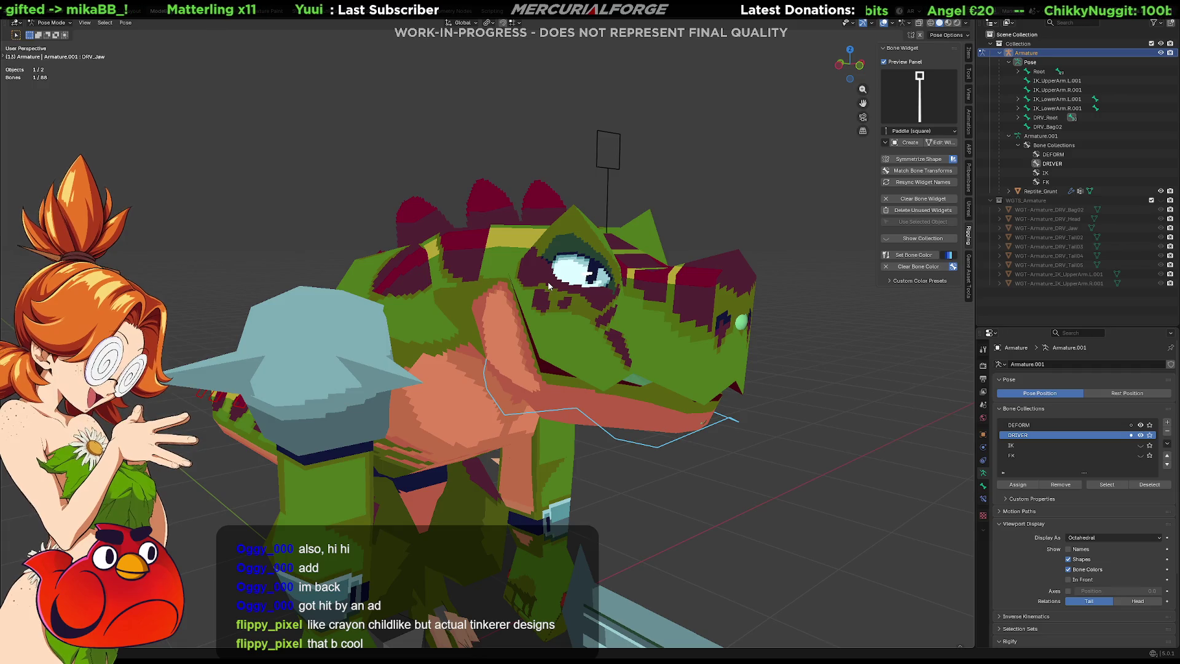
middle_click_drag(549, 286, 589, 220)
left_click(580, 158)
key("r")
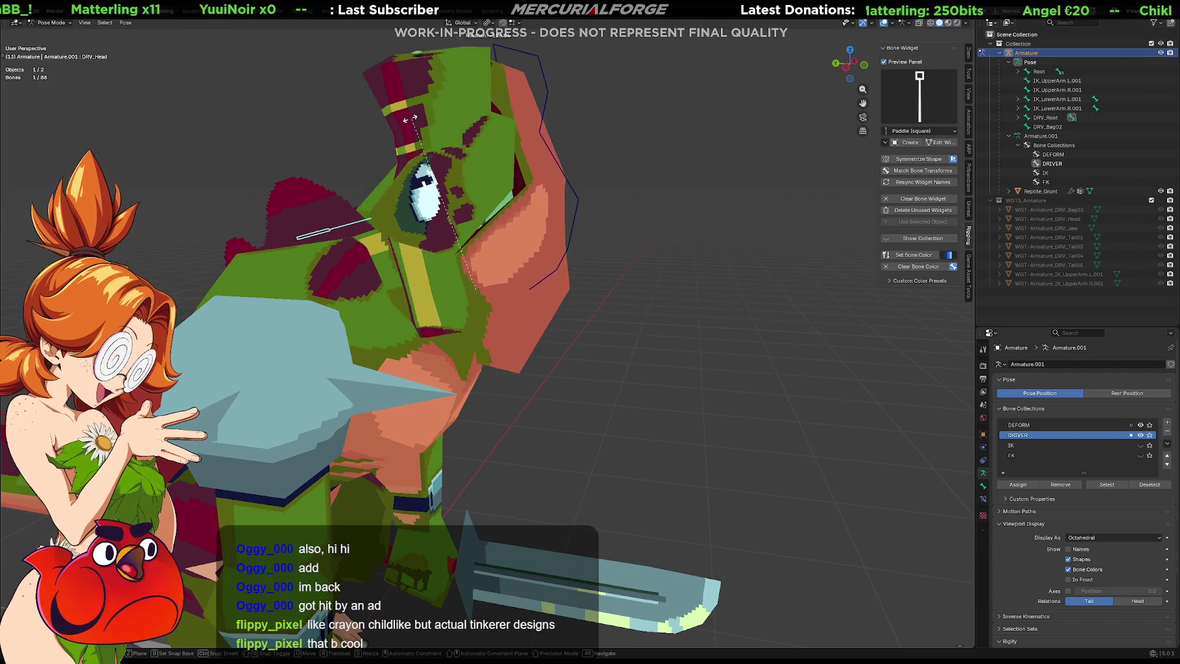
key("Escape")
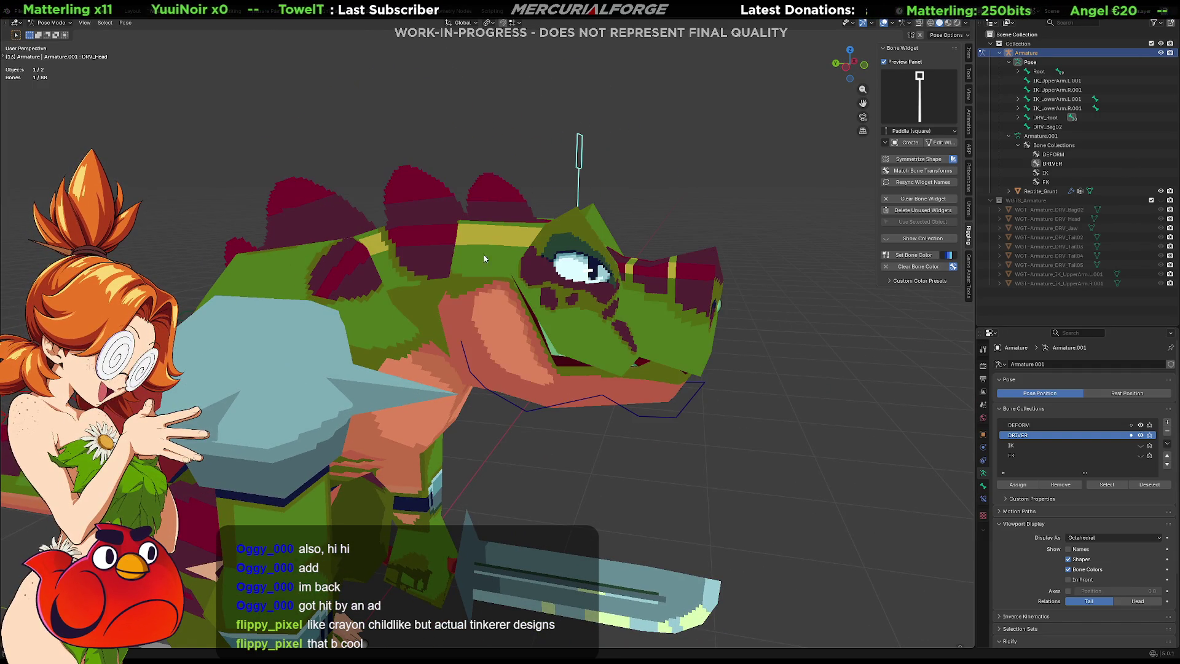
mouse_move(522, 270)
middle_mouse_down()
mouse_move(551, 276)
mouse_move(356, 279)
mouse_move(496, 279)
mouse_move(611, 317)
mouse_move(558, 340)
middle_mouse_up()
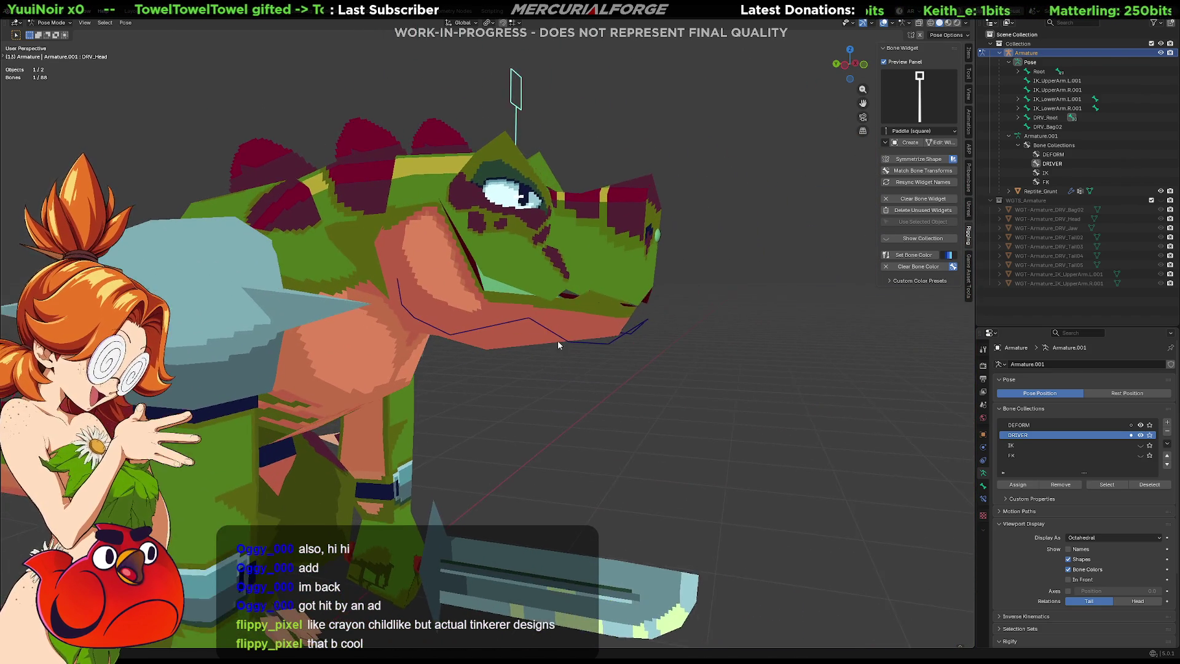
scroll(614, 336, "up", 1)
Step: Reopen DRV_Jaw's widget for editing and start moving a box-selected group of vertices along Y
left_click(636, 349)
middle_click_drag(636, 349, 655, 340)
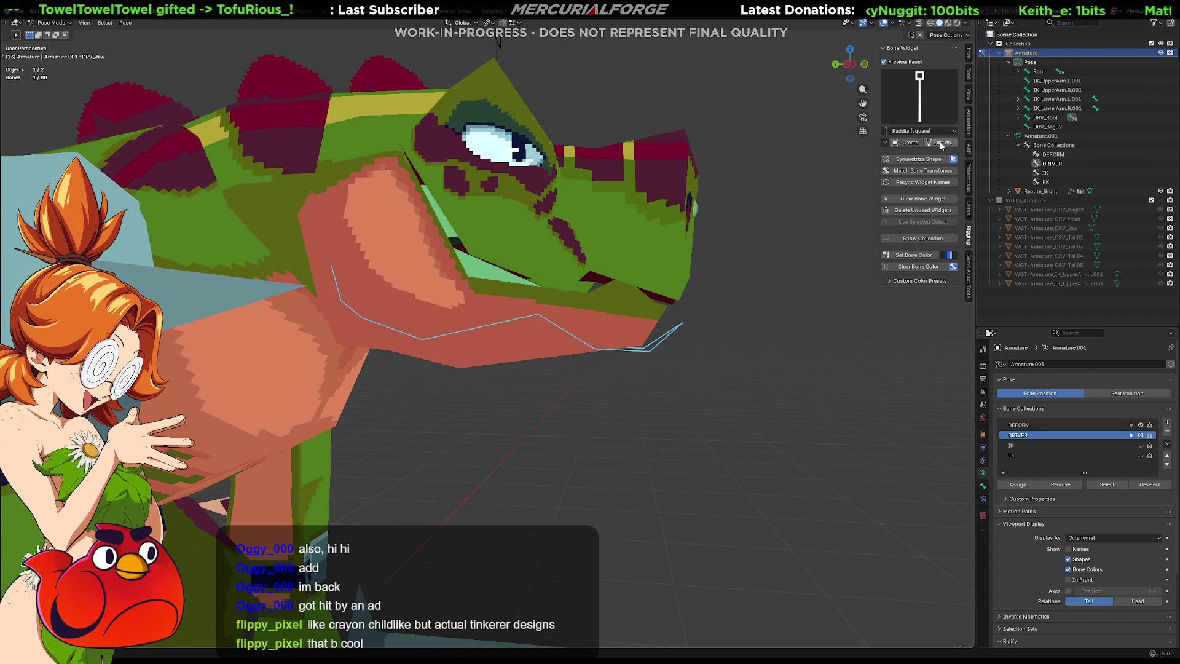
left_click(940, 143)
mouse_move(605, 380)
left_mouse_down()
mouse_move(487, 291)
mouse_move(486, 273)
left_mouse_up()
middle_click_drag(487, 272, 511, 410)
key("g")
key("y")
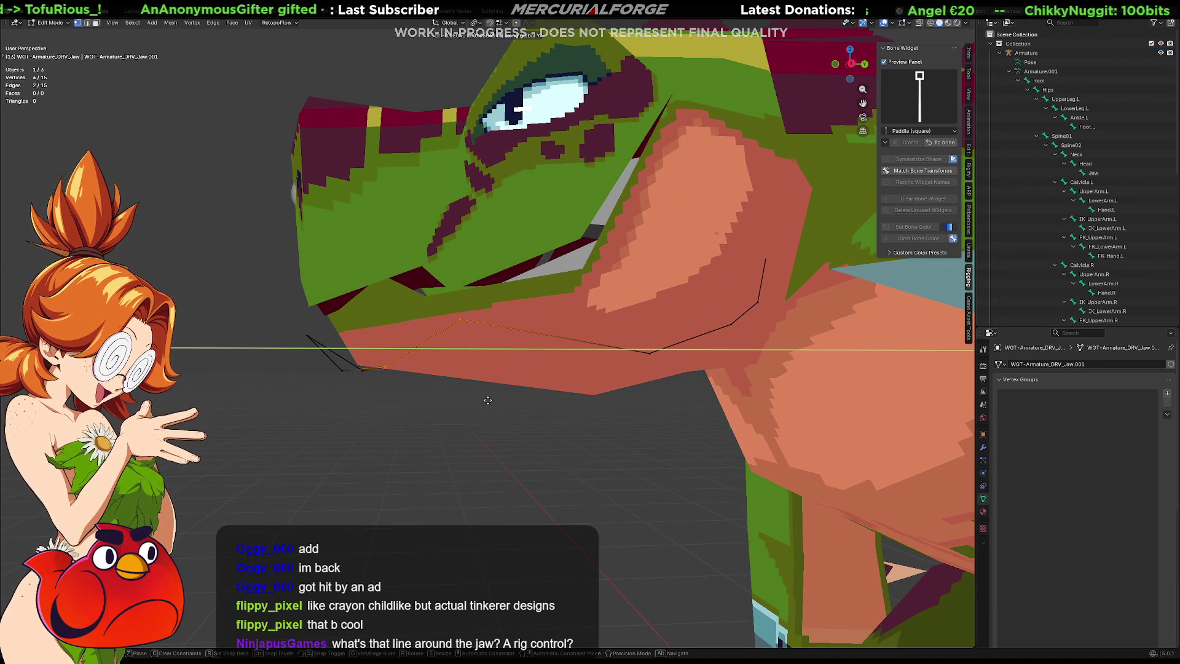
Step: Place the moved jaw widget points, then reposition a single vertex along Y
left_click(469, 397)
mouse_move(473, 398)
left_mouse_down()
mouse_move(404, 320)
mouse_move(403, 280)
left_mouse_up()
key("g")
key("z")
key("z")
key("y")
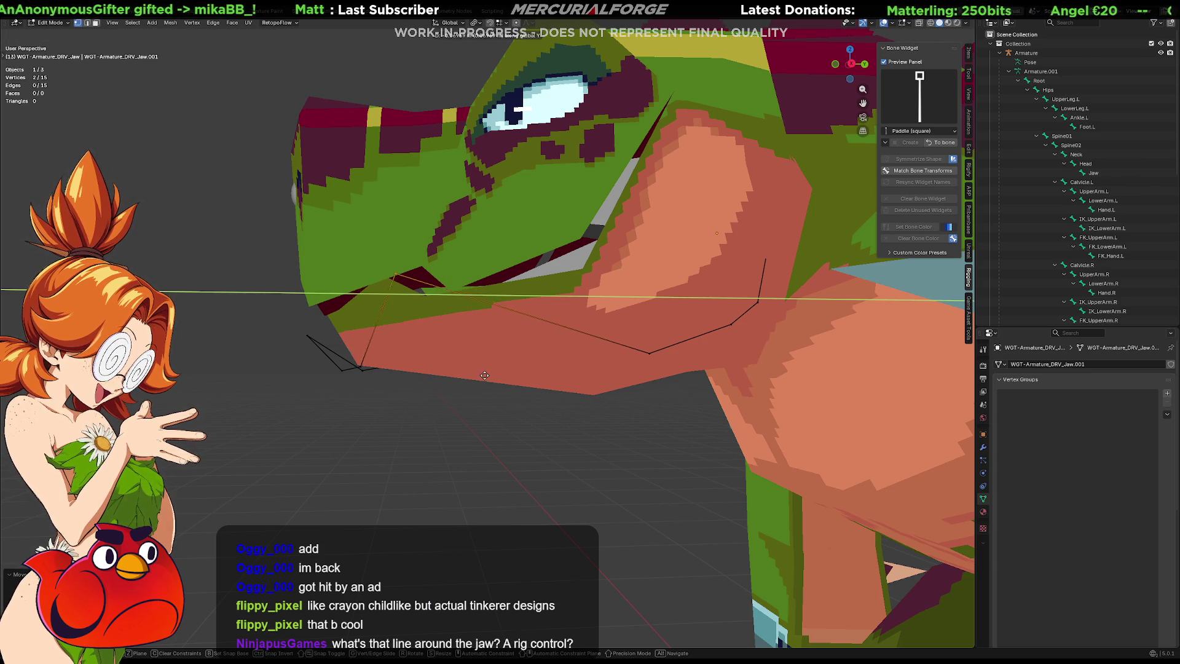
left_click(461, 388)
middle_click_drag(461, 388, 570, 400)
Step: Dissolve two jaw widget vertices, leaving a 13-vertex loop
left_click(494, 395)
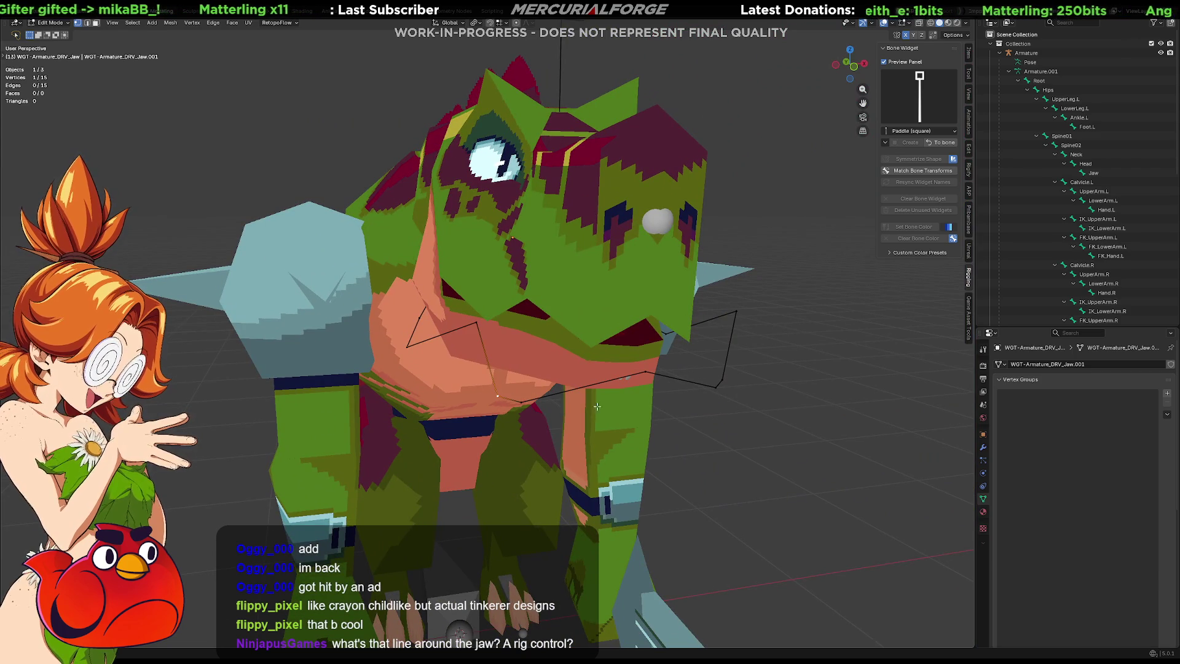
left_click(719, 381, "shift")
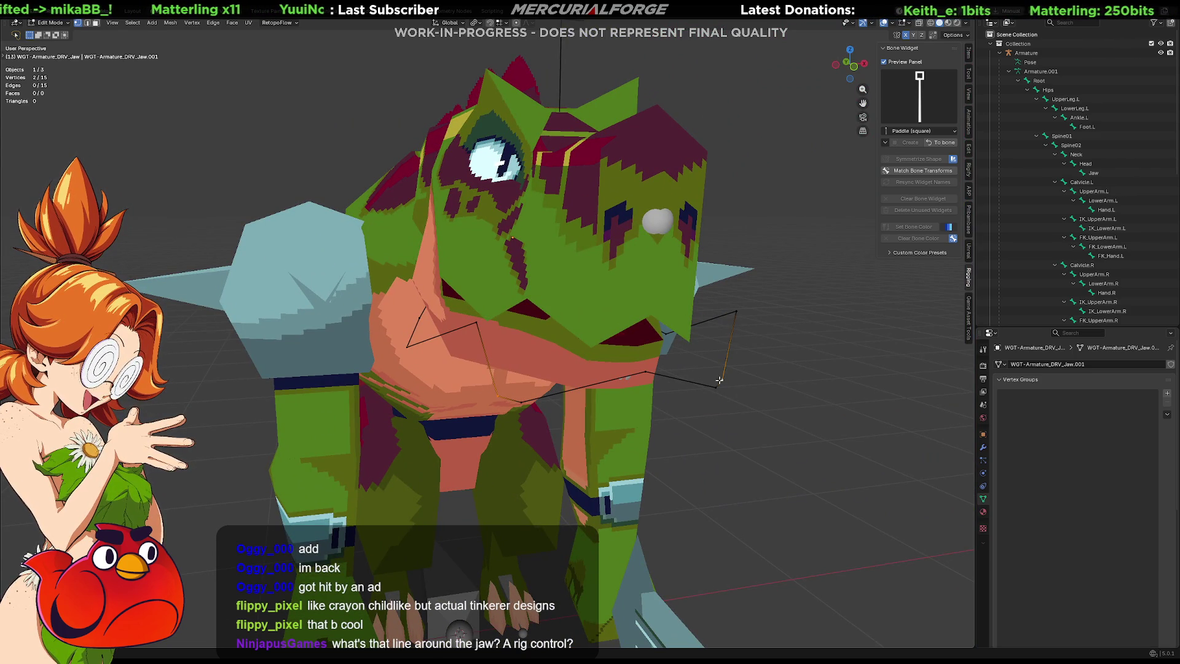
key("x")
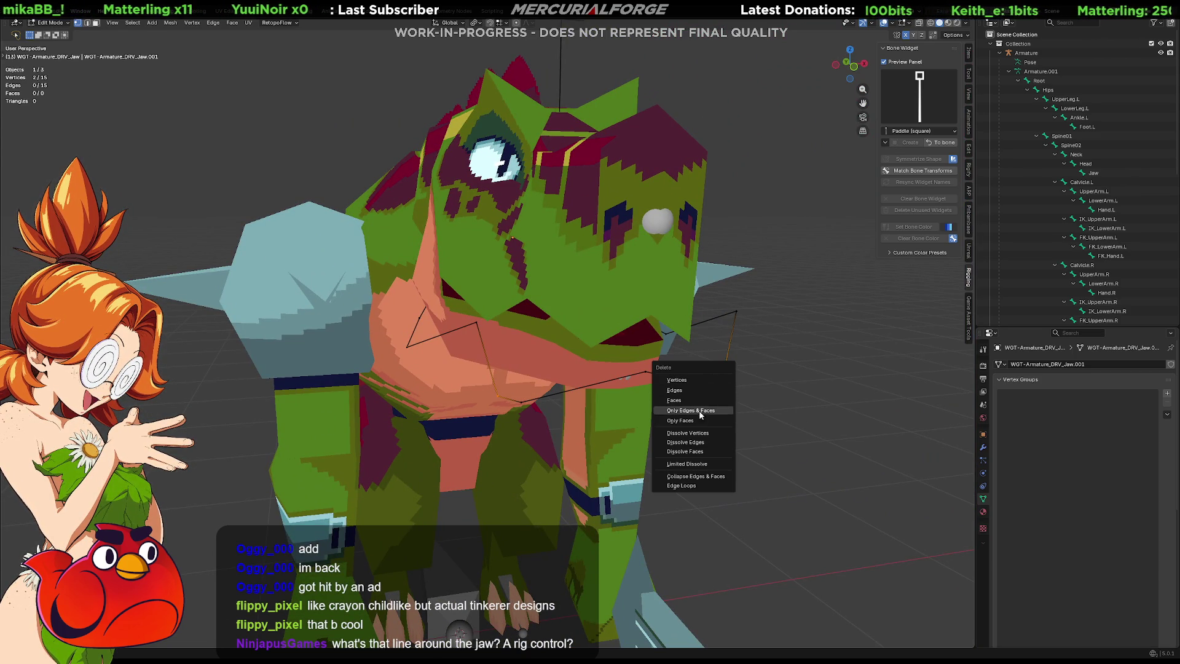
left_click(693, 433)
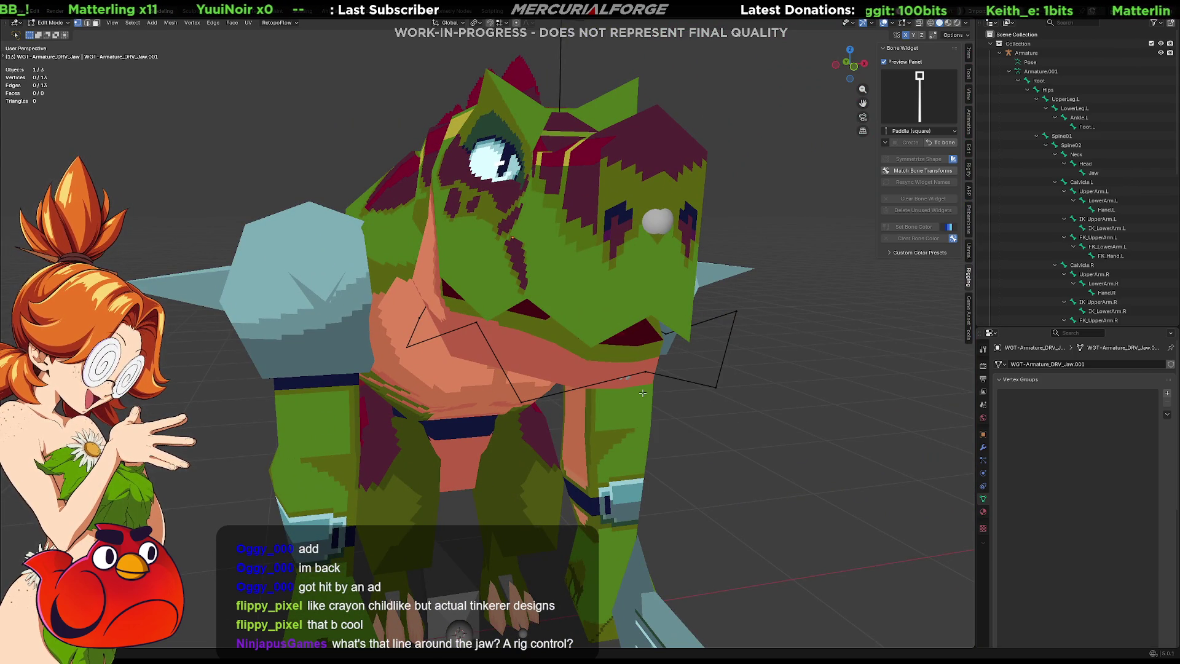
mouse_move(642, 392)
middle_mouse_down()
mouse_move(701, 387)
mouse_move(715, 366)
mouse_move(690, 406)
mouse_move(644, 407)
middle_mouse_up()
Step: Circle-select five jaw points, scale them inward, then narrow them along X
key("c")
left_click(652, 360)
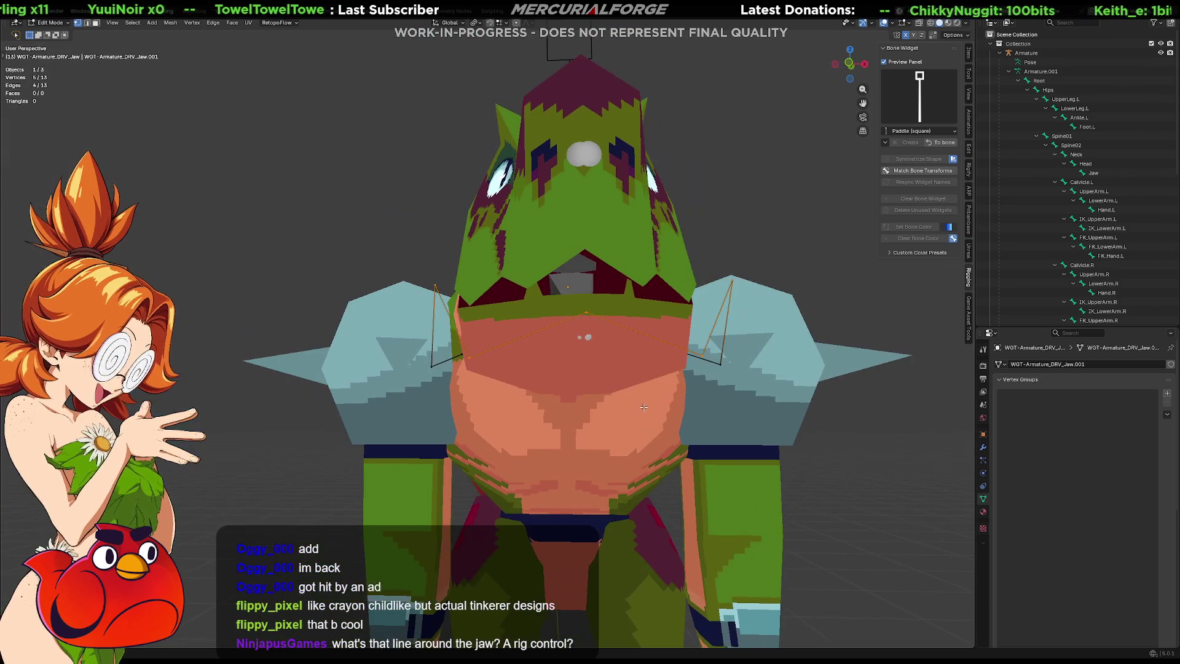
key("s")
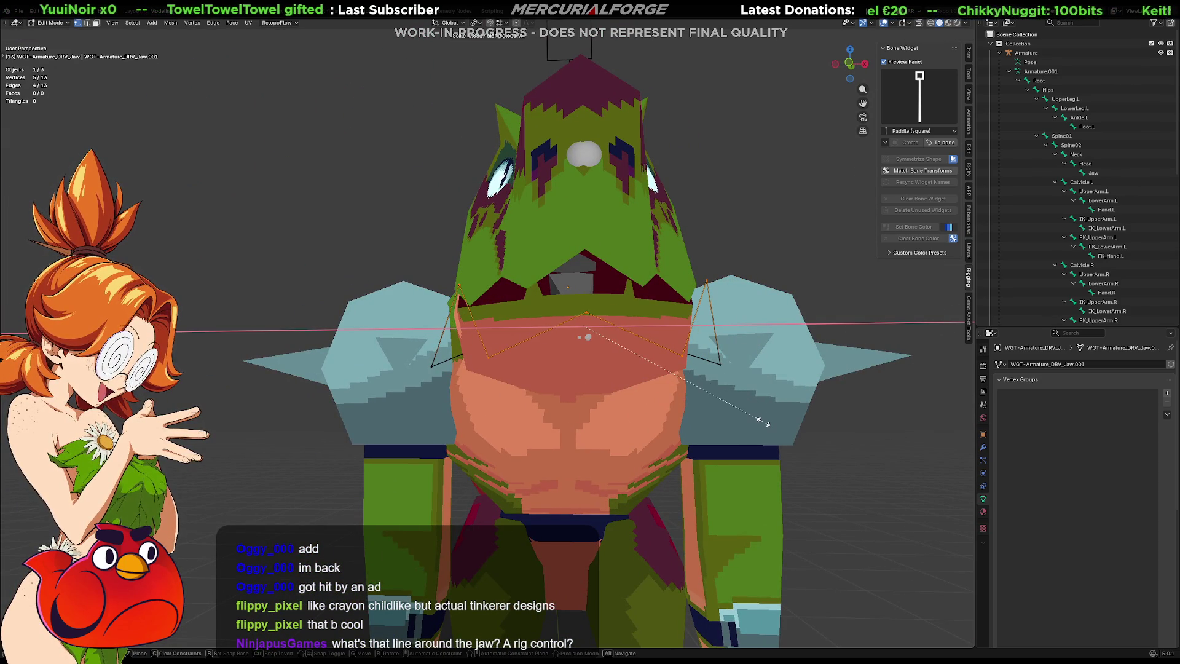
left_click(764, 421)
middle_click_drag(763, 421, 786, 431)
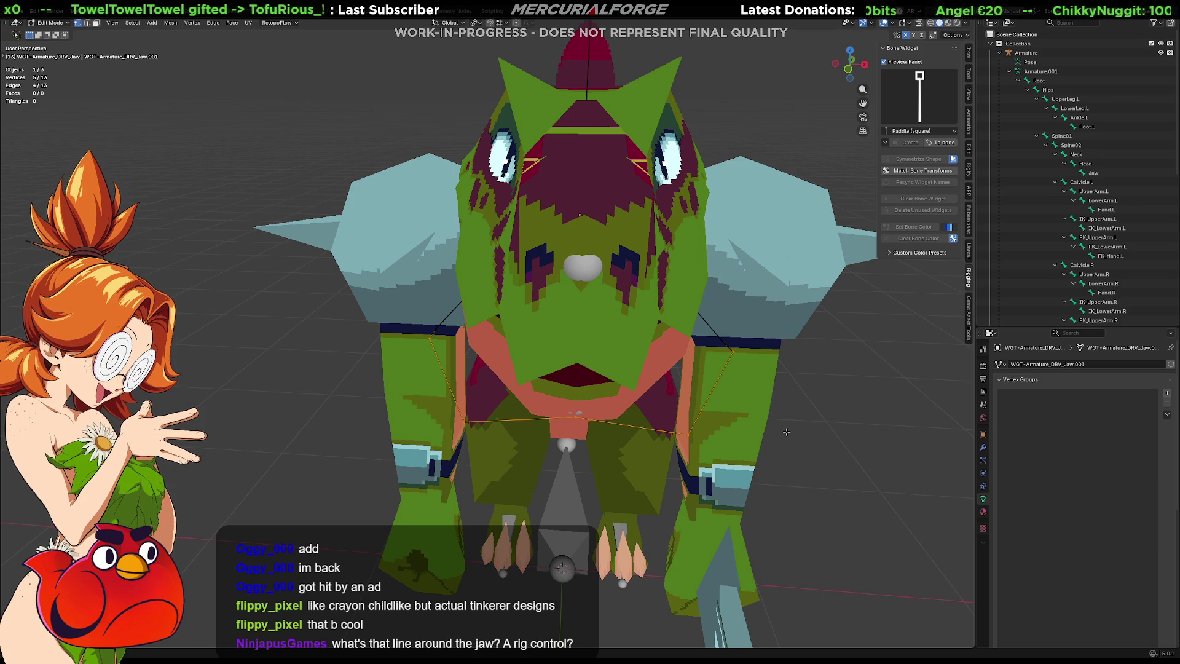
key("s")
key("x")
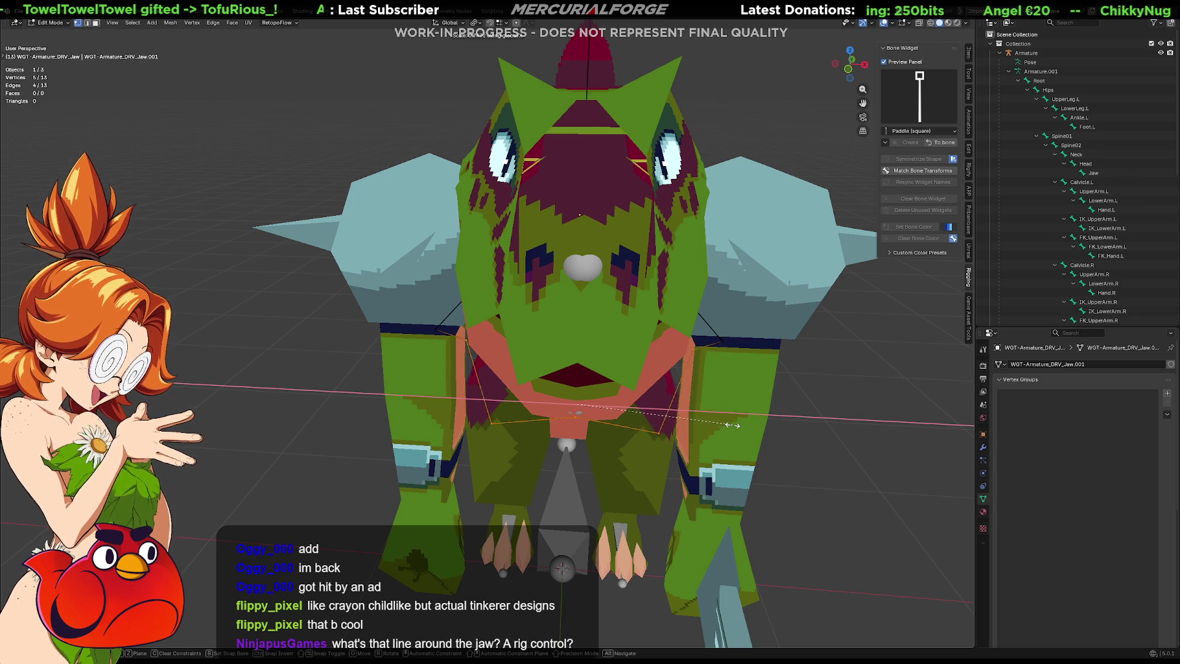
left_click(734, 424)
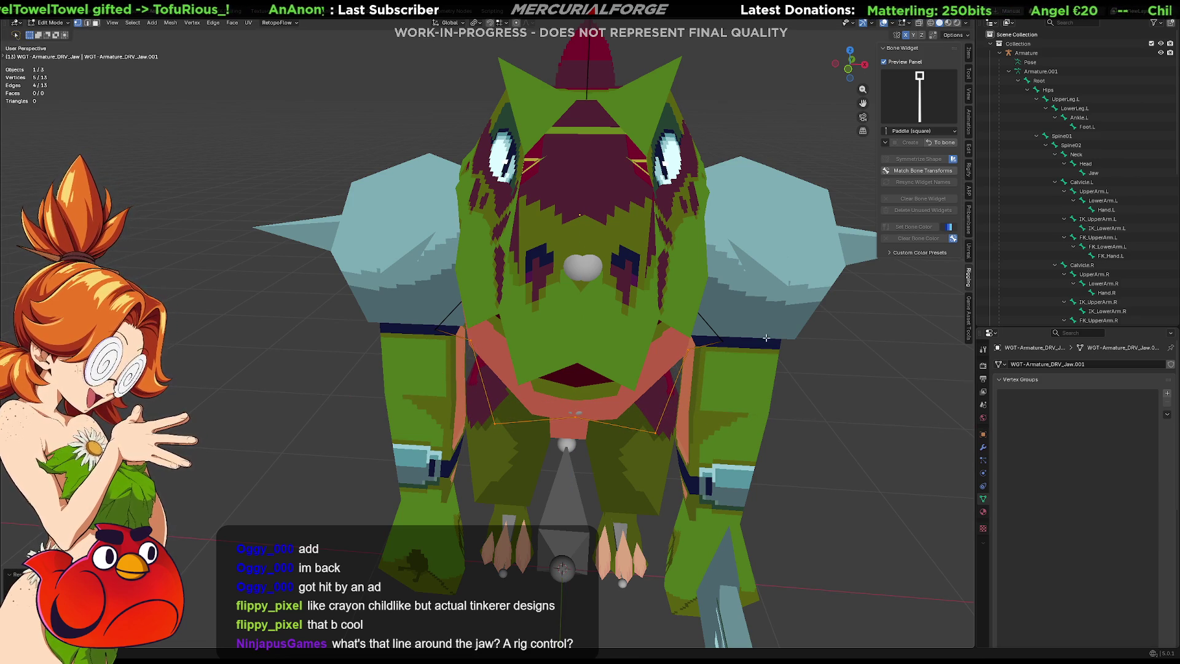
Step: Scale the two corner points along X and shift them along global X
key("alt+a")
left_click(722, 343)
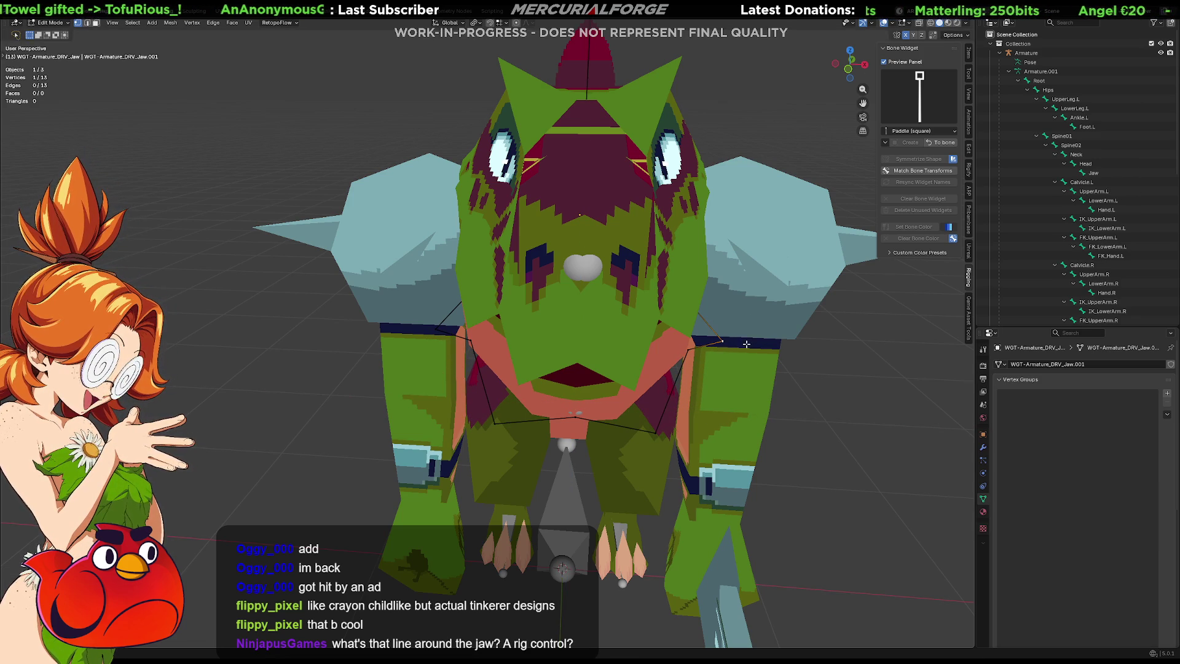
left_click(433, 329, "shift")
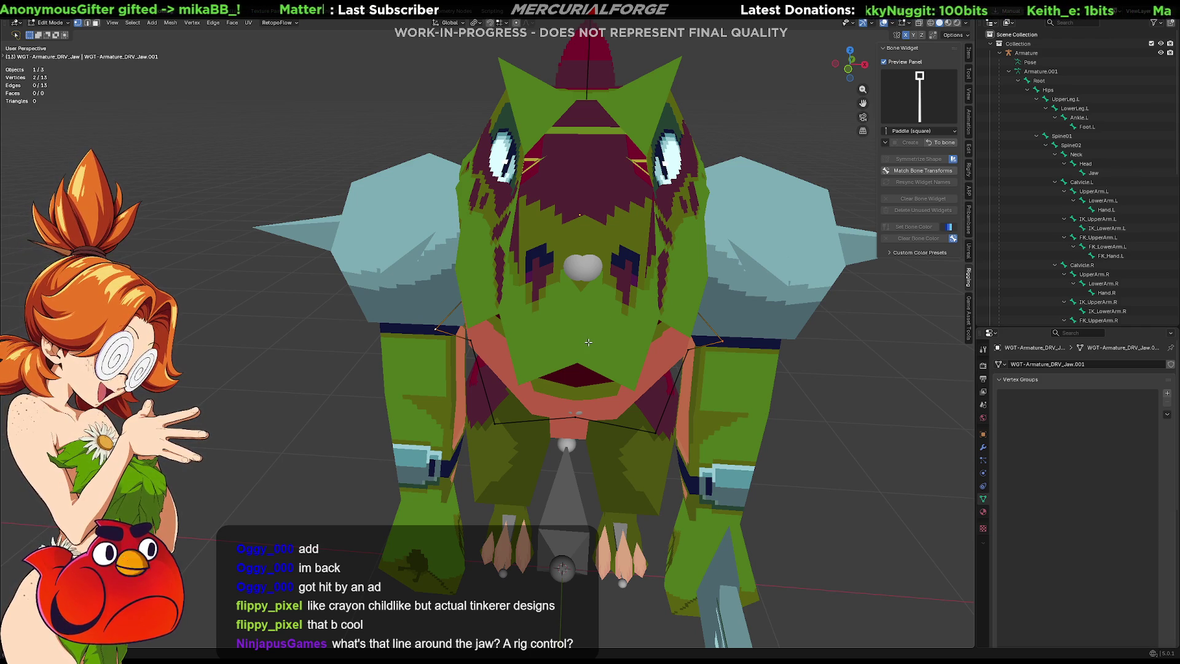
key("s")
key("x")
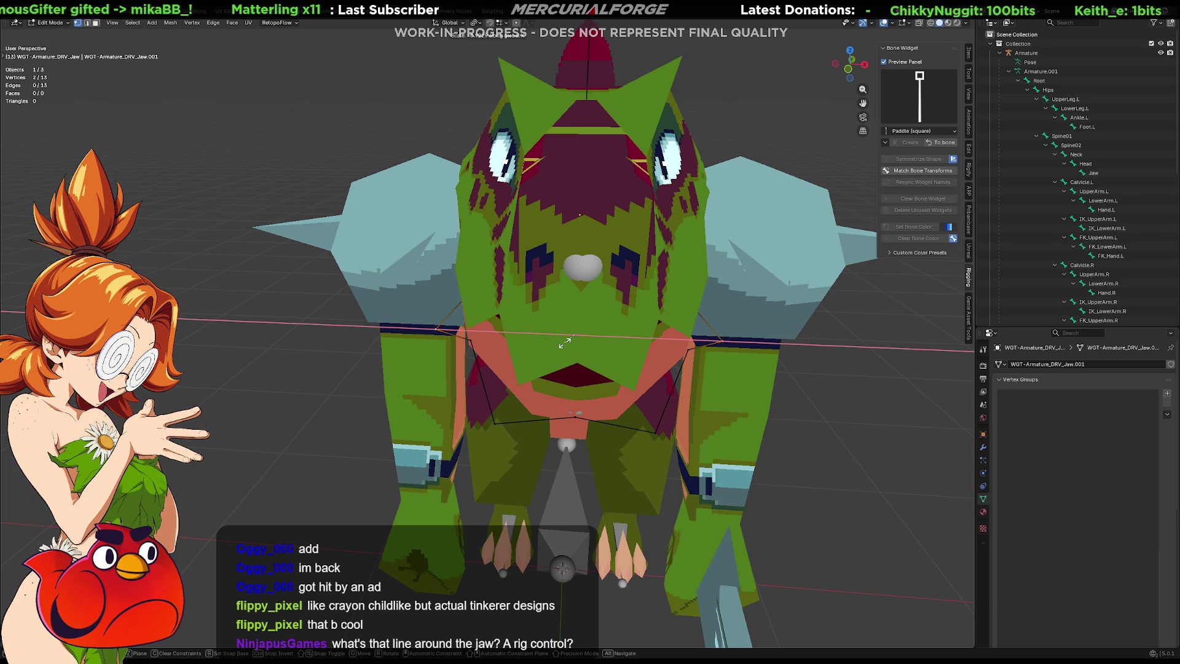
left_click(627, 334)
key("g")
key("x")
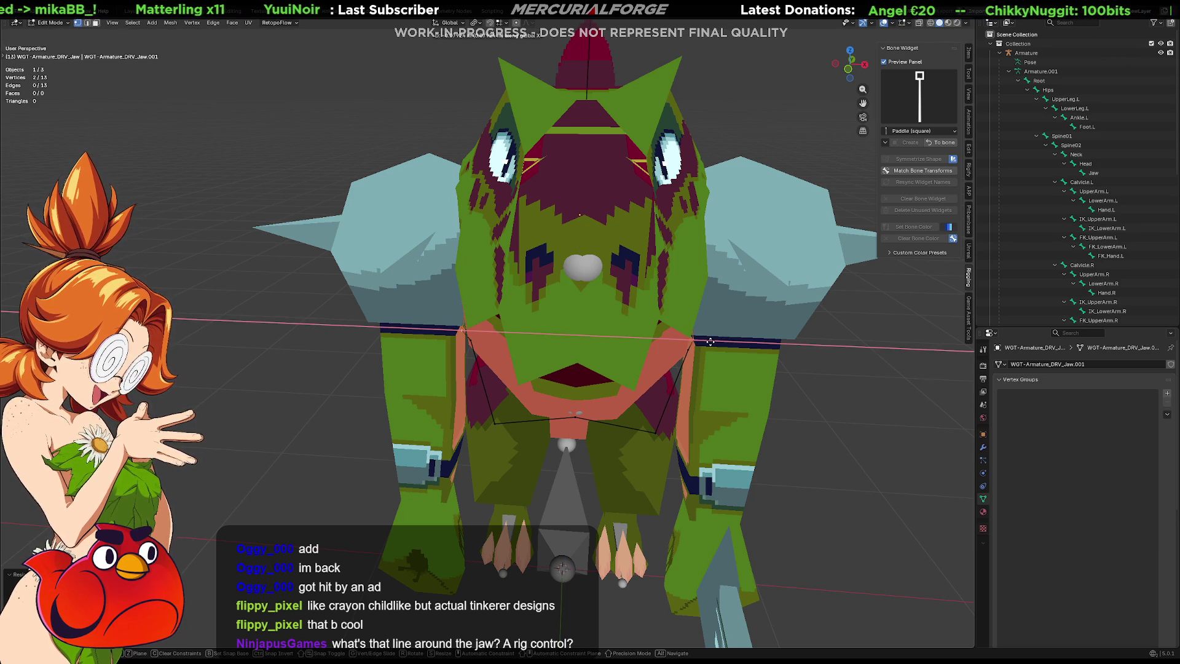
left_click(701, 342)
mouse_move(701, 342)
middle_mouse_down()
mouse_move(589, 340)
mouse_move(618, 367)
mouse_move(669, 364)
mouse_move(632, 358)
mouse_move(737, 319)
mouse_move(688, 324)
mouse_move(703, 318)
mouse_move(729, 356)
mouse_move(720, 359)
middle_mouse_up()
Step: Close the jaw widget edit and return to posing with DRV_Jaw
key("Tab")
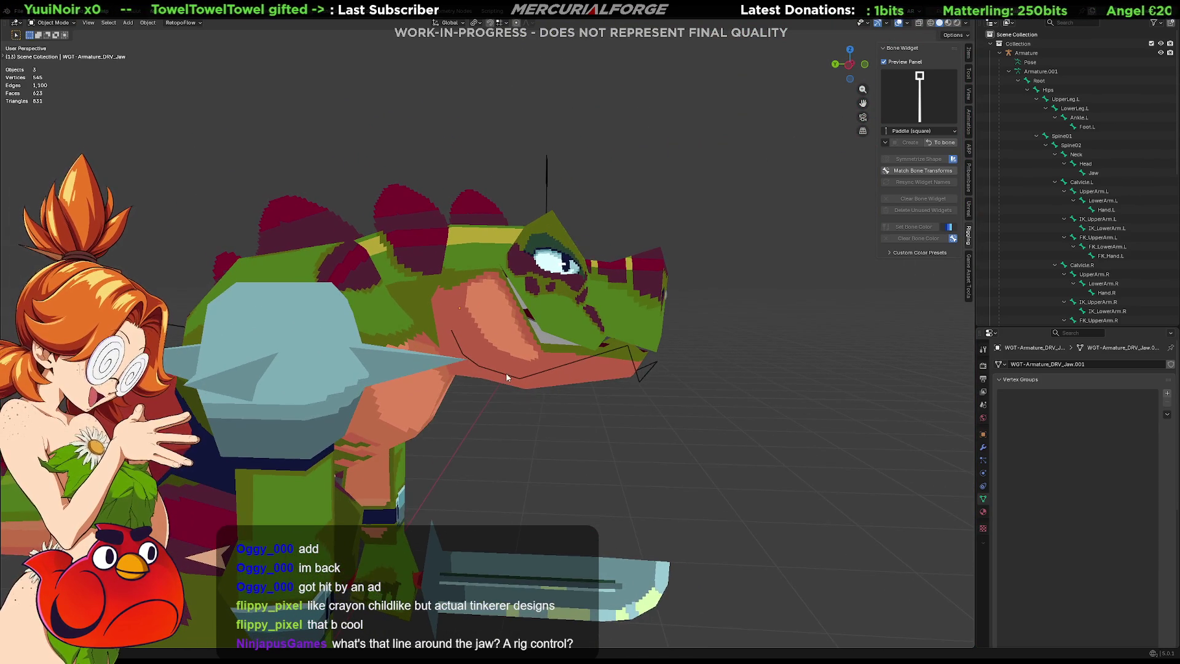
middle_click_drag(493, 369, 409, 362)
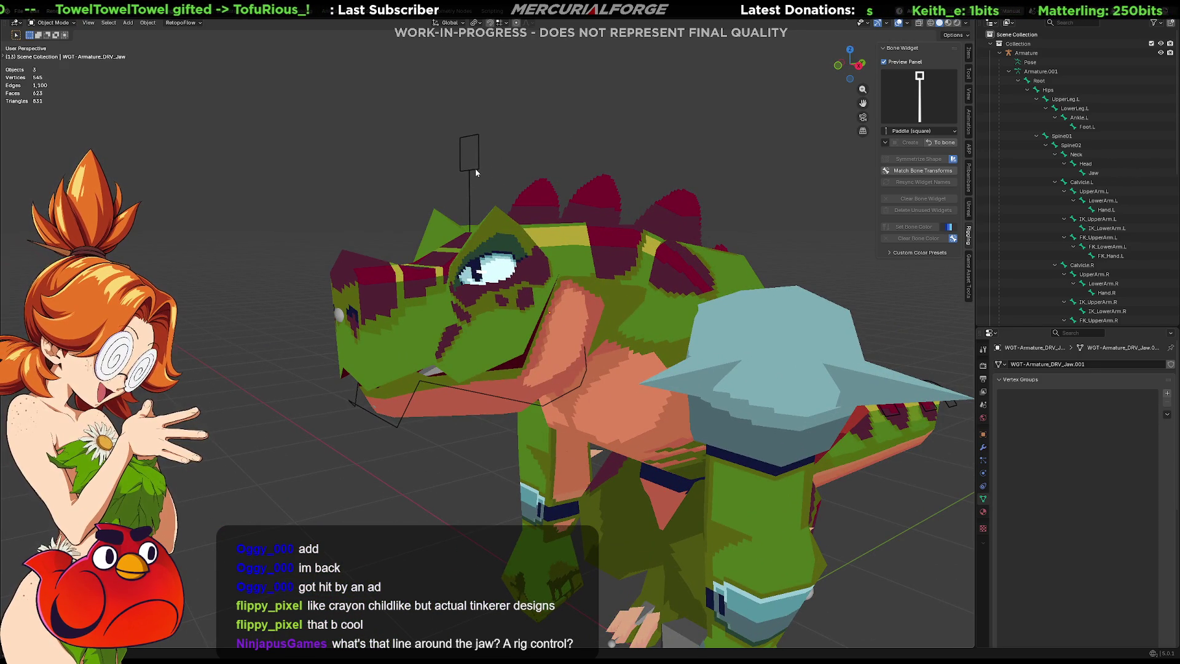
left_click(940, 142)
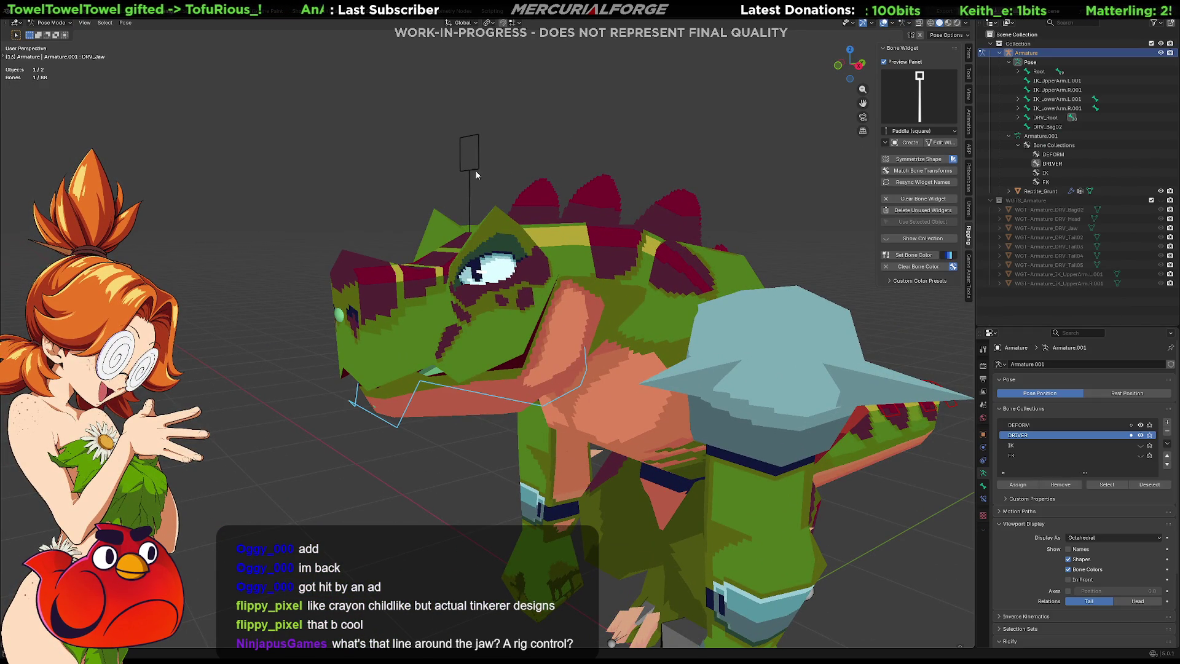
Step: Enable In Front so the bones draw over the reptile mesh
left_click(1068, 579)
mouse_move(588, 312)
middle_mouse_down()
mouse_move(720, 293)
mouse_move(554, 315)
mouse_move(615, 306)
middle_mouse_up()
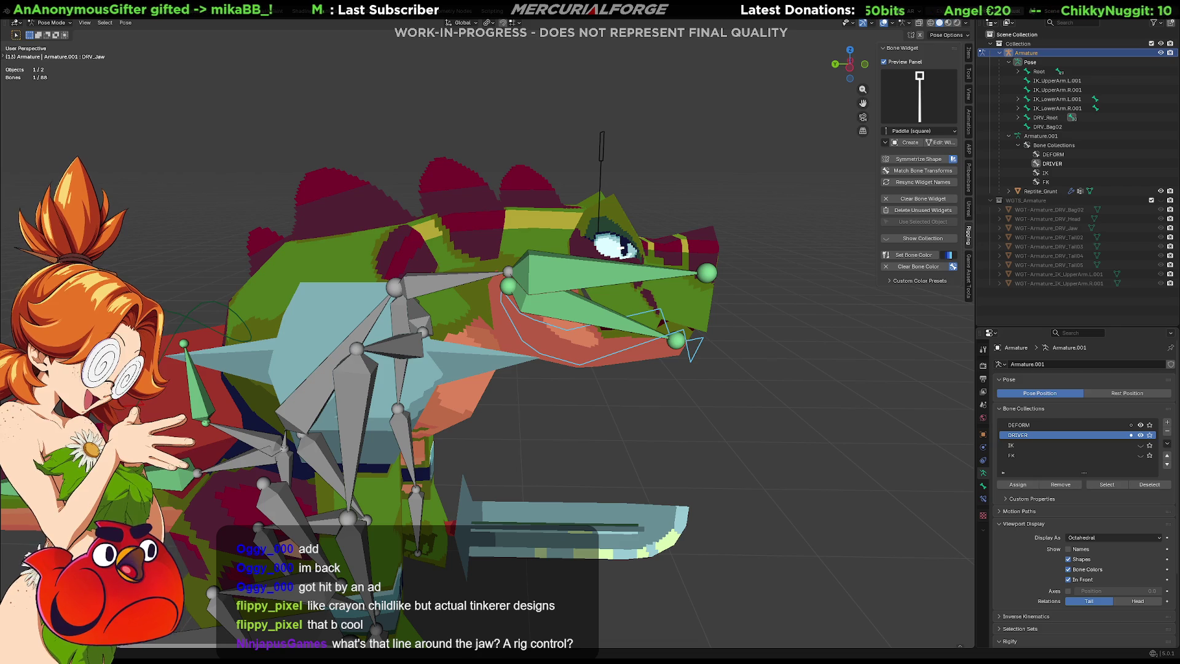
key("alt+Tab")
scroll(325, 203, "up", 5)
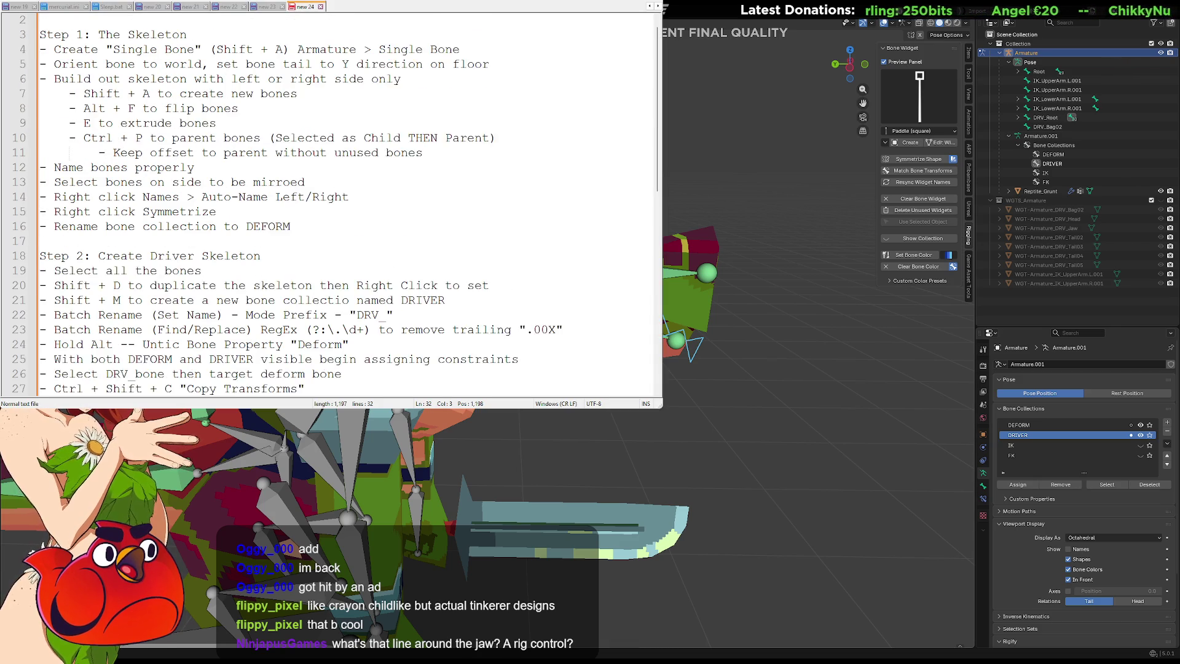
scroll(325, 202, "down", 6)
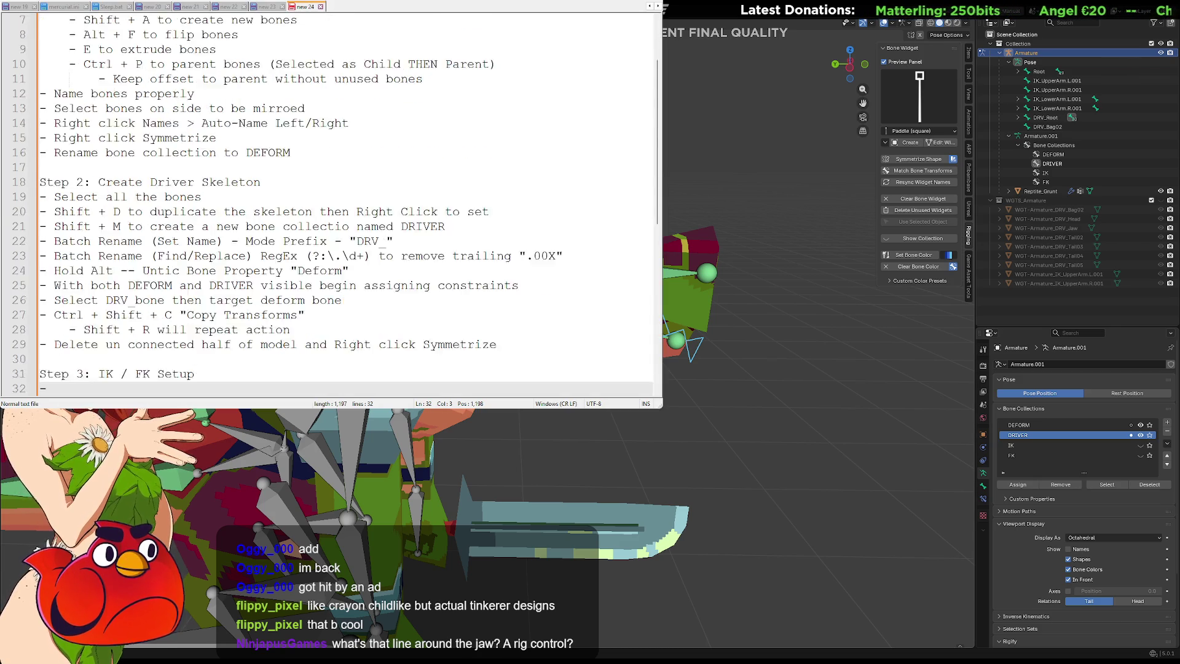
scroll(326, 202, "up", 6)
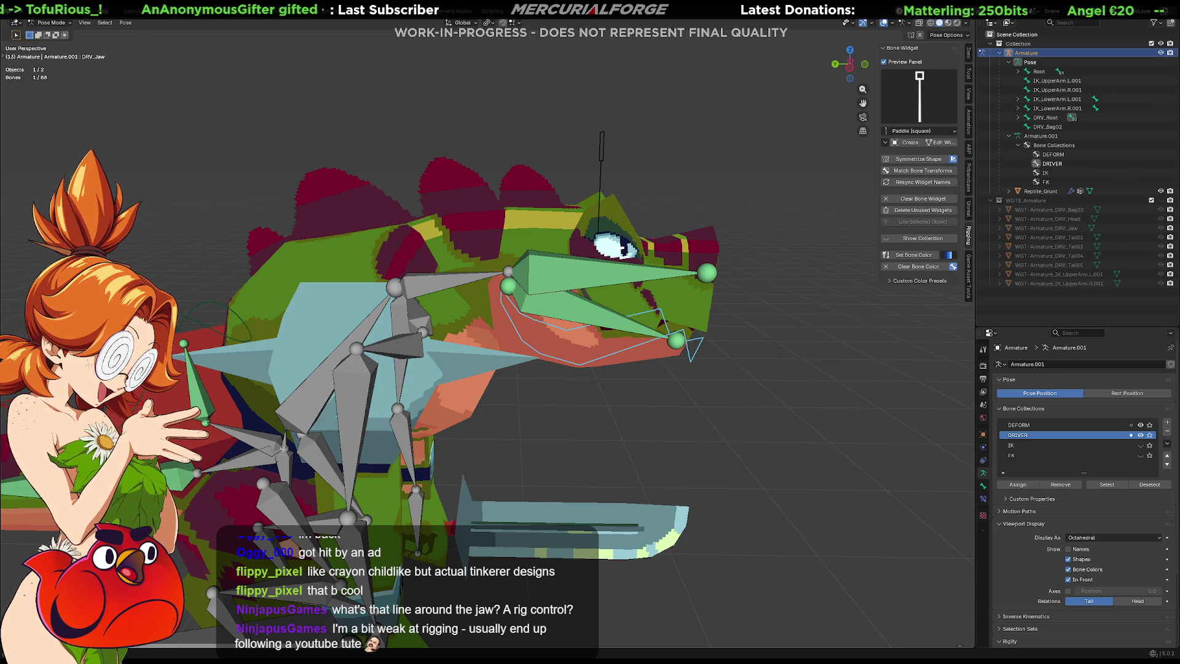
Step: Select DRV_Neck, inspect it in Edit Mode, and return to Pose Mode
middle_click_drag(583, 403, 604, 400)
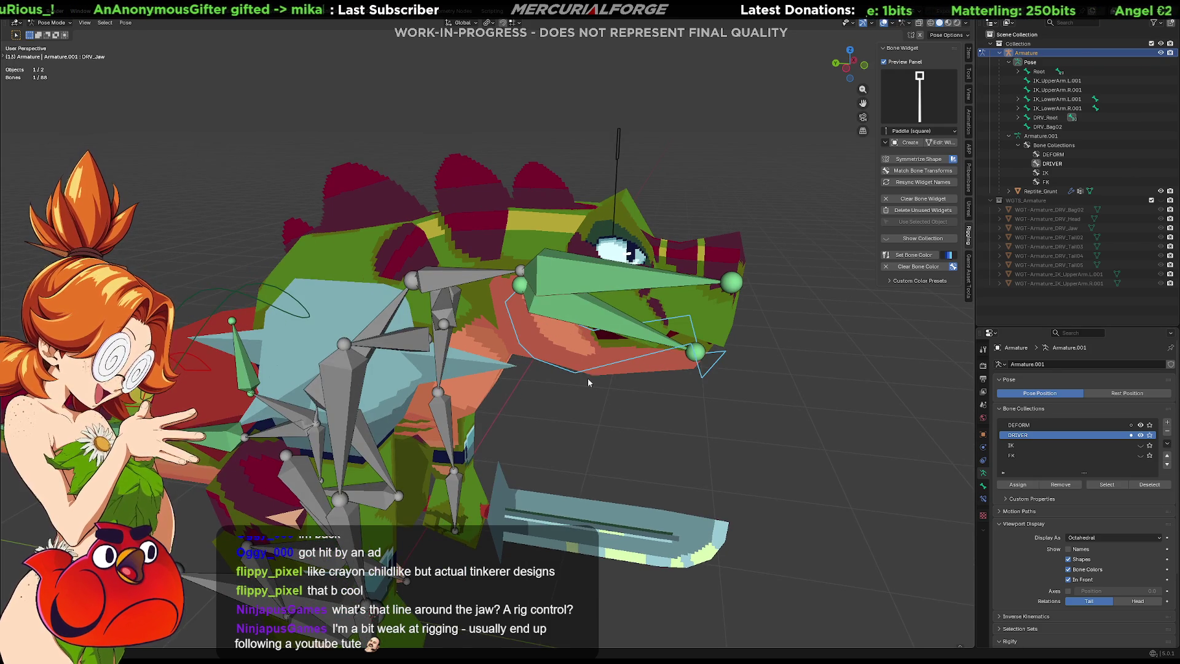
left_click(446, 280)
middle_click_drag(479, 294, 541, 365, "shift")
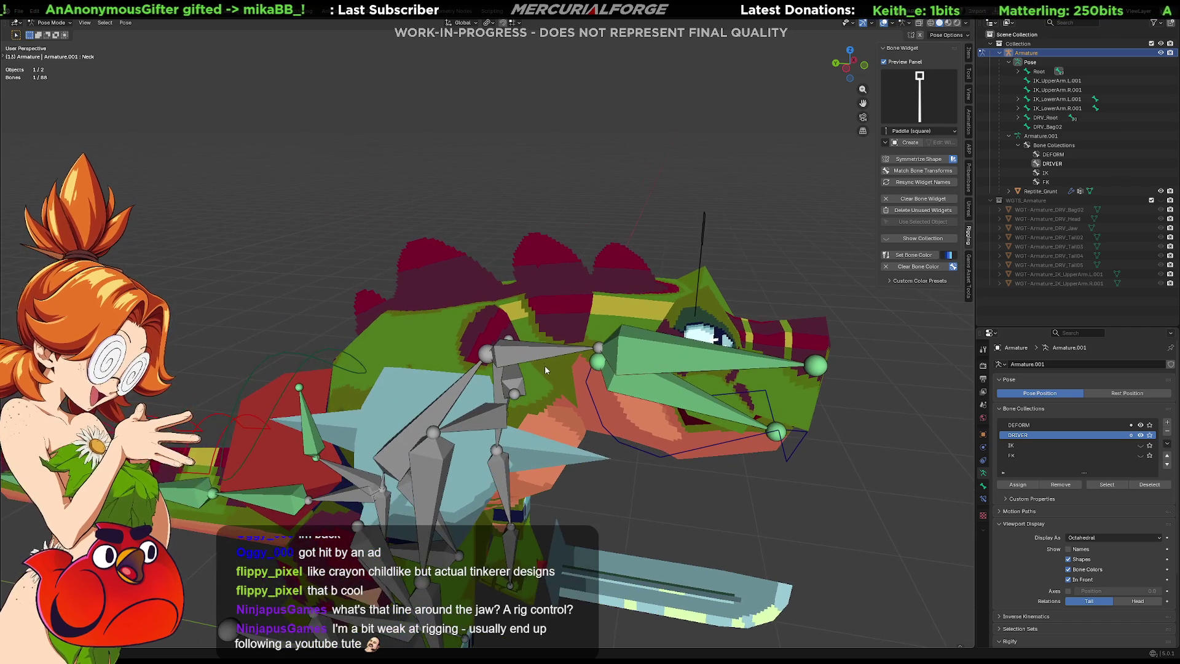
key("Tab")
scroll(493, 366, "up", 3)
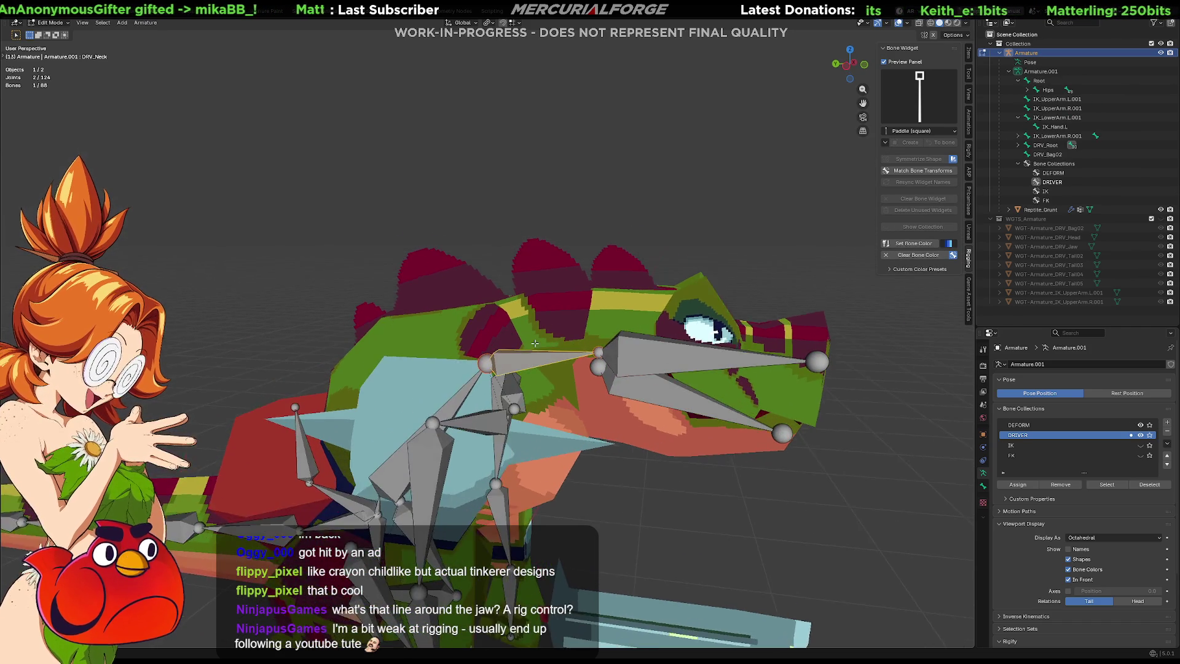
middle_click_drag(494, 366, 592, 340)
scroll(592, 340, "down", 4)
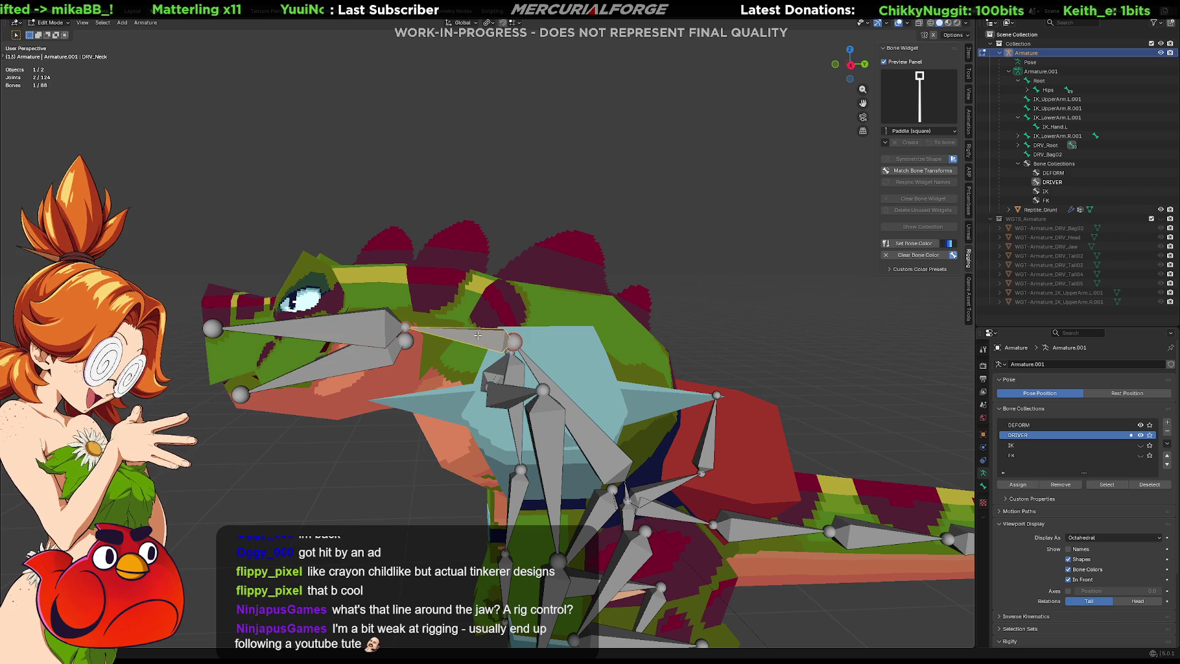
key("ctrl+Tab")
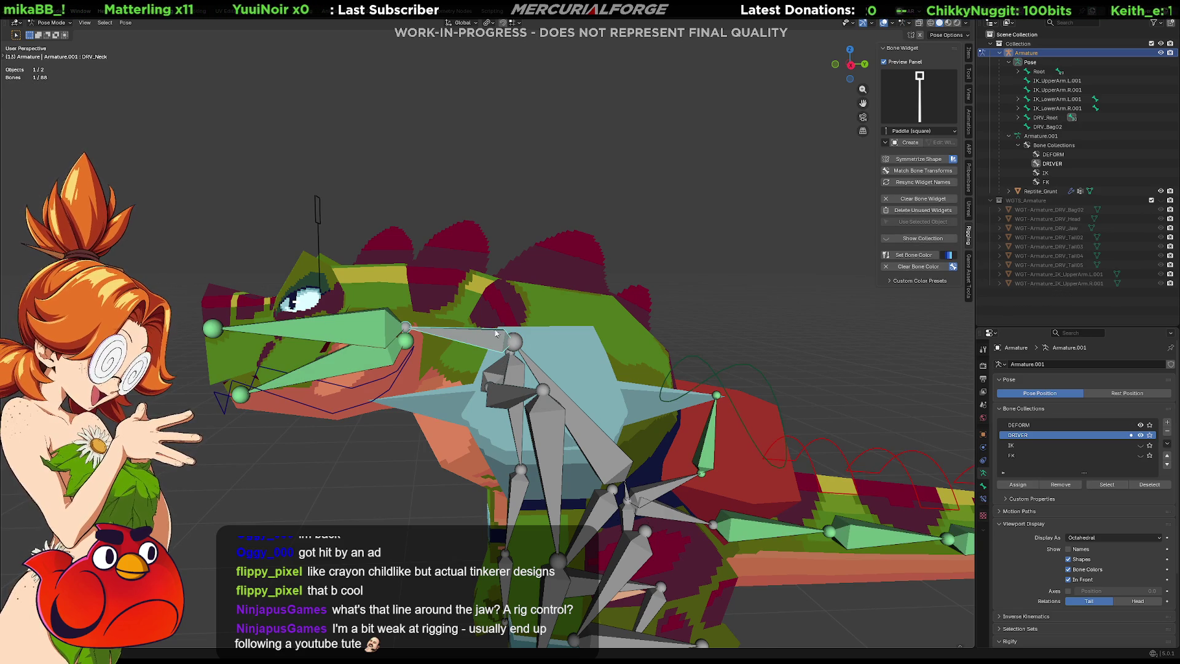
Step: Create a Paddle widget for DRV_Neck and open WGT-Armature_DRV_Neck for editing
left_click(913, 145)
middle_click_drag(553, 308, 549, 332)
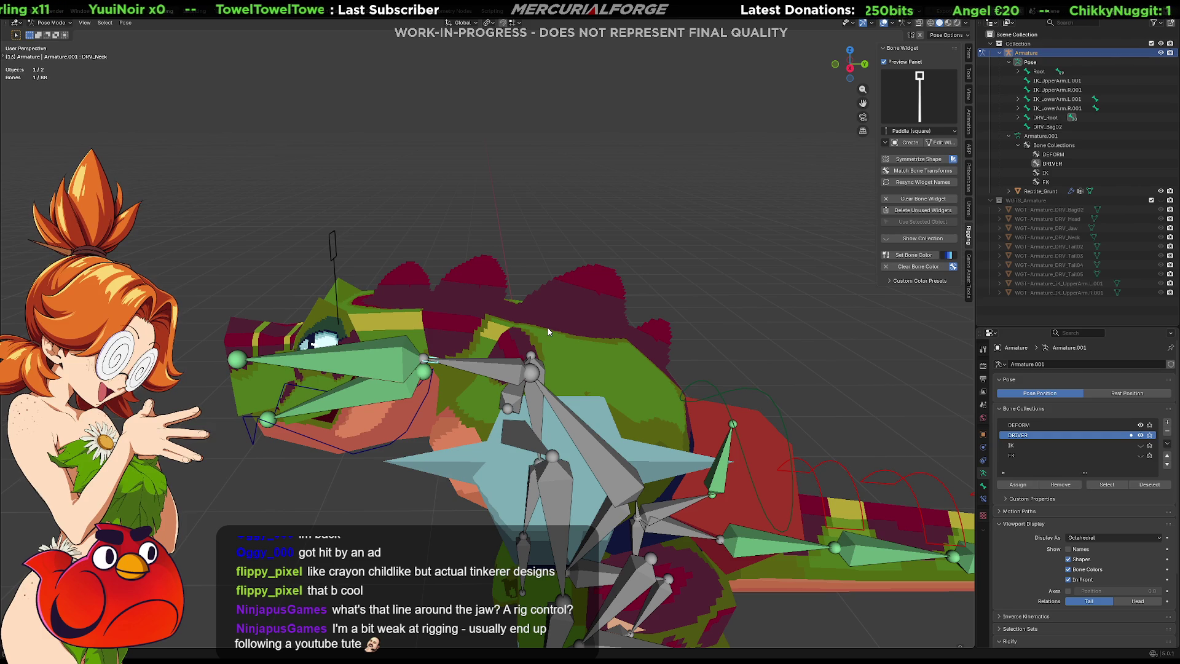
left_click(940, 142)
key("r")
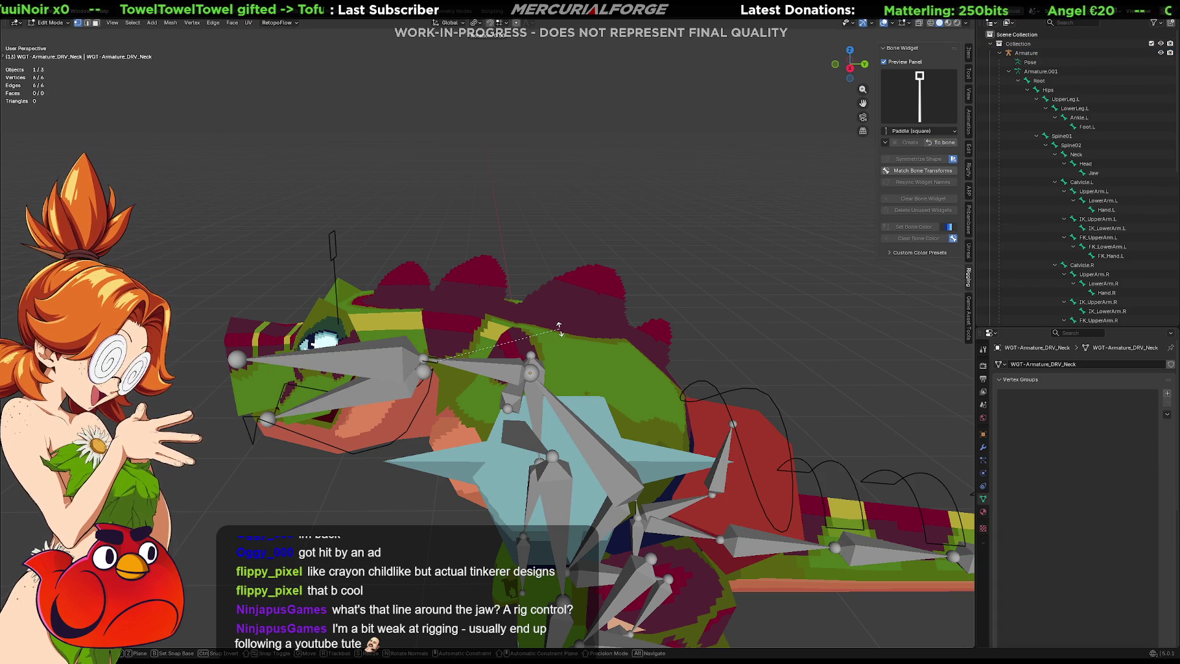
Step: Rotate the neck widget 90° on X, scale it, and raise one vertex along Z
type("x9")
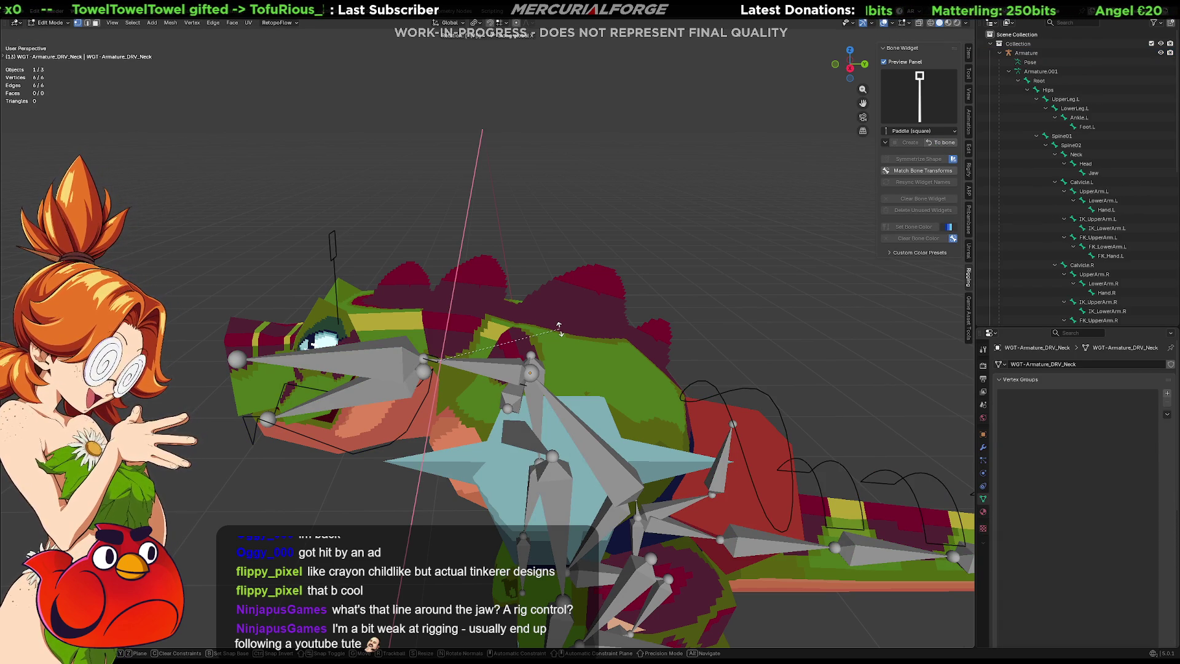
type("gz")
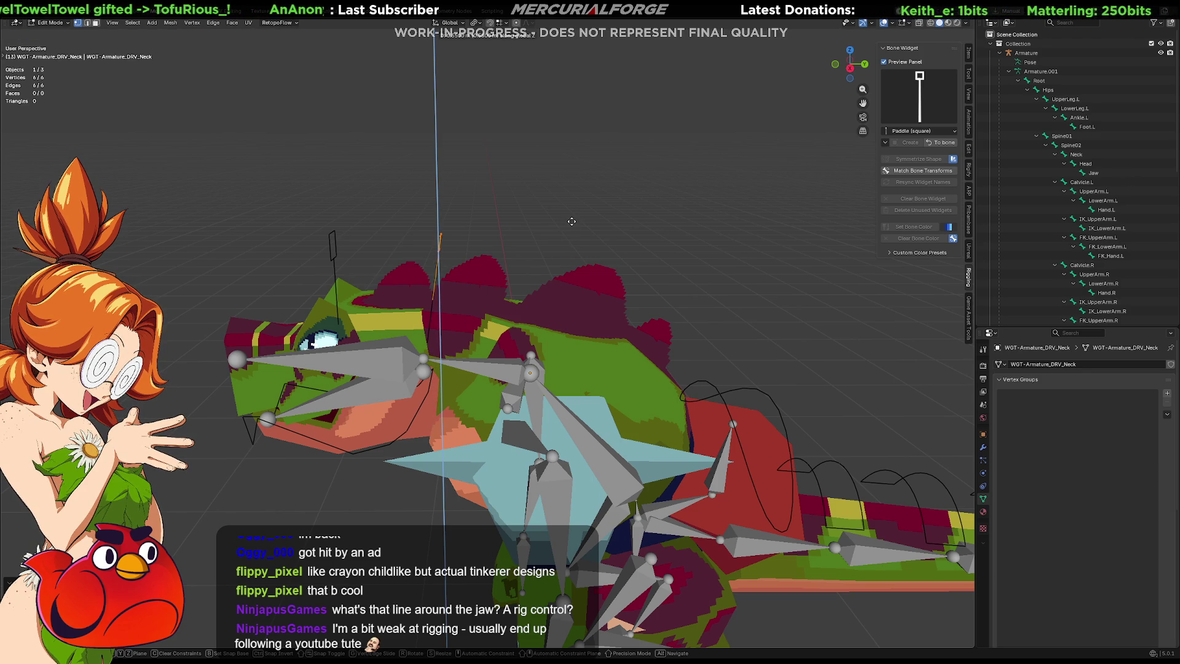
type("y")
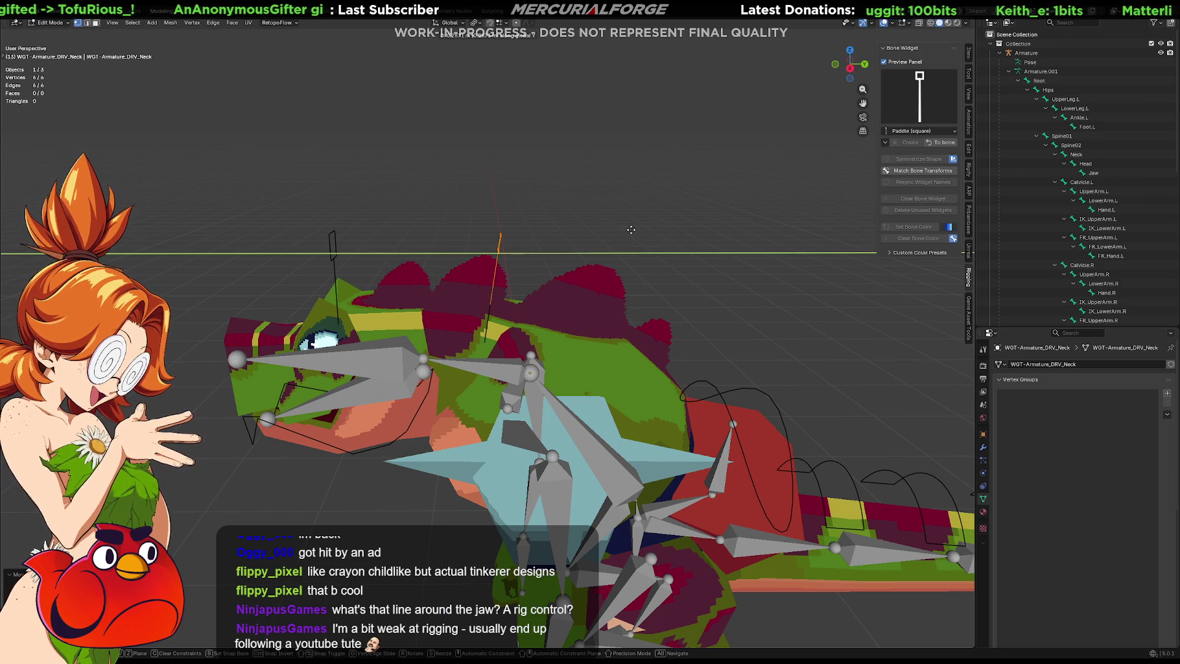
type("s")
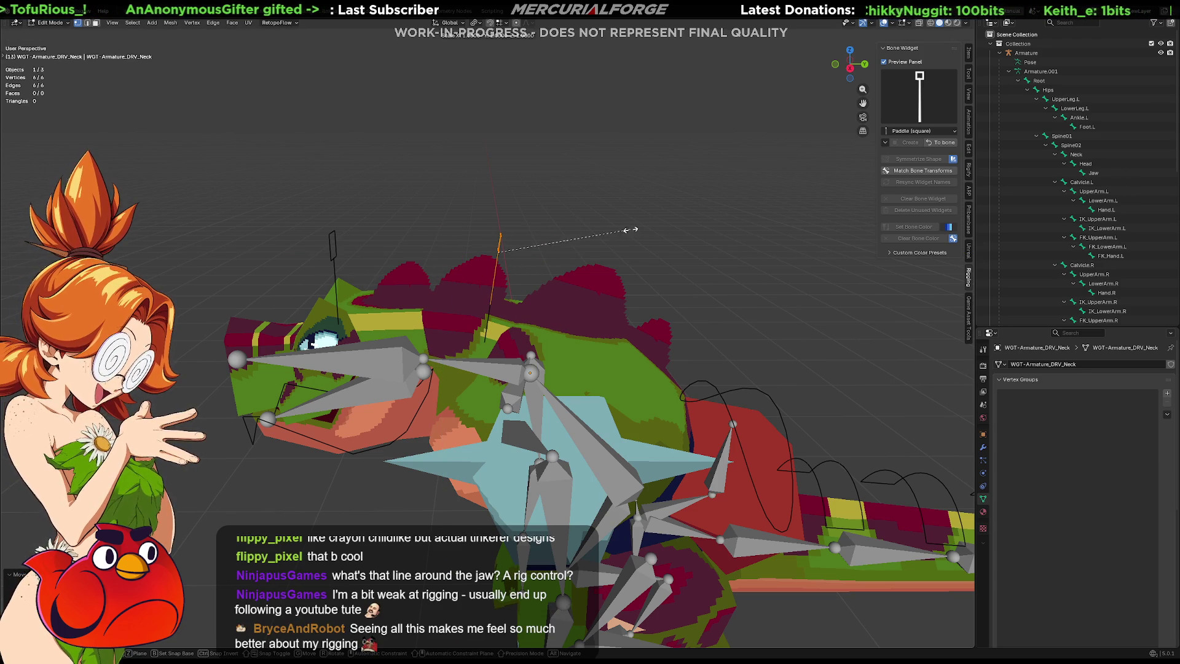
middle_click_drag(670, 260, 675, 281)
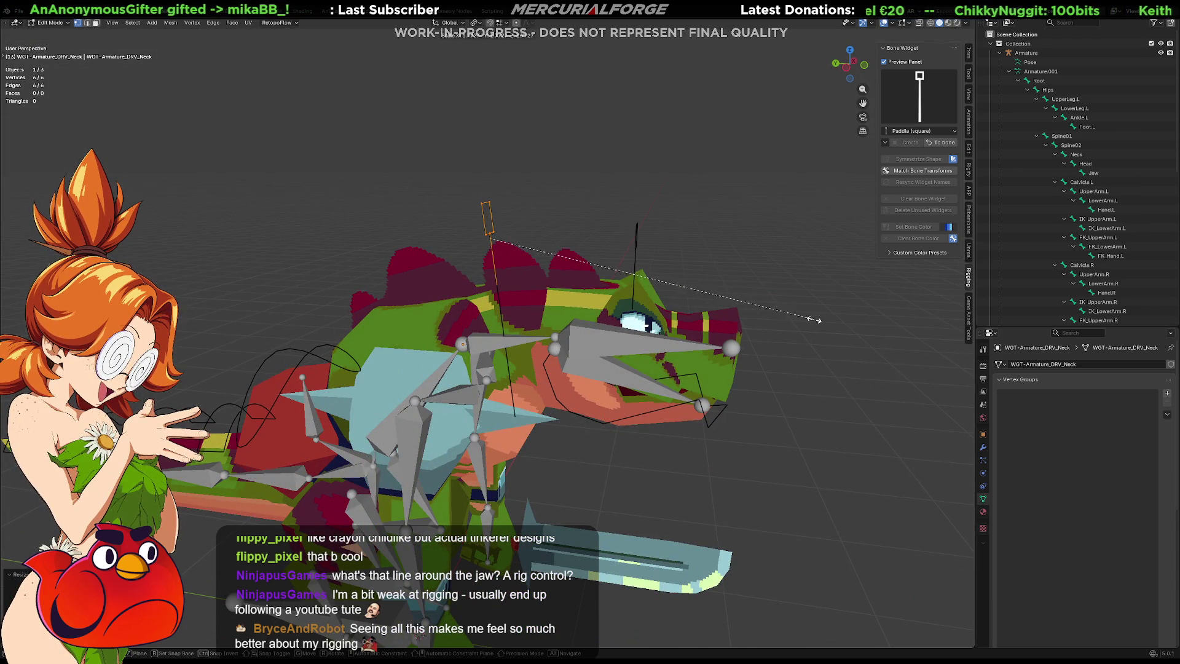
left_click(516, 383)
key("g")
key("y")
key("y")
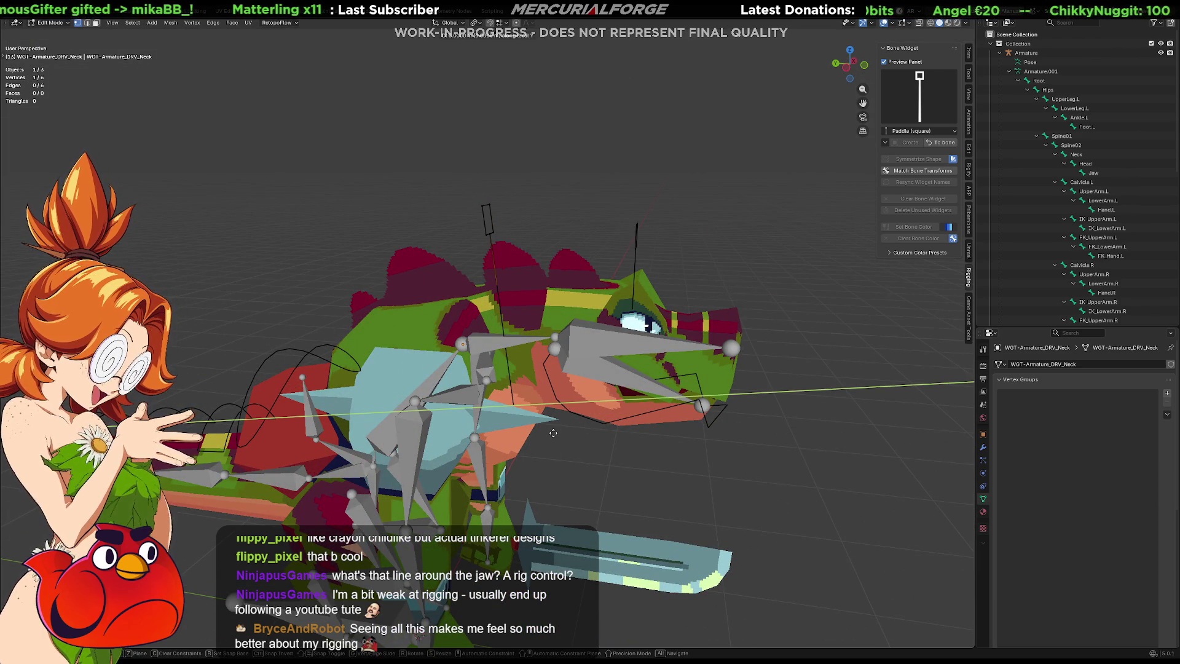
key("z")
key("z")
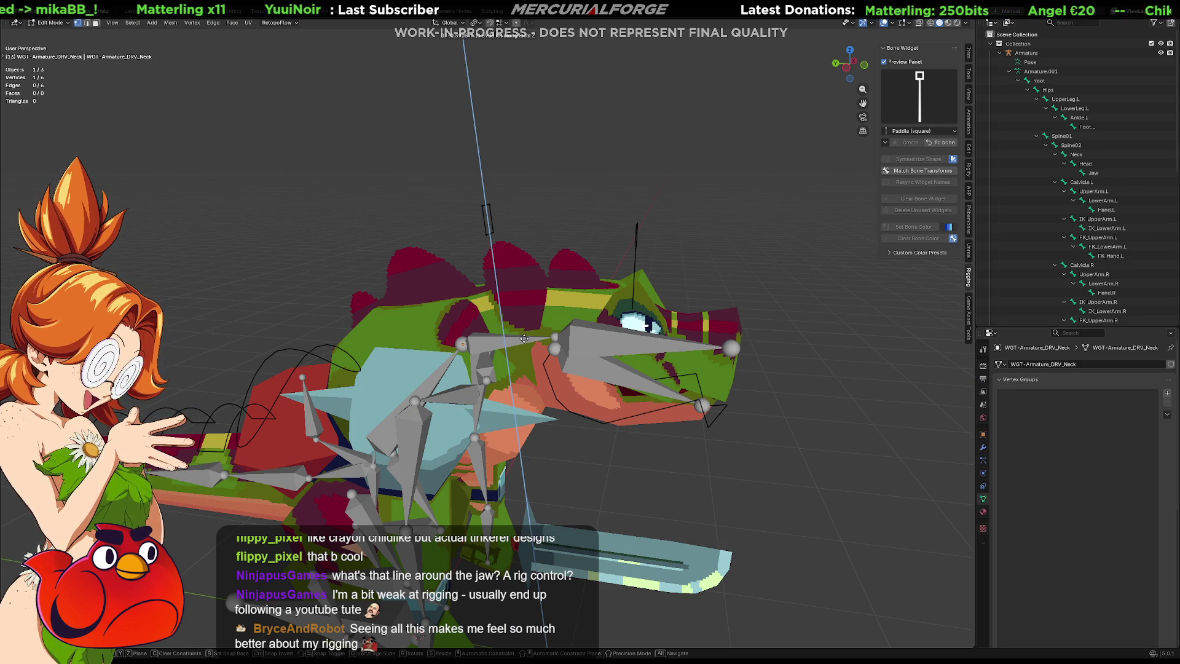
left_click(531, 355)
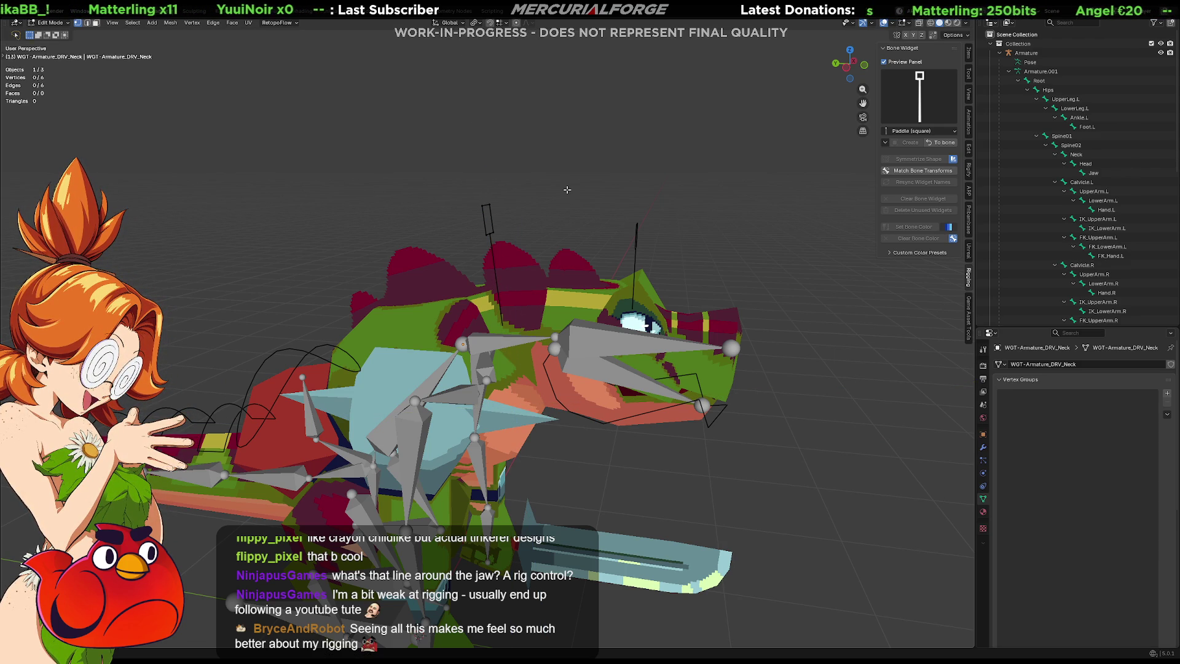
mouse_move(596, 264)
middle_mouse_down()
mouse_move(486, 261)
mouse_move(590, 340)
mouse_move(605, 318)
middle_mouse_up()
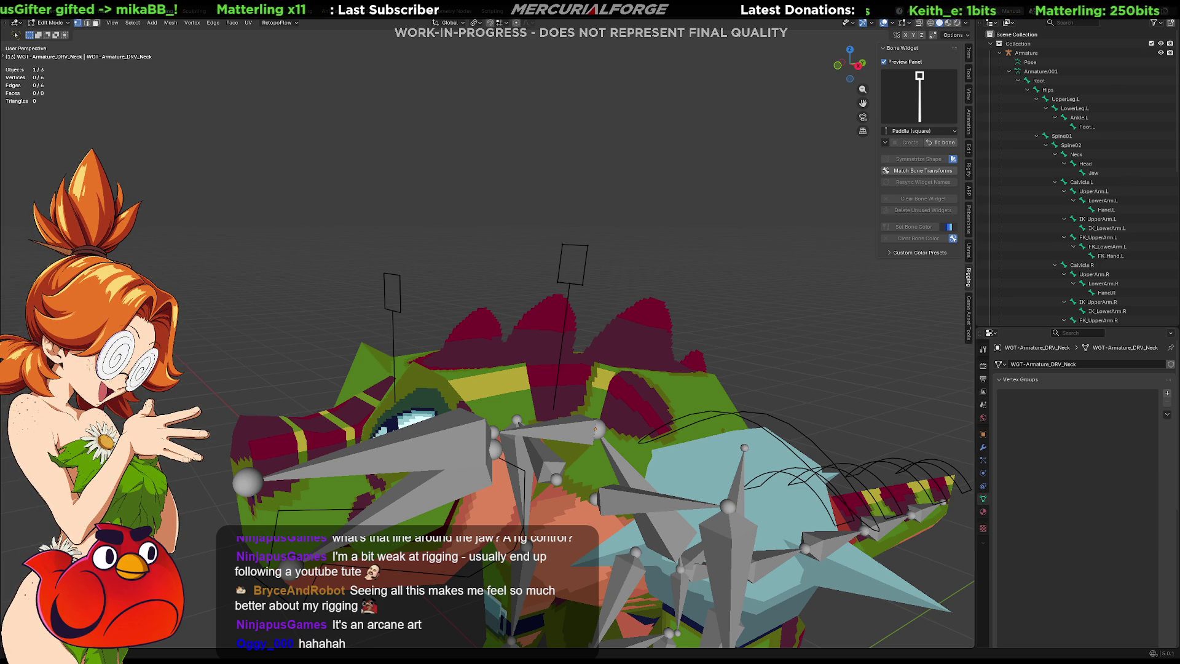
Step: Leave widget editing and select the armature again
key("Tab")
middle_click_drag(632, 268, 774, 272)
mouse_move(764, 316)
middle_mouse_down()
mouse_move(747, 302)
mouse_move(738, 352)
mouse_move(746, 285)
mouse_move(536, 320)
mouse_move(572, 254)
middle_mouse_up()
left_click(519, 182)
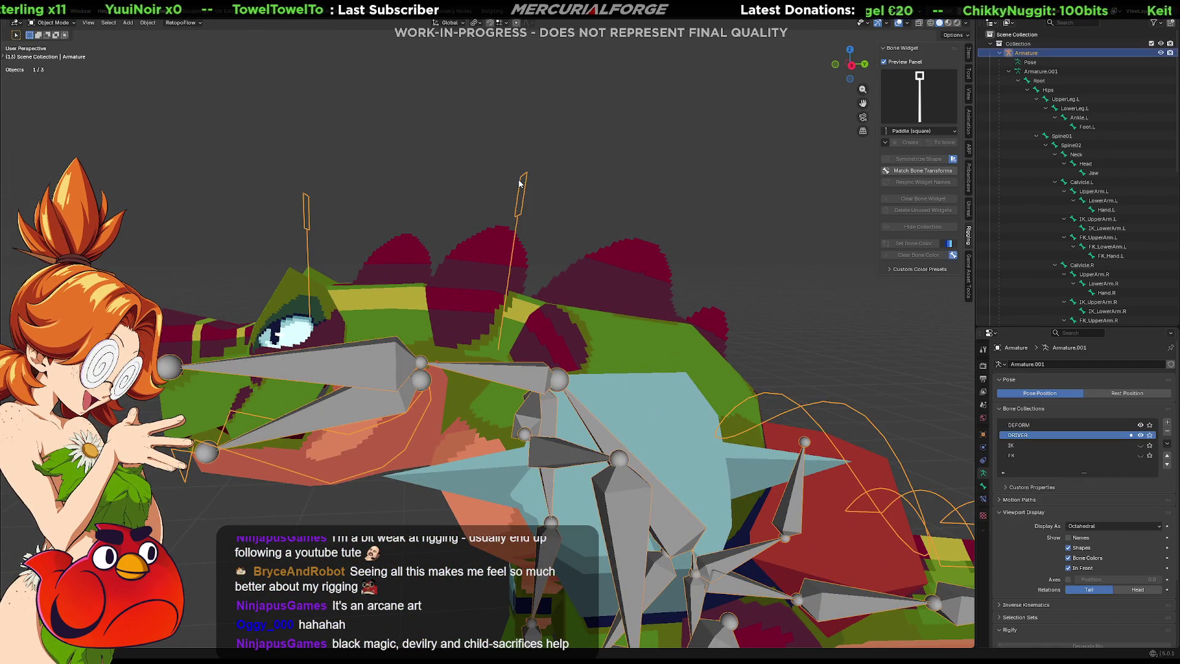
Step: In Pose Mode, rotate DRV_Neck to swing the head and neck, then undo it
left_click(519, 182)
left_click(520, 183)
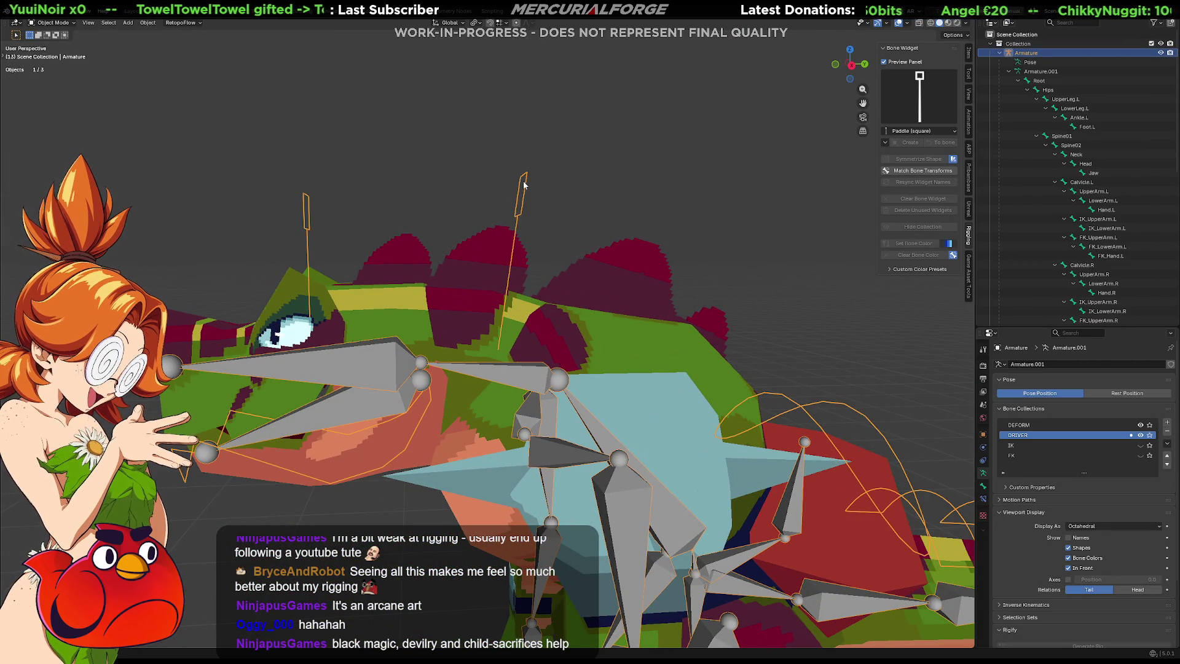
key("ctrl+Tab")
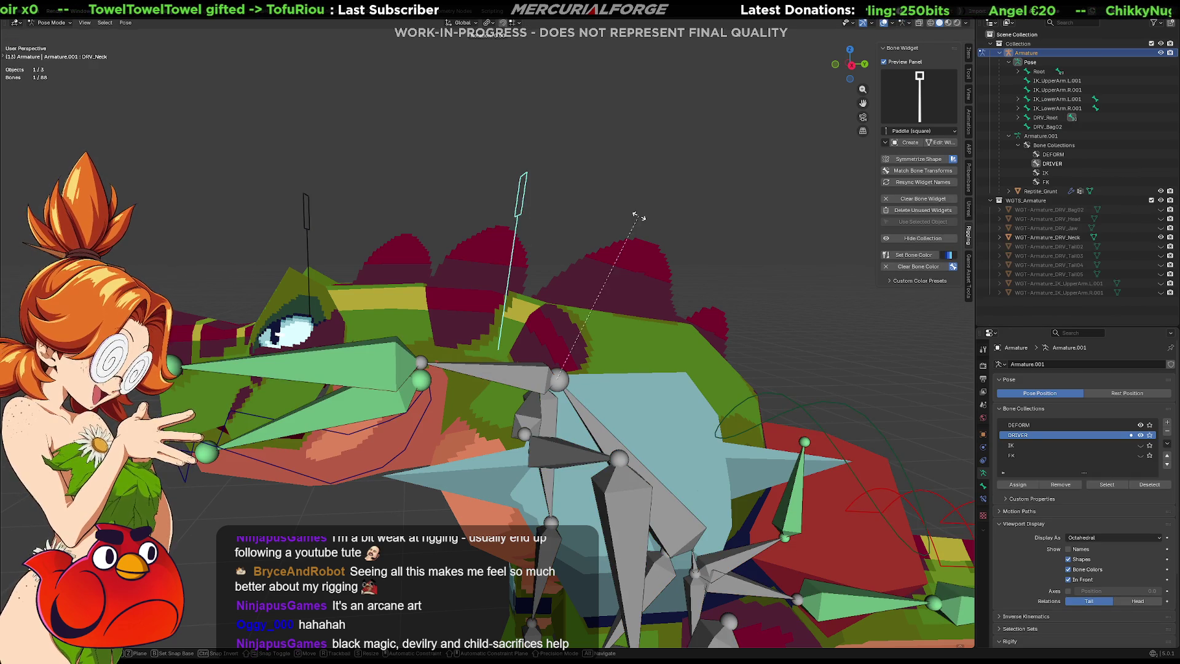
key("r")
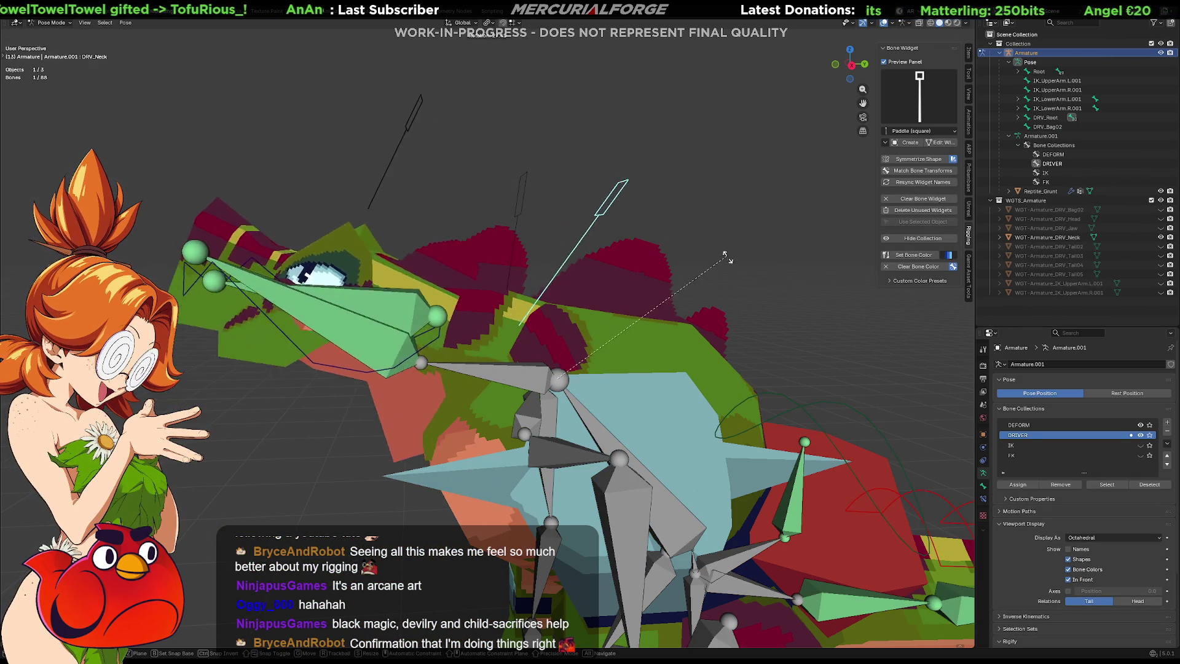
left_click(533, 219)
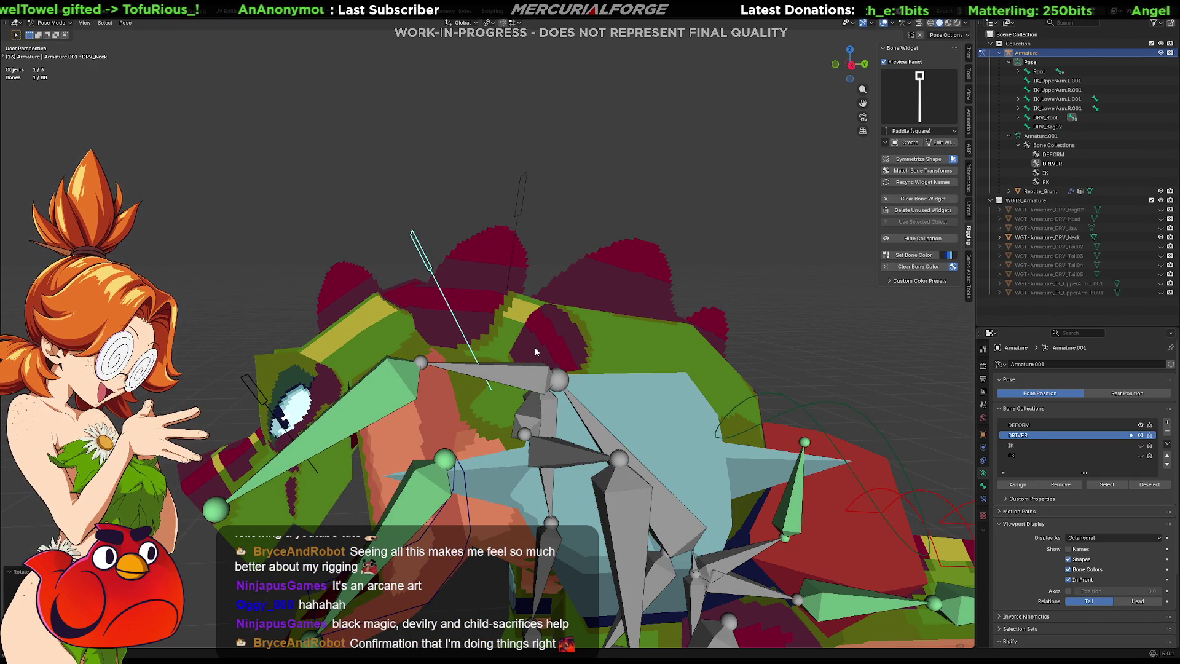
key("ctrl+z")
key("ctrl+z")
key("ctrl+z")
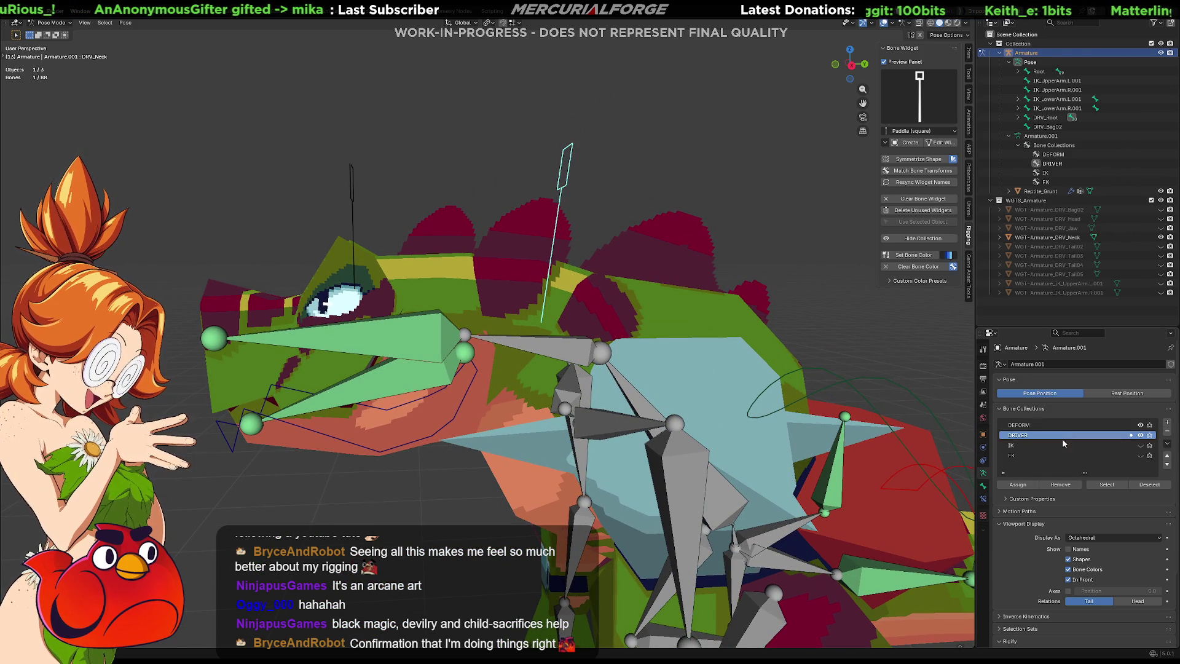
Step: Add a Copy Transforms constraint on the Neck bone targeting DRV_Neck
left_click(983, 486)
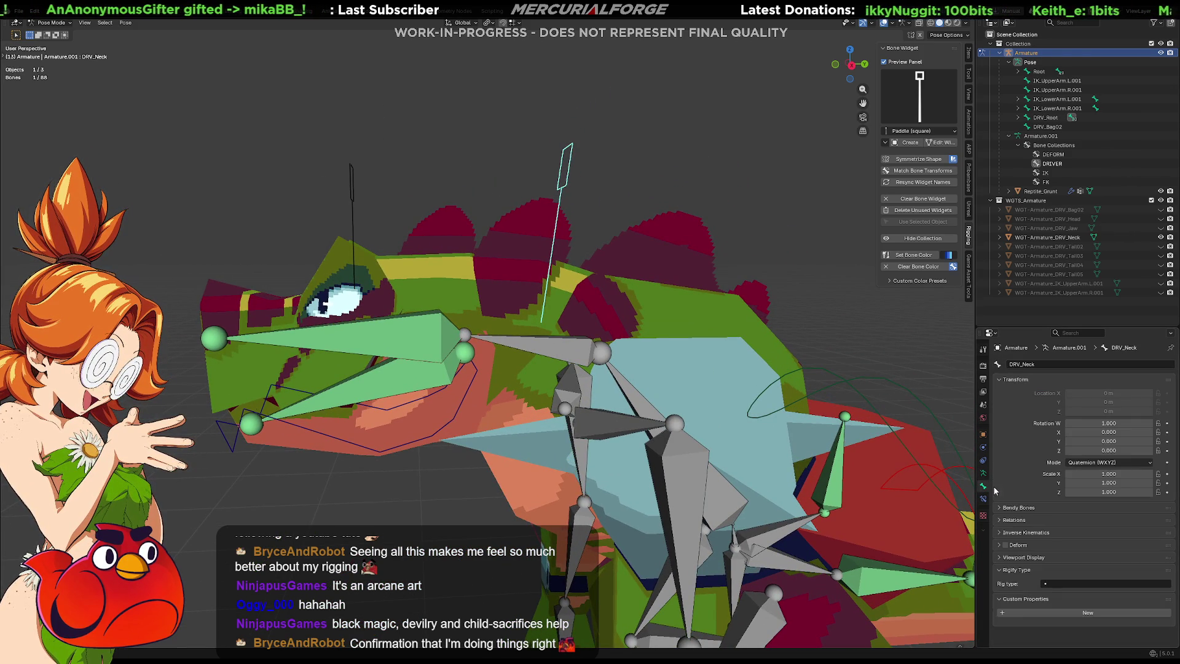
left_click(983, 499)
left_click(548, 351)
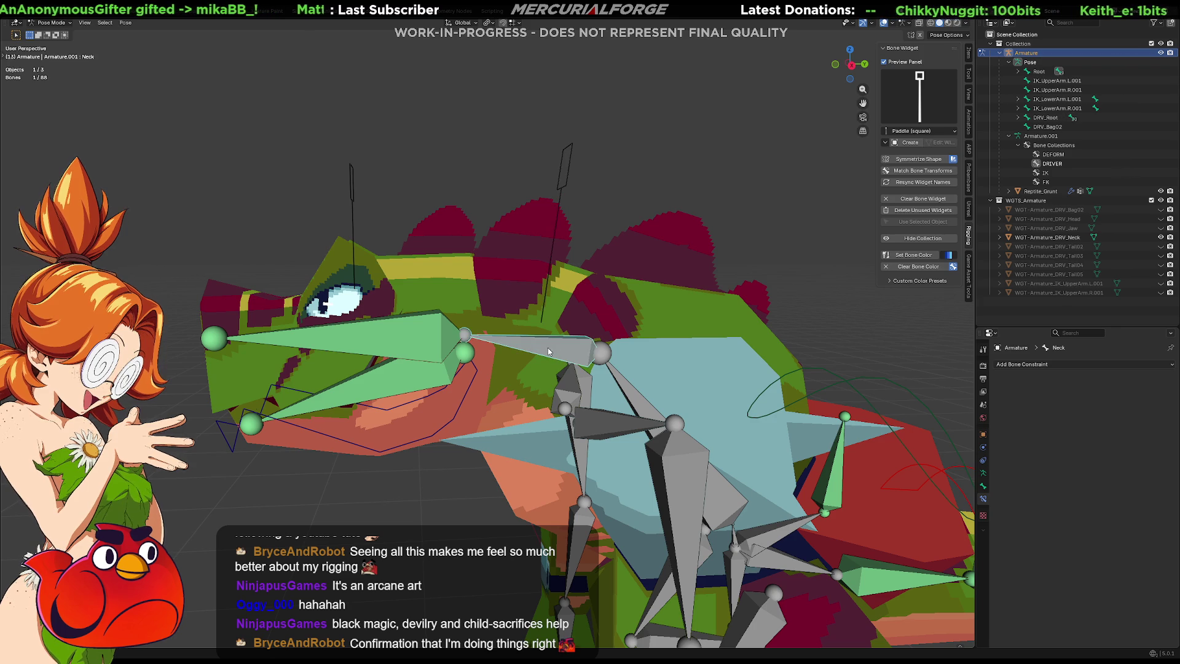
left_click(566, 174)
left_click(564, 355, "shift")
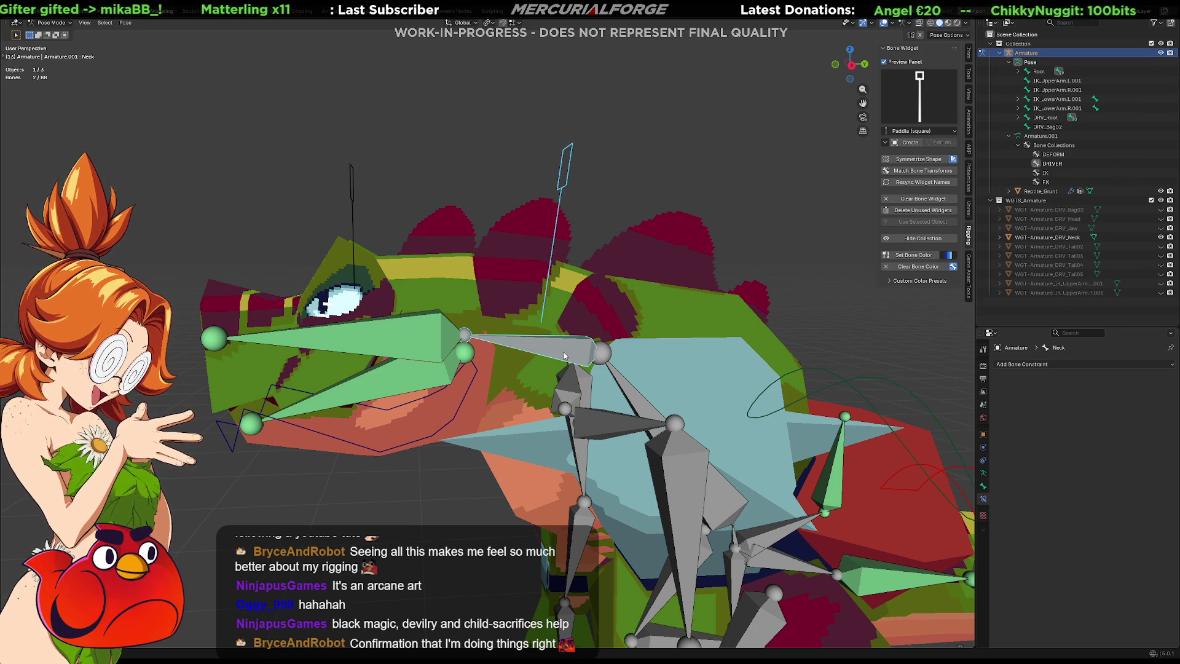
key("ctrl+shift+c")
left_click(564, 355)
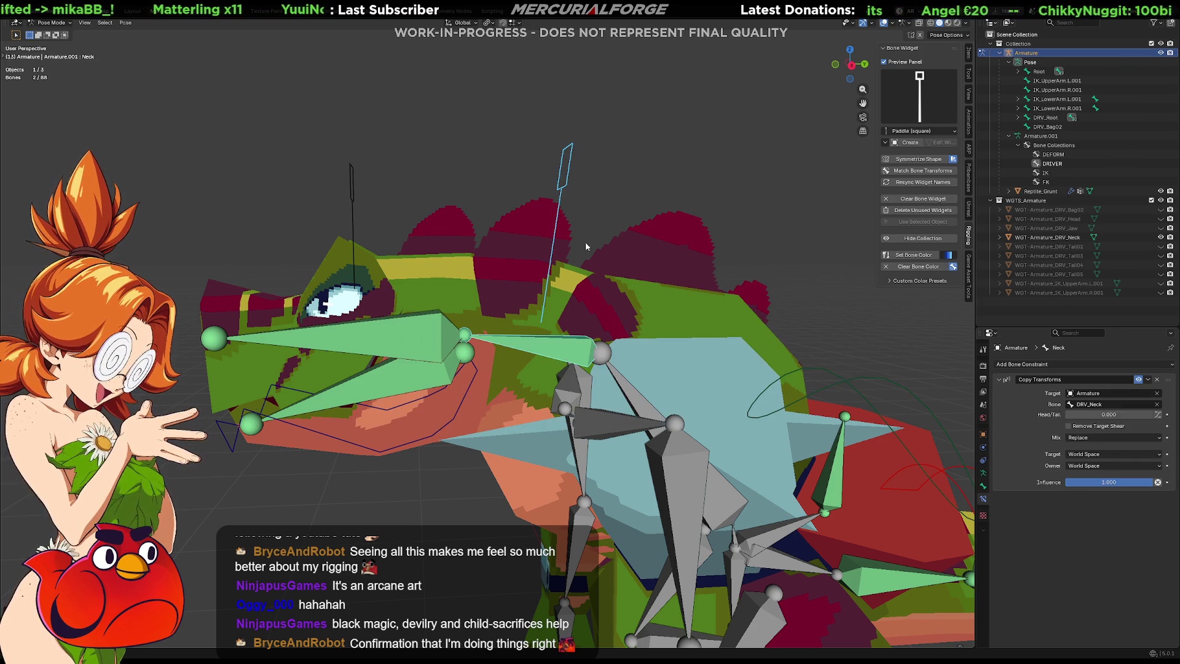
Step: Rotate DRV_Neck twice to confirm the head tilts with it
left_click(567, 174)
key("r")
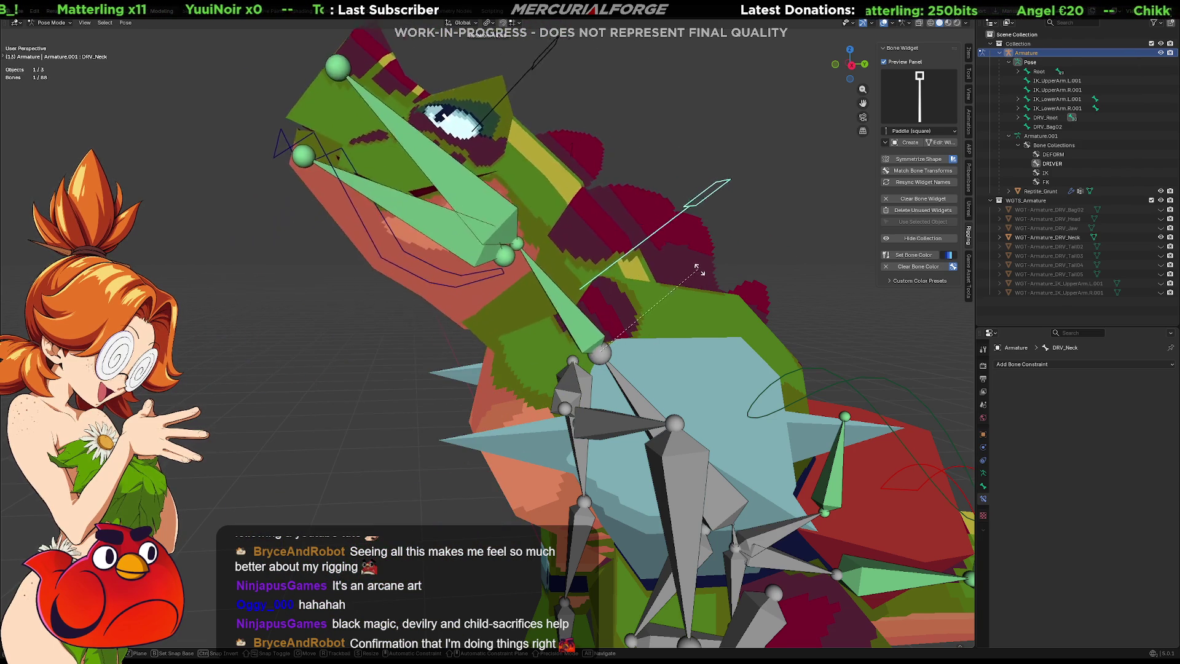
left_click(718, 281)
middle_click_drag(717, 281, 616, 335)
key("r")
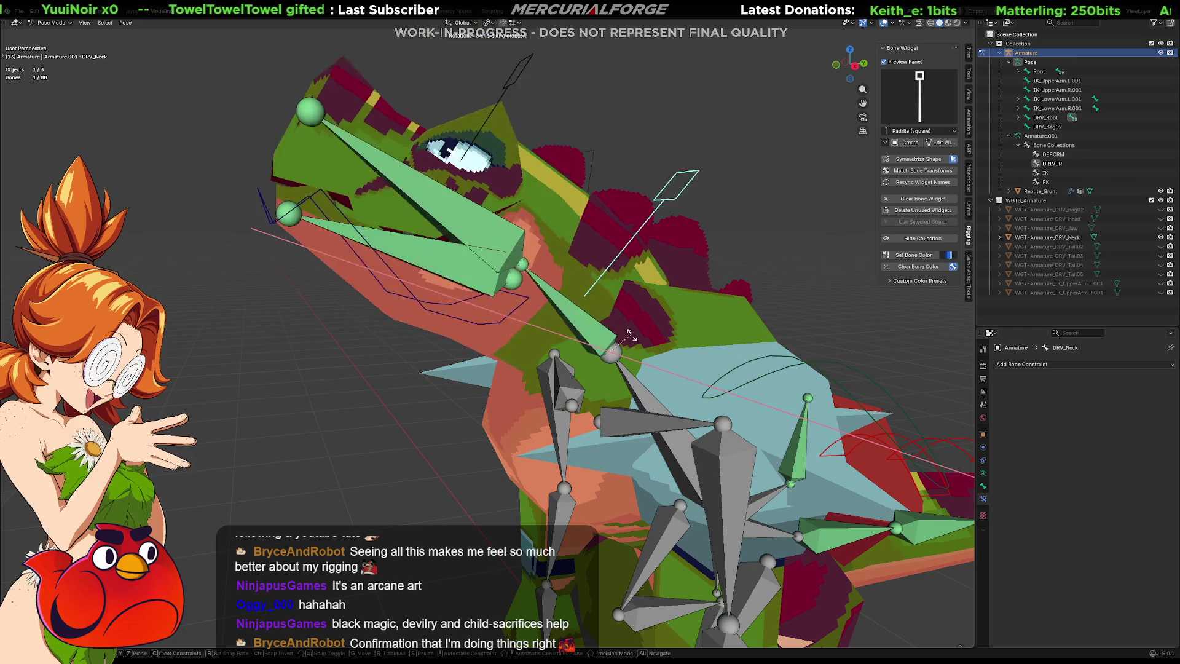
left_click(780, 267)
middle_click_drag(780, 267, 660, 244)
left_click(518, 154)
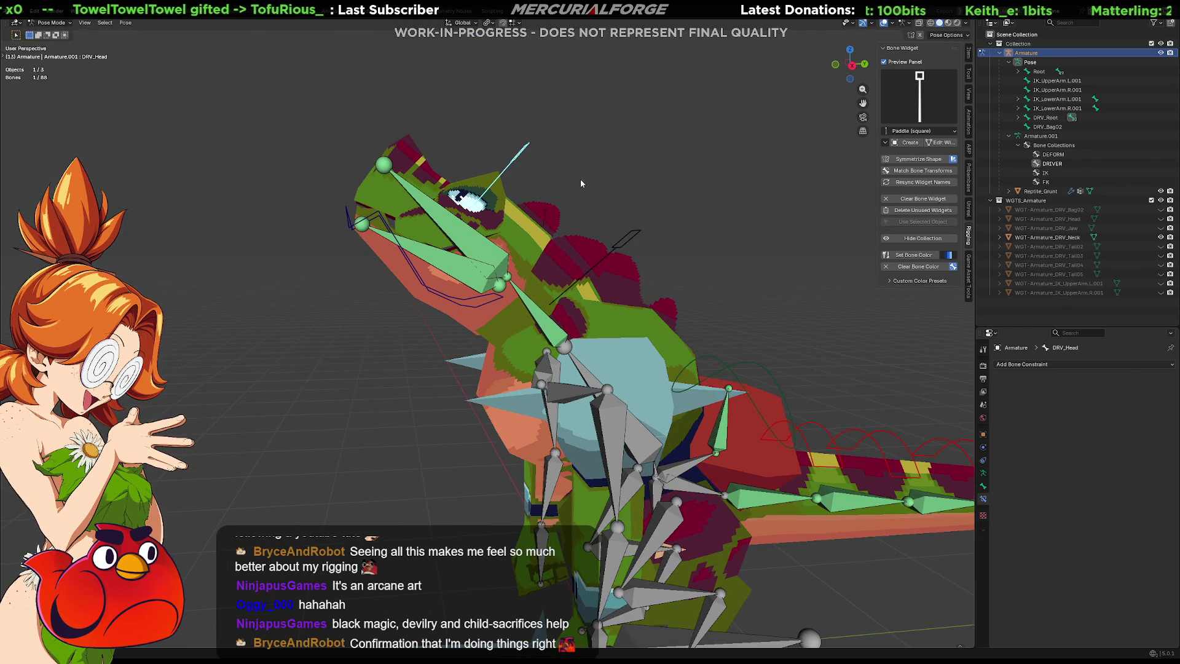
Step: Raise the head with DRV_Head and open the jaw with DRV_Jaw
key("r")
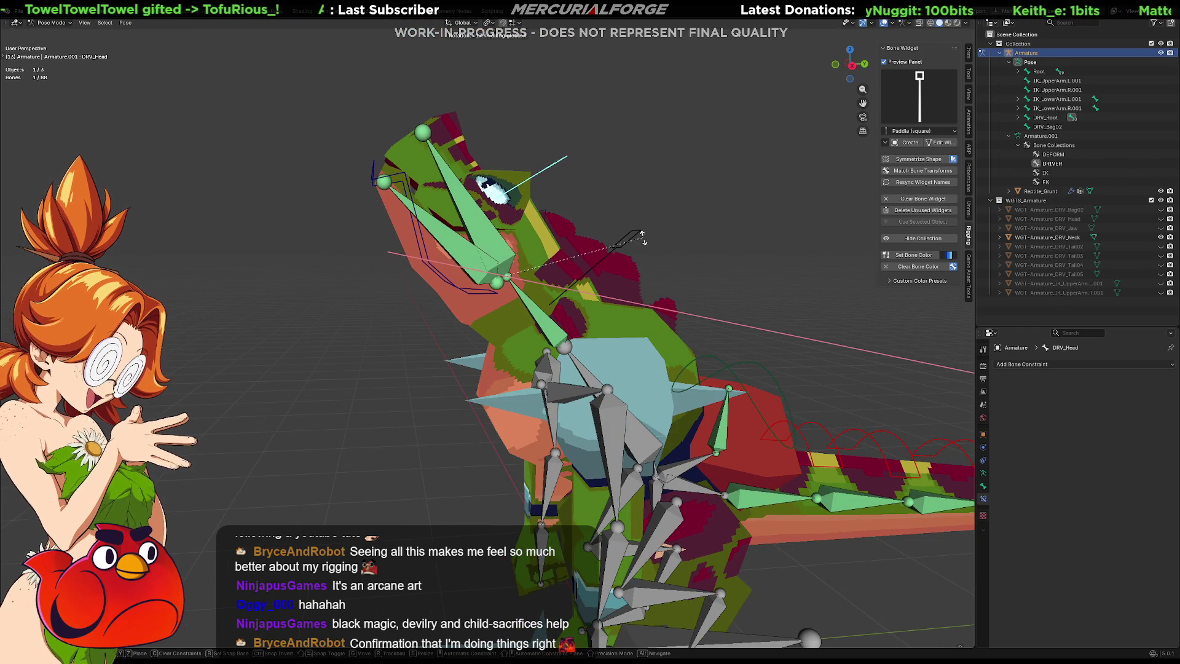
left_click(527, 251)
left_click(448, 281)
key("r")
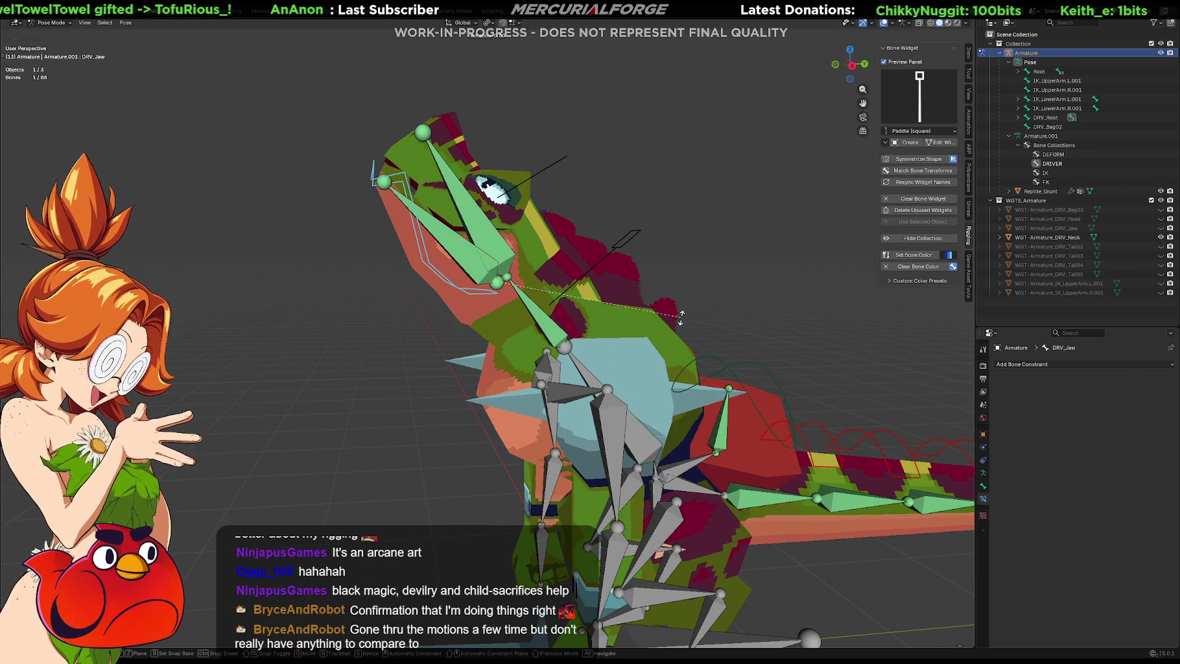
left_click(591, 195)
Step: Reselect DRV_Head and rotate it further to test the head movement
left_click(632, 182)
left_click(562, 161)
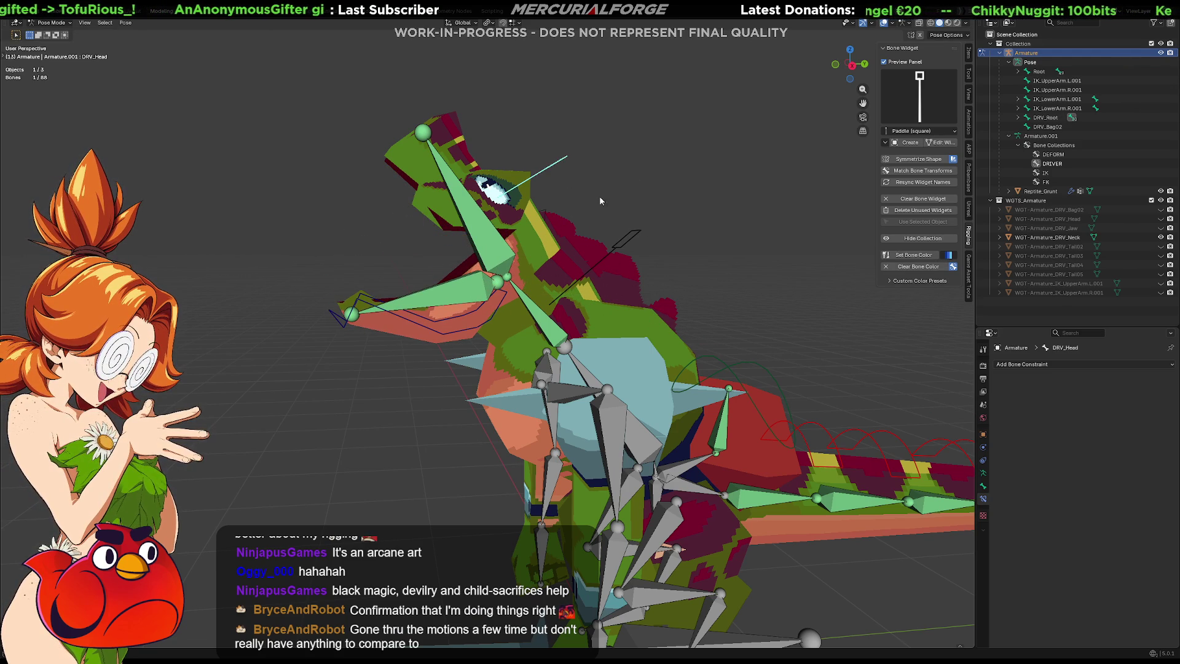
key("r")
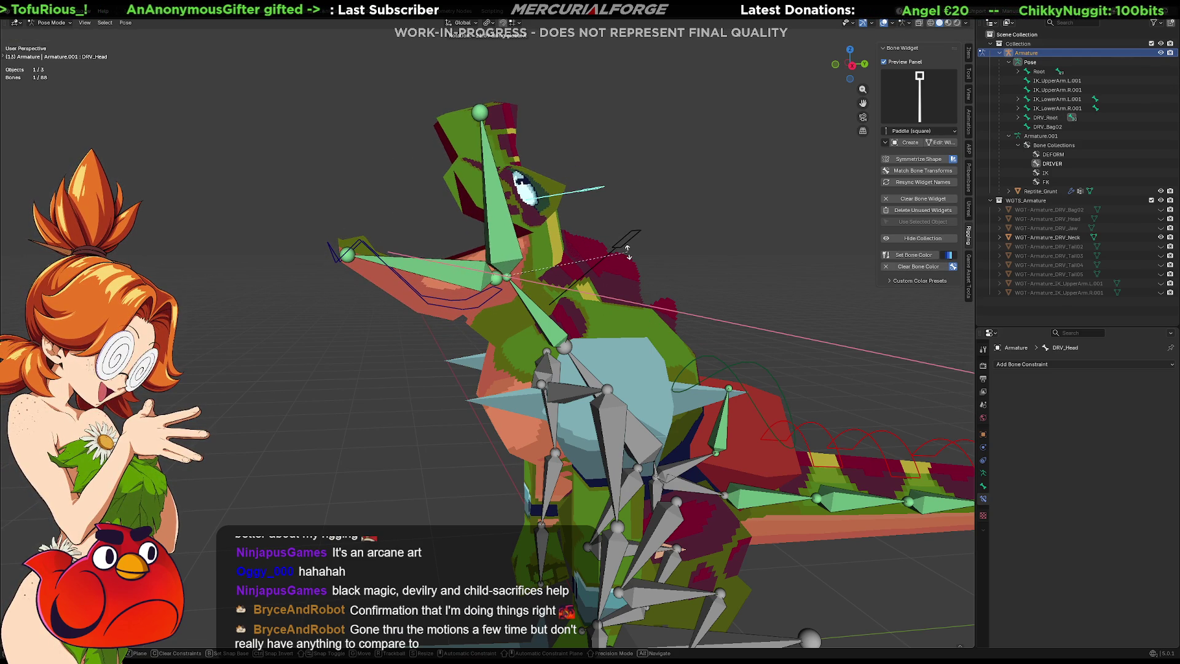
left_click(667, 234)
left_click(677, 227)
mouse_move(676, 226)
middle_mouse_down()
mouse_move(667, 265)
mouse_move(555, 271)
mouse_move(462, 256)
middle_mouse_up()
left_click(462, 257)
key("r")
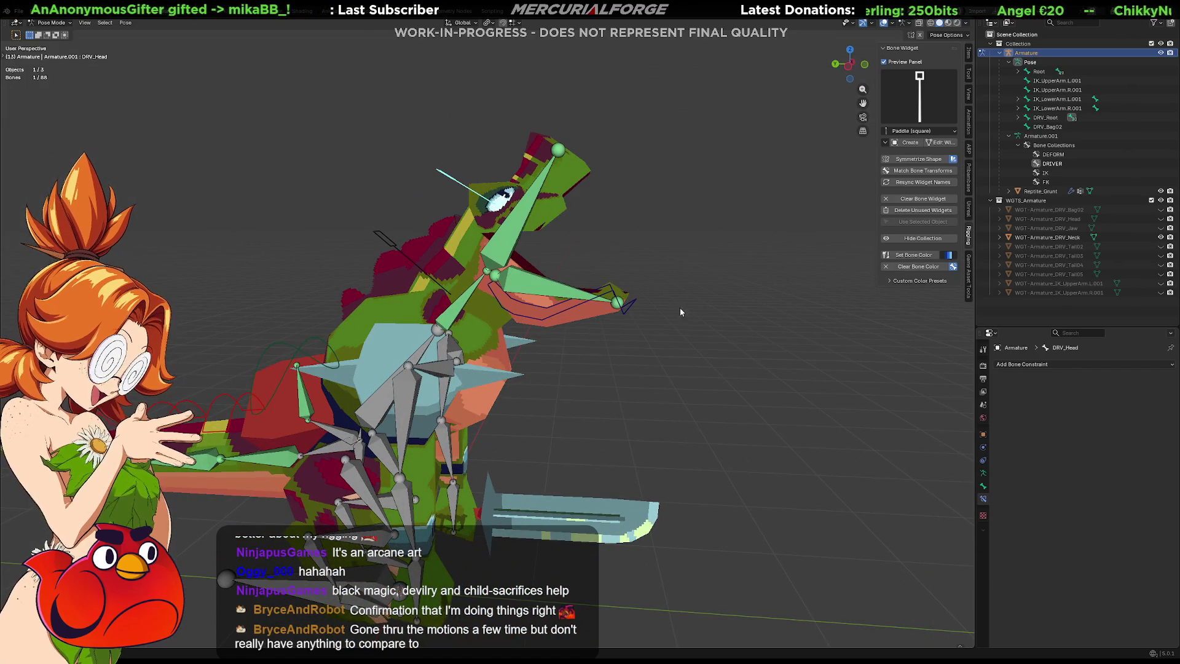
Step: Toggle the armature's In Front display off, then undo back to the rest pose
left_click(983, 473)
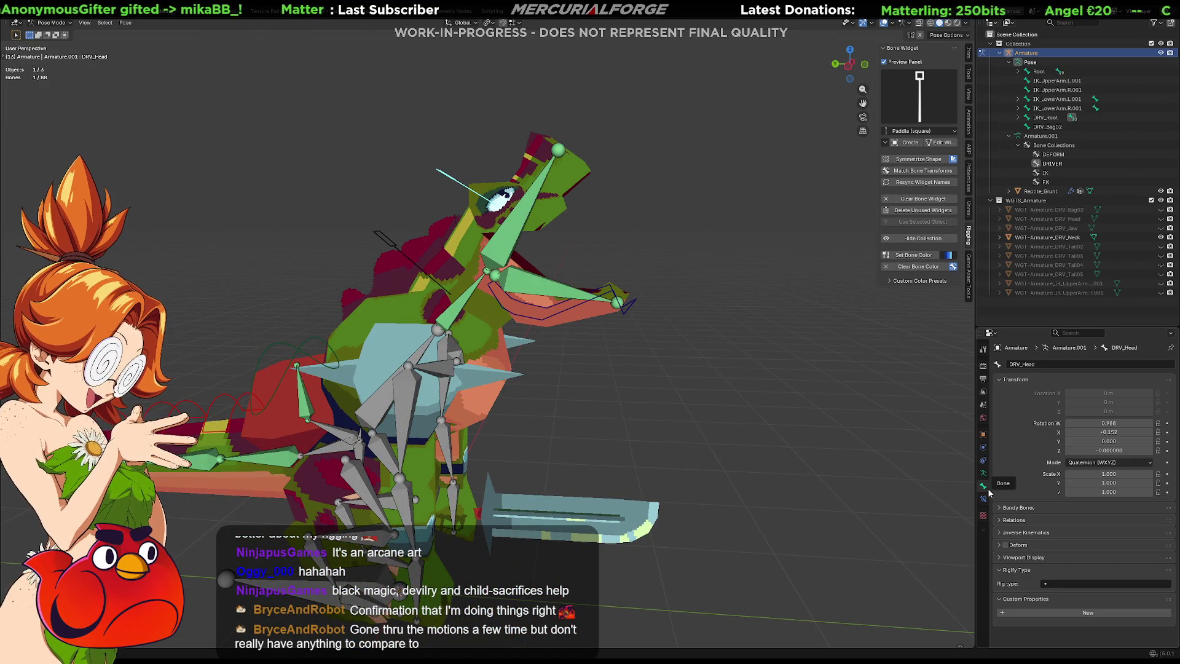
left_click(1069, 580)
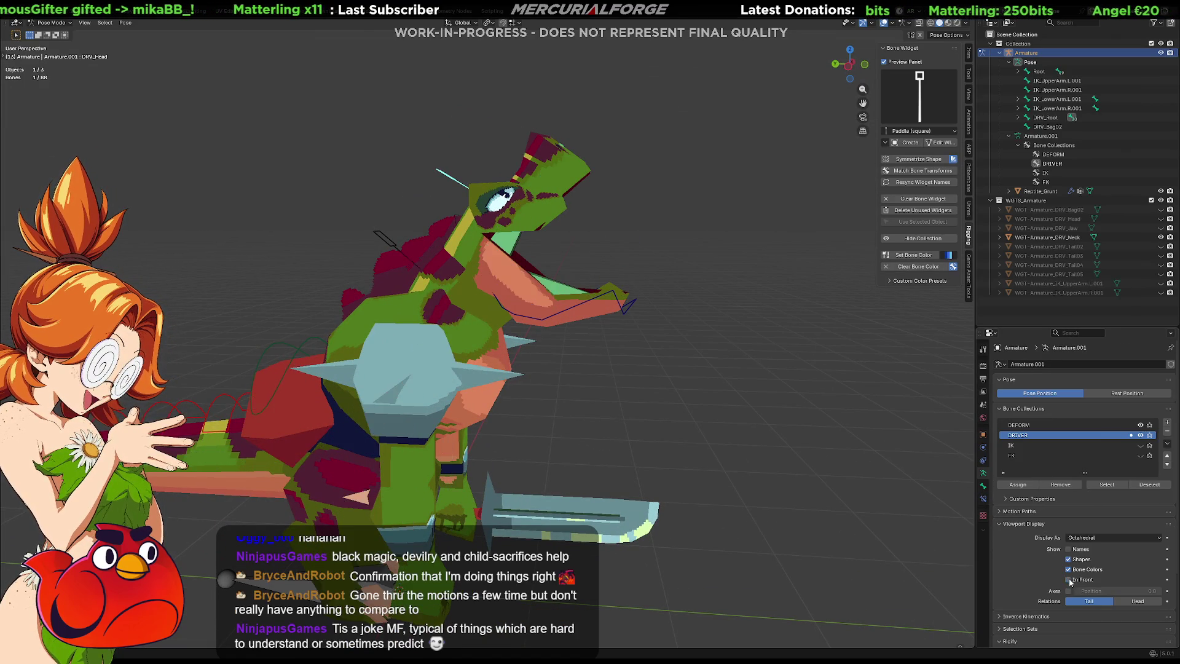
mouse_move(768, 424)
middle_mouse_down()
mouse_move(562, 422)
mouse_move(612, 456)
mouse_move(708, 462)
mouse_move(746, 441)
mouse_move(721, 414)
mouse_move(729, 381)
mouse_move(711, 430)
mouse_move(665, 448)
mouse_move(668, 424)
middle_mouse_up()
key("ctrl+z")
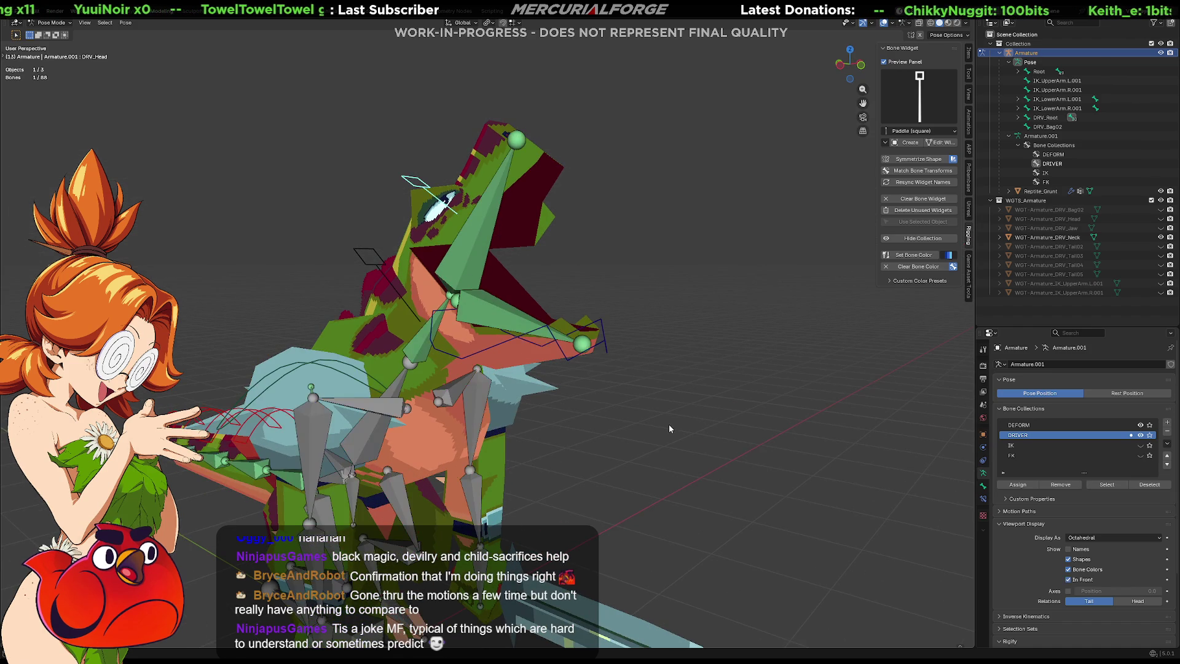
key("ctrl+z")
key("ctrl+z")
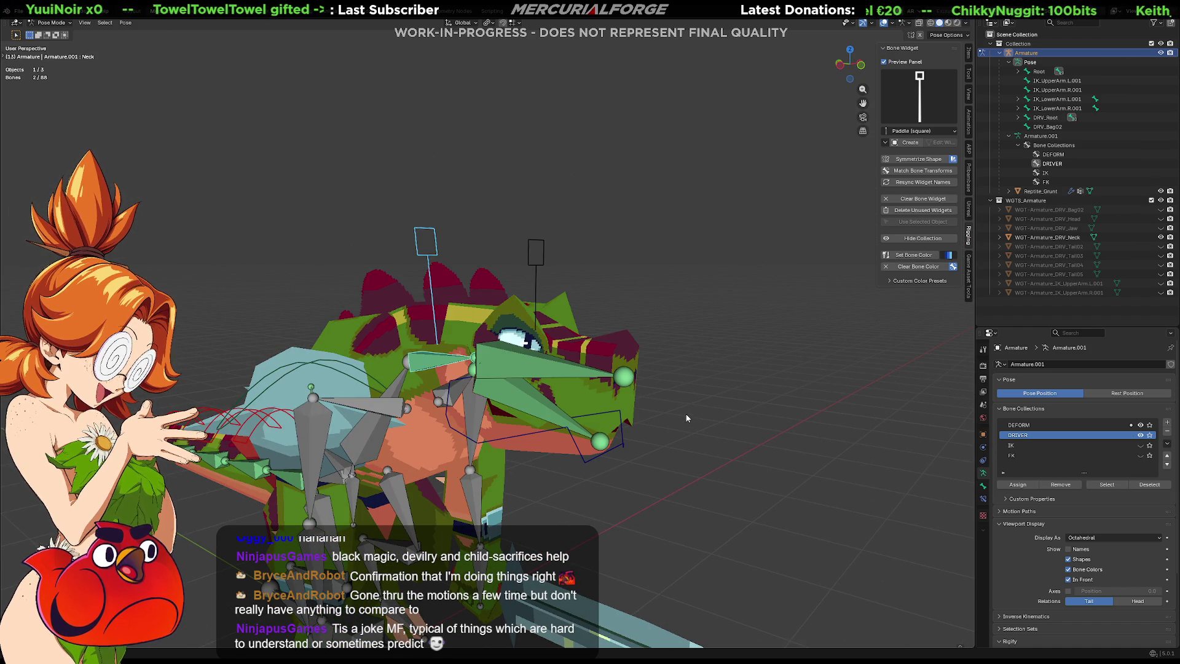
left_click(681, 470)
scroll(681, 470, "up", 3)
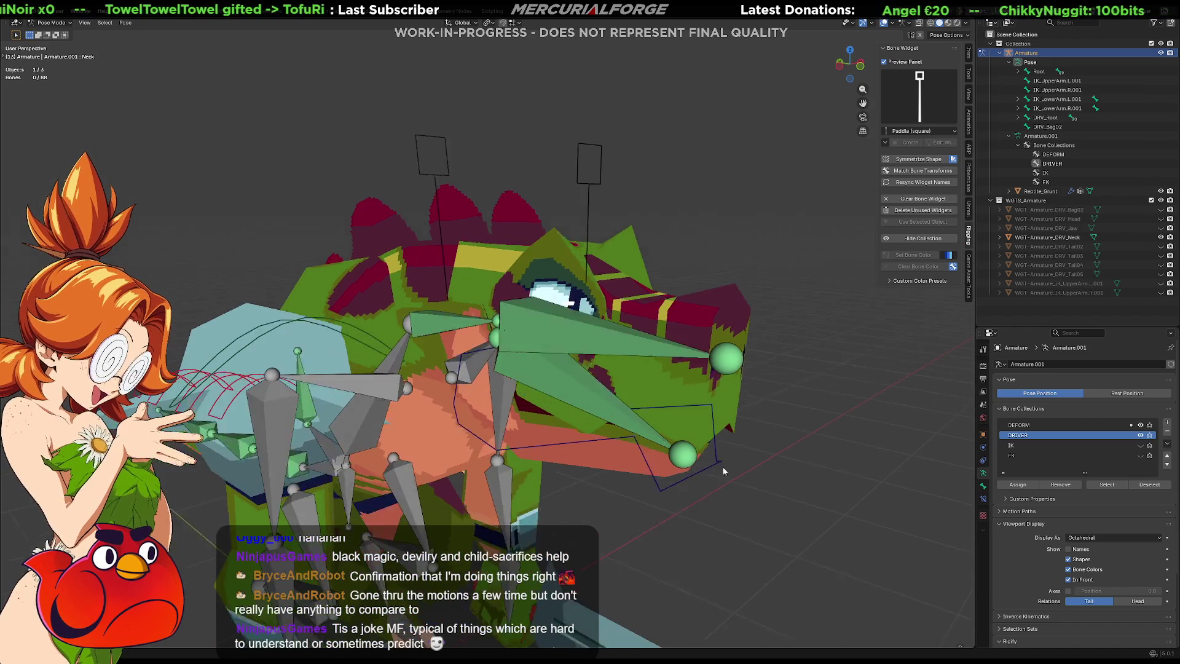
mouse_move(729, 466)
middle_mouse_down()
mouse_move(739, 436)
mouse_move(715, 450)
mouse_move(729, 456)
mouse_move(703, 460)
mouse_move(573, 452)
mouse_move(631, 468)
mouse_move(793, 467)
mouse_move(761, 468)
mouse_move(783, 453)
middle_mouse_up()
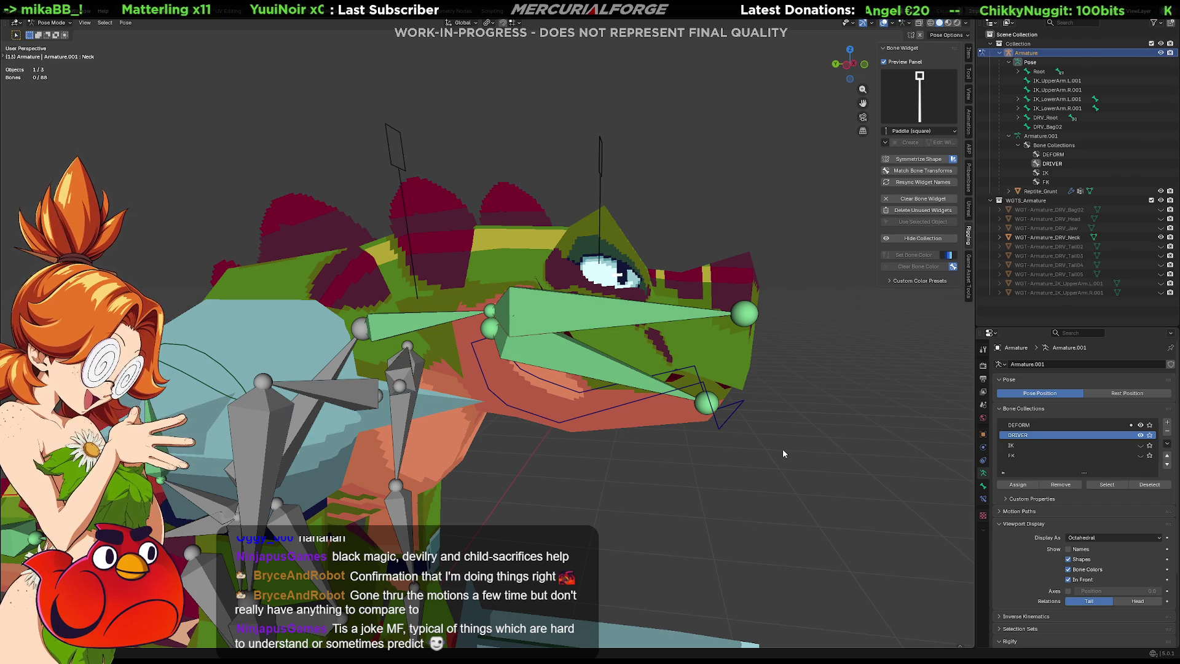
mouse_move(694, 475)
middle_mouse_down()
mouse_move(590, 453)
mouse_move(437, 392)
mouse_move(534, 352)
mouse_move(571, 374)
mouse_move(480, 361)
middle_mouse_up()
left_click(534, 352)
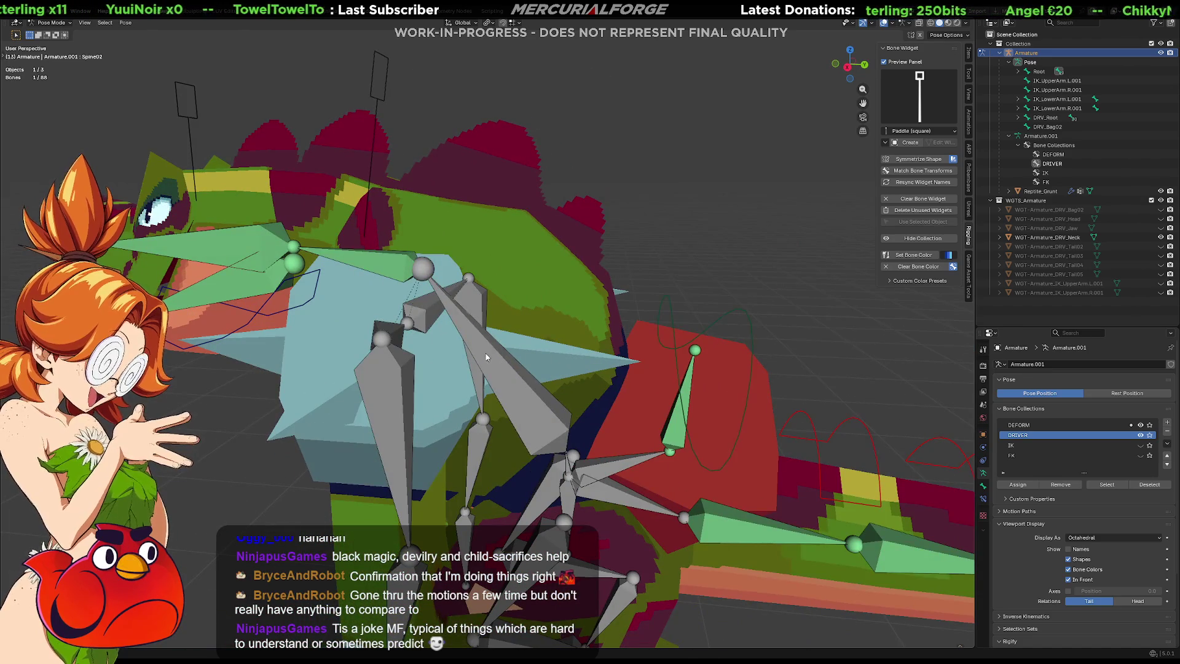
key("Tab")
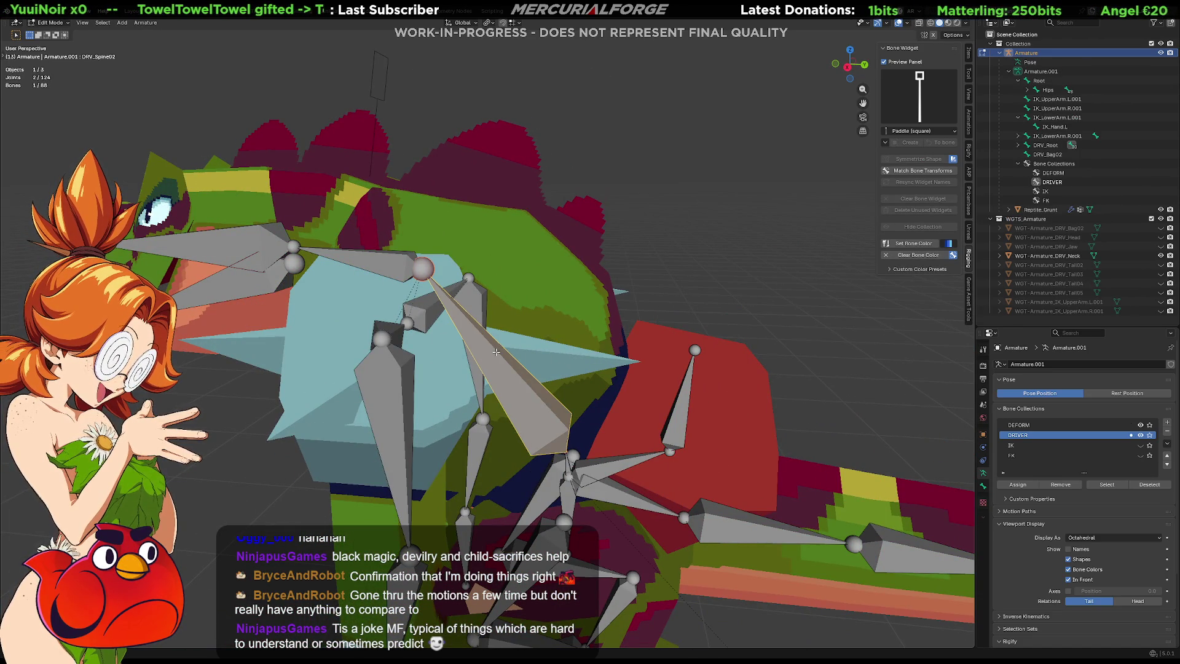
mouse_move(502, 352)
middle_mouse_down()
mouse_move(557, 344)
mouse_move(486, 348)
mouse_move(516, 309)
middle_mouse_up()
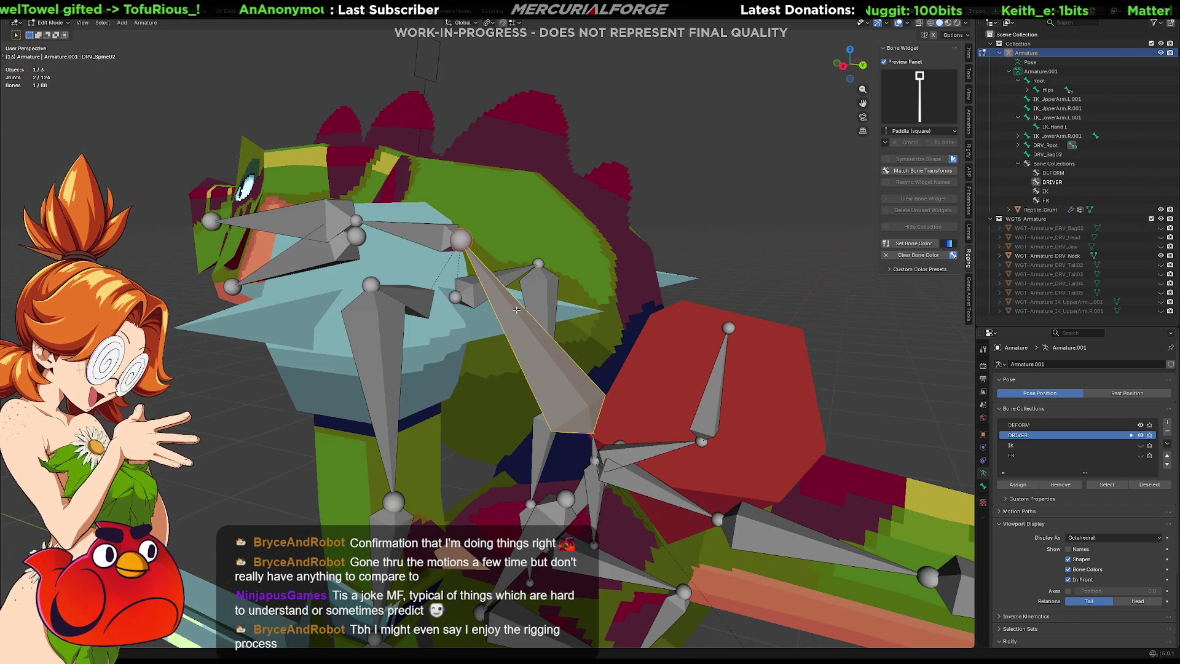
mouse_move(516, 309)
middle_mouse_down()
mouse_move(482, 363)
mouse_move(540, 307)
mouse_move(527, 326)
middle_mouse_up()
left_click(527, 340, "shift")
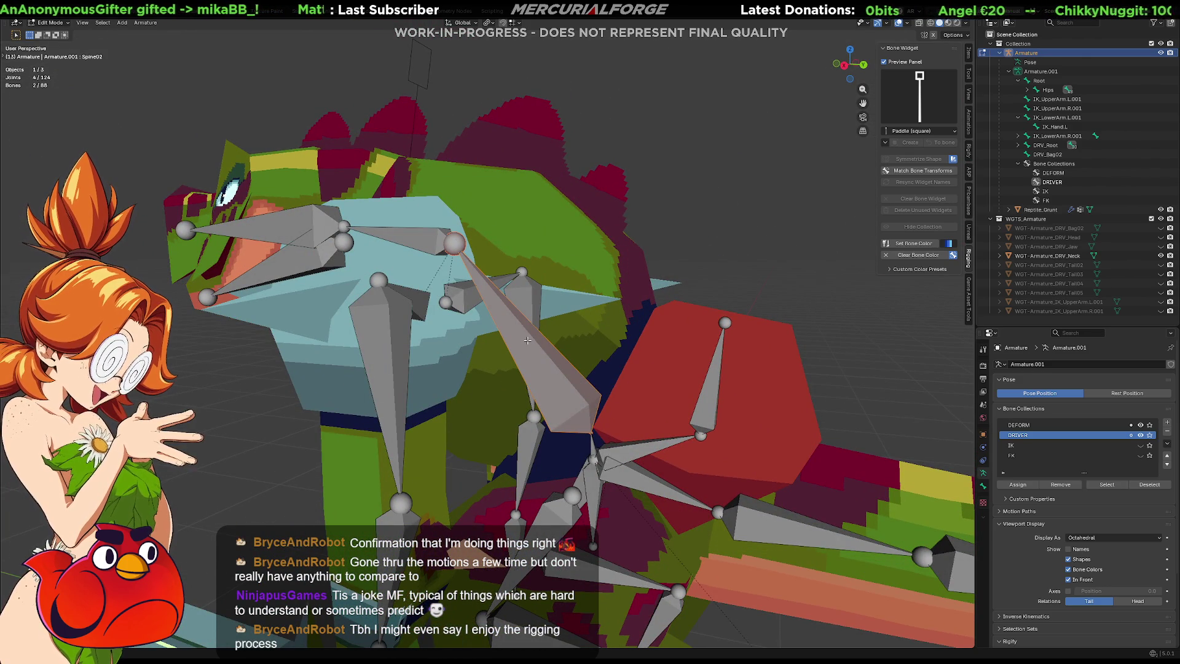
key("ctrl+Tab")
left_click(527, 341)
left_click(528, 342)
key("KP_4")
key("KP_4")
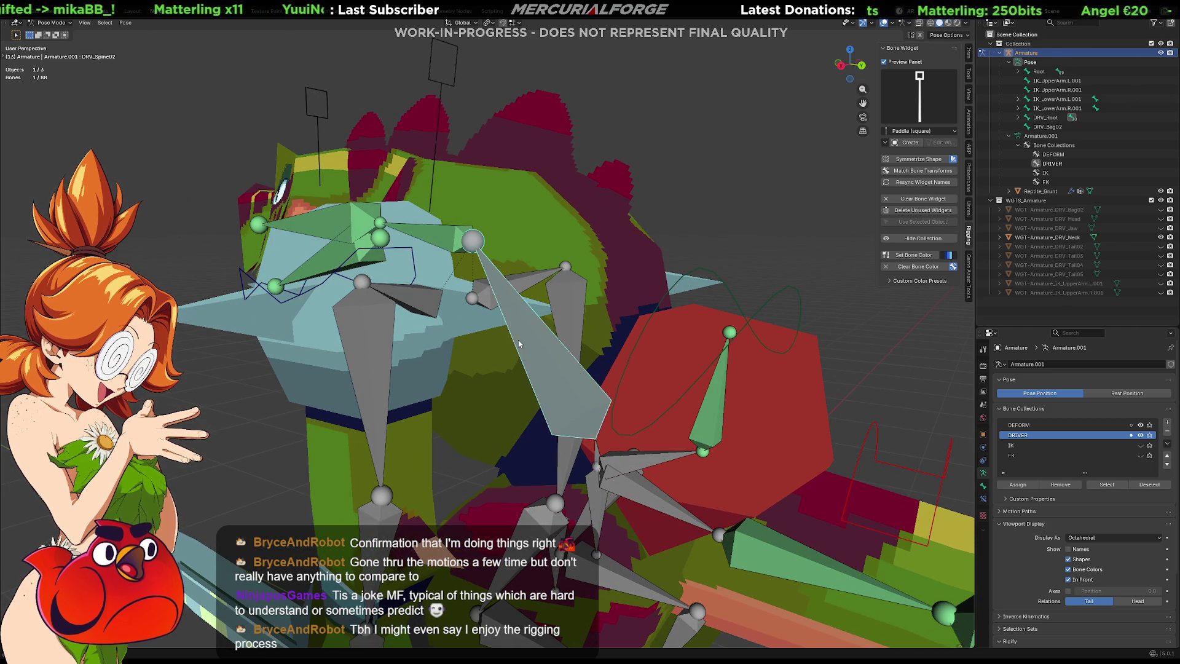
left_click(519, 343, "shift")
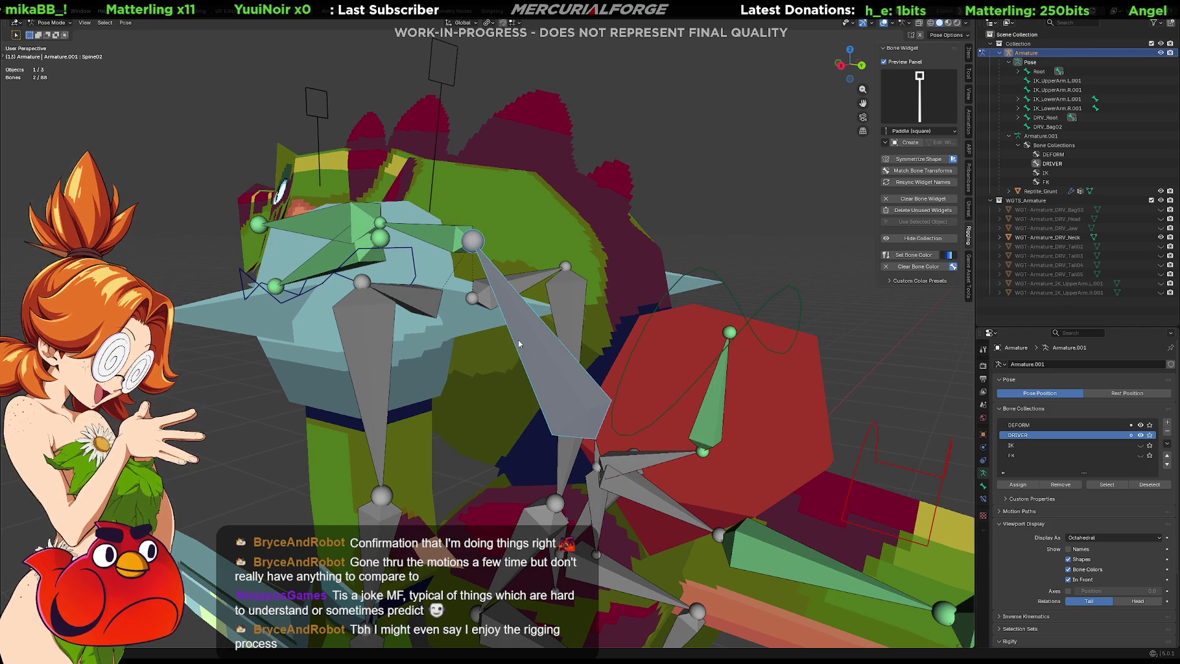
key("shift+ctrl+c")
key("Escape")
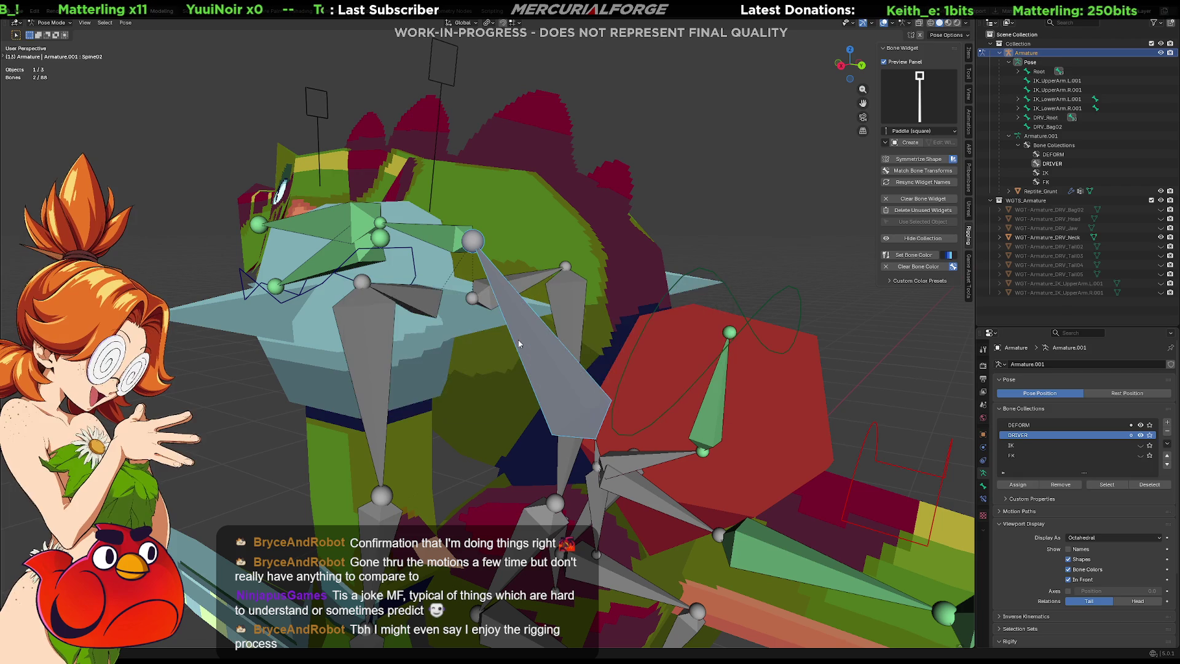
left_click(722, 208)
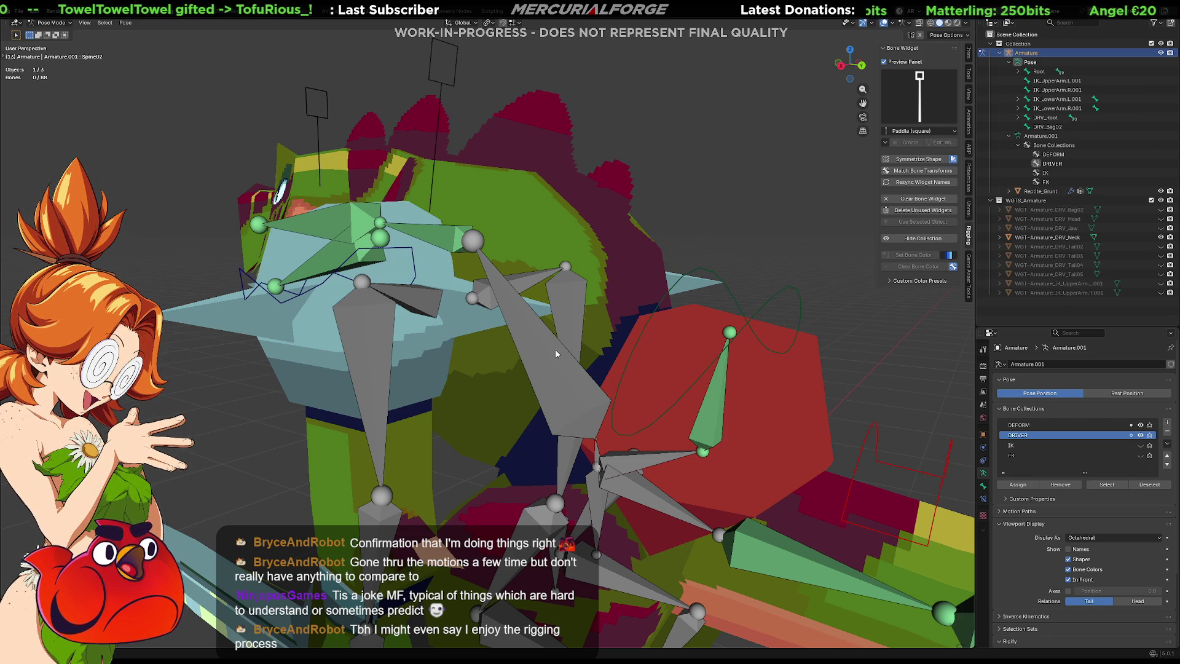
mouse_move(535, 345)
middle_mouse_down()
mouse_move(604, 331)
mouse_move(592, 335)
middle_mouse_up()
Step: Select the DRV_Spine02 driver bone, cancelling an accidental resize
left_click(536, 377)
mouse_move(536, 377)
middle_mouse_down()
mouse_move(603, 305)
mouse_move(585, 359)
mouse_move(517, 356)
middle_mouse_up()
left_click(559, 374)
key("s")
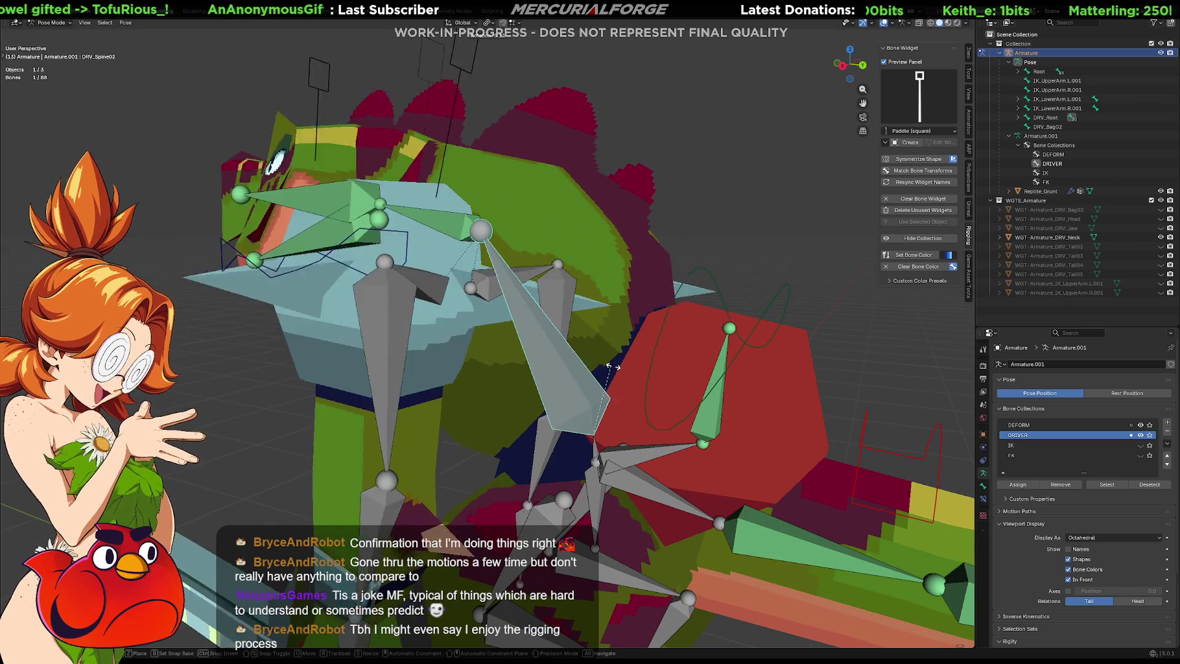
right_click(620, 376)
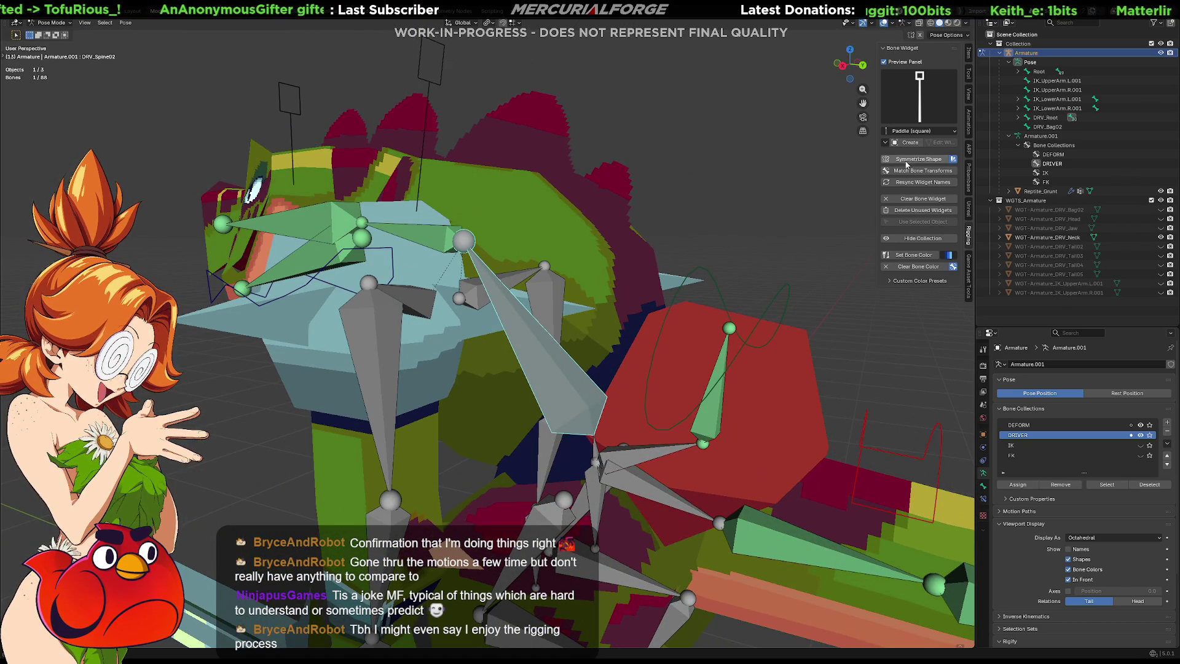
Step: Create the WGT-Armature_DRV_Spine02 widget, test-rotate the bone on X, cancel, and edit the widget
left_click(909, 142)
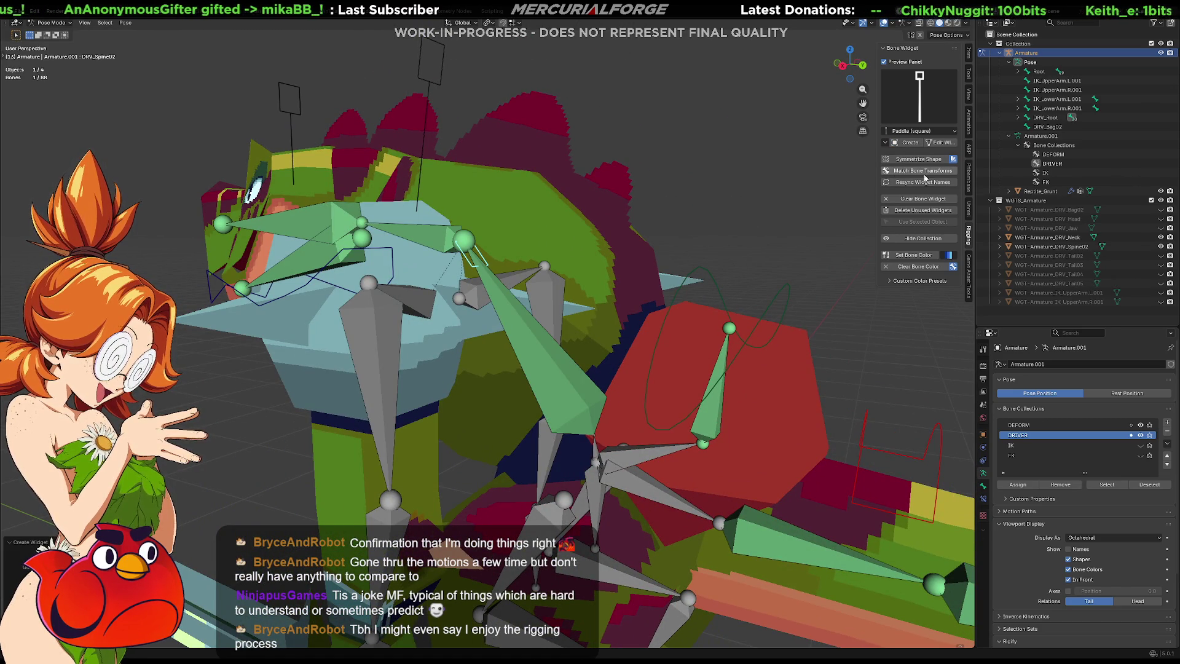
middle_click_drag(781, 226, 637, 290)
key("r")
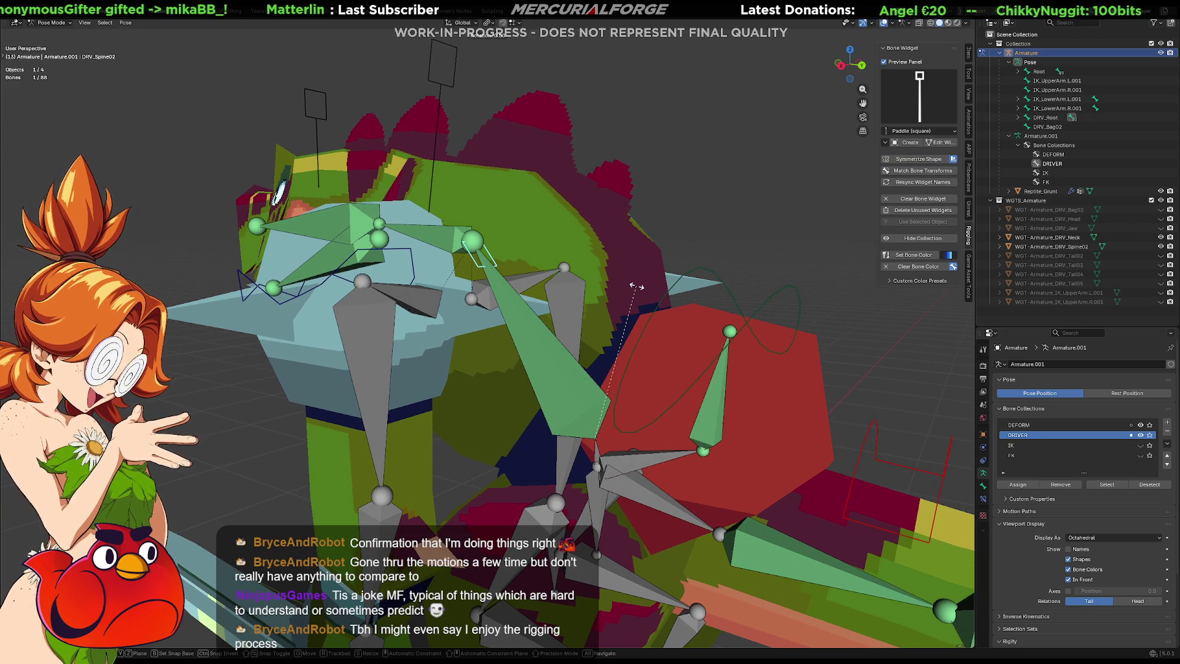
key("x")
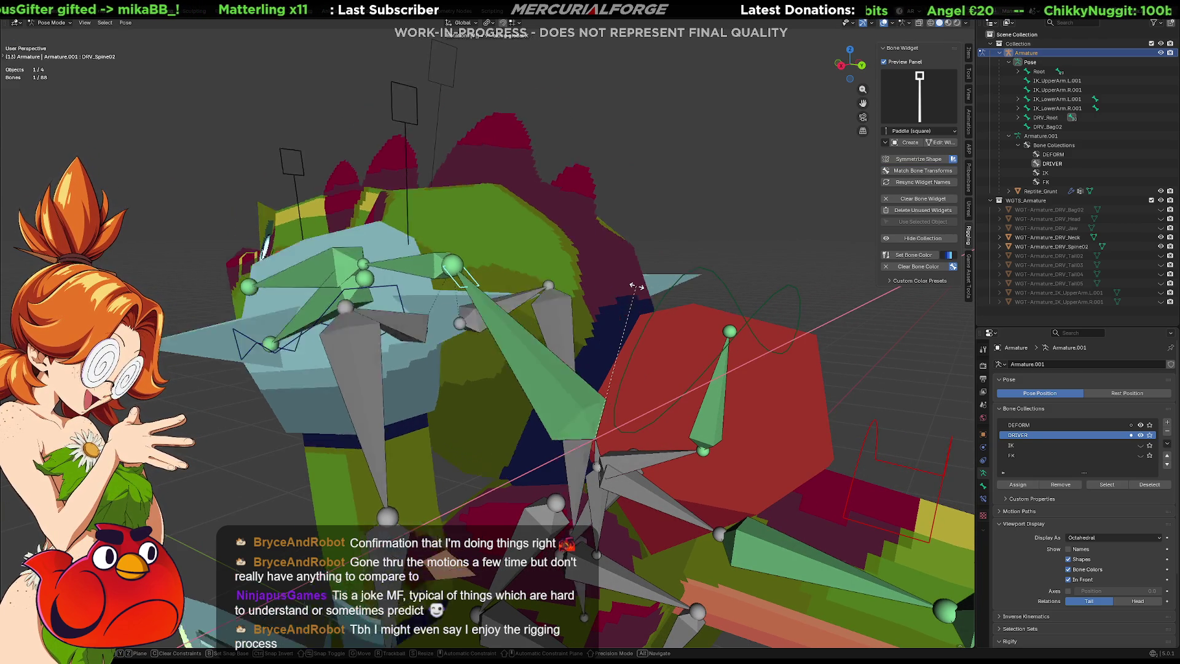
key("Escape")
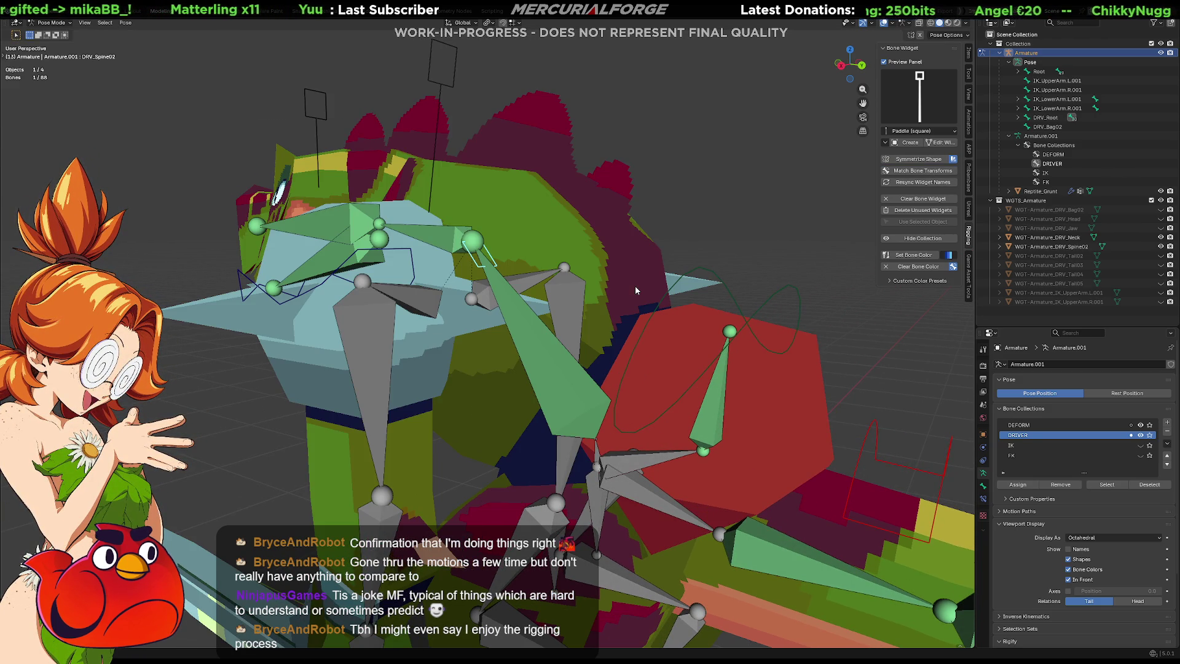
left_click(940, 142)
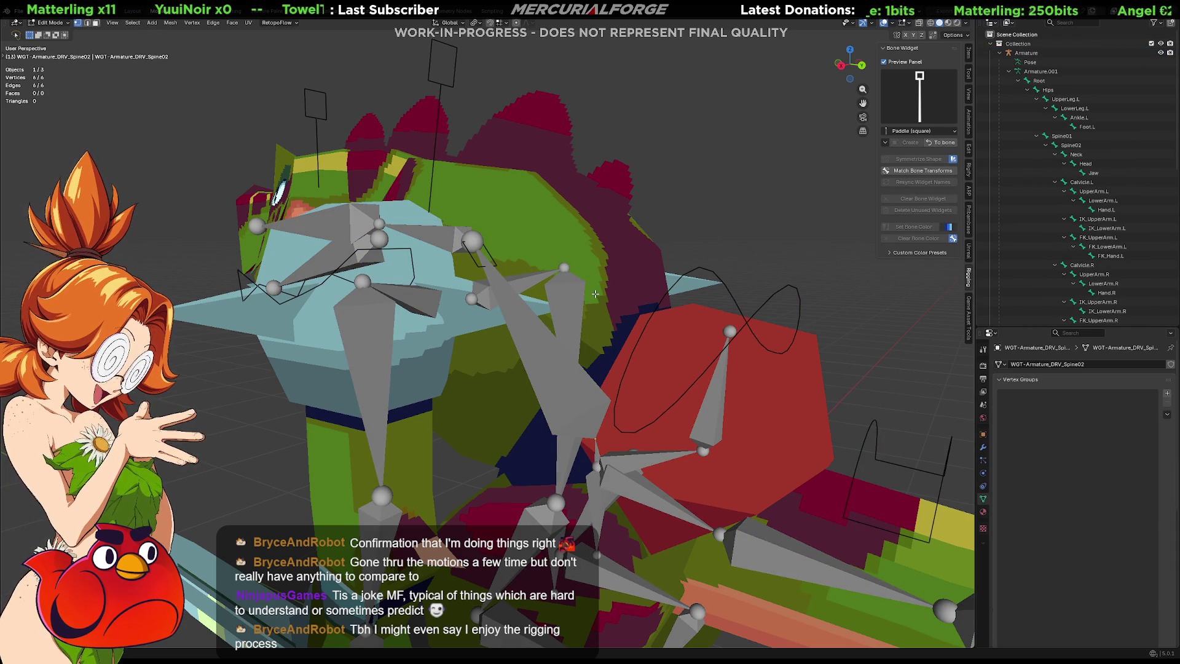
Step: Rotate the widget -90 degrees on X, raise it along Z and shrink it
type("rx")
type("90")
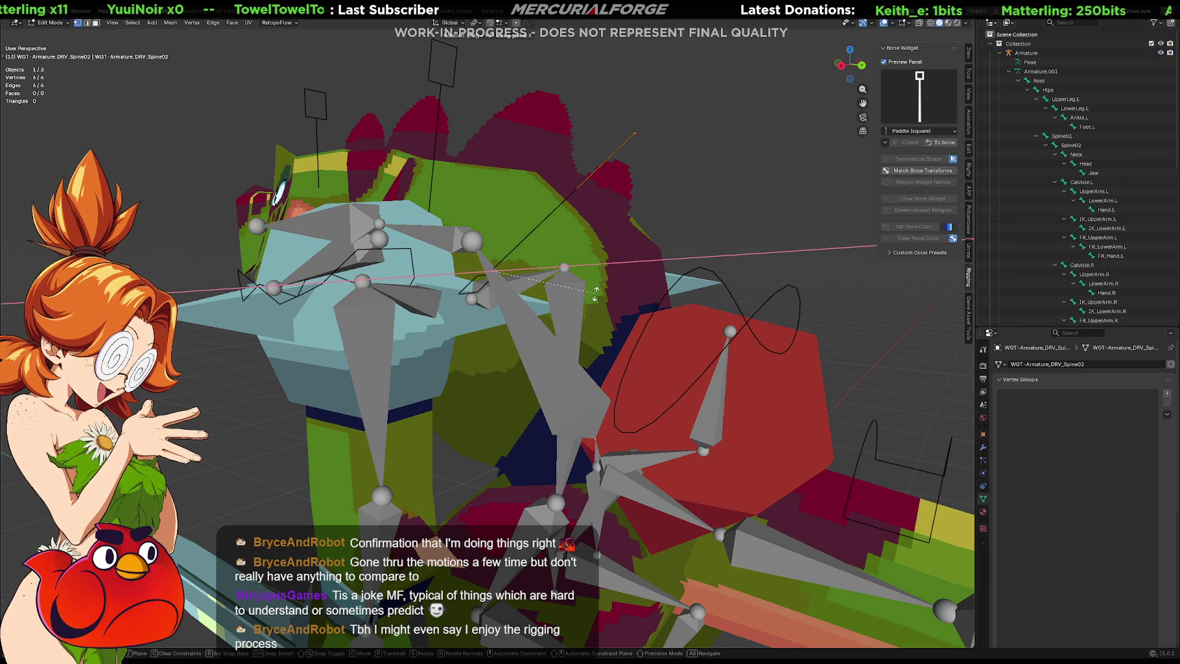
key("minus")
key("Return")
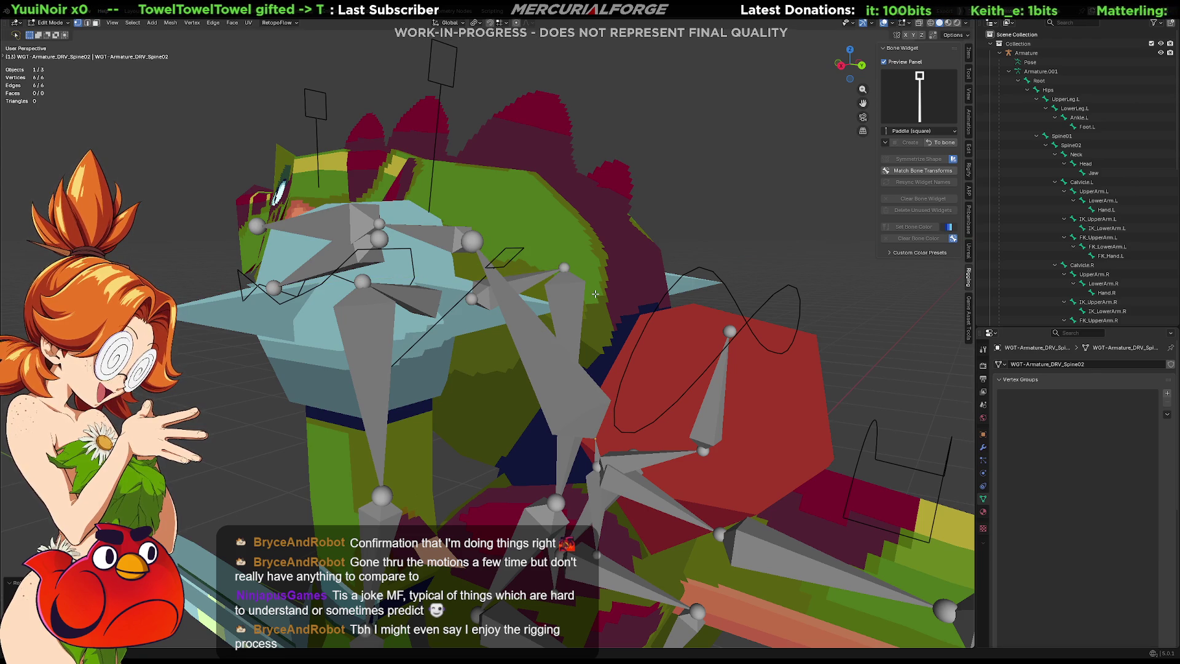
key("g")
key("z")
key("z")
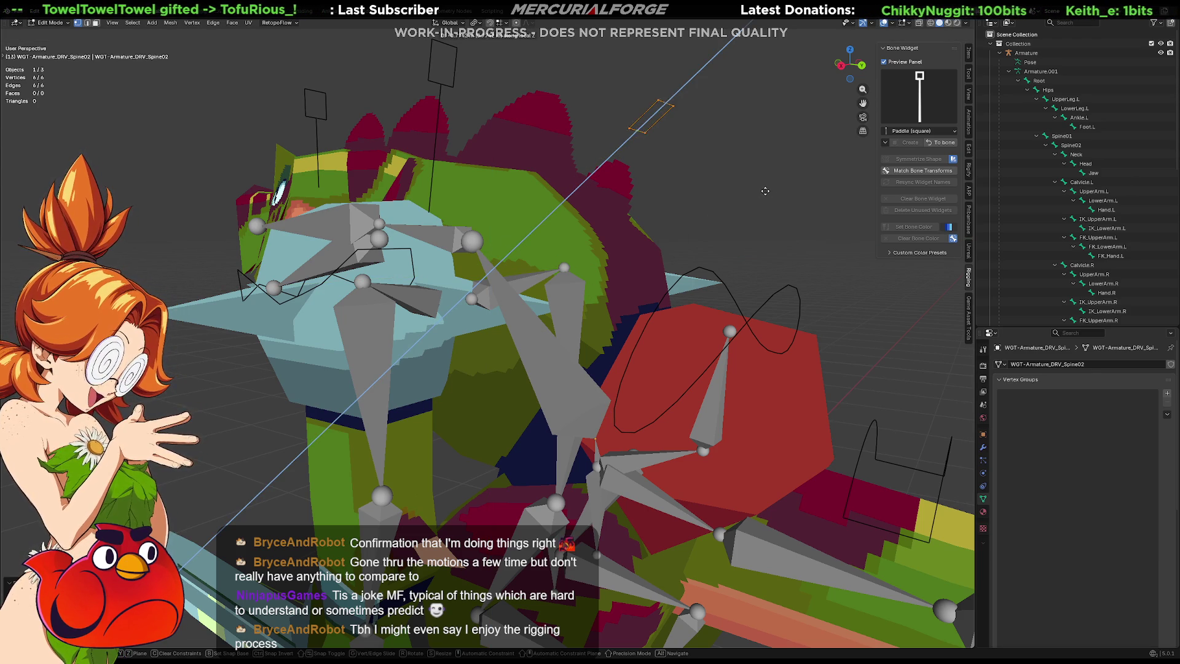
key("s")
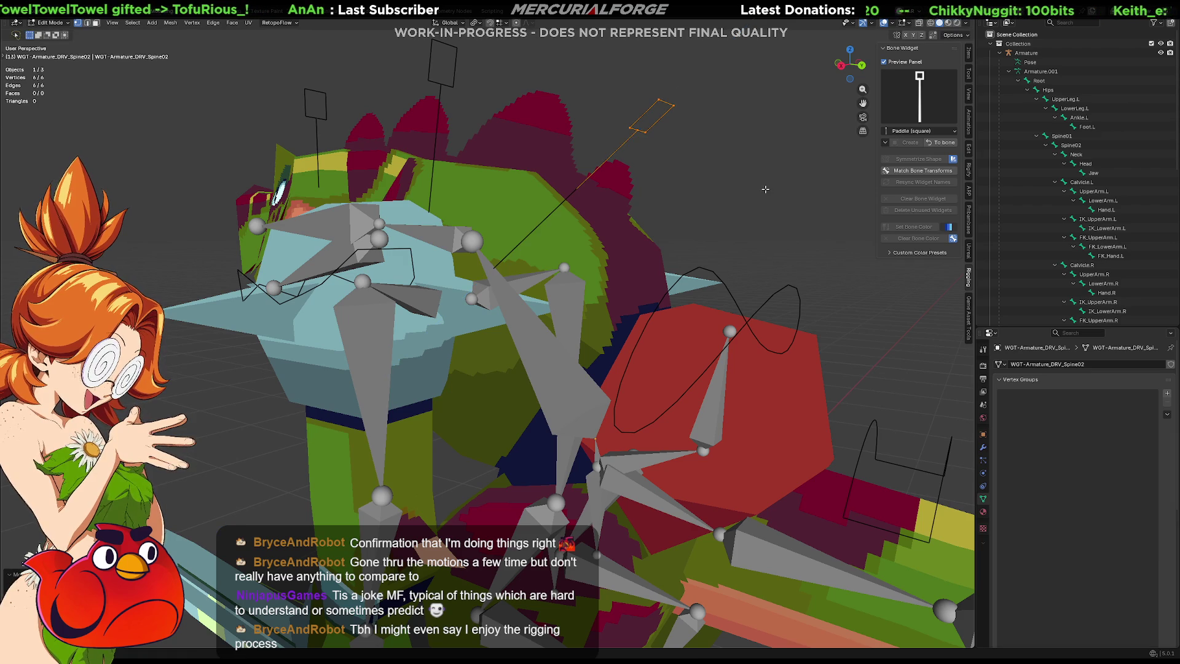
left_click(777, 300)
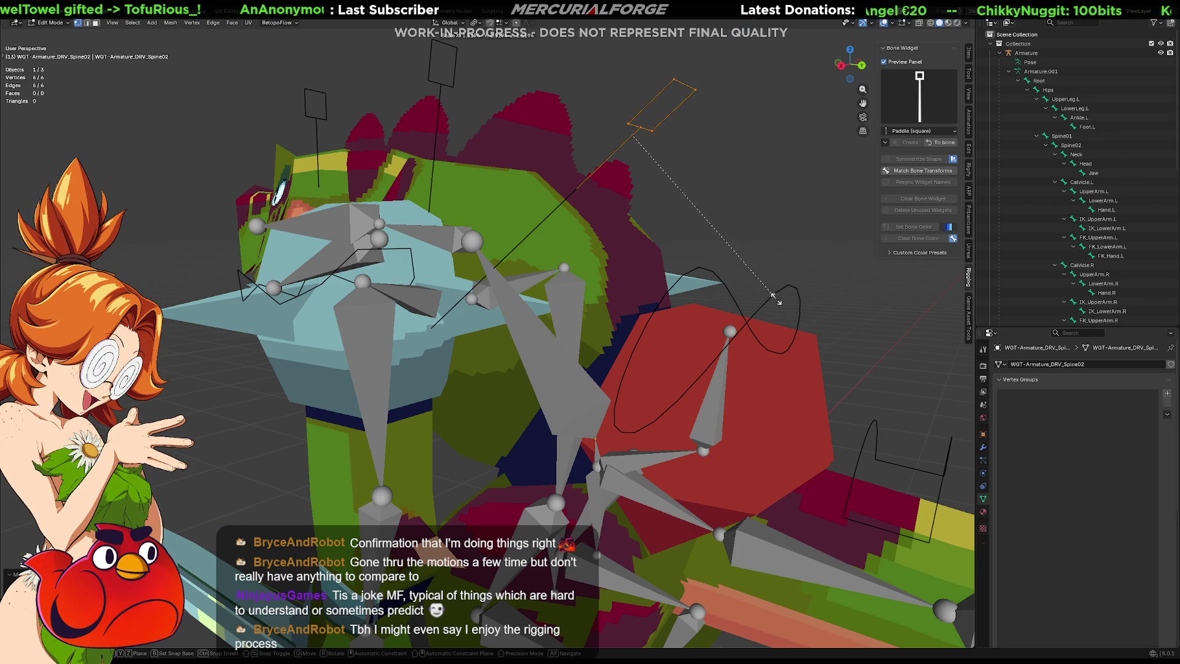
Step: Raise one widget vertex along Z, deselect all, and return to Object Mode
left_click(486, 300)
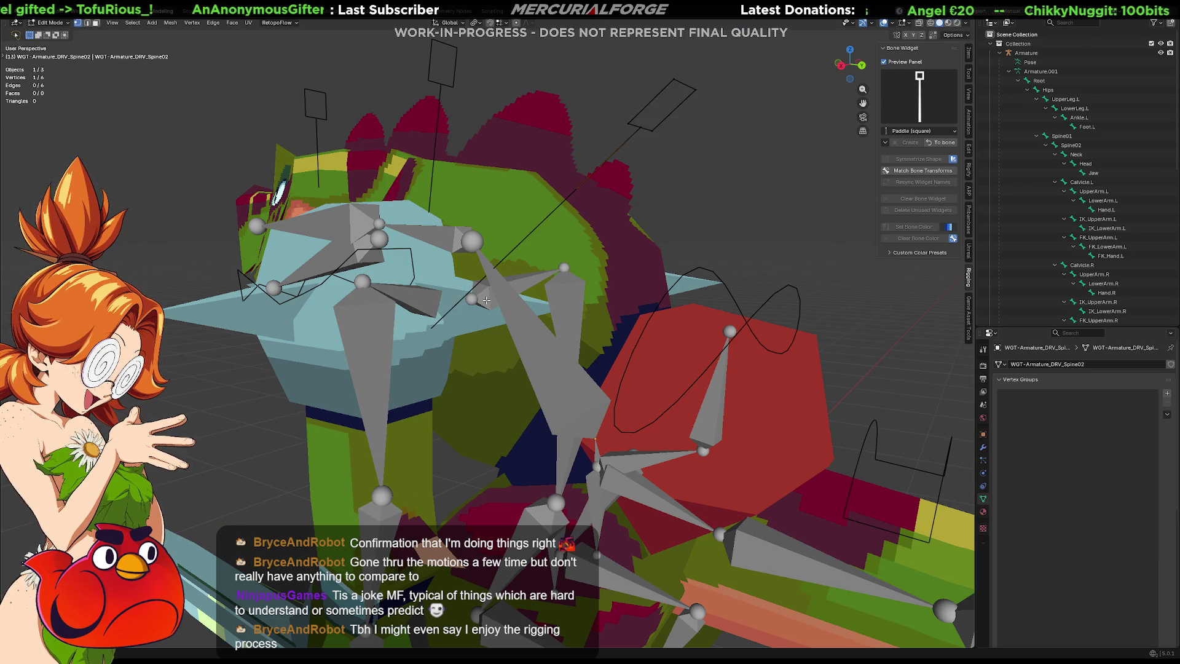
key("g")
key("z")
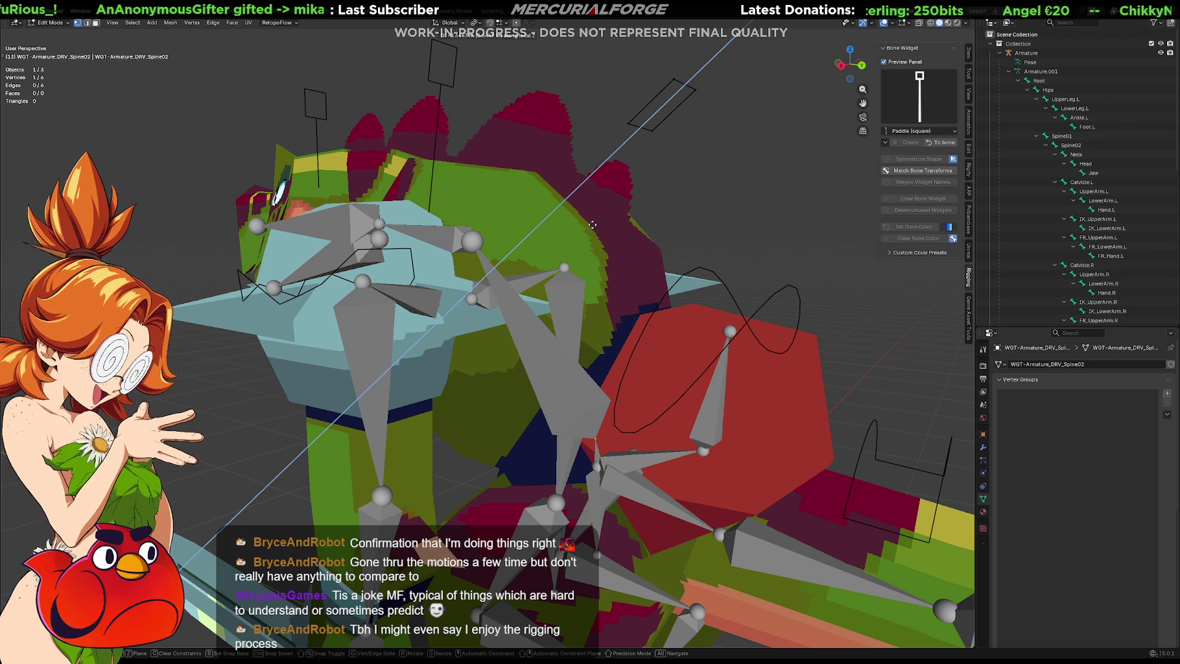
left_click(571, 235)
left_click(703, 161)
key("ctrl+Tab")
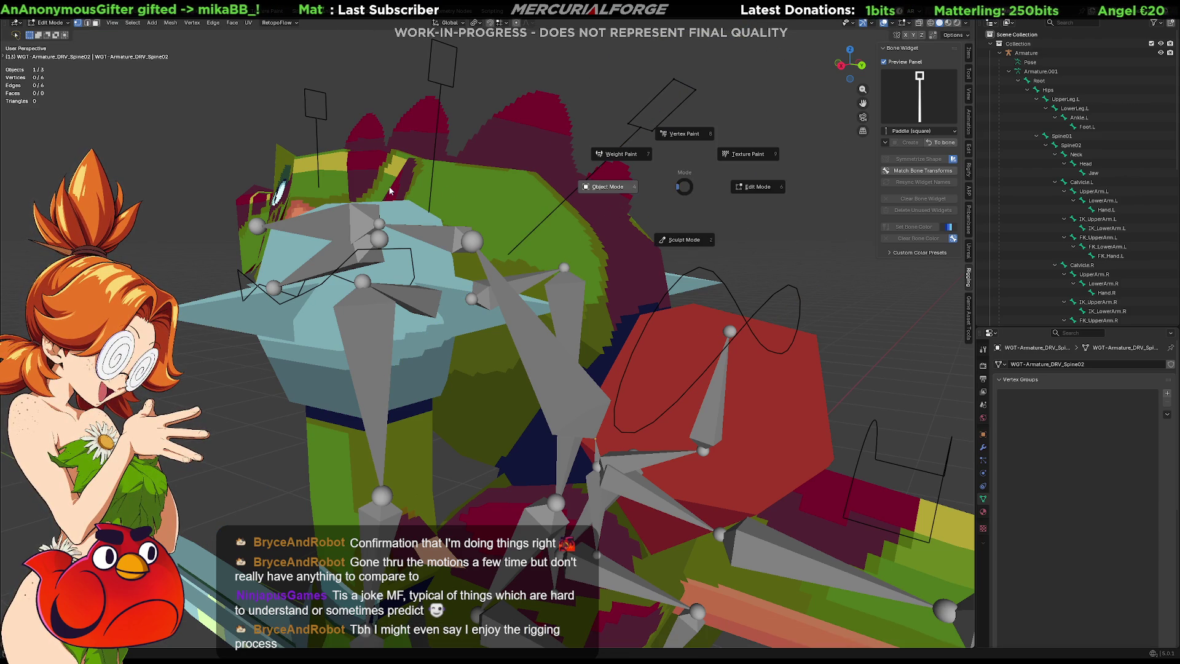
left_click(513, 187)
scroll(687, 172, "down", 3)
Step: Select the armature, enter Pose Mode and select the DRV_Spine02 control bone
mouse_move(686, 200)
middle_mouse_down()
mouse_move(536, 231)
mouse_move(434, 224)
mouse_move(419, 196)
mouse_move(457, 194)
mouse_move(477, 149)
mouse_move(402, 172)
mouse_move(507, 151)
mouse_move(591, 160)
mouse_move(622, 180)
mouse_move(589, 200)
middle_mouse_up()
left_click(419, 197)
left_click(587, 200)
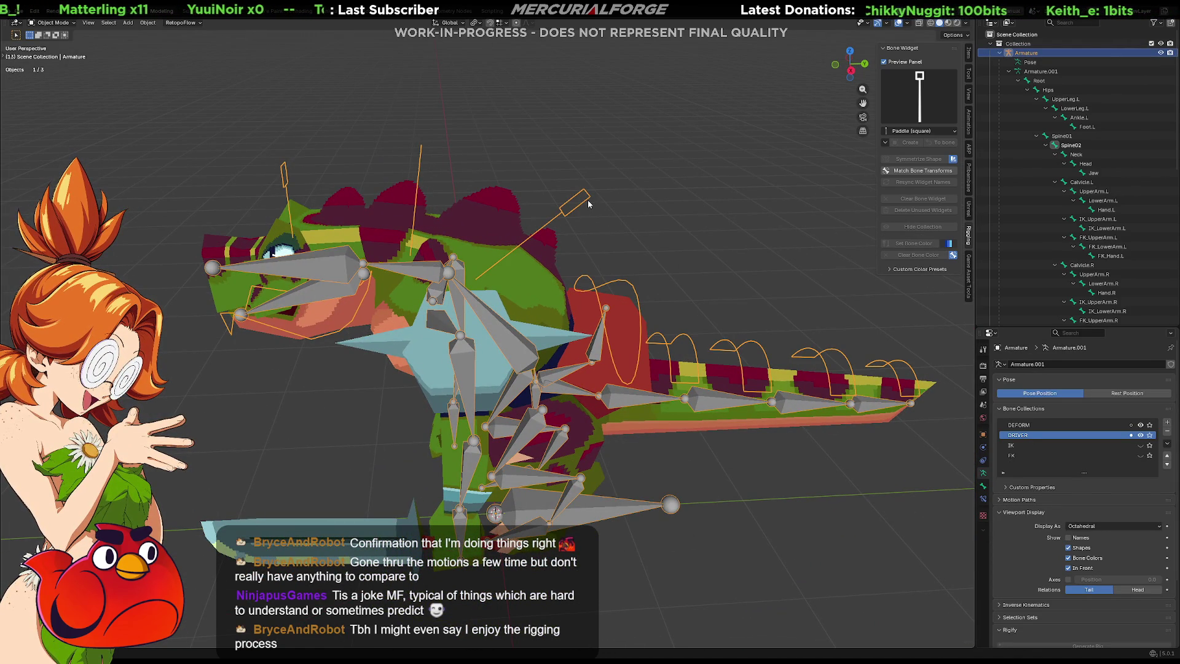
key("ctrl+Tab")
left_click(579, 209)
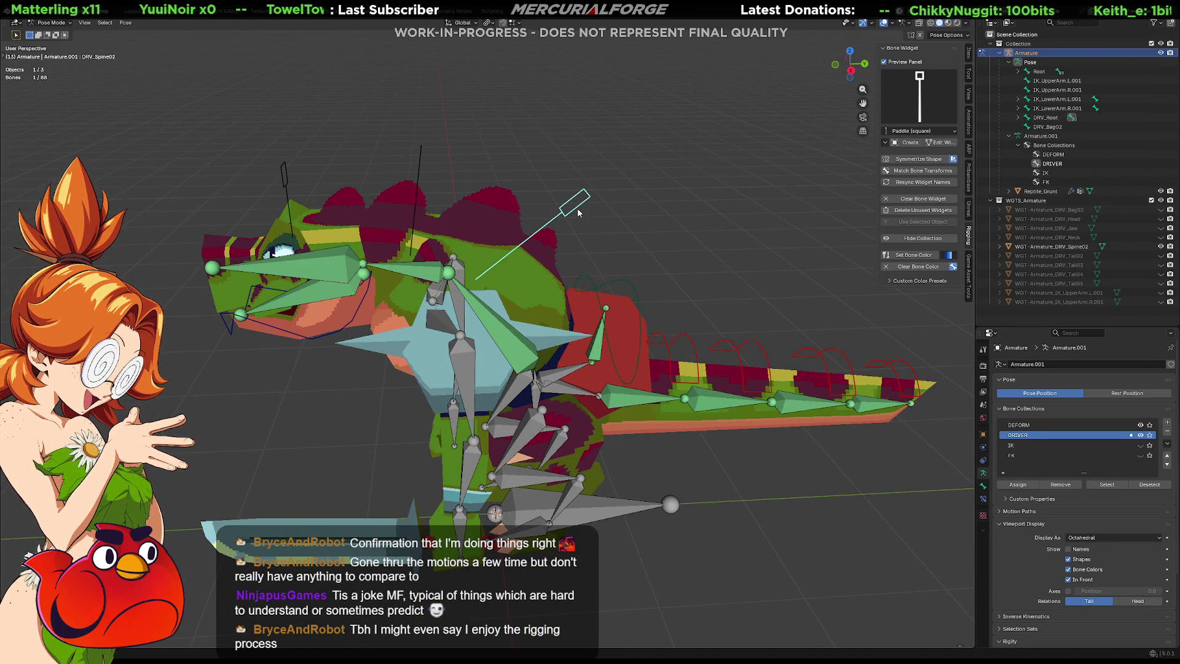
Step: Switch the armature between Edit, Object and Pose modes using the Ctrl+Tab mode pie
key("Tab")
key("ctrl+Tab")
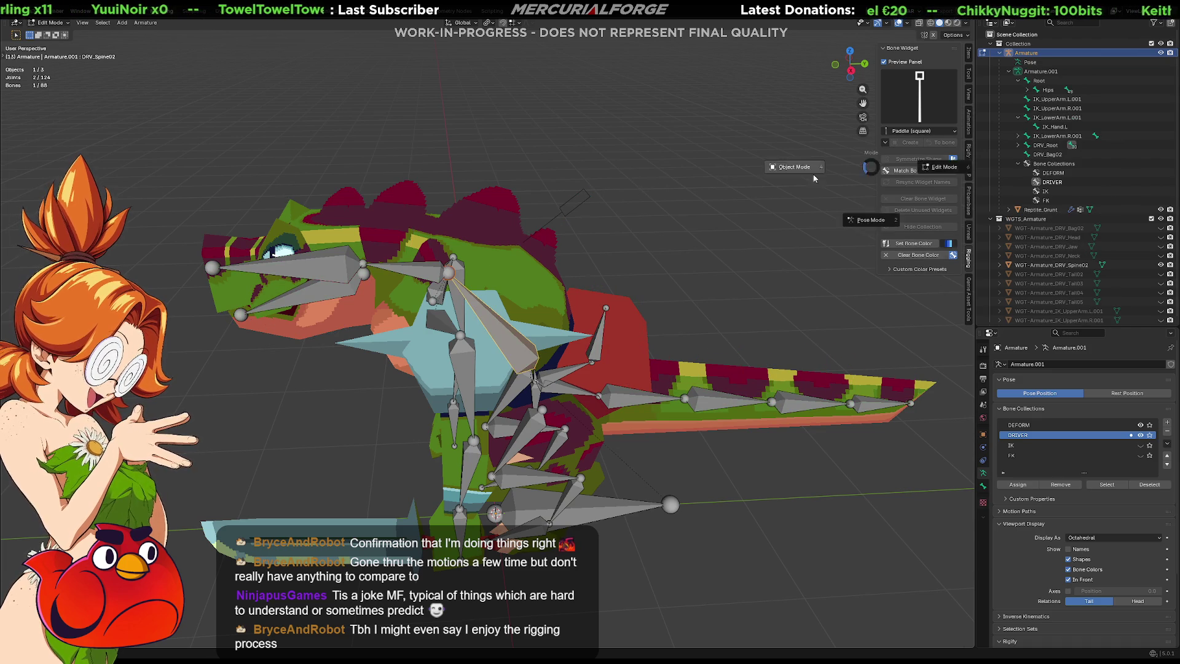
key("Tab")
key("ctrl+Tab")
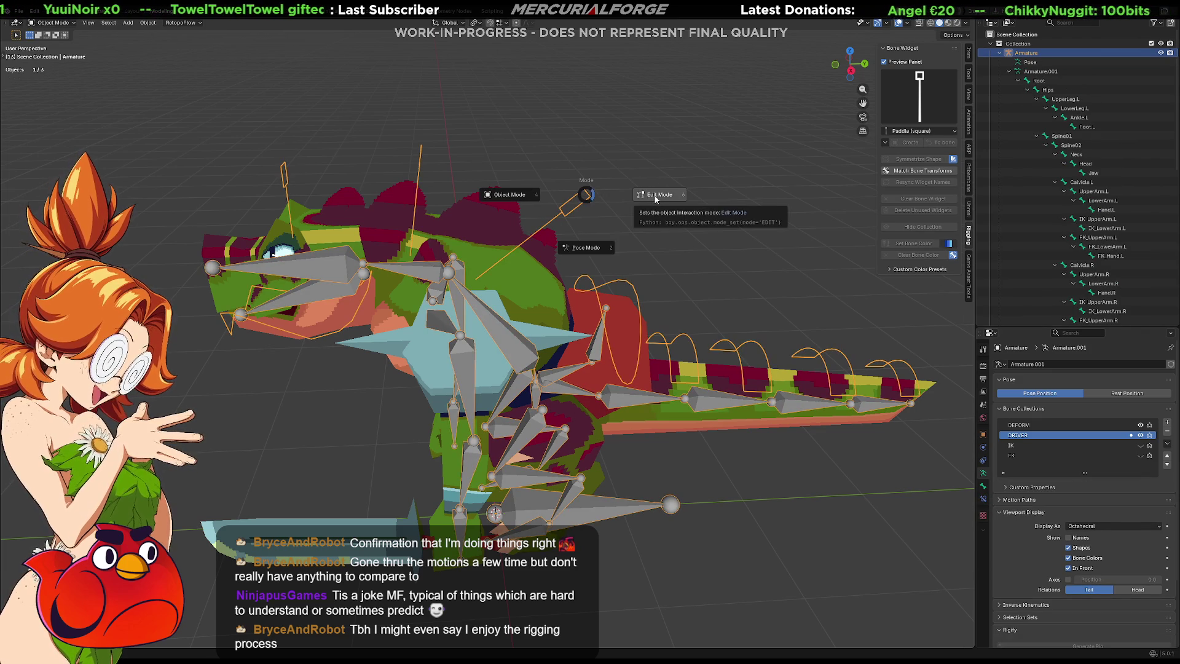
left_click(655, 199)
key("Tab")
key("ctrl+Tab")
key("ctrl+Tab")
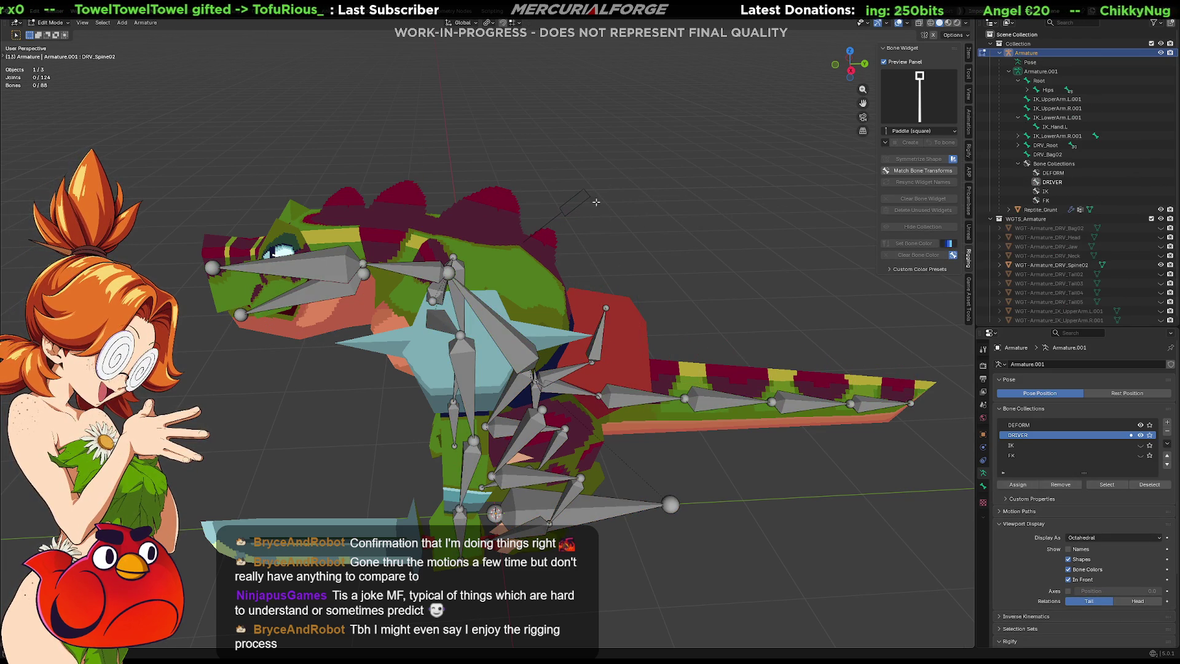
key("ctrl+Tab")
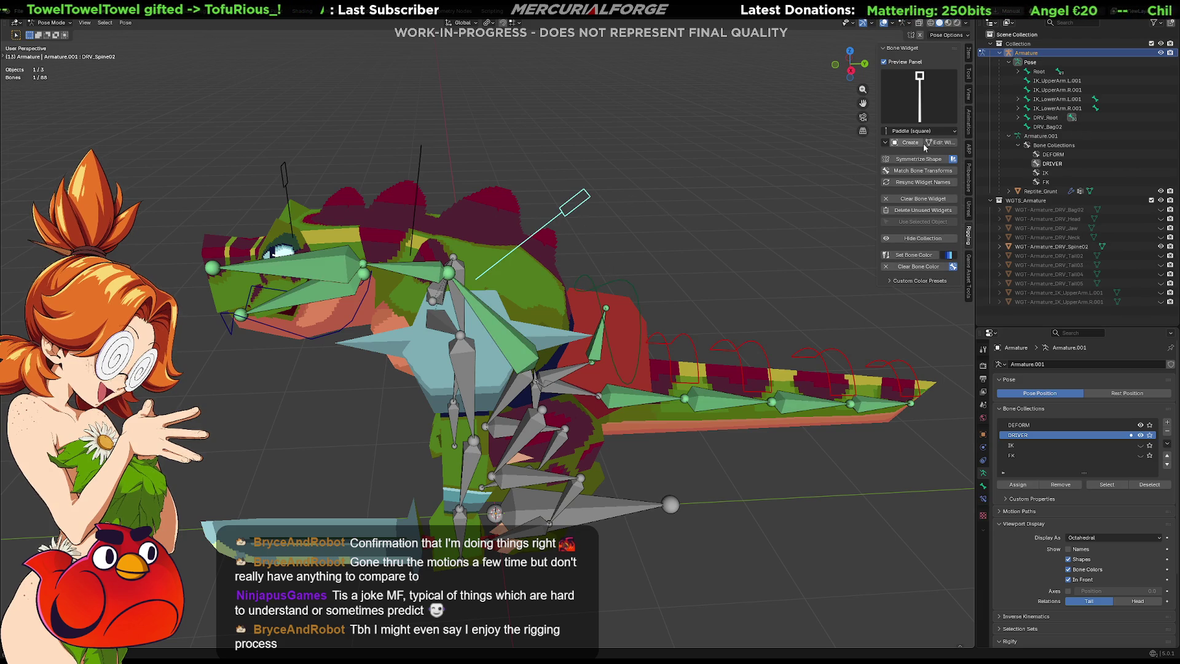
Step: Hide the widget collection, test-rotate DRV_Spine02 on X, cancel, then show the collection again
left_click(918, 145)
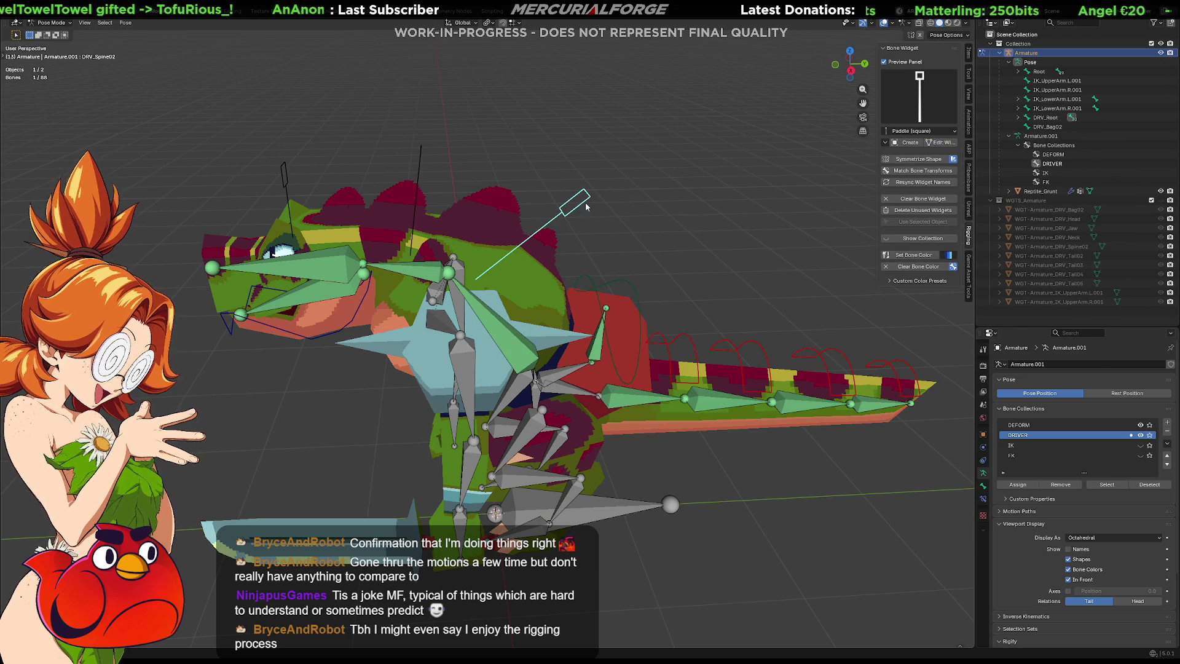
key("r")
key("x")
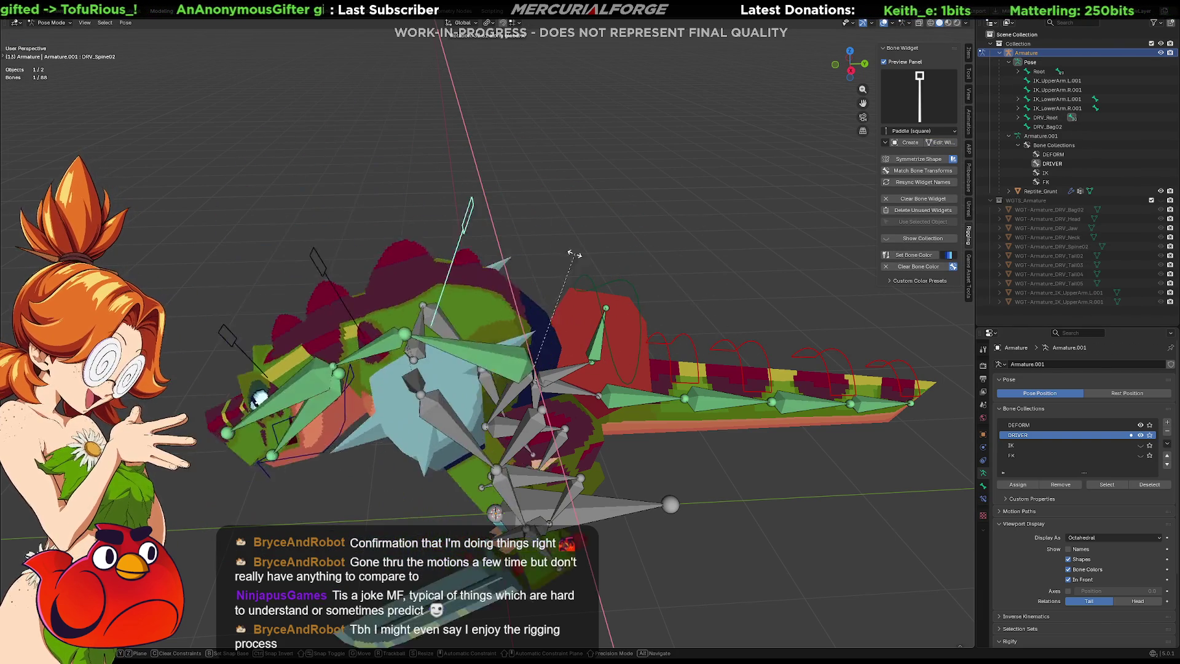
right_click(550, 257)
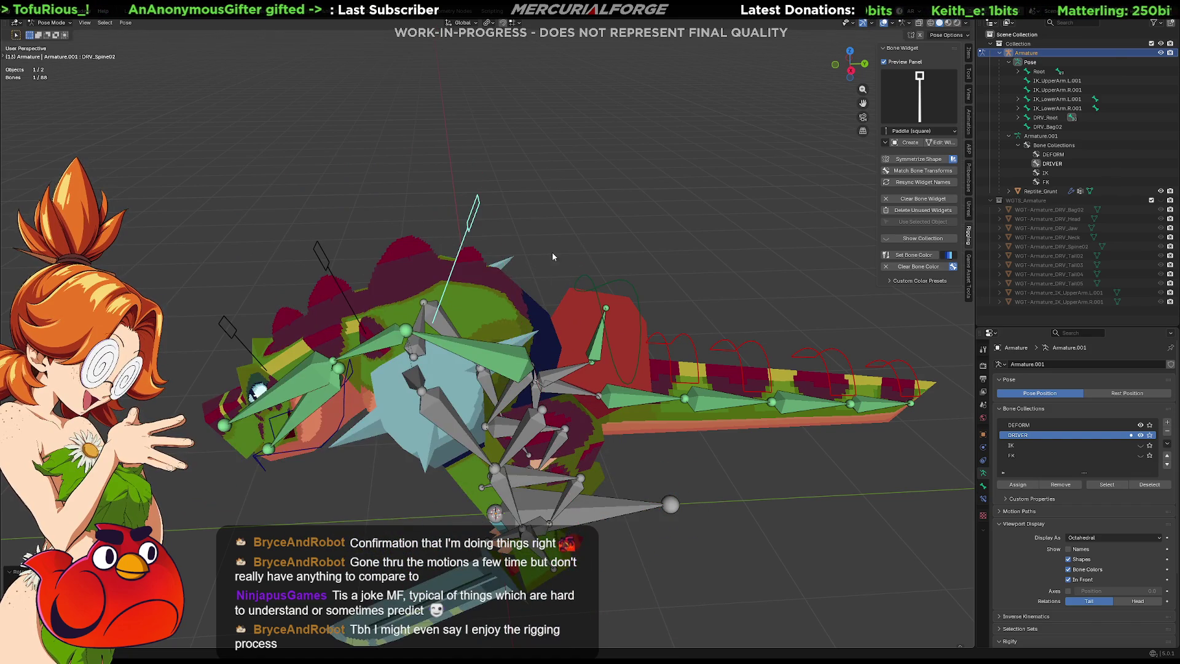
key("r")
left_click(627, 247)
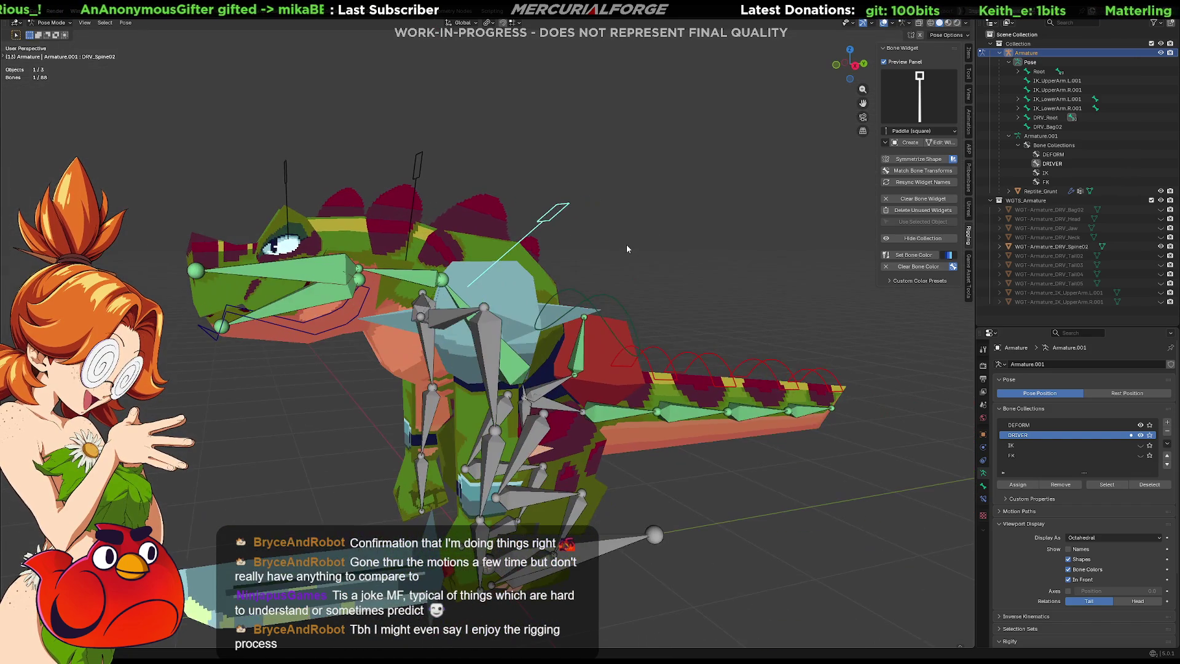
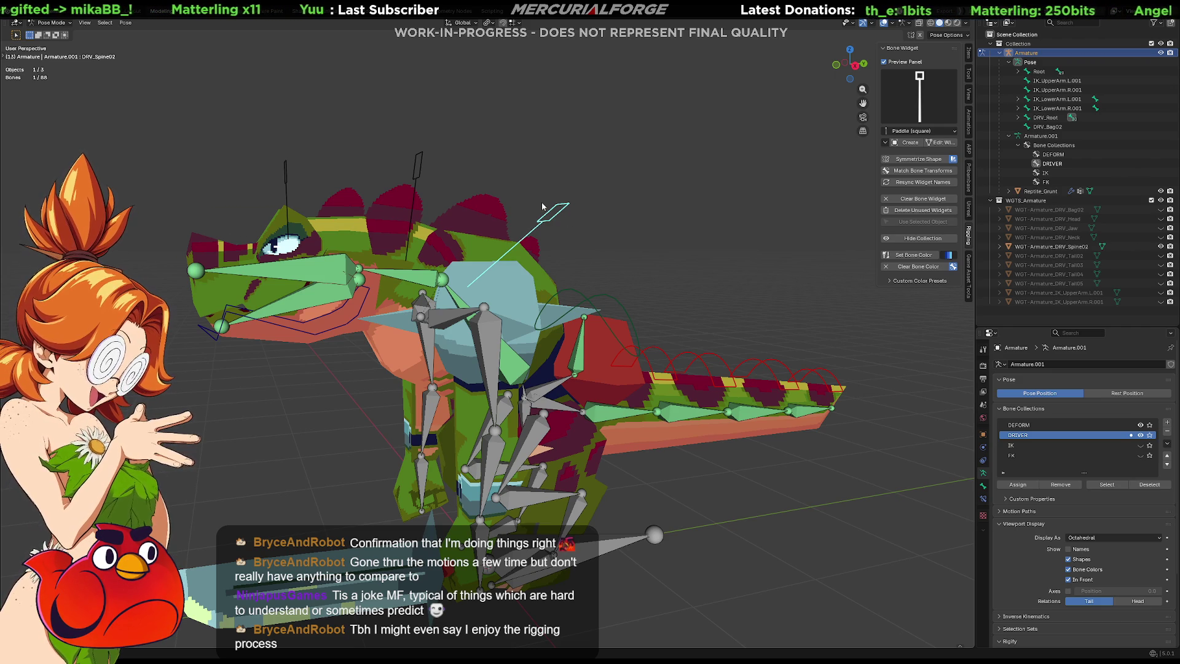
Step: In Edit Mode, inspect the left leg's UpperLeg.L, LowerLeg.L and DRV_UpperLeg.L bones
mouse_move(416, 396)
middle_mouse_down()
mouse_move(611, 392)
mouse_move(599, 393)
mouse_move(622, 425)
mouse_move(767, 417)
mouse_move(673, 416)
middle_mouse_up()
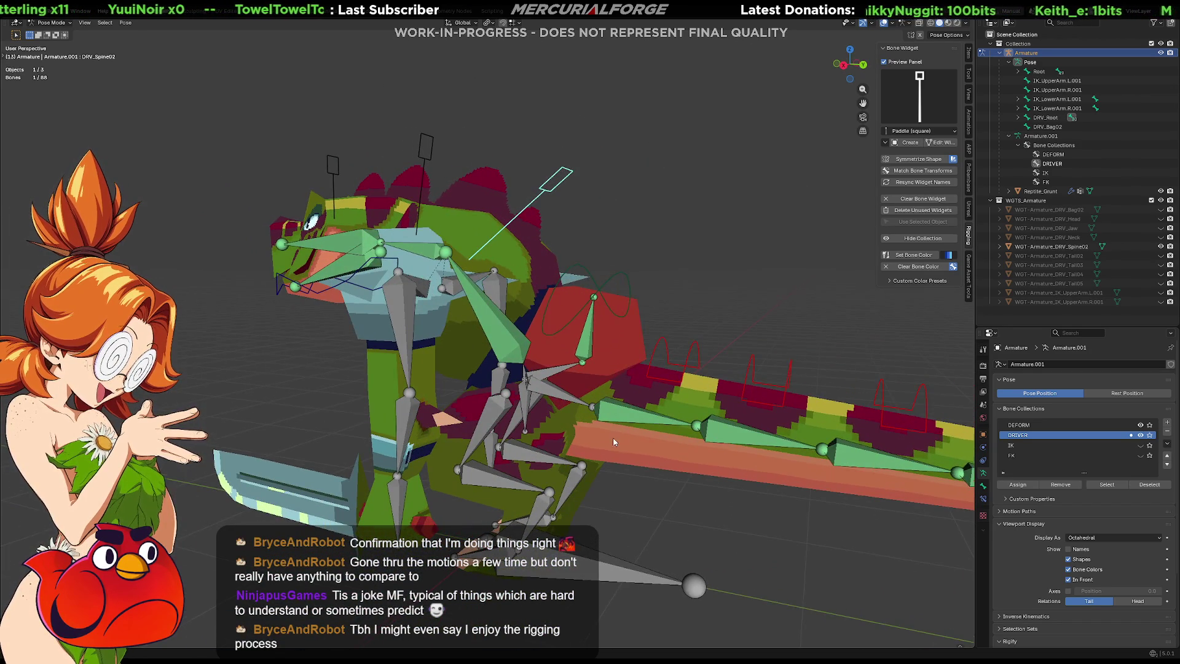
middle_click_drag(614, 439, 613, 398, "shift")
key("Tab")
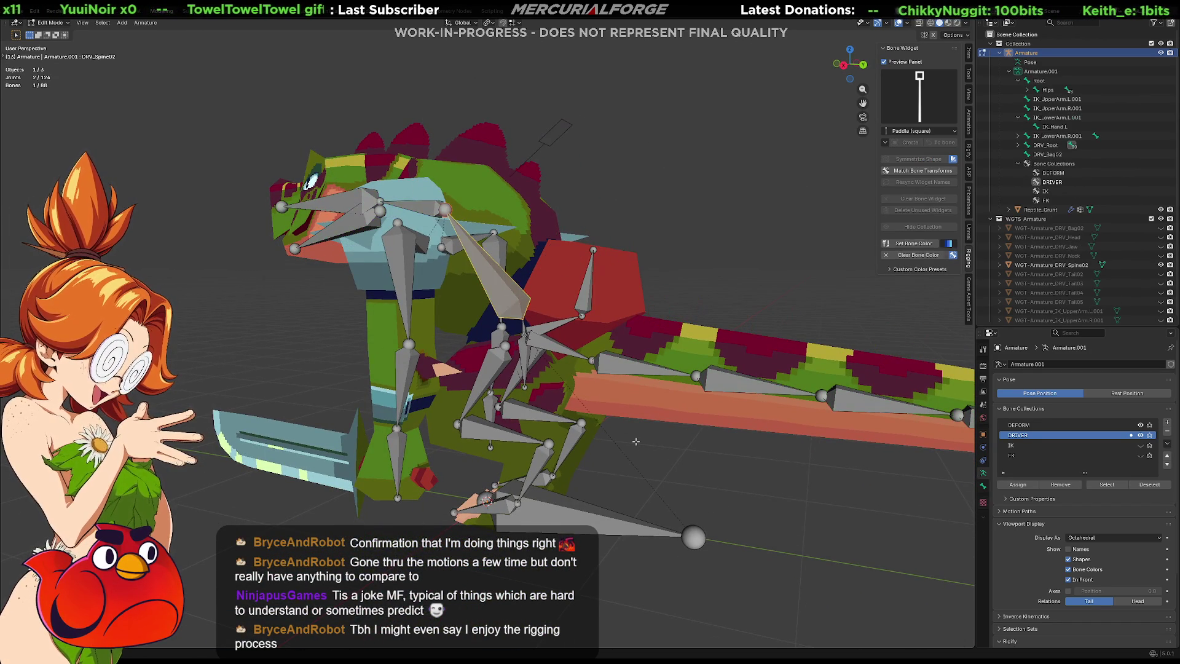
scroll(612, 447, "up", 5)
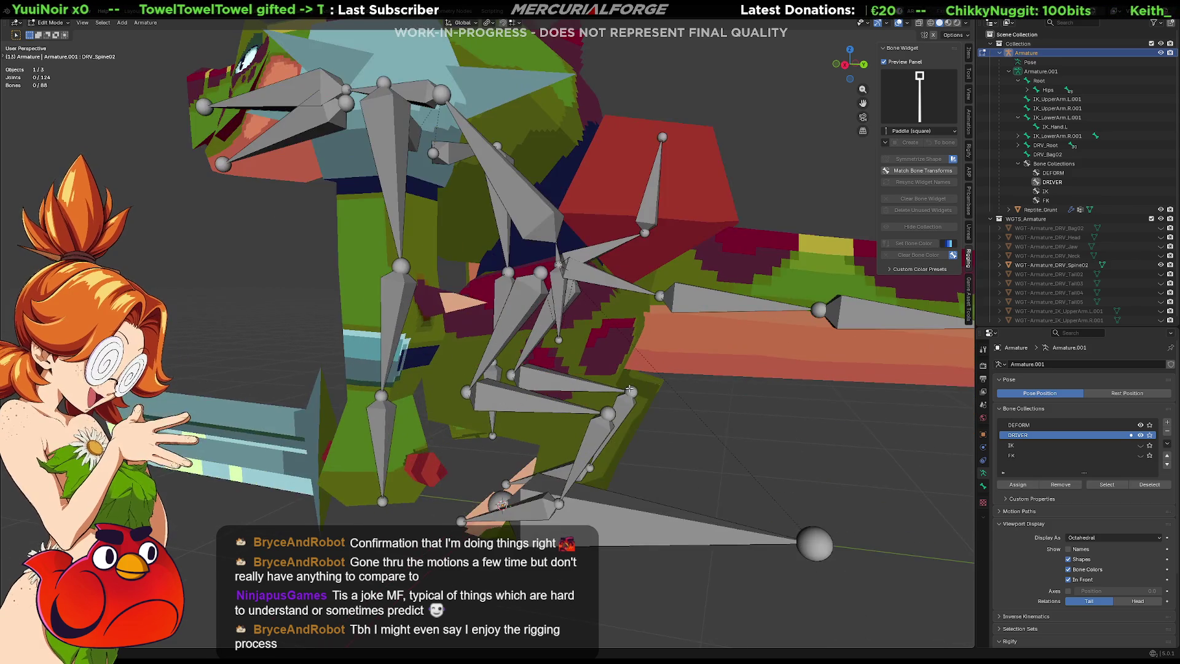
middle_click_drag(624, 397, 572, 390, "shift")
left_click(463, 296)
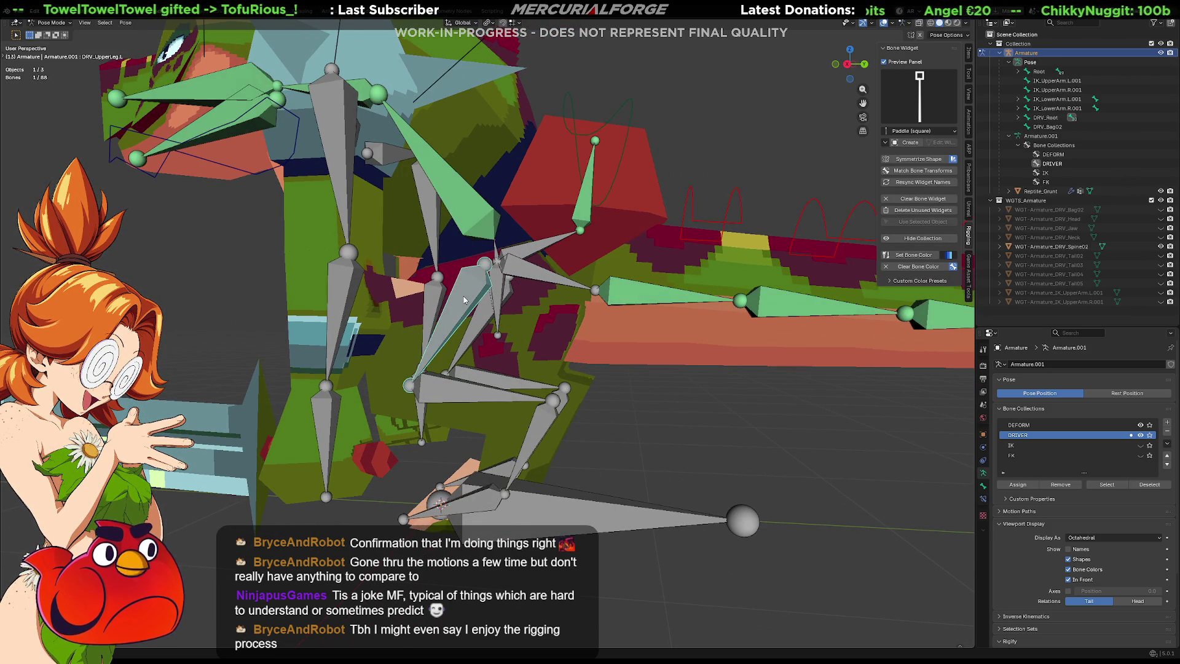
left_click(482, 386)
left_click(456, 296)
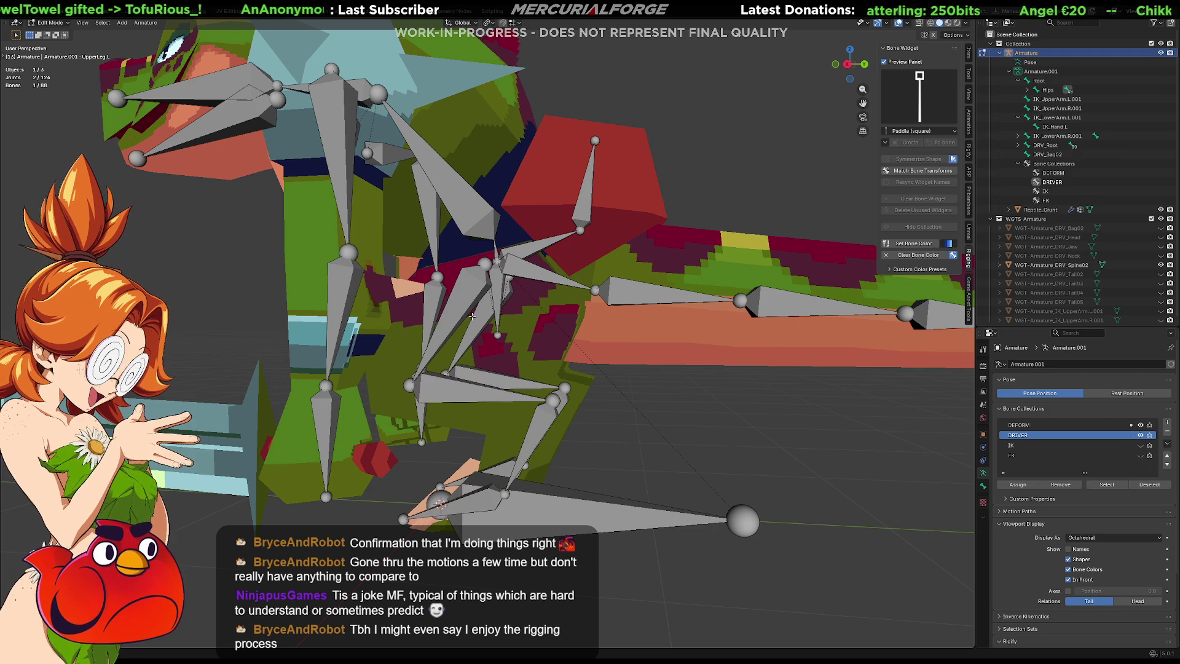
left_click(475, 293)
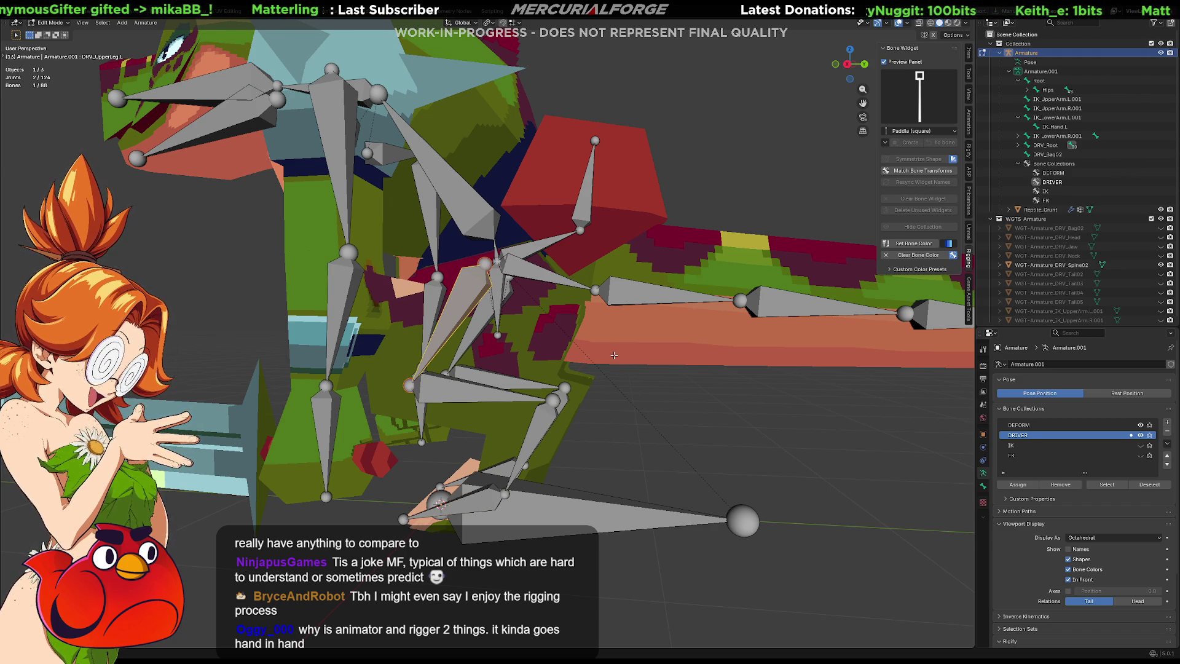
mouse_move(601, 321)
middle_mouse_down()
mouse_move(655, 324)
mouse_move(648, 309)
middle_mouse_up()
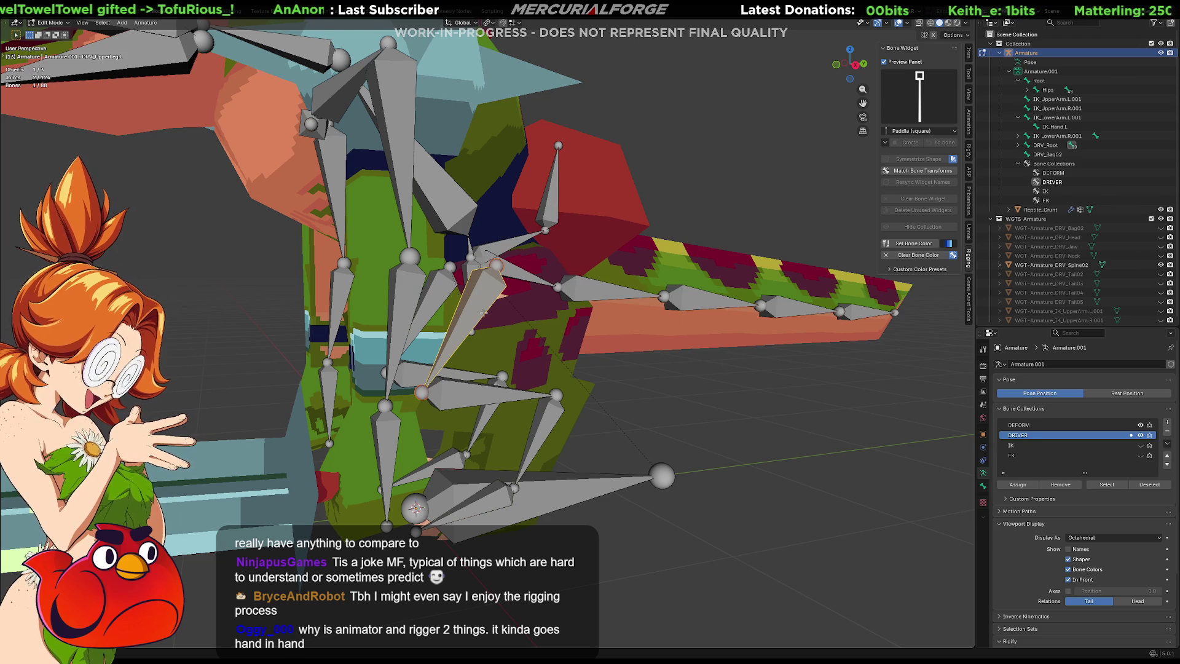
left_click(492, 398)
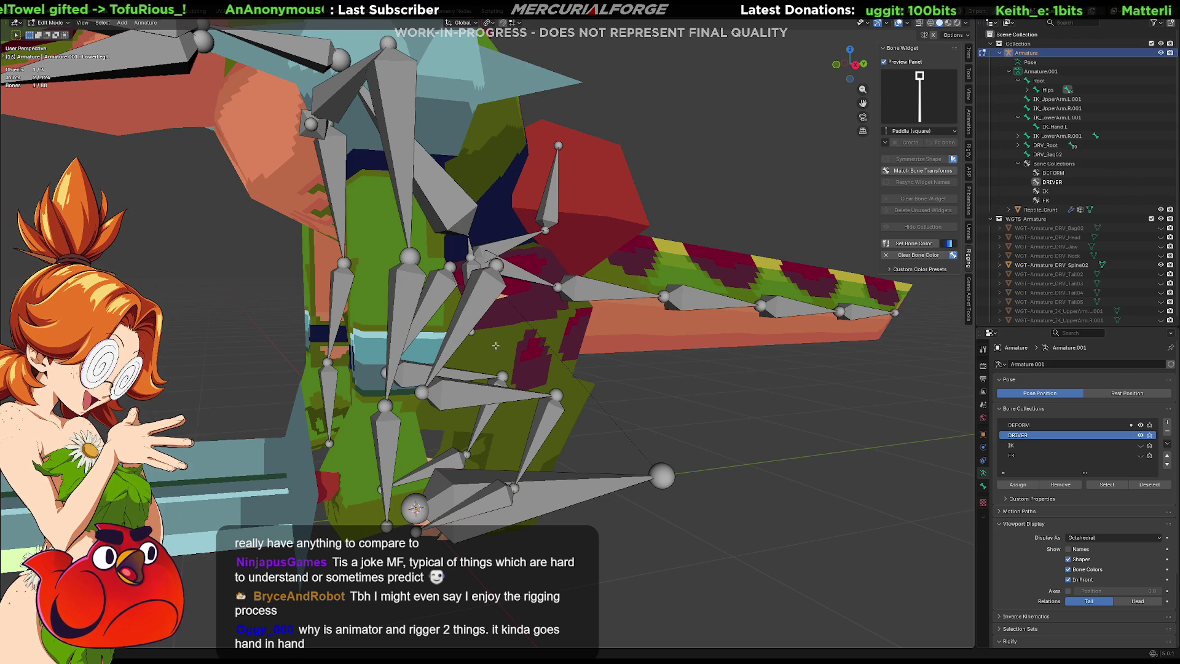
Step: In Pose Mode, compare UpperLeg.L and LowerLeg.L against their DRV_ counterparts
key("ctrl+Tab")
left_click(472, 309, "shift")
scroll(471, 308, "up", 2)
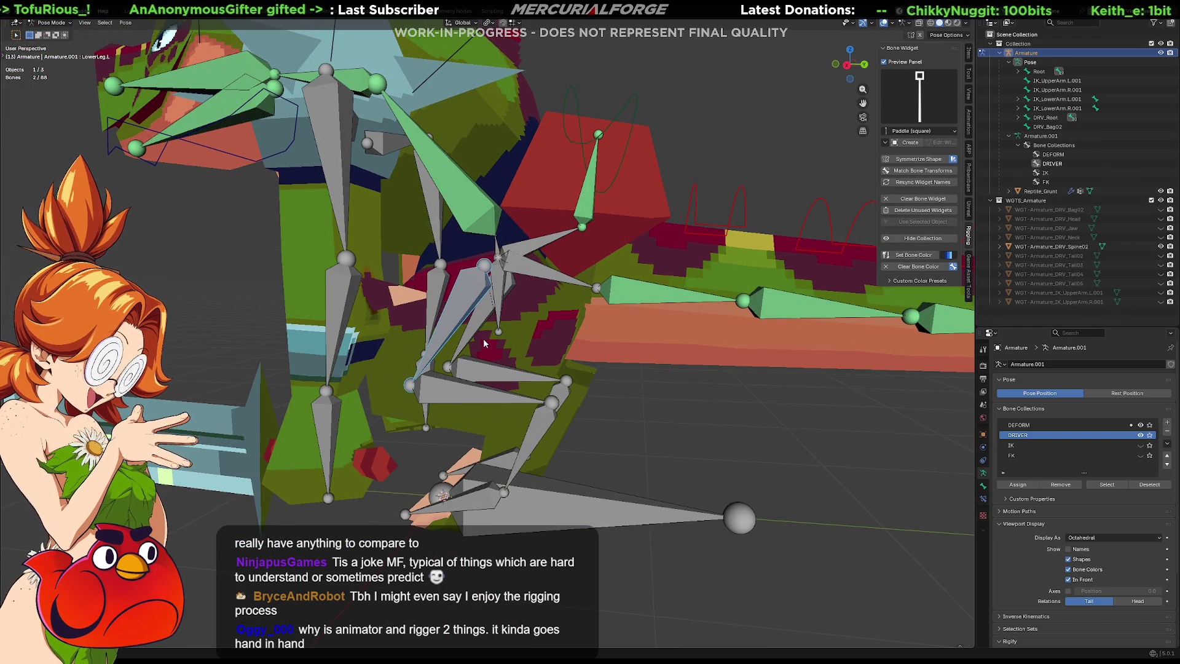
left_click(472, 309)
middle_click_drag(472, 309, 498, 391)
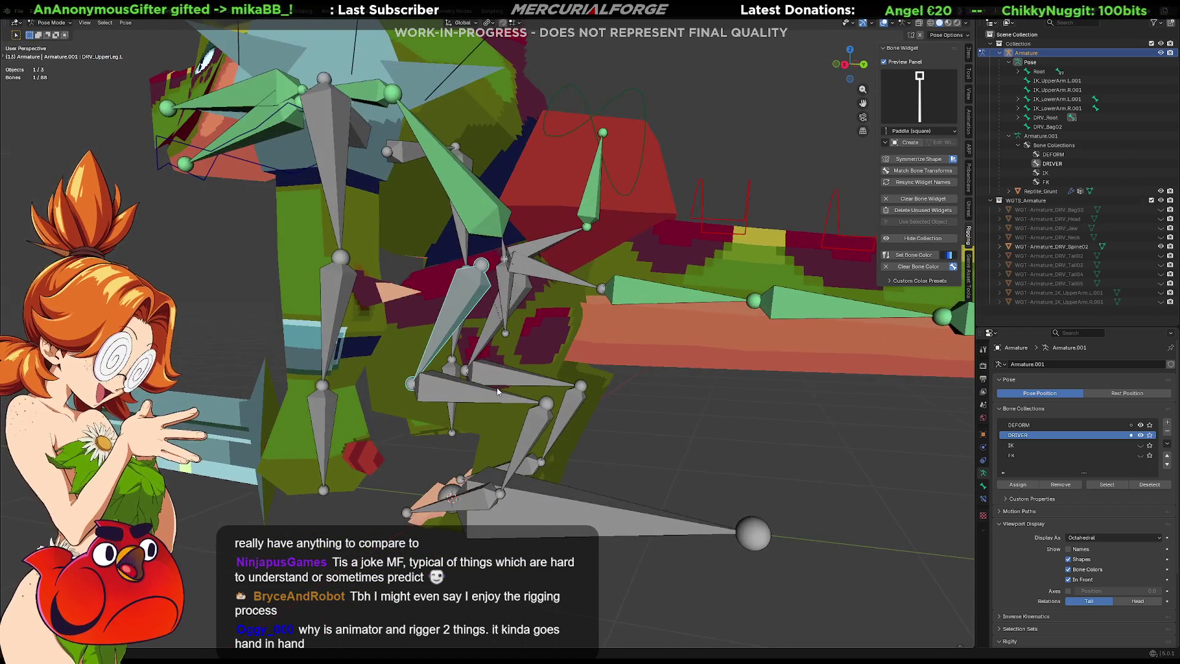
scroll(498, 391, "up", 5)
left_click(488, 260)
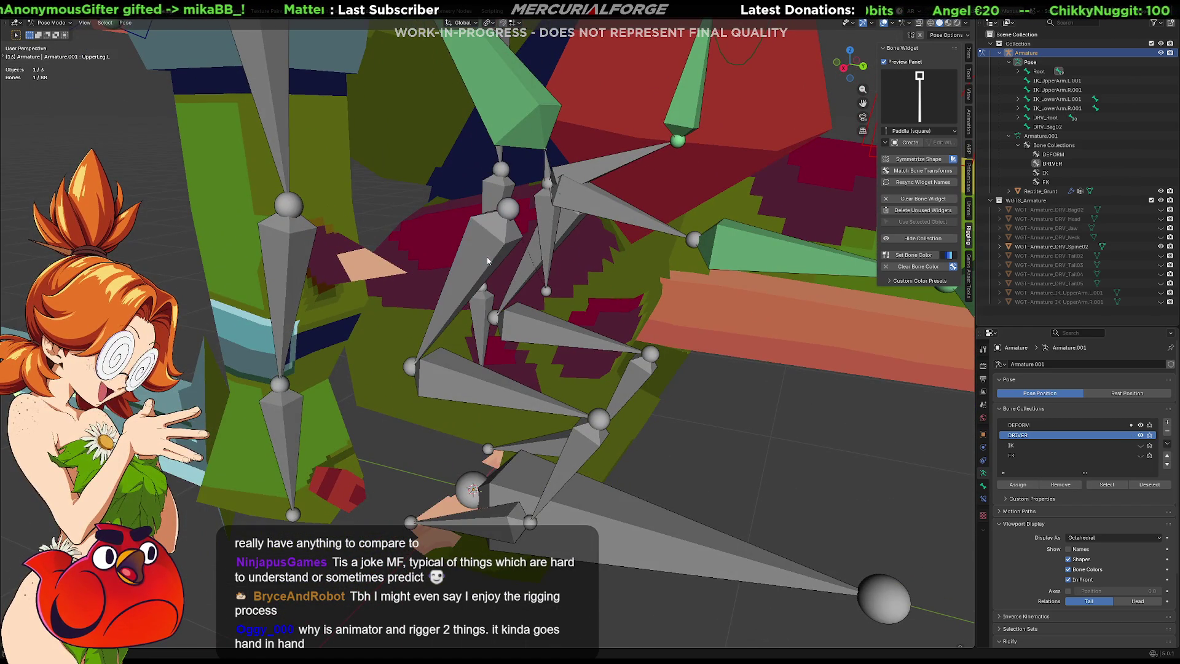
left_click(482, 389)
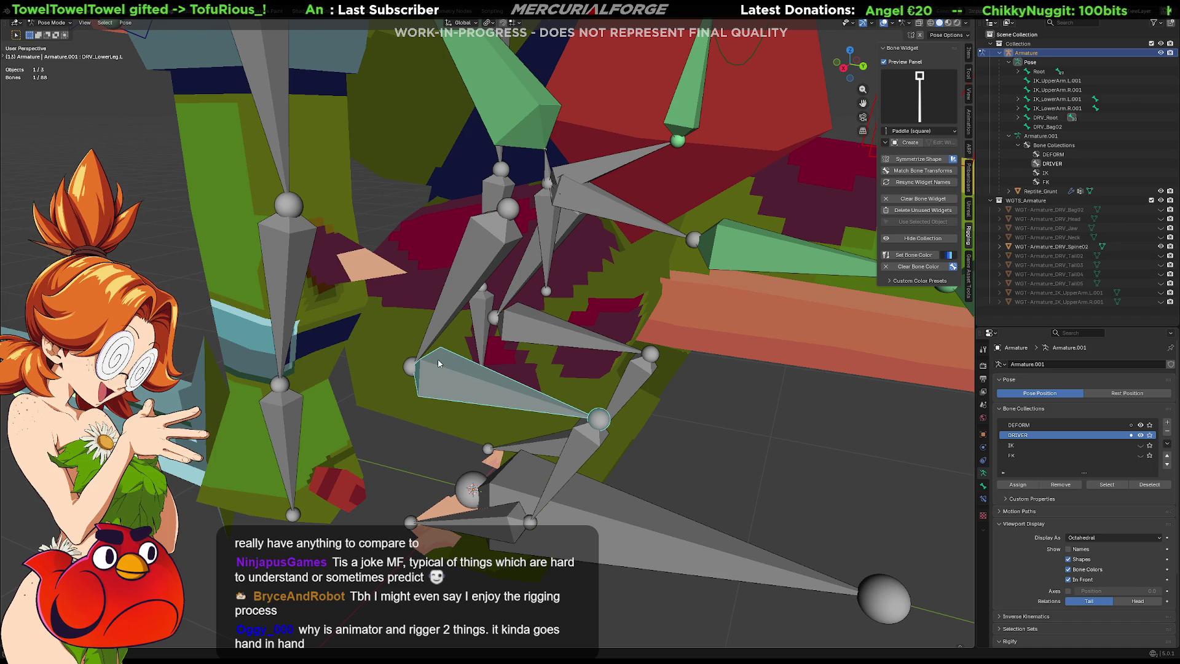
Step: Recheck the upper and lower leg bones, then hide the DRIVER bone collection
left_click(460, 284)
left_click(480, 252)
mouse_move(479, 252)
middle_mouse_down()
mouse_move(547, 261)
mouse_move(551, 302)
mouse_move(559, 277)
mouse_move(525, 316)
middle_mouse_up()
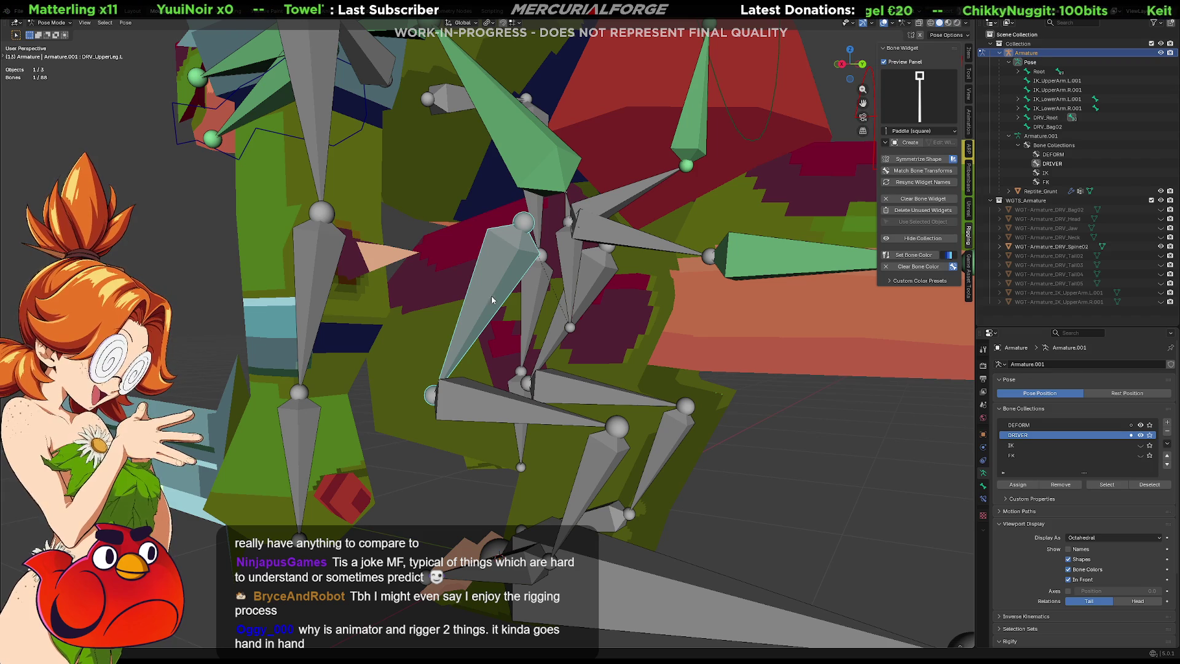
left_click(500, 405)
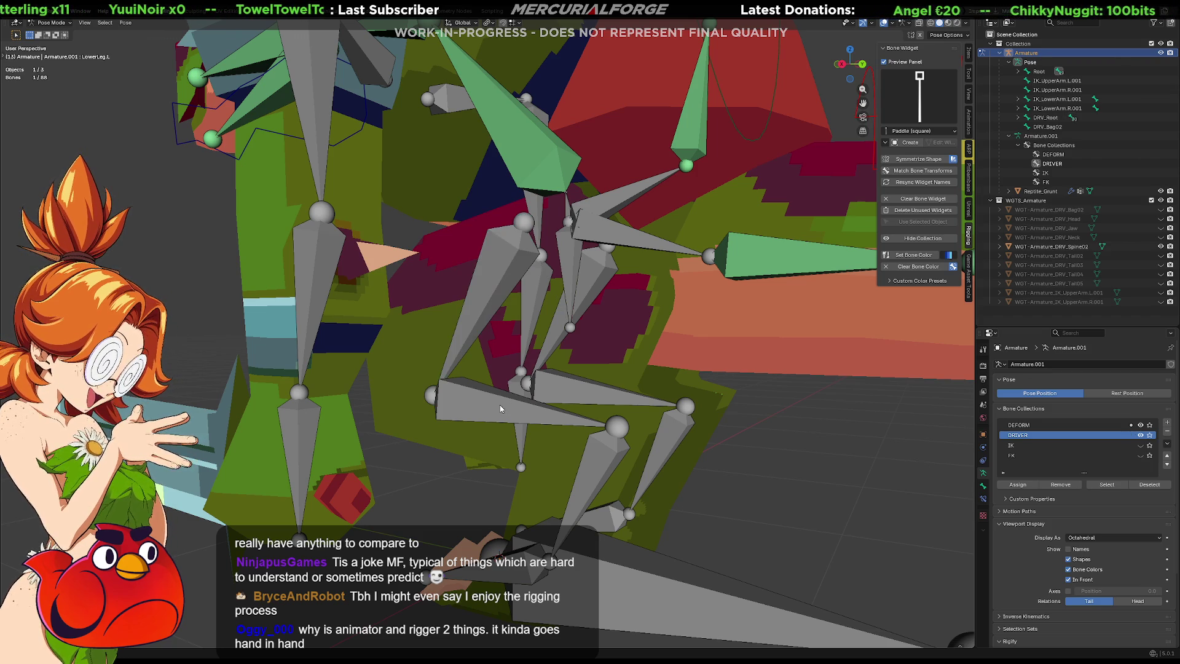
middle_click_drag(501, 413, 511, 415)
left_click(511, 415)
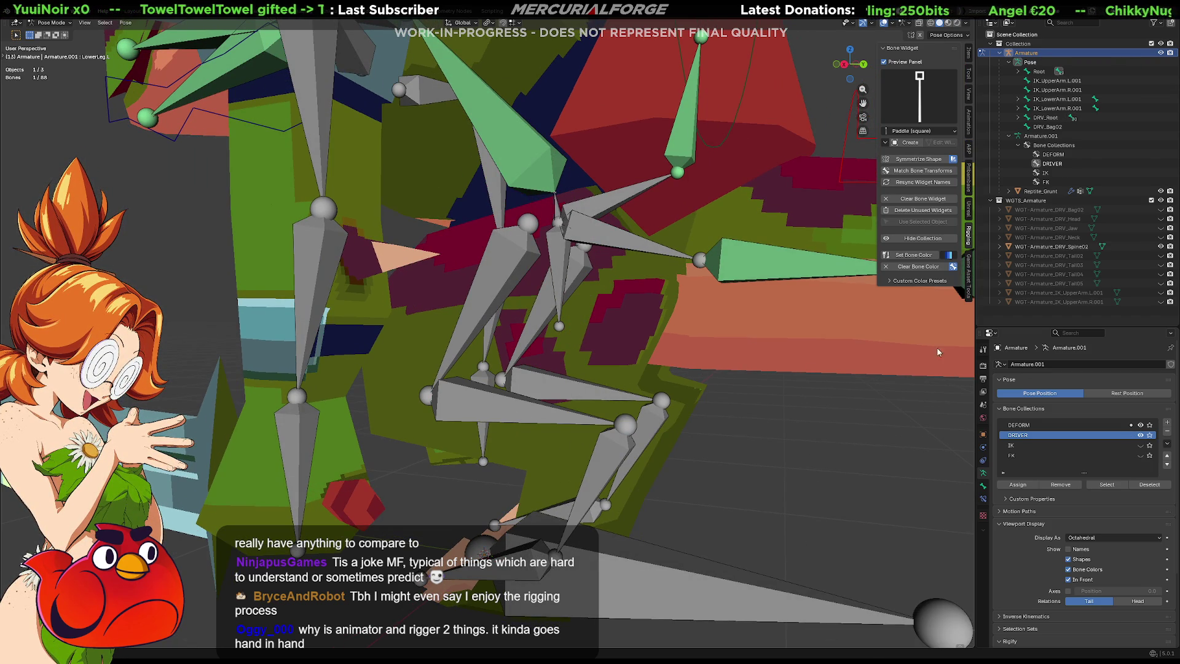
left_click(1140, 434)
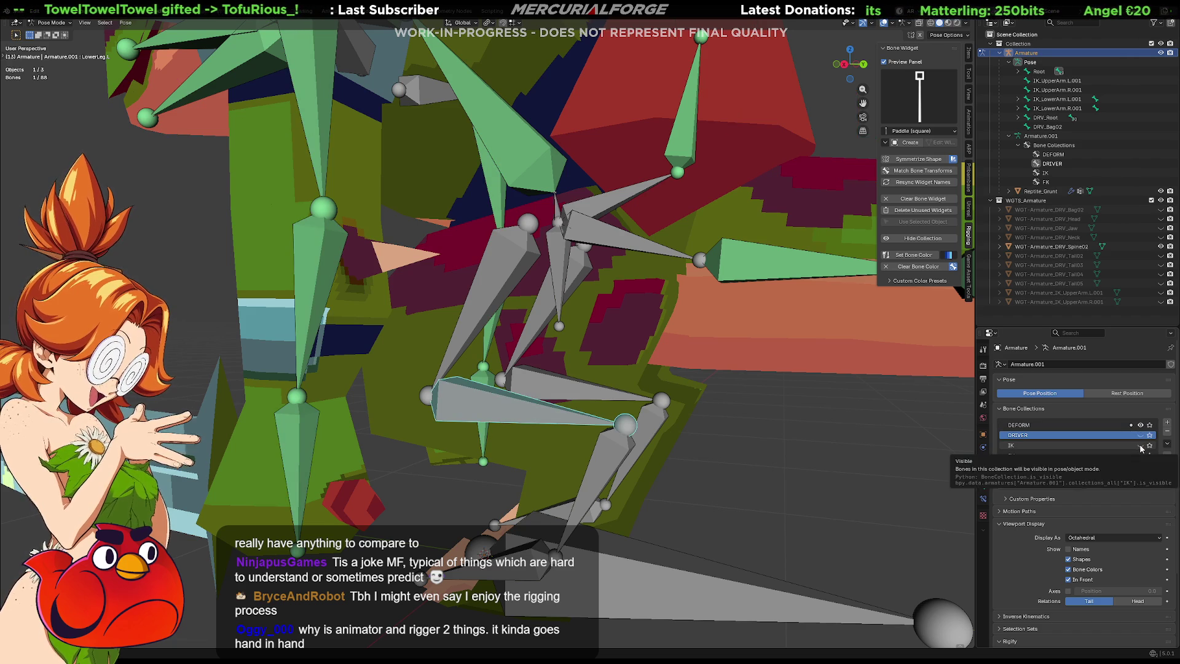
Step: Hide the DEFORM collection, show the IK collection, and select IK_LowerLeg.L
left_click(1140, 425)
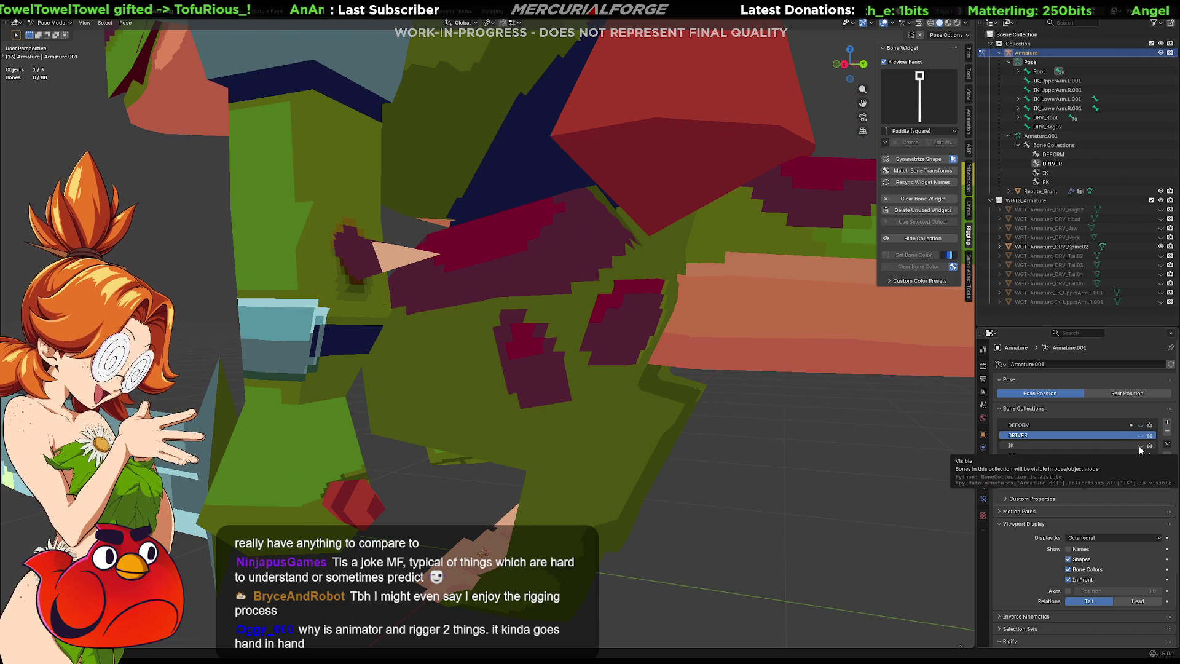
left_click(1140, 445)
left_click(487, 317)
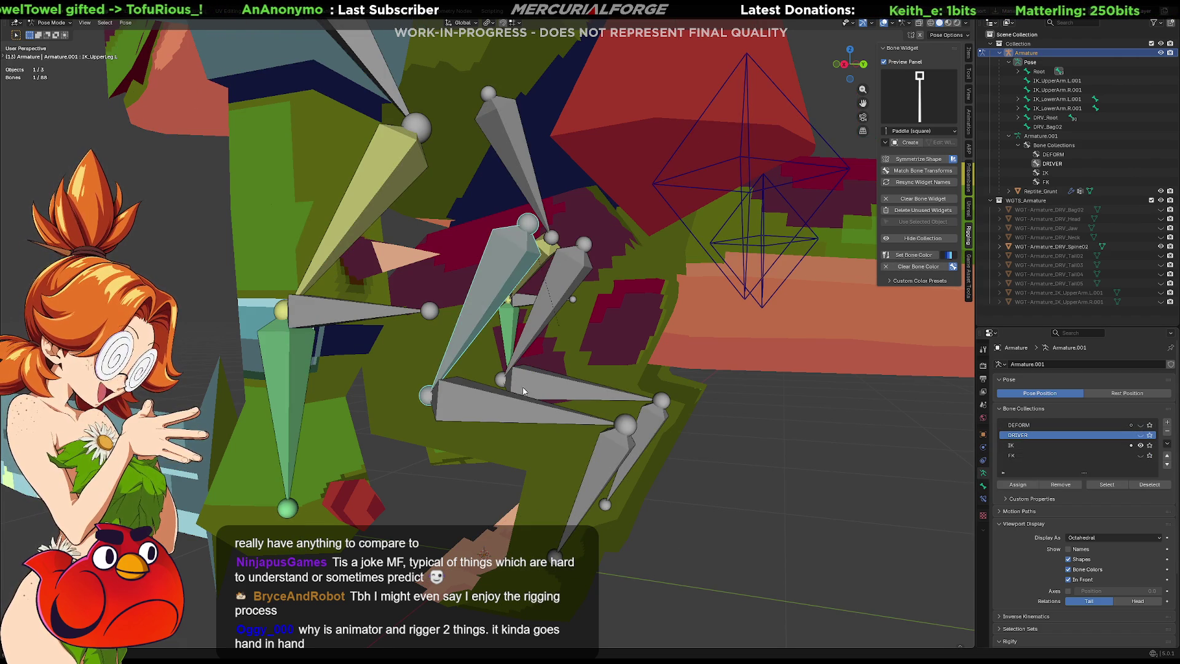
left_click(522, 405)
mouse_move(521, 408)
middle_mouse_down()
mouse_move(567, 385)
mouse_move(561, 371)
middle_mouse_up()
Step: Add a trial IK constraint targeting Armature bone IK_Ankle.L with chain length 2
key("shift+a")
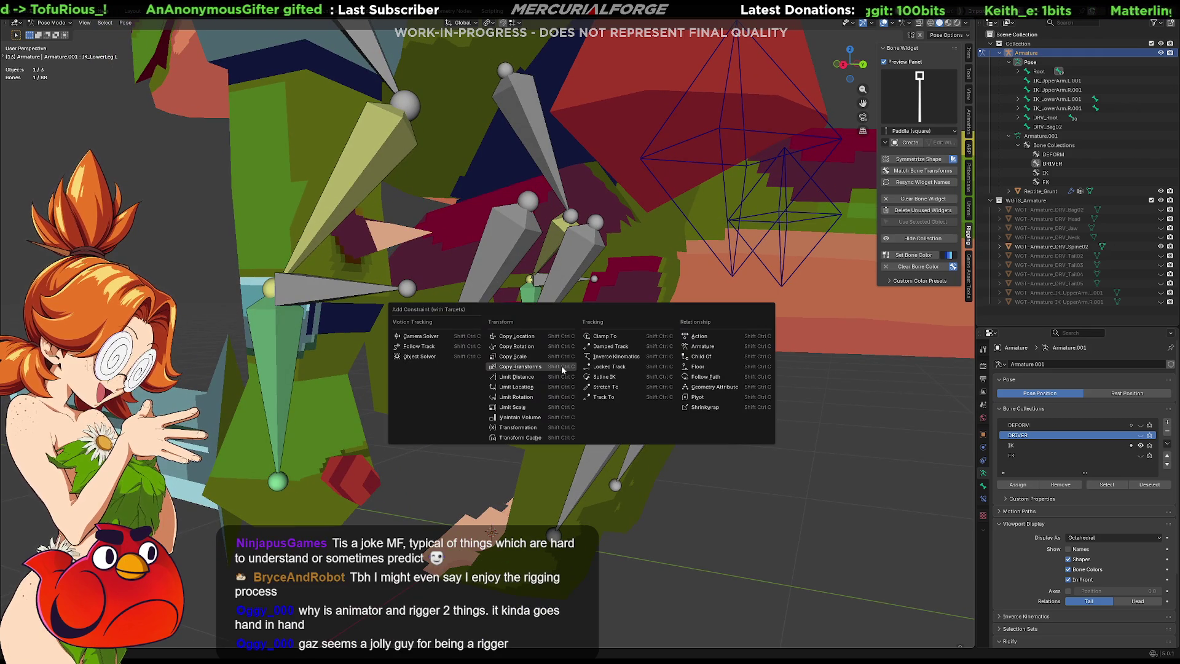
left_click(601, 359)
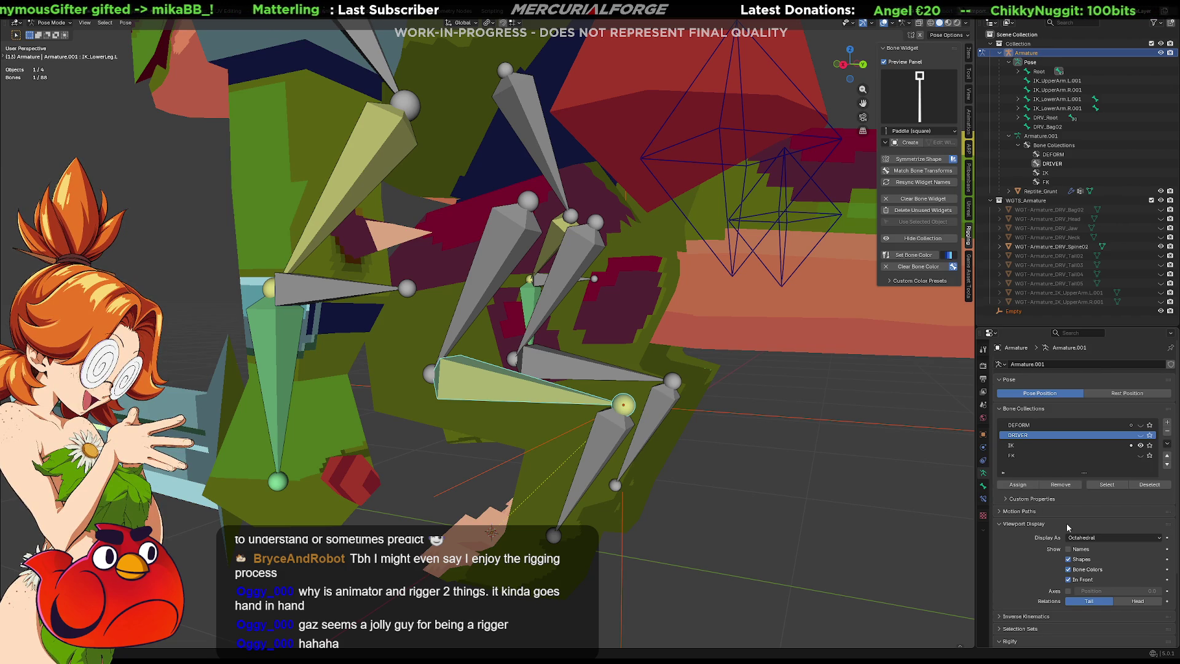
scroll(1068, 526, "down", 3)
scroll(1072, 516, "up", 3)
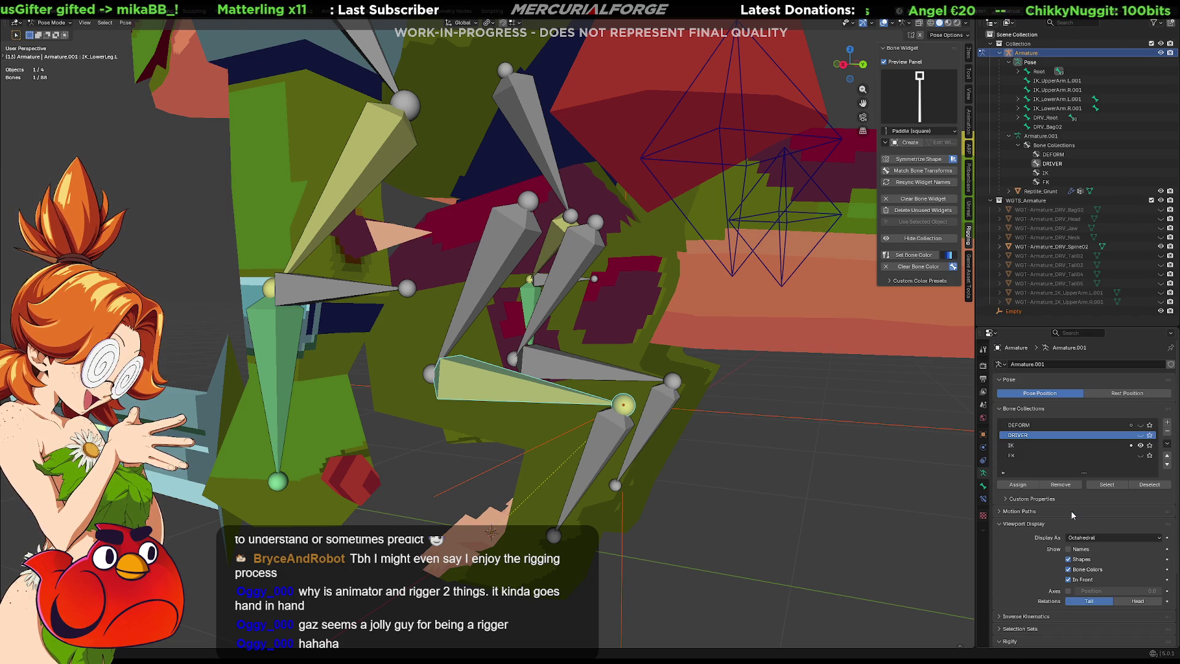
left_click(984, 486)
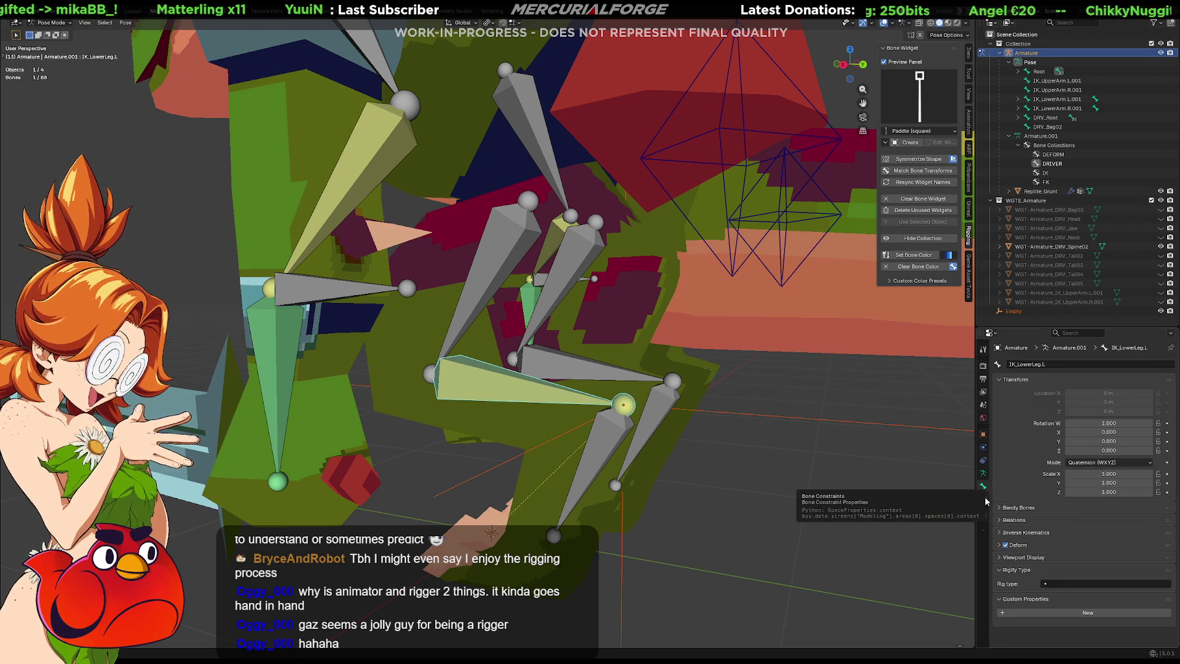
left_click(984, 499)
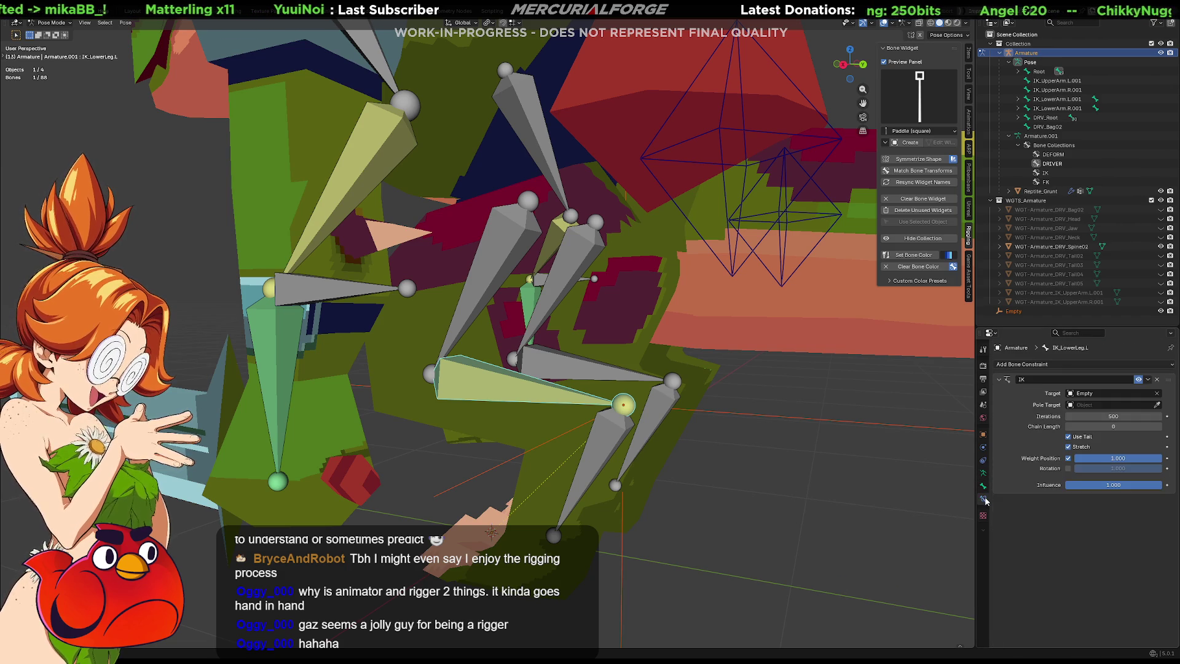
left_click(1143, 396)
left_click(1100, 409)
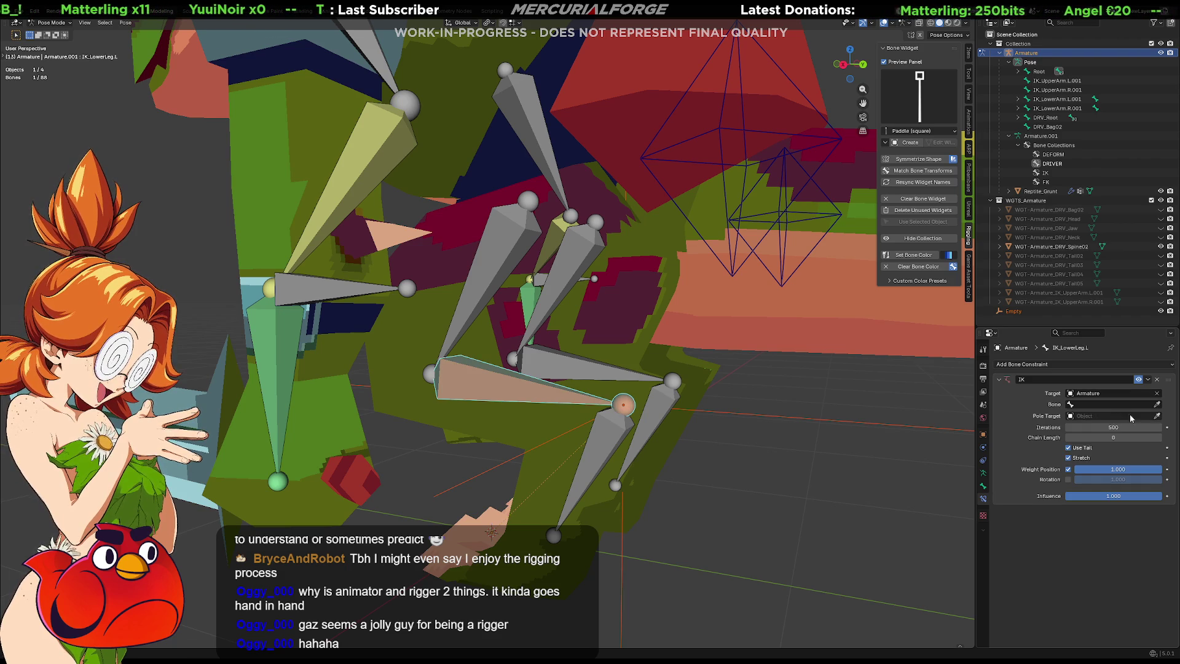
left_click(1157, 404)
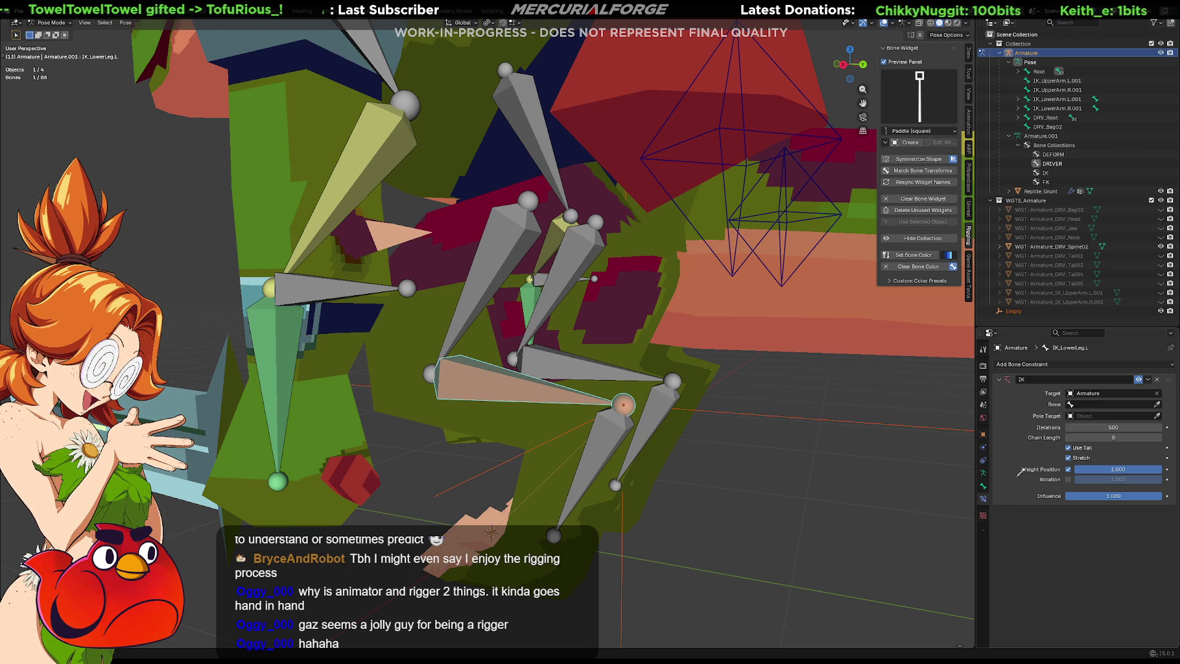
left_click(611, 429)
left_click(1136, 437)
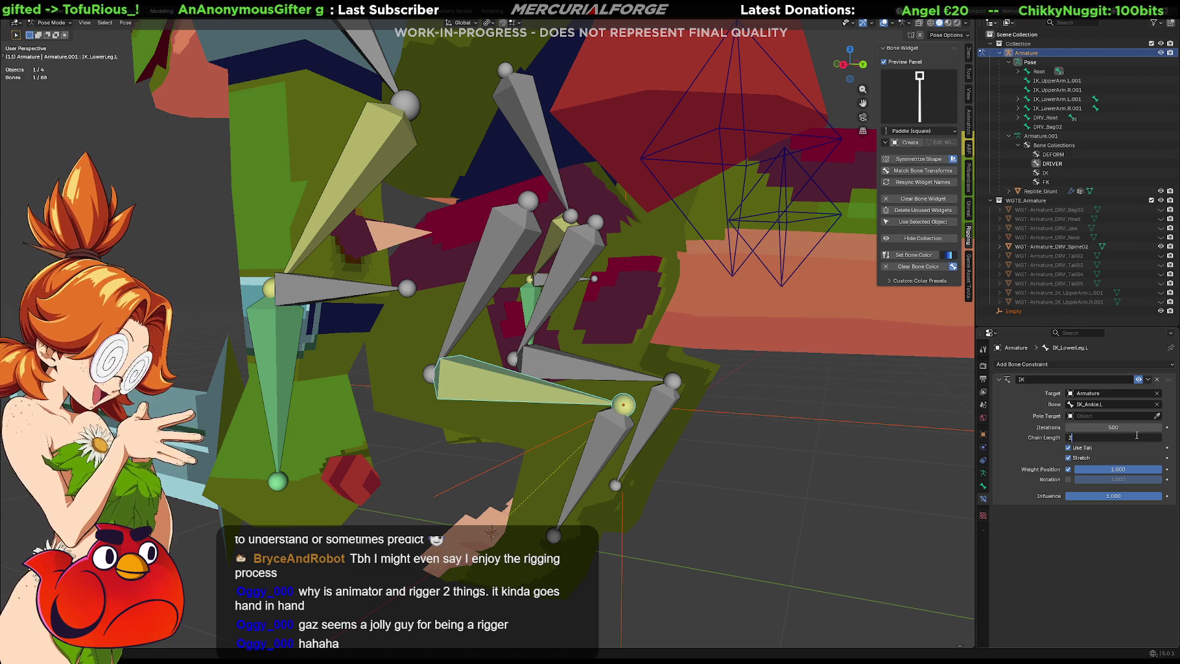
key("Return")
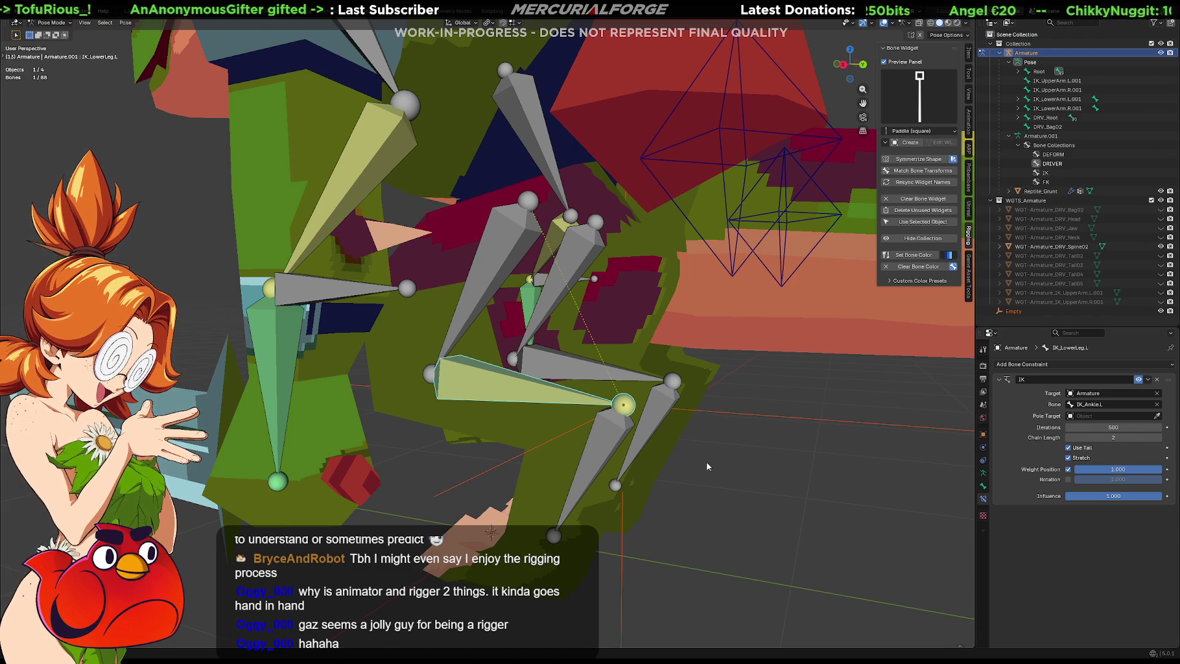
Step: Delete the trial IK constraint, then enter Edit Mode and select the lower leg's tip joints
left_click(706, 462)
mouse_move(706, 467)
middle_mouse_down()
mouse_move(728, 472)
mouse_move(717, 442)
mouse_move(697, 446)
middle_mouse_up()
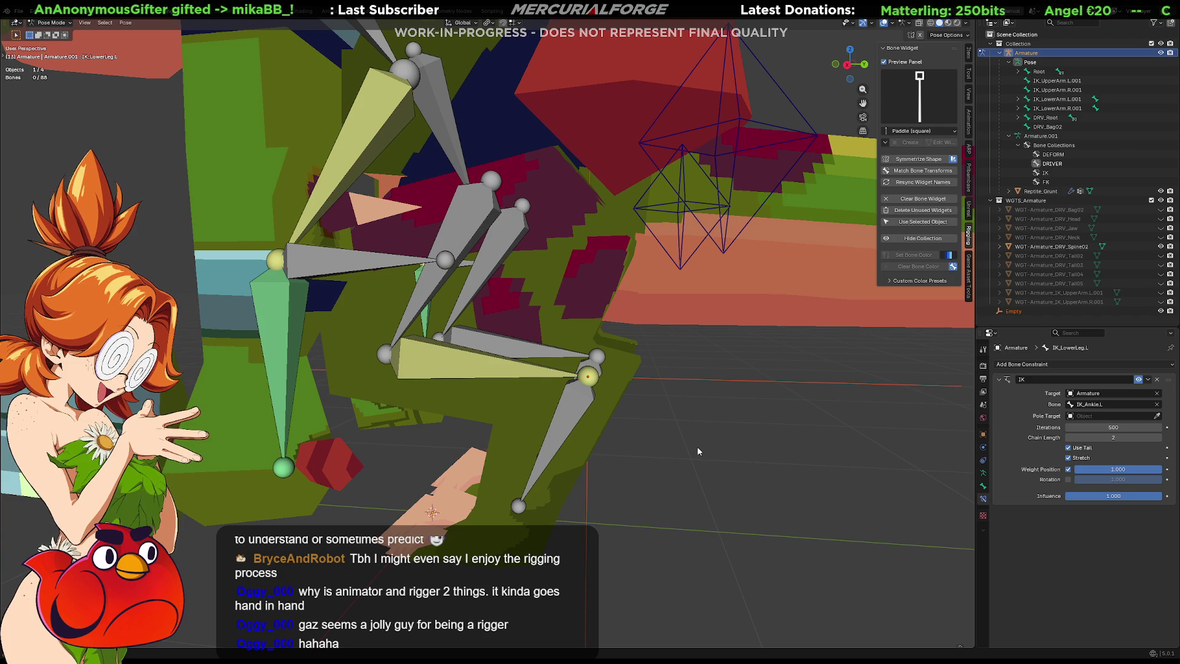
left_click(1157, 380)
left_click(594, 378)
key("Tab")
left_click(593, 366)
left_click(590, 374, "shift")
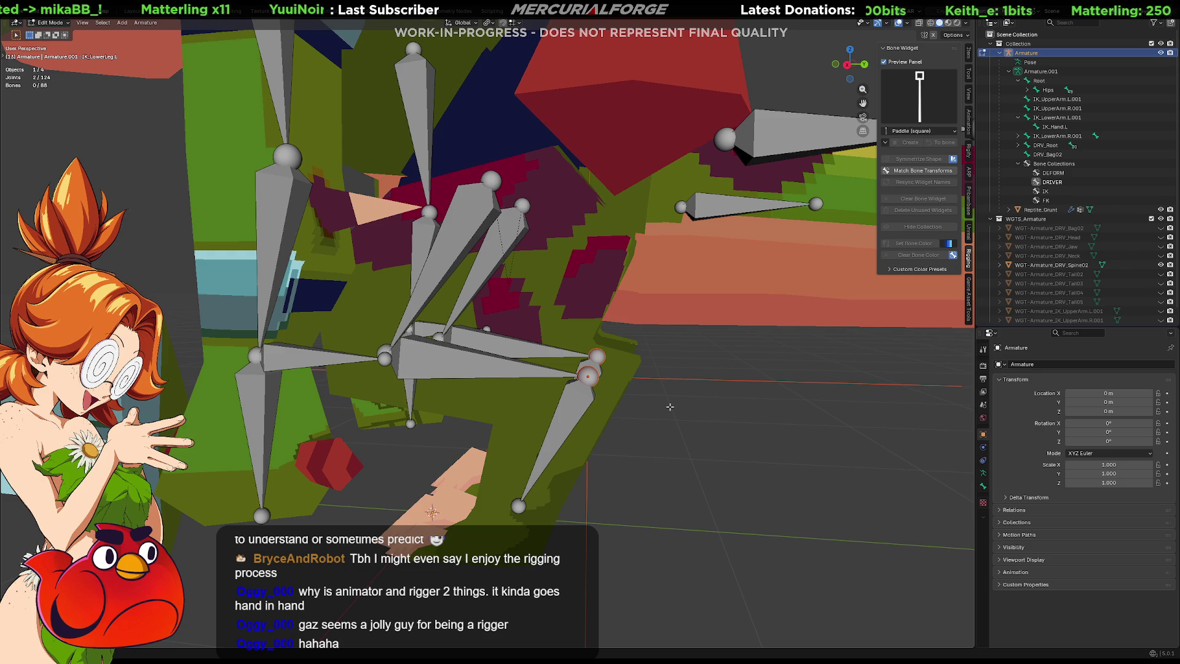
Step: Duplicate the selected lower-leg bones and slide the copies along Y
middle_click_drag(670, 406, 671, 409)
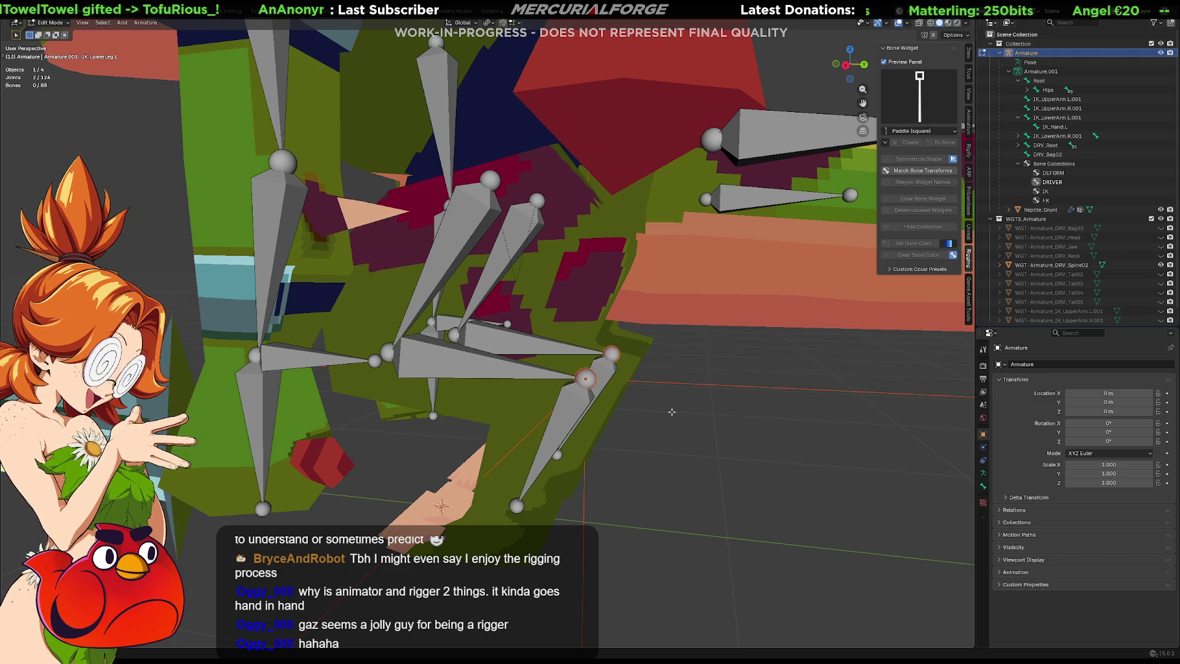
key("shift+alt+d")
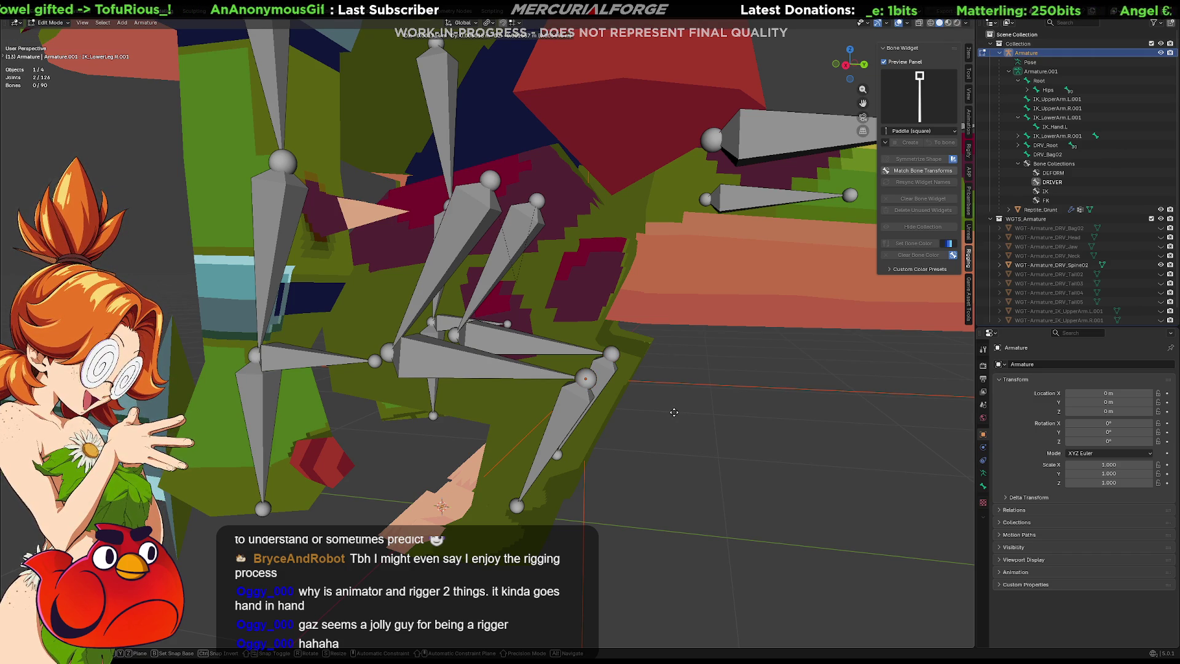
key("y")
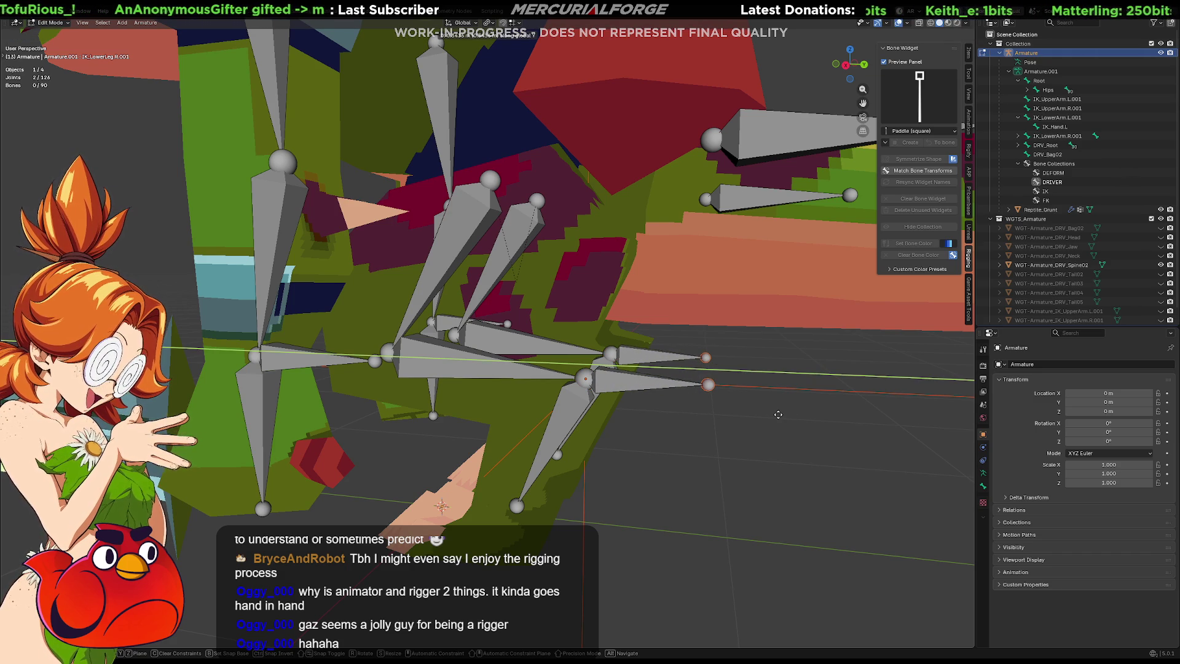
left_click(778, 414)
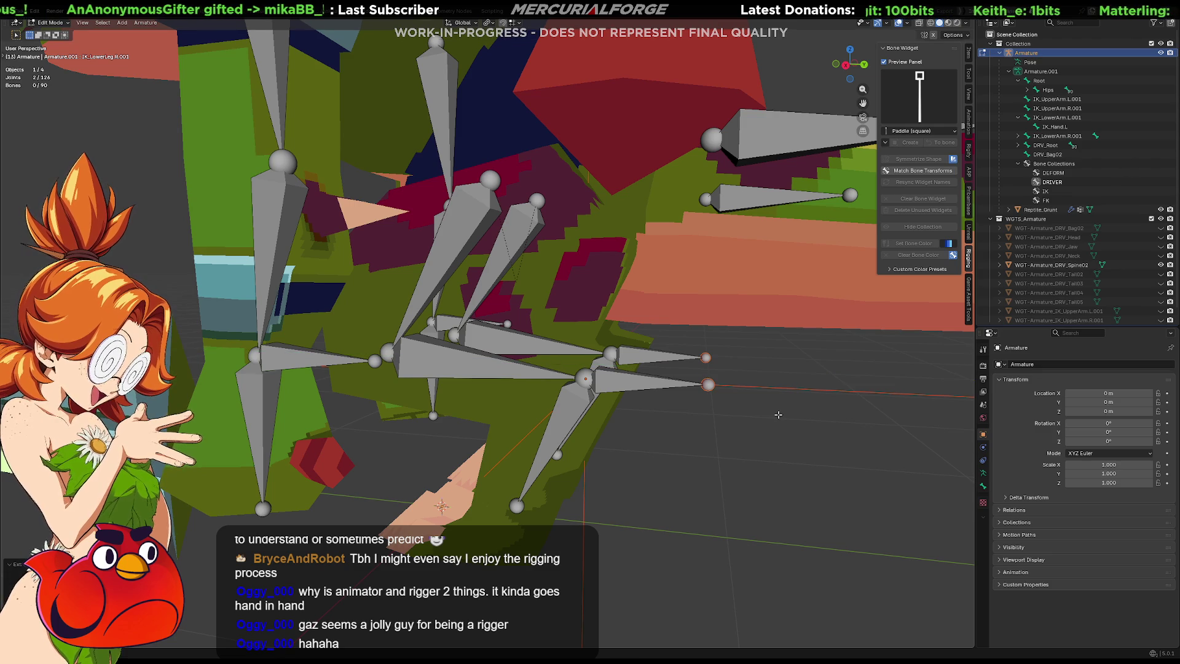
Step: Clear the parent of IK_LowerLeg.L.001 and IK_LowerLeg.R.001, then return to Object Mode
left_click(632, 385)
left_click(649, 355, "shift")
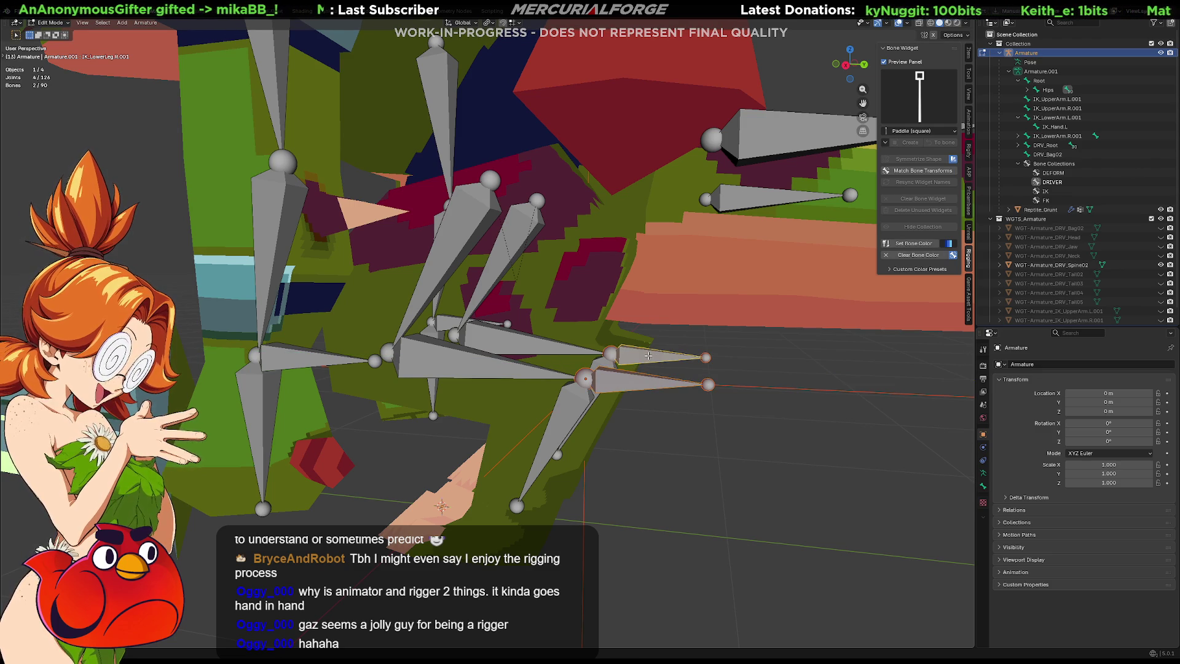
key("alt+p")
left_click(630, 361)
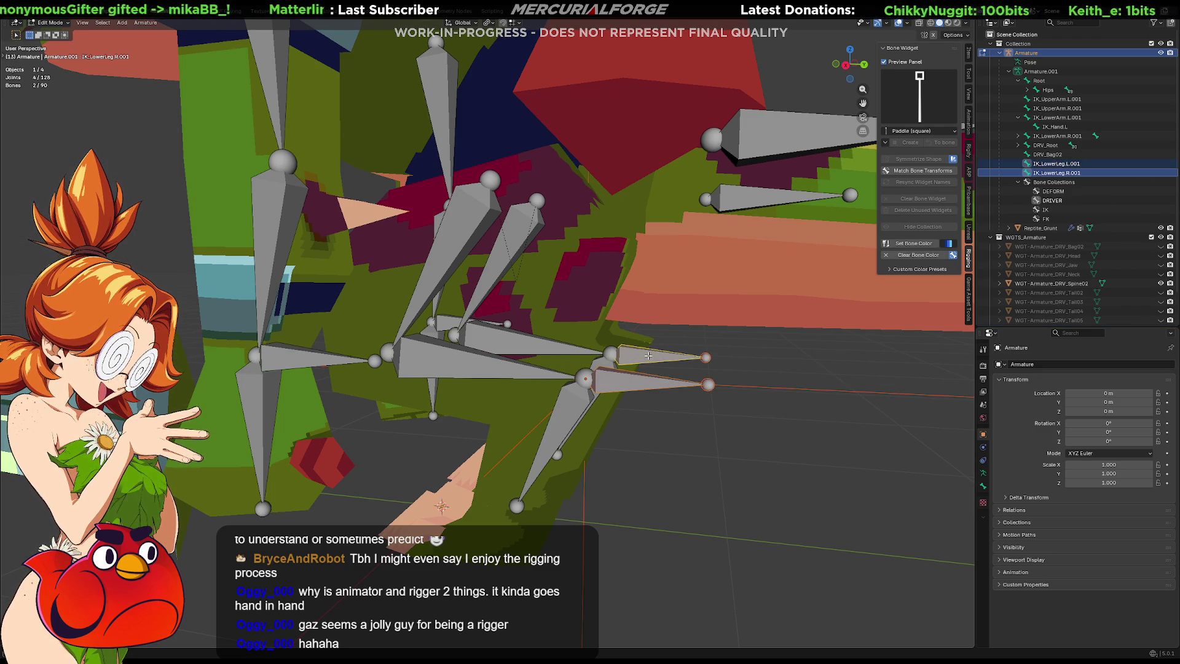
left_click(585, 370)
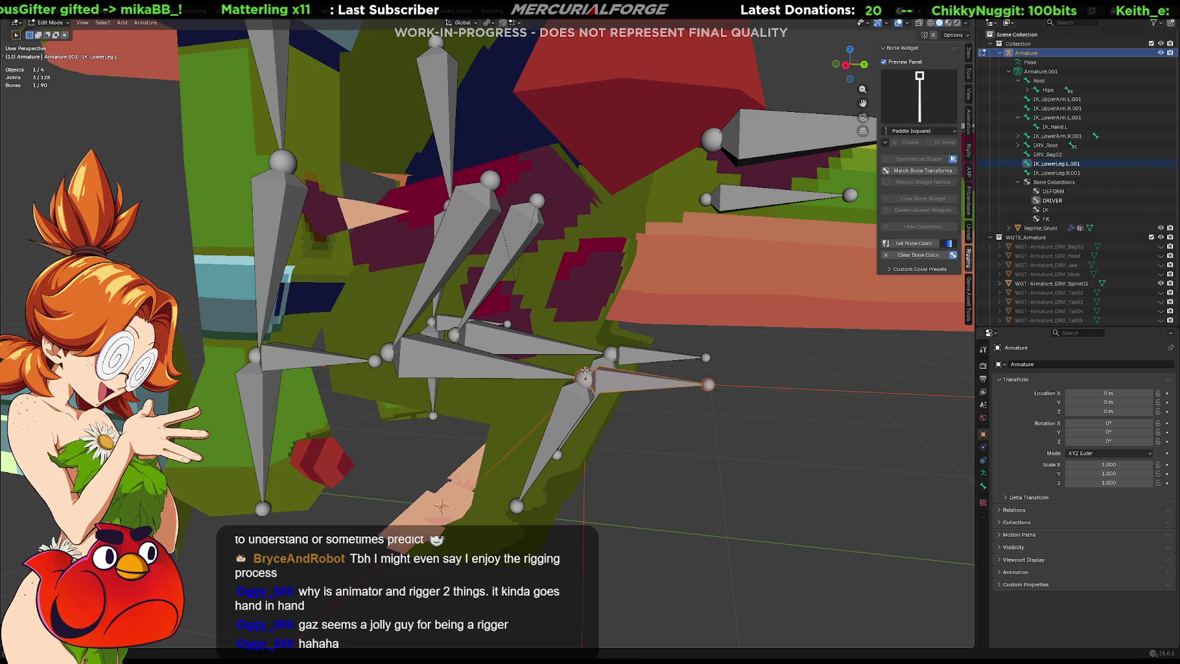
left_click(619, 383)
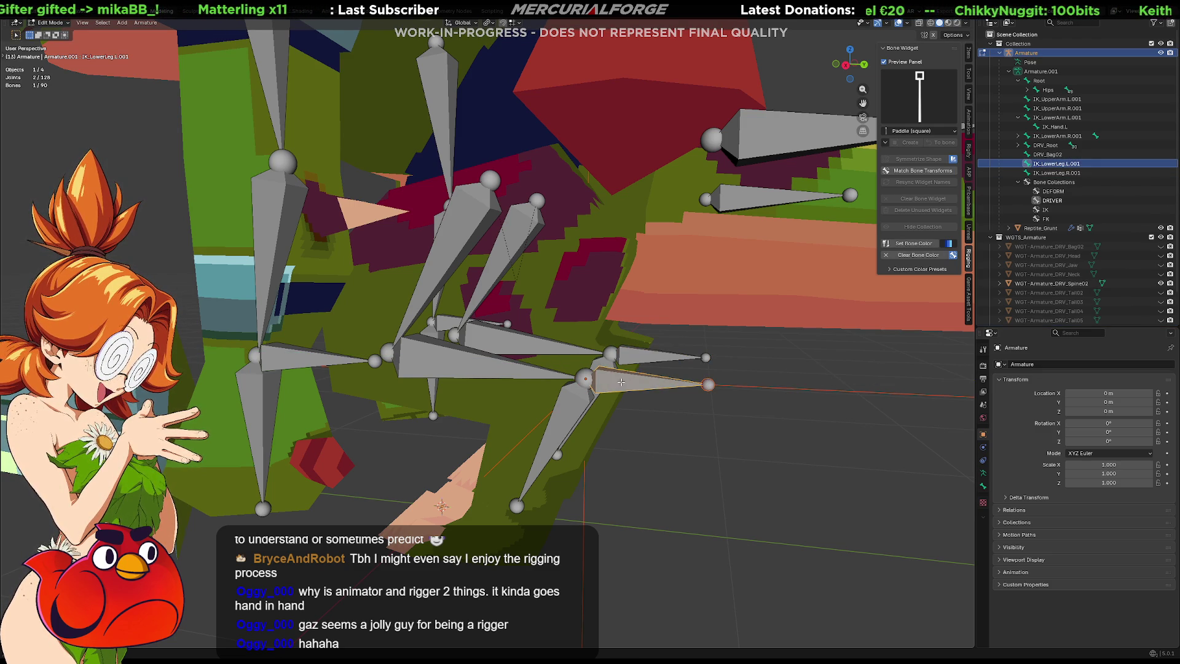
left_click(574, 407, "shift")
left_click(626, 386, "shift")
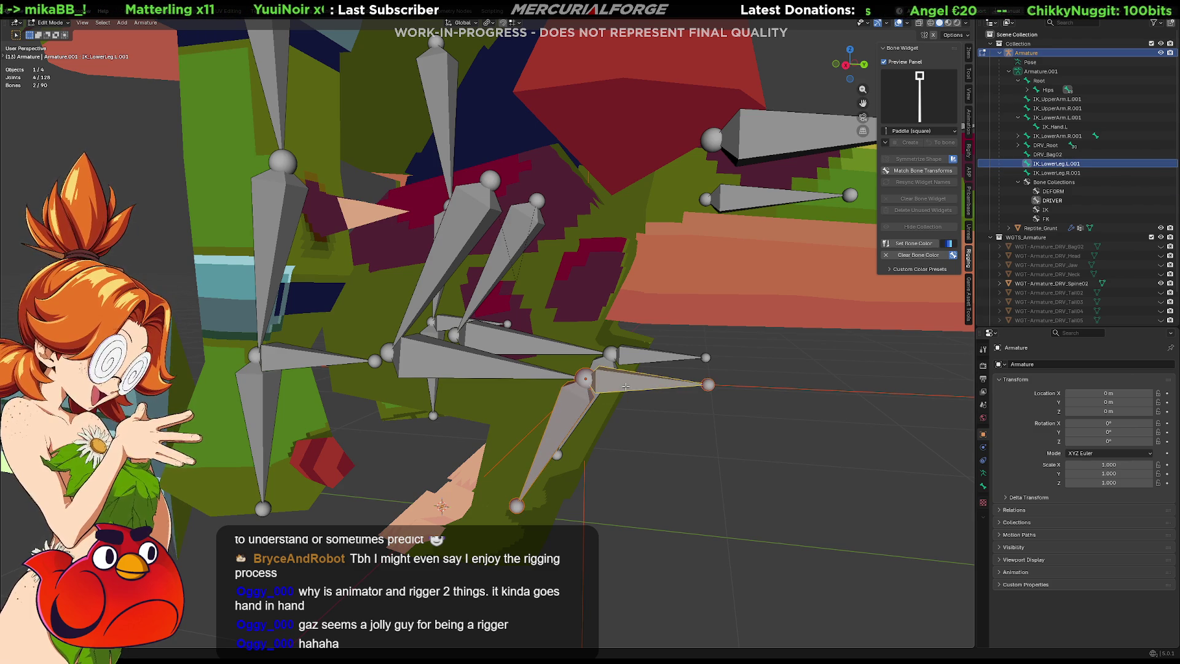
left_click(633, 385)
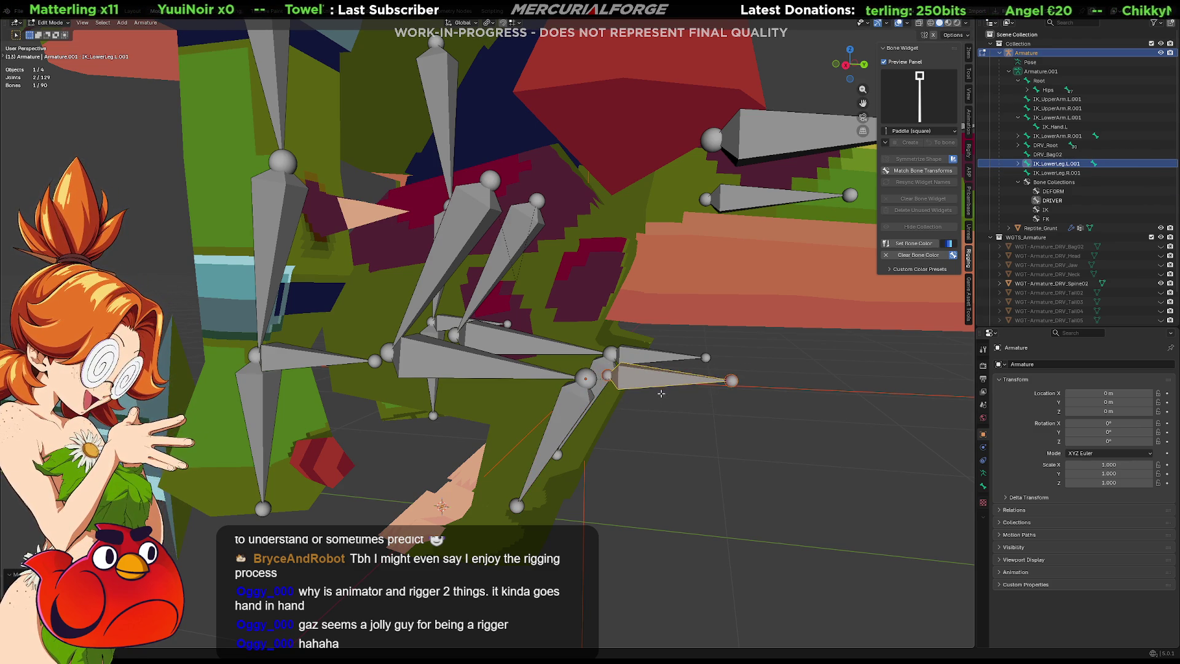
left_click(537, 377)
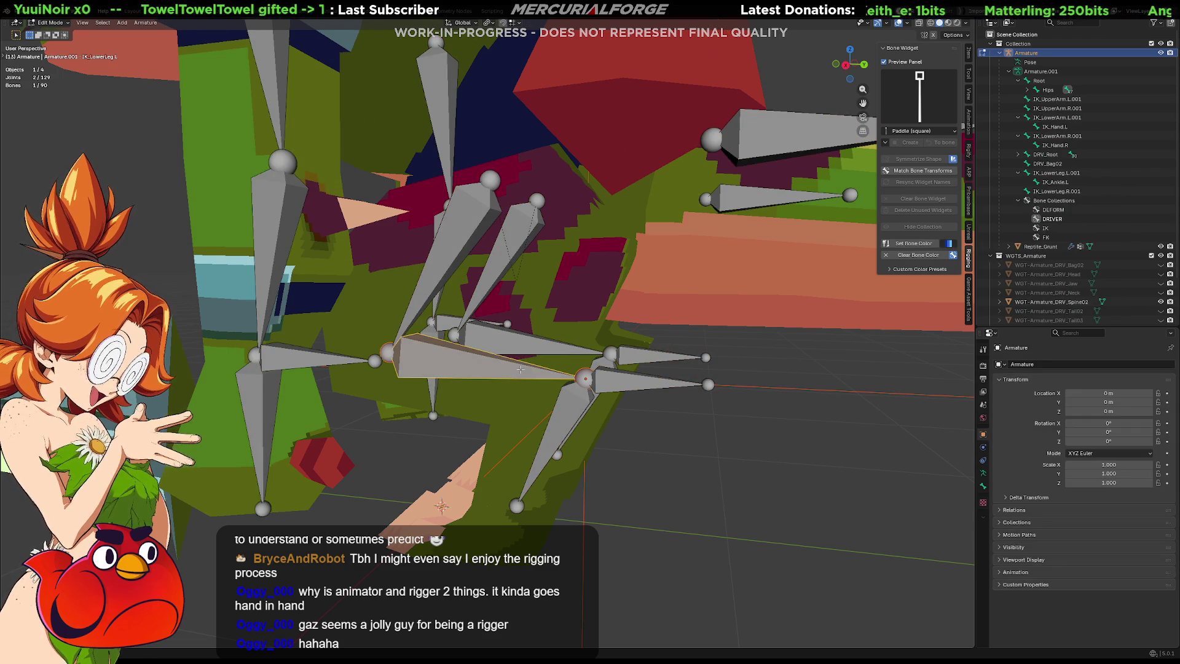
key("Tab")
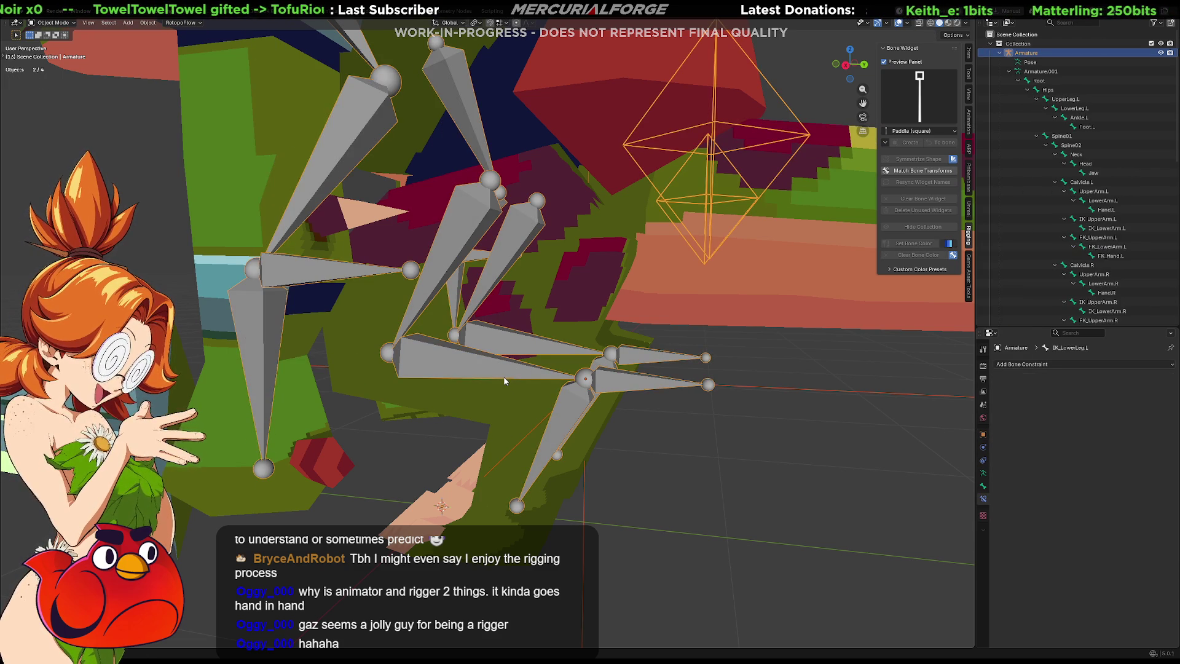
Step: In Pose Mode, give IK_LowerLeg.L an IK constraint targeting Armature bone IK_LowerLeg.L.001, chain length 2
mouse_move(515, 374)
middle_mouse_down()
mouse_move(501, 374)
mouse_move(570, 378)
mouse_move(492, 374)
middle_mouse_up()
key("ctrl+Tab")
scroll(491, 379, "up", 2)
left_click(486, 371)
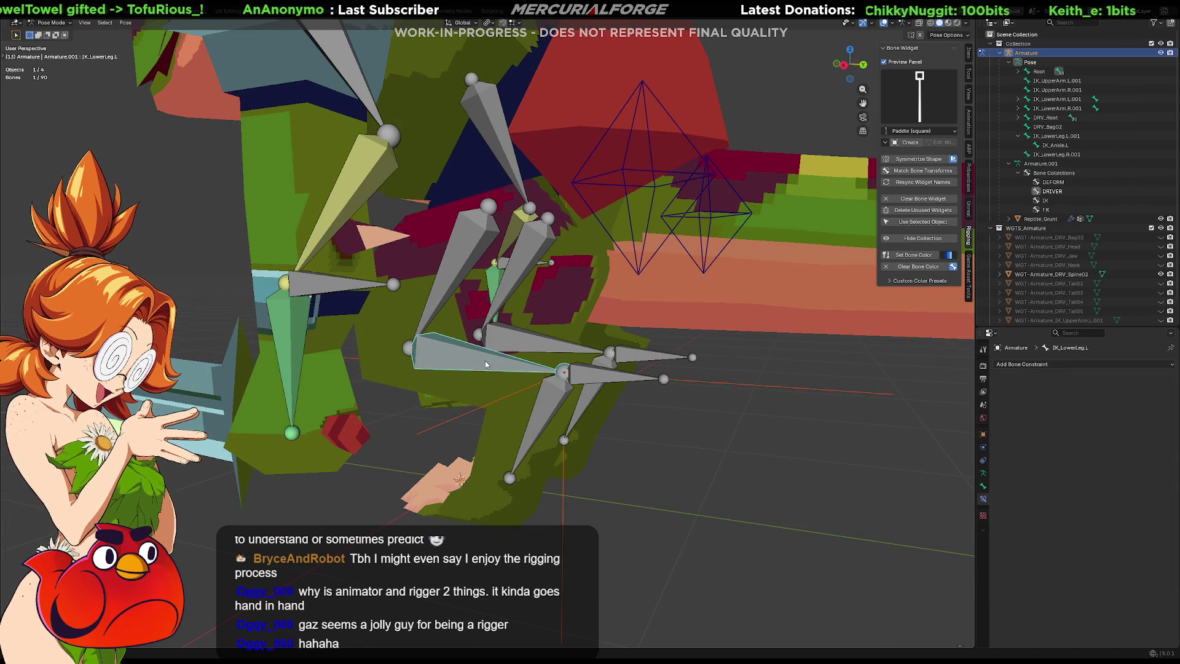
key("shift+ctrl+c")
left_click(486, 364)
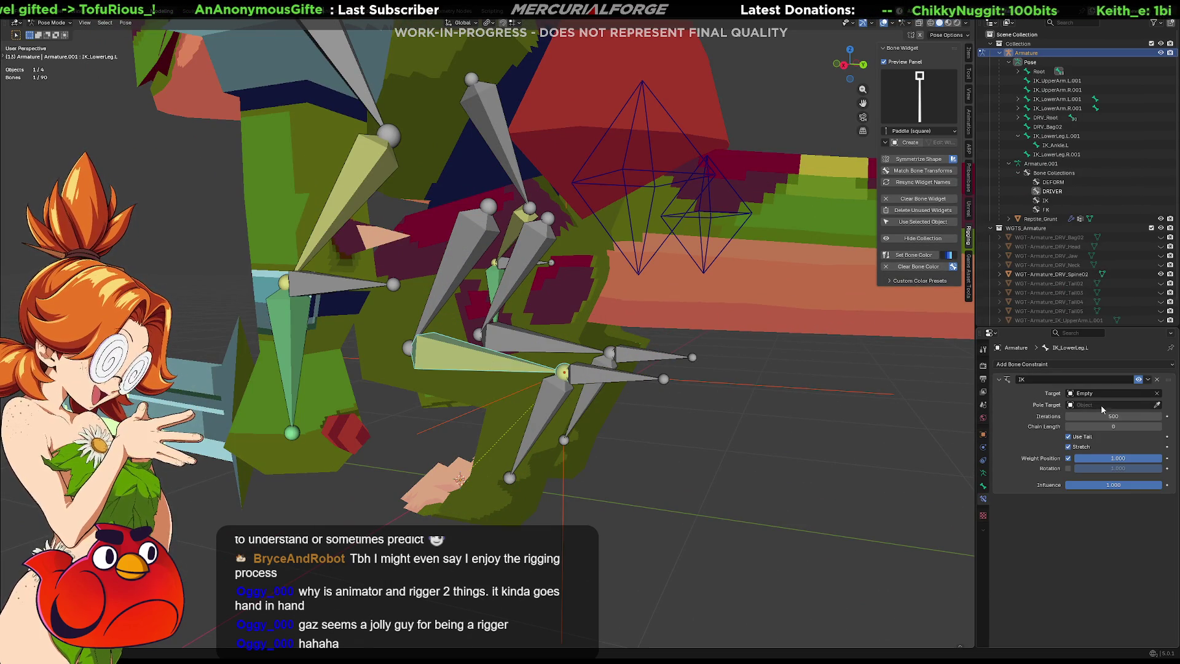
left_click(1156, 393)
left_click(1157, 393)
left_click(482, 364)
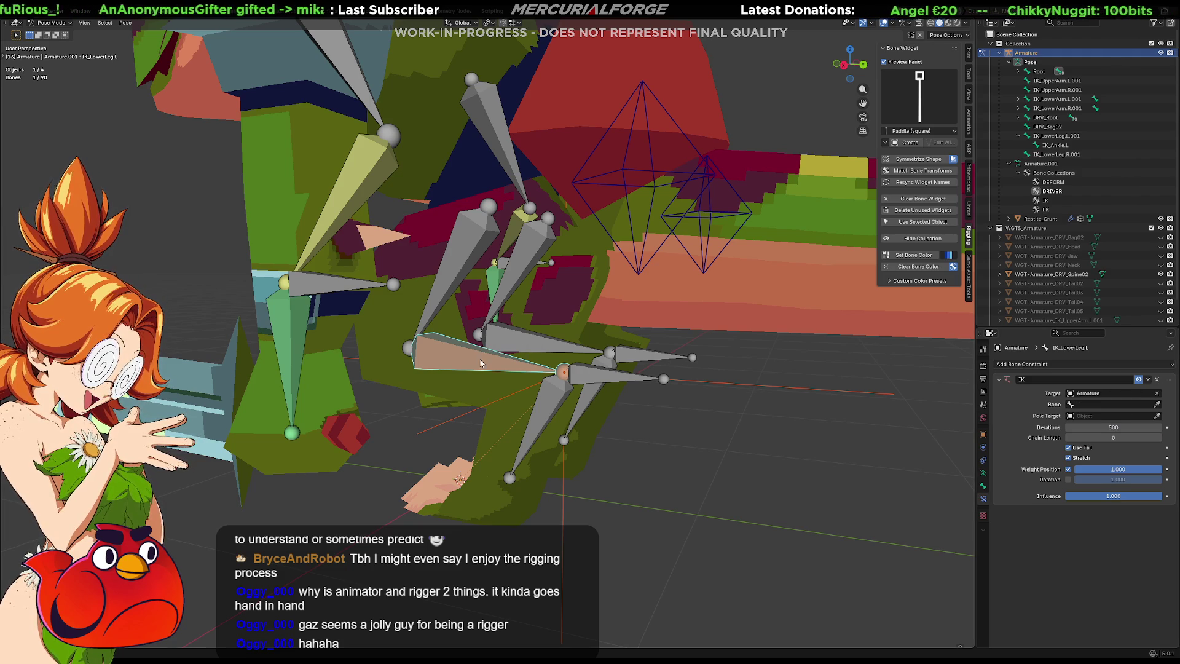
left_click(1155, 405)
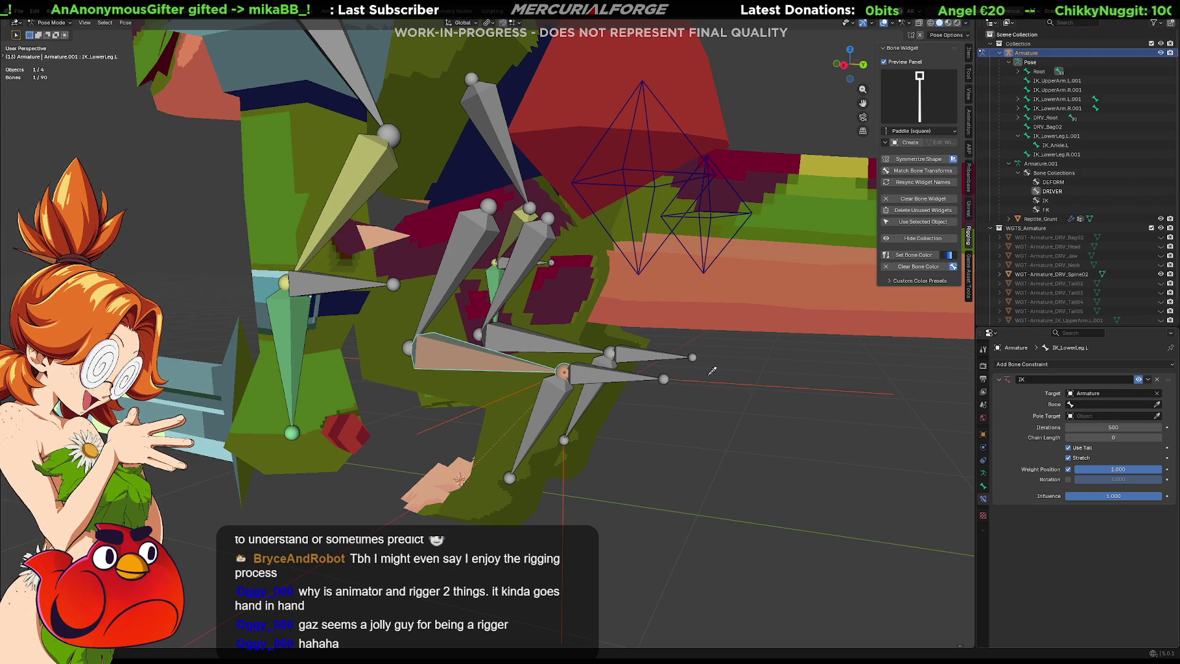
left_click(601, 368)
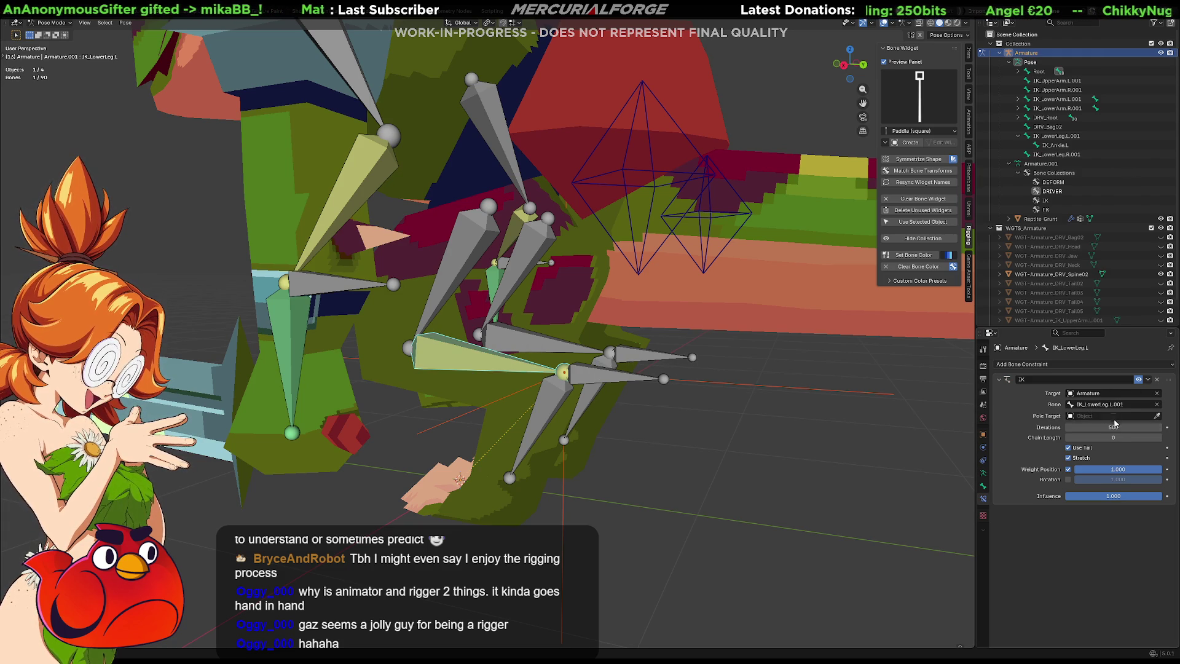
left_click(1116, 437)
type("2")
key("Return")
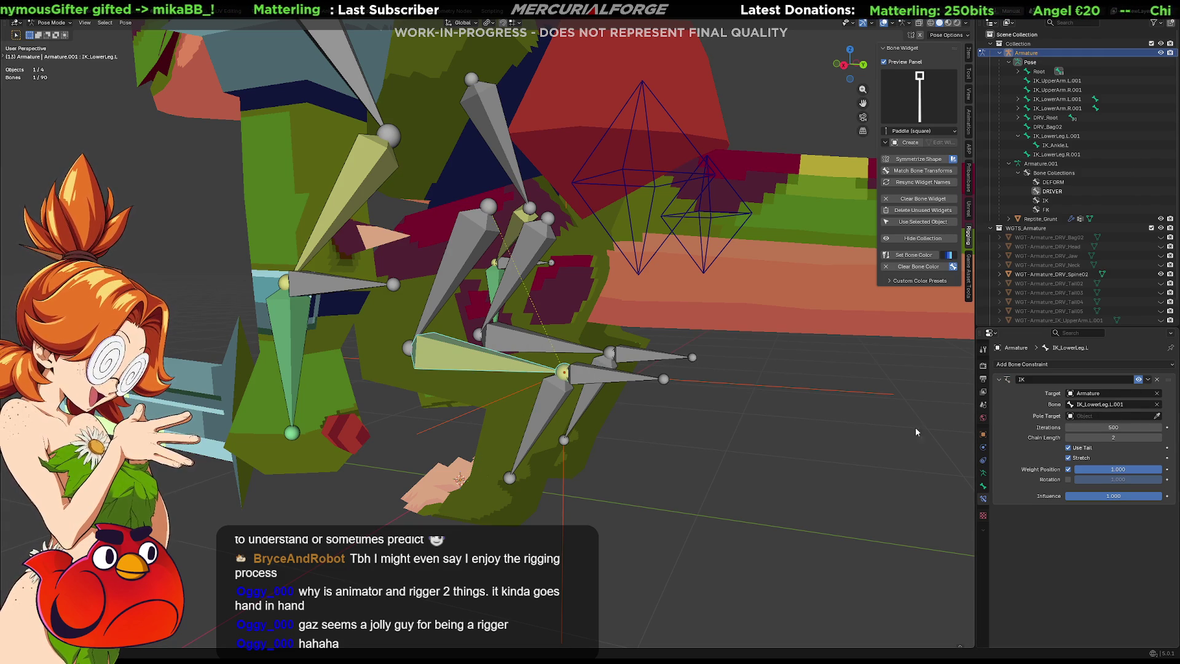
Step: Test the leg by grabbing the IK_LowerLeg.L.001 control, cancelling each move
left_click(633, 403)
key("g")
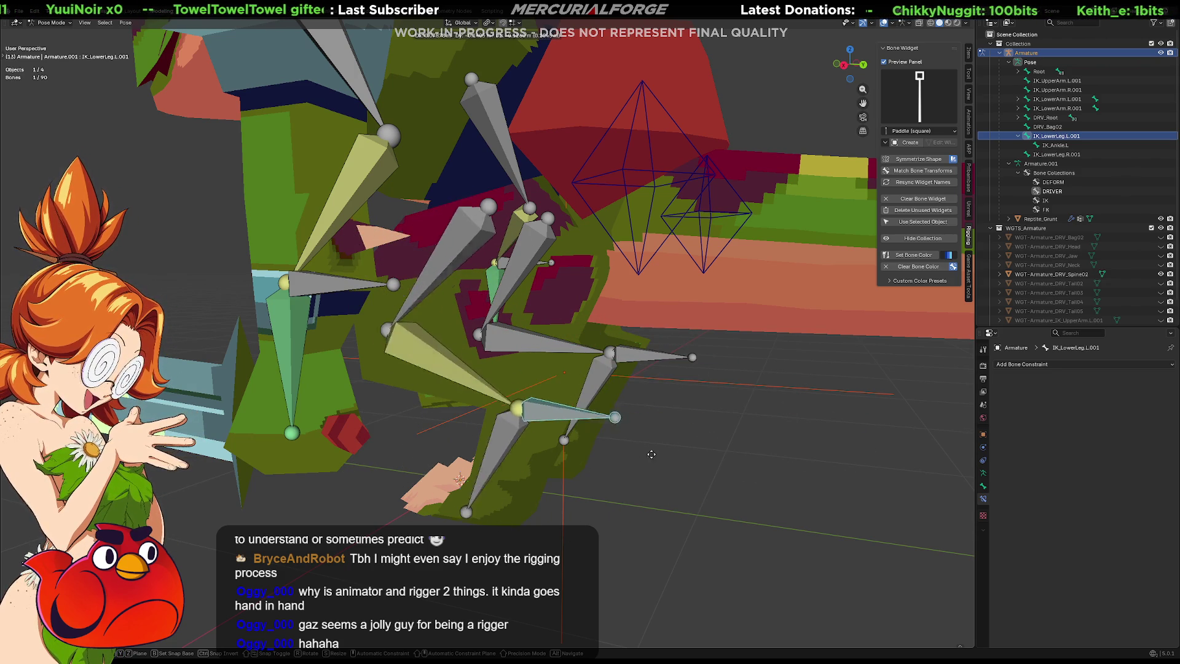
key("Escape")
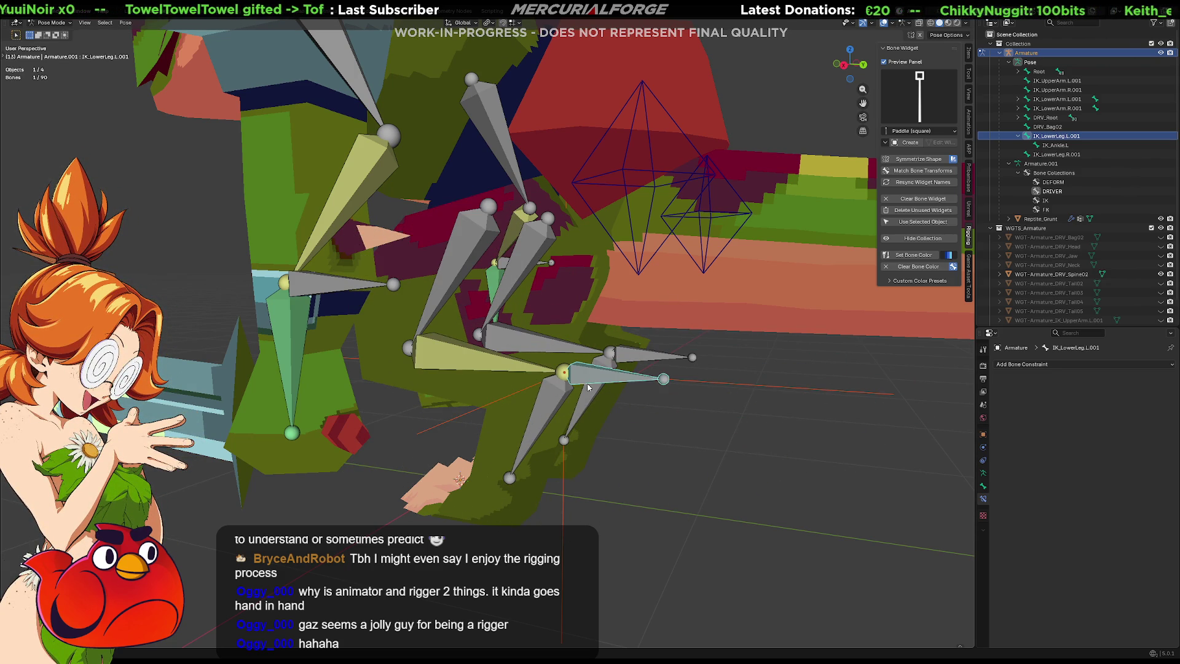
mouse_move(613, 435)
middle_mouse_down()
mouse_move(626, 435)
mouse_move(638, 406)
mouse_move(536, 423)
mouse_move(646, 400)
middle_mouse_up()
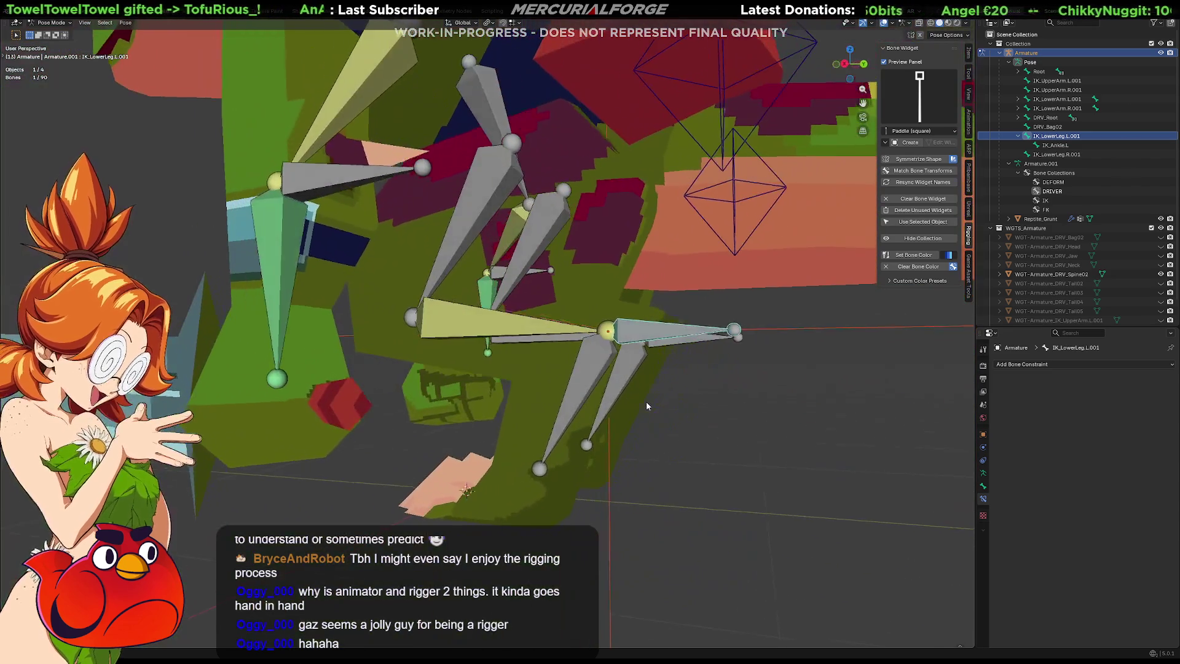
left_click(486, 202)
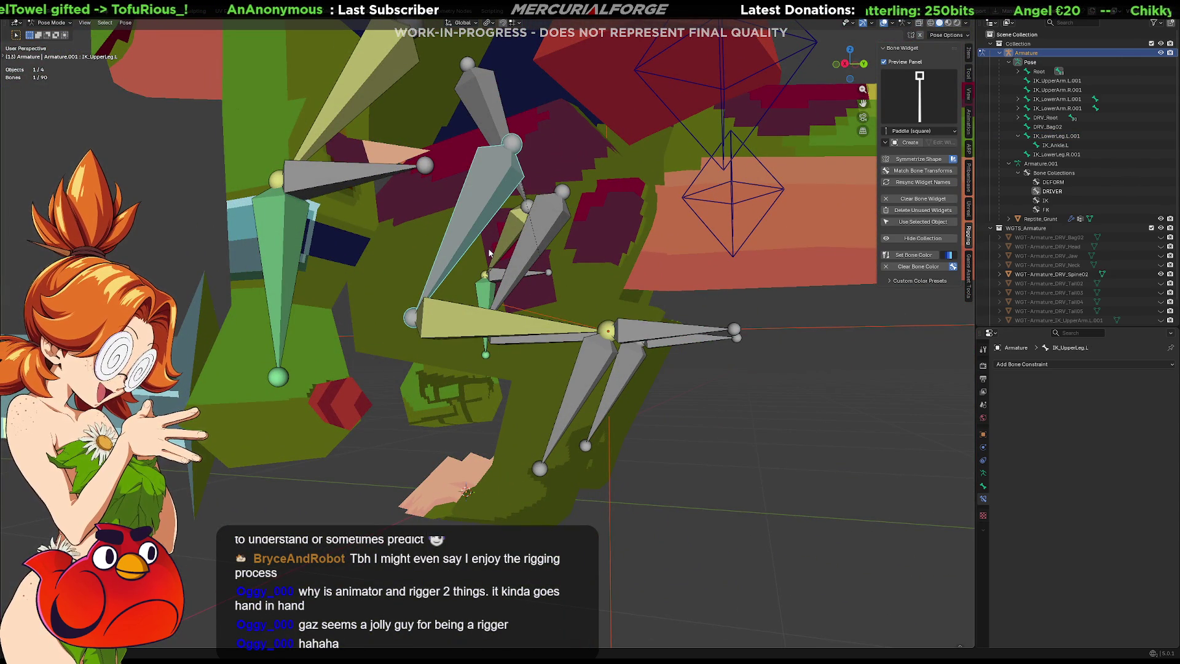
left_click(584, 376)
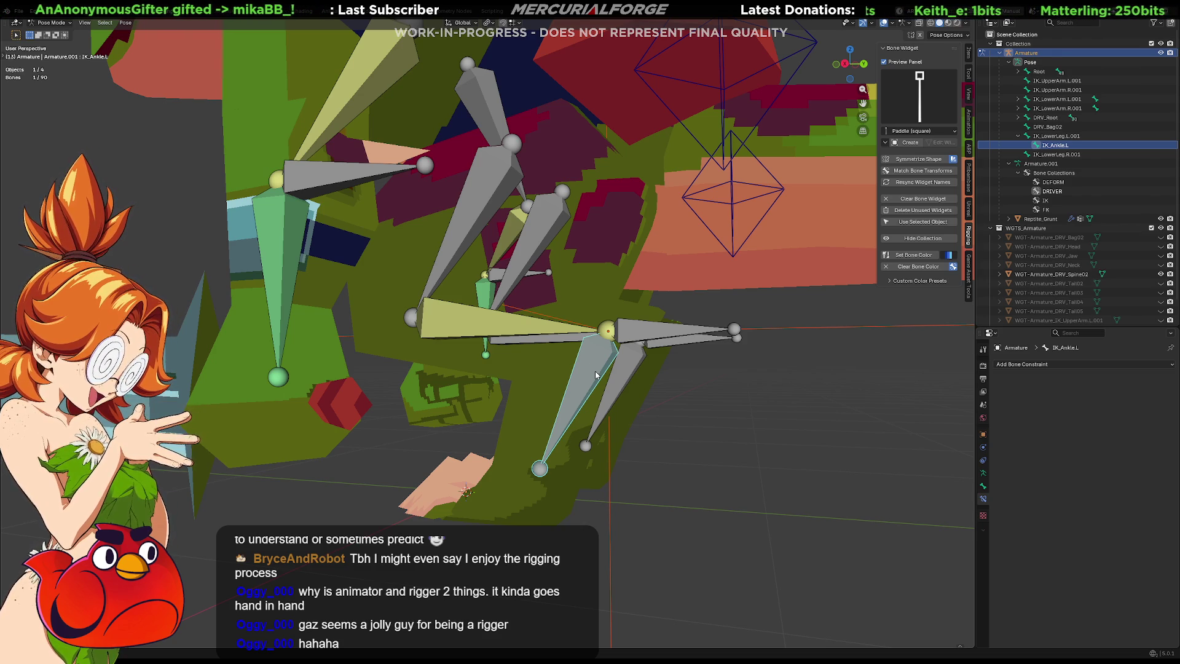
left_click(654, 336, "shift")
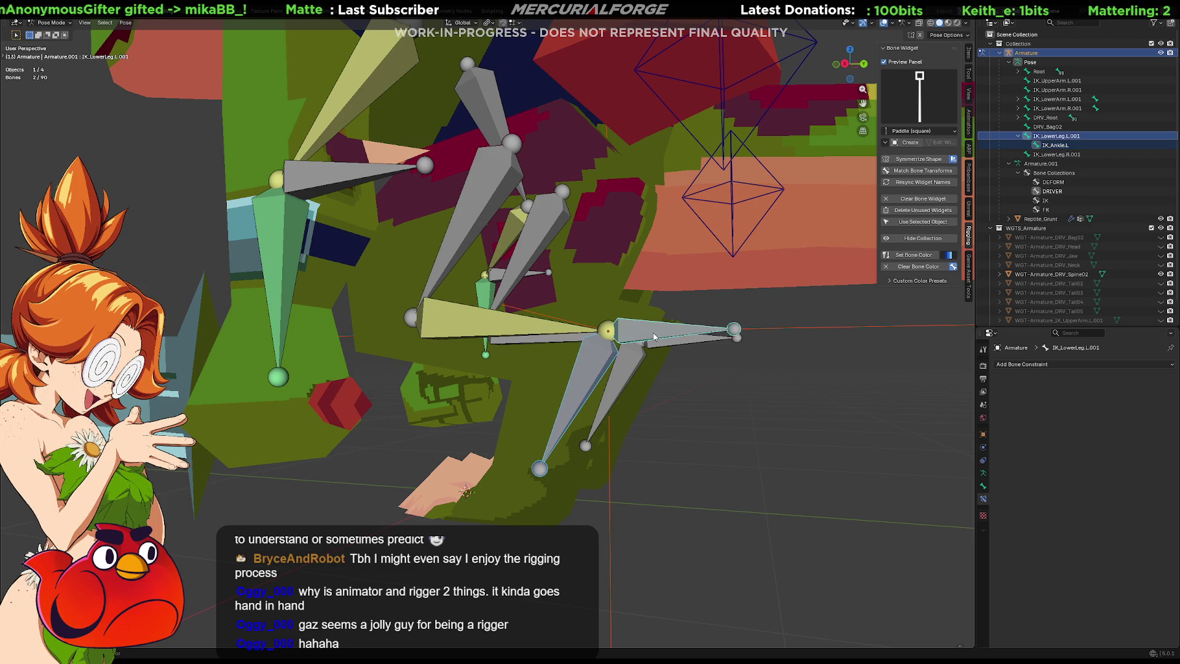
middle_click_drag(654, 336, 647, 338)
left_click(647, 338)
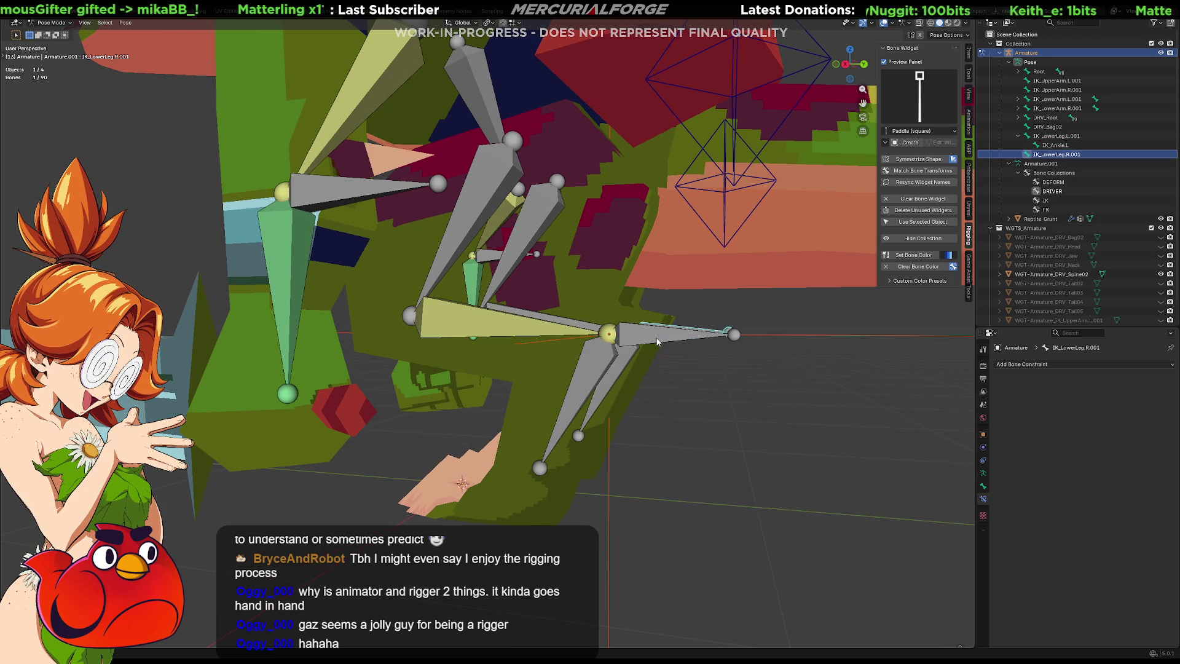
key("g")
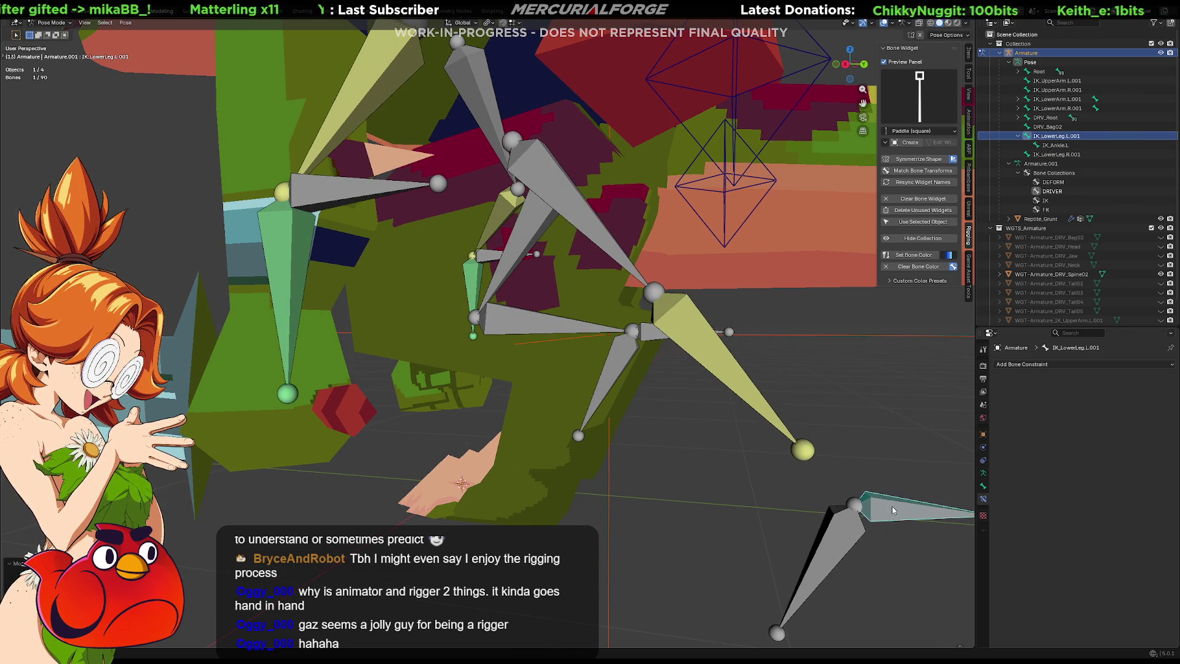
right_click(593, 422)
Step: Add a Copy Transforms constraint on IK_LowerLeg.L.001 targeting IK_Ankle.L
key("shift+bracketright")
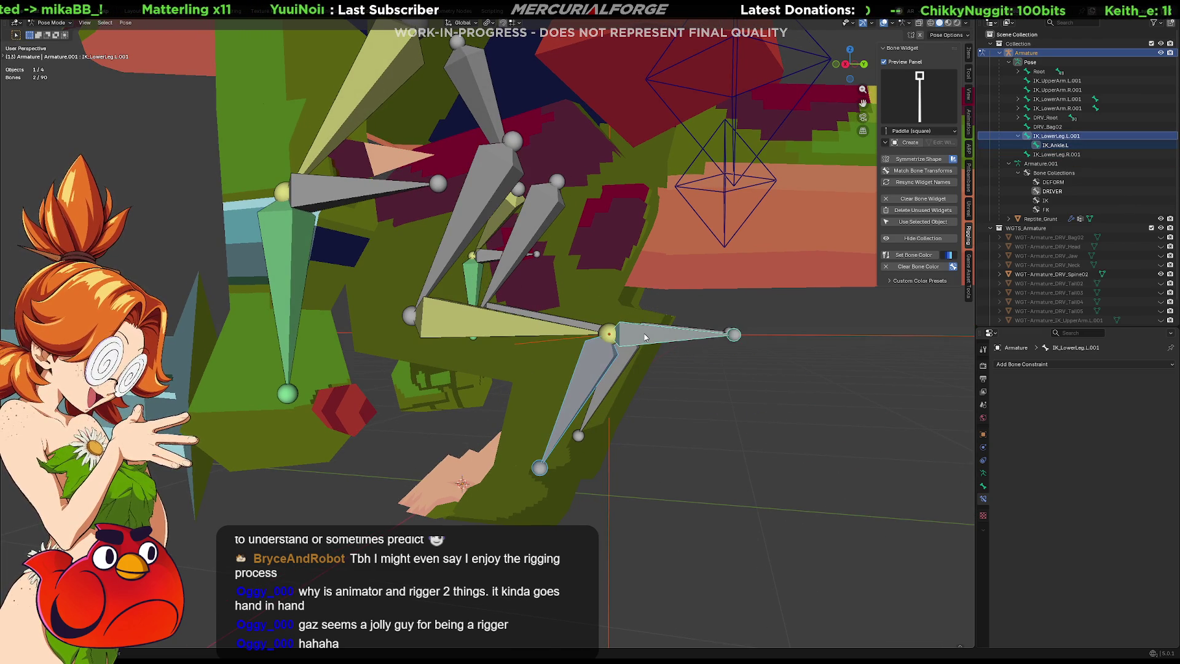
key("shift+ctrl+c")
left_click(510, 345)
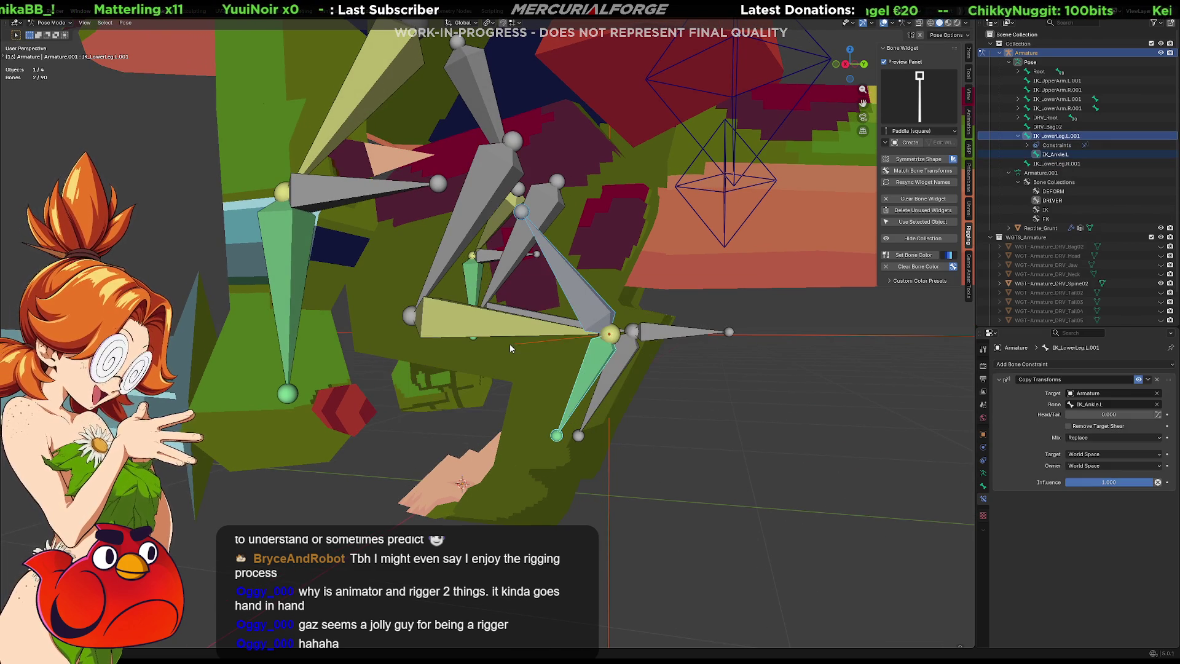
Step: Undo the Copy Transforms constraint and select the IK_Ankle.L bone
mouse_move(659, 344)
middle_mouse_down()
mouse_move(621, 363)
mouse_move(658, 349)
middle_mouse_up()
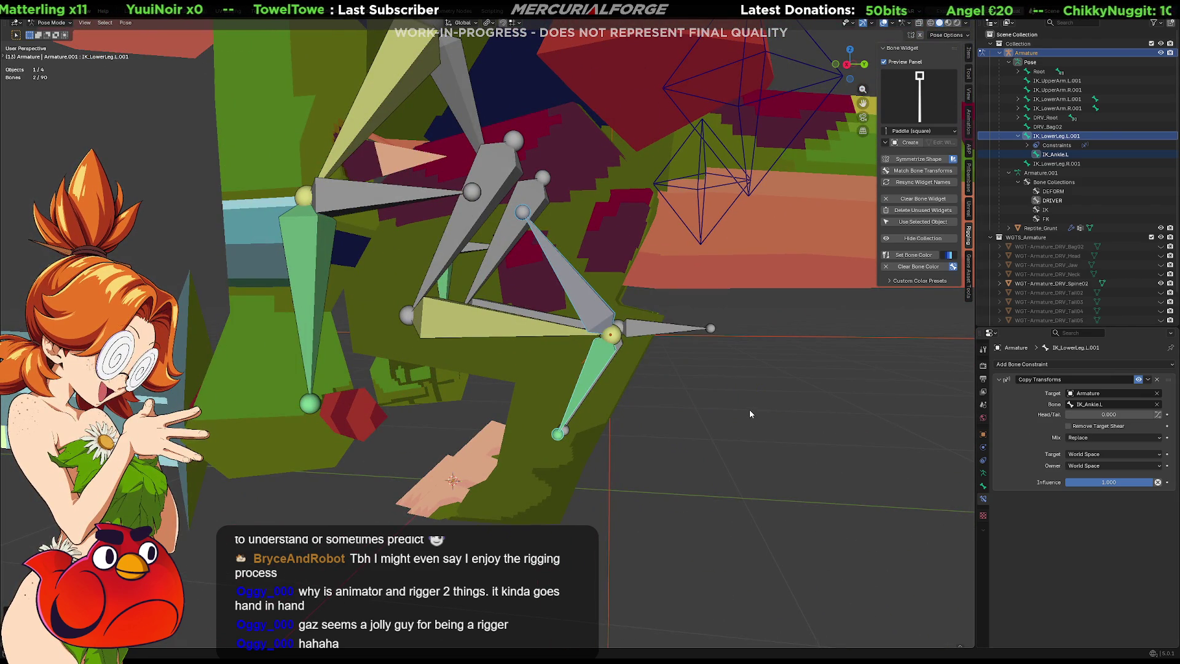
key("ctrl+z")
left_click(656, 337)
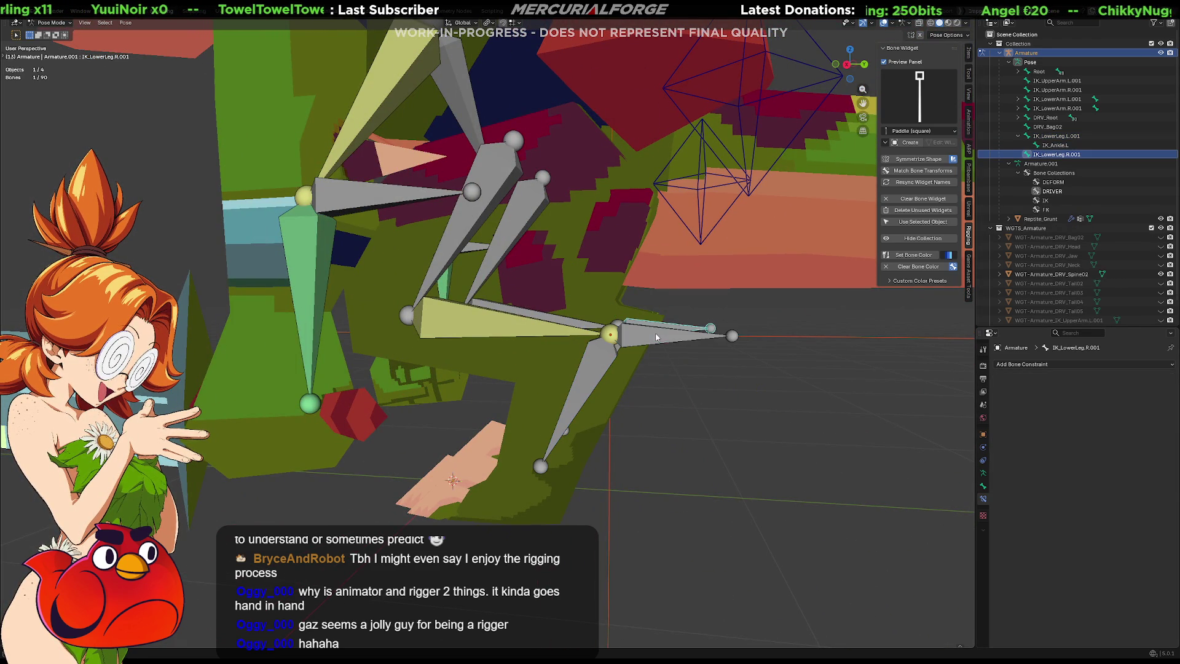
left_click(514, 332)
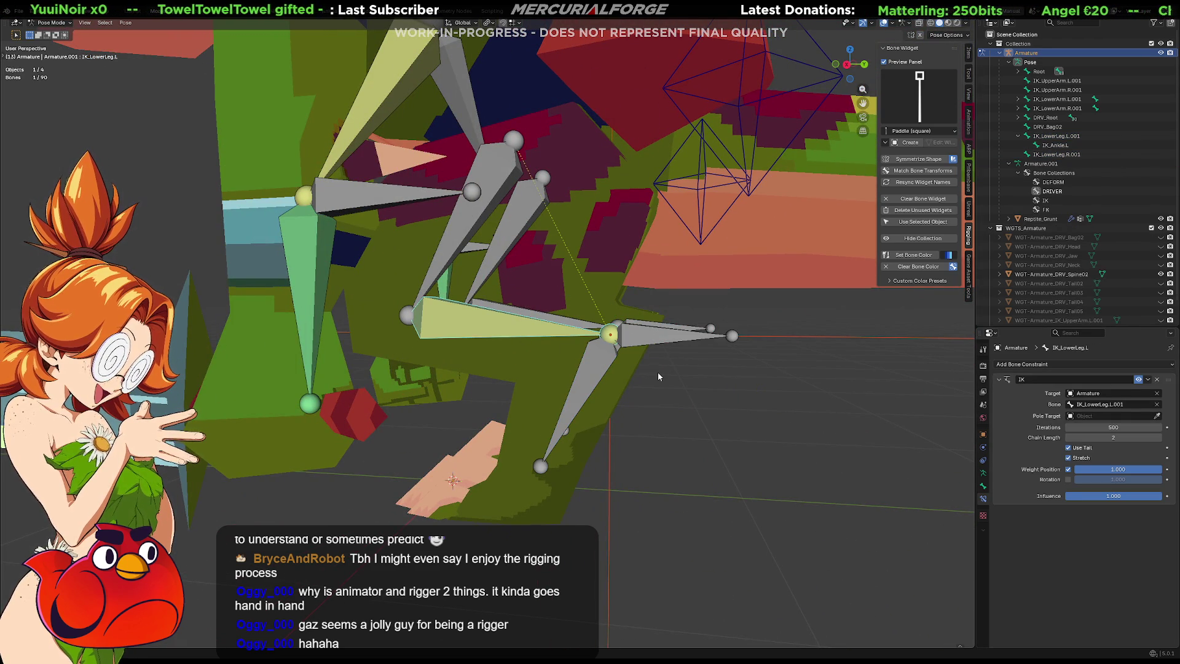
left_click(589, 357)
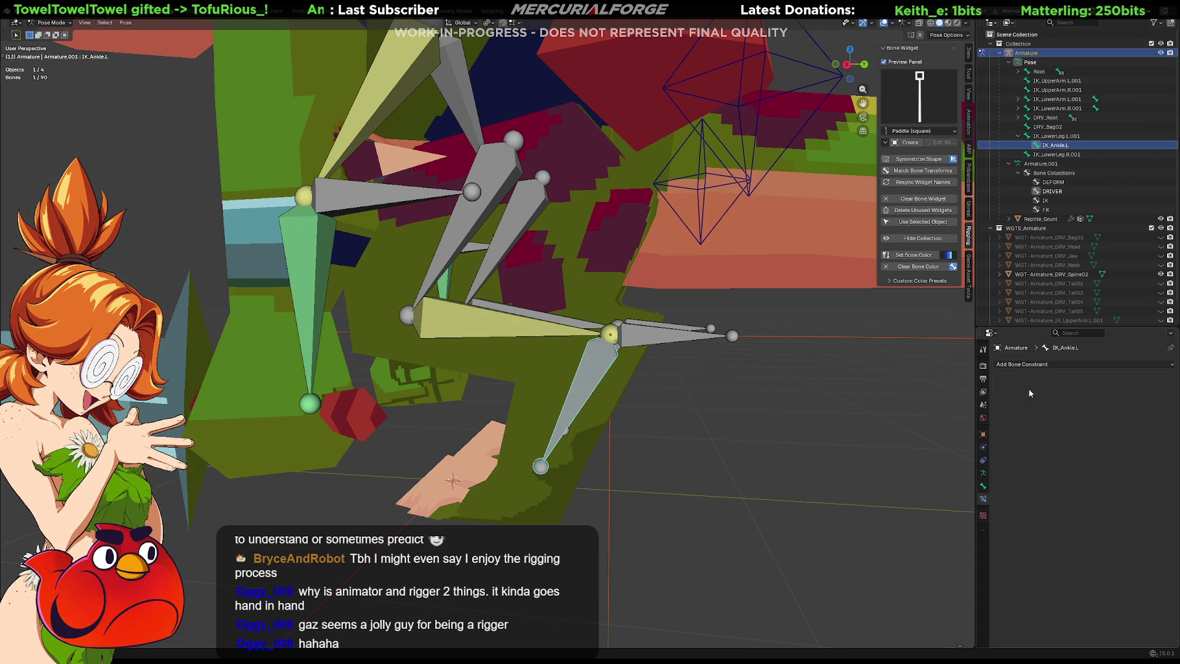
Step: Add a Copy Location constraint targeting Armature bone IK_LowerLeg.L with Head/Tail at 1.000
left_click(1025, 364)
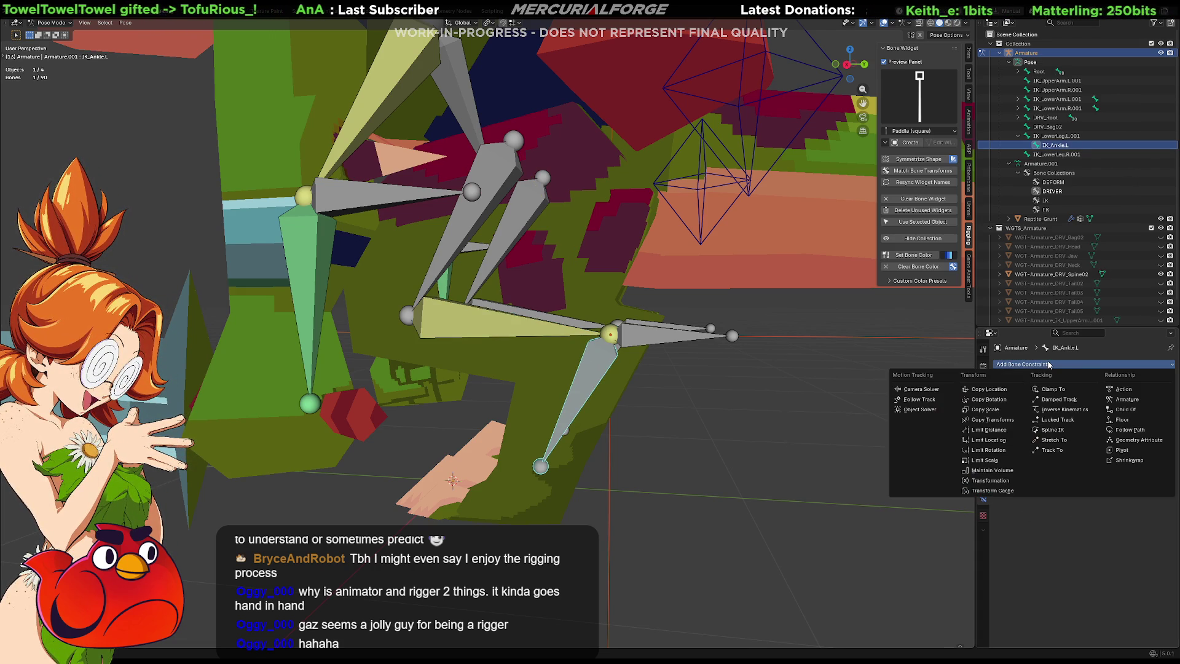
left_click(1003, 390)
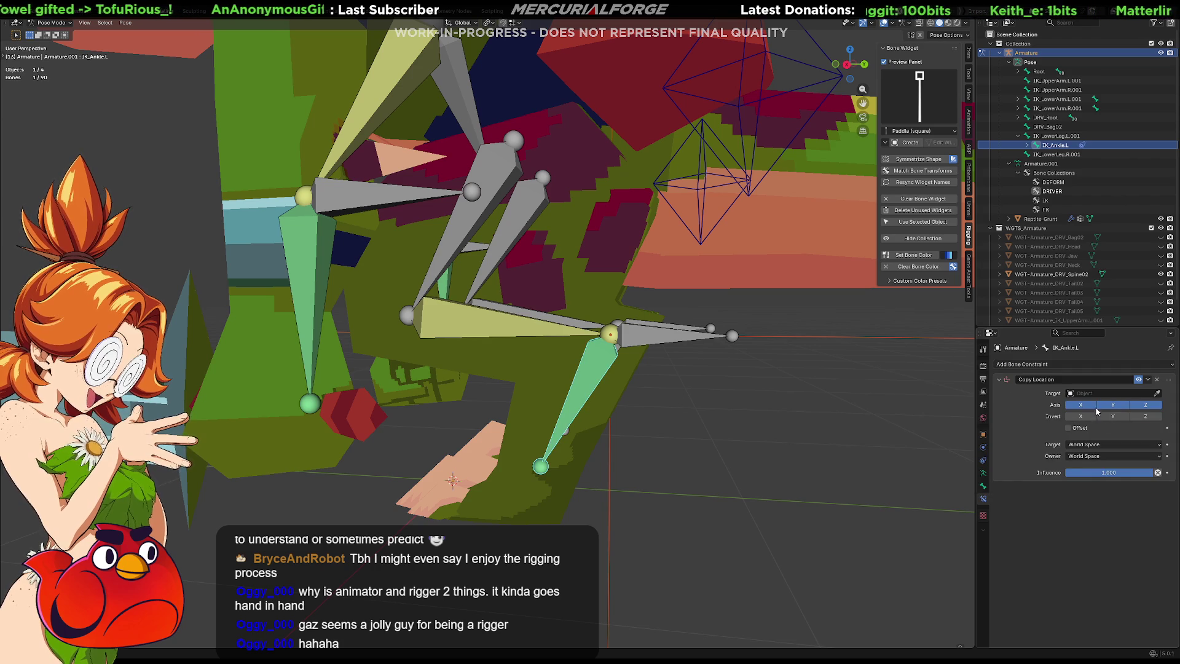
left_click(1157, 393)
left_click(518, 326)
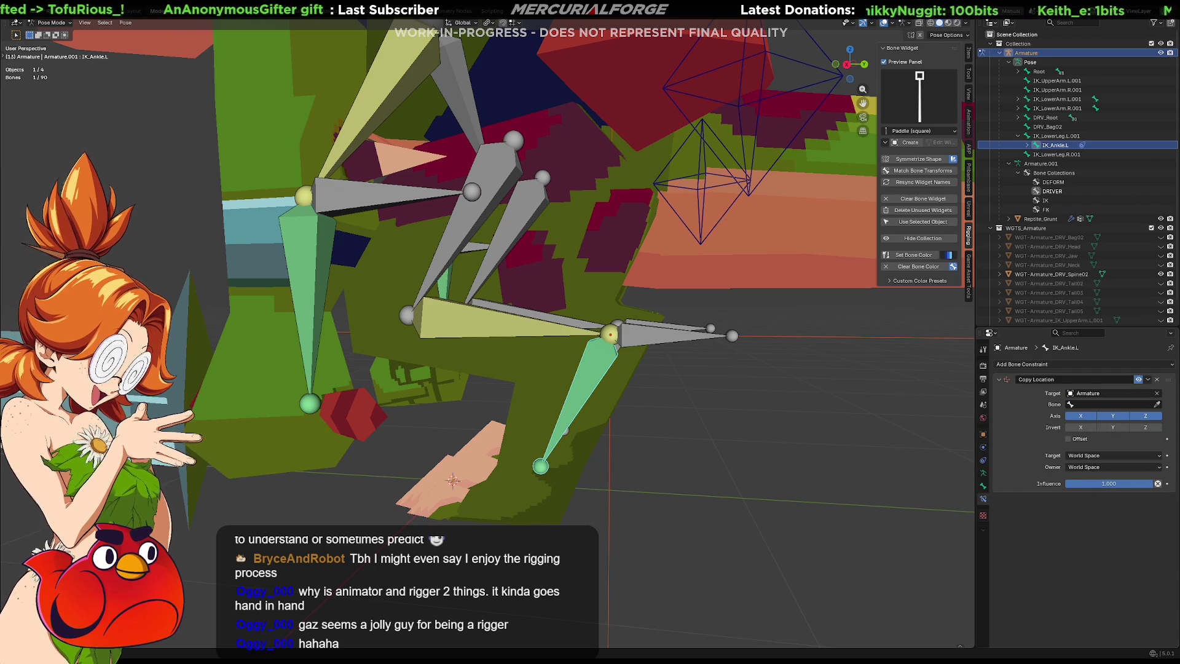
left_click(1156, 404)
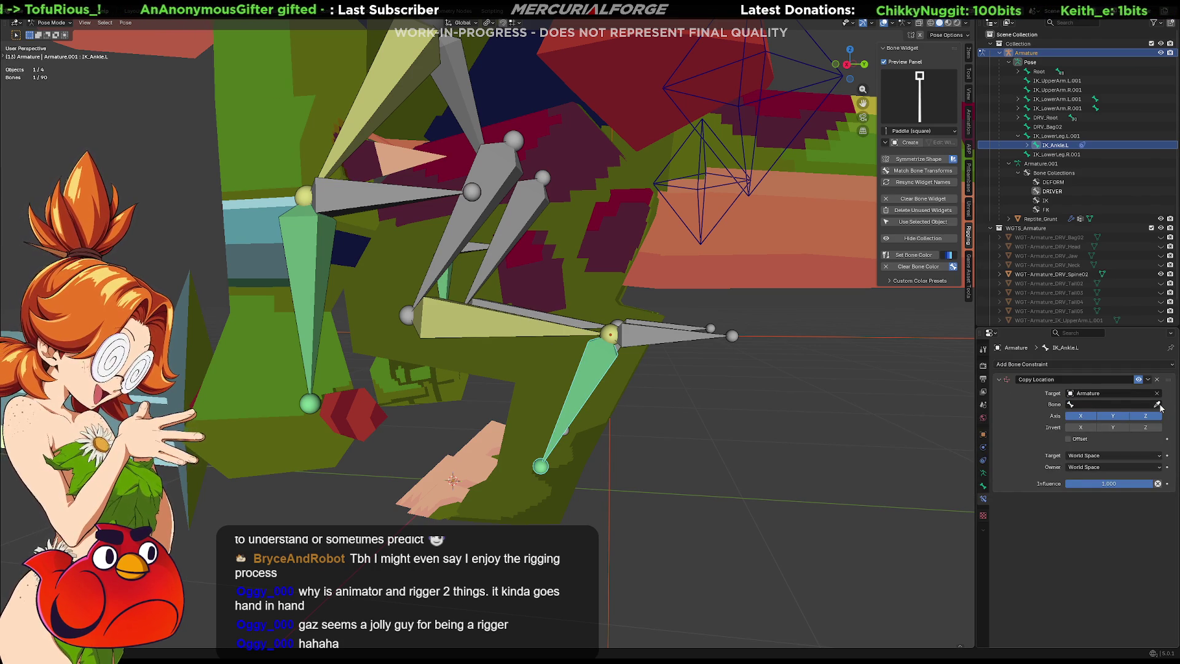
left_click(480, 323)
middle_click_drag(743, 340, 728, 374)
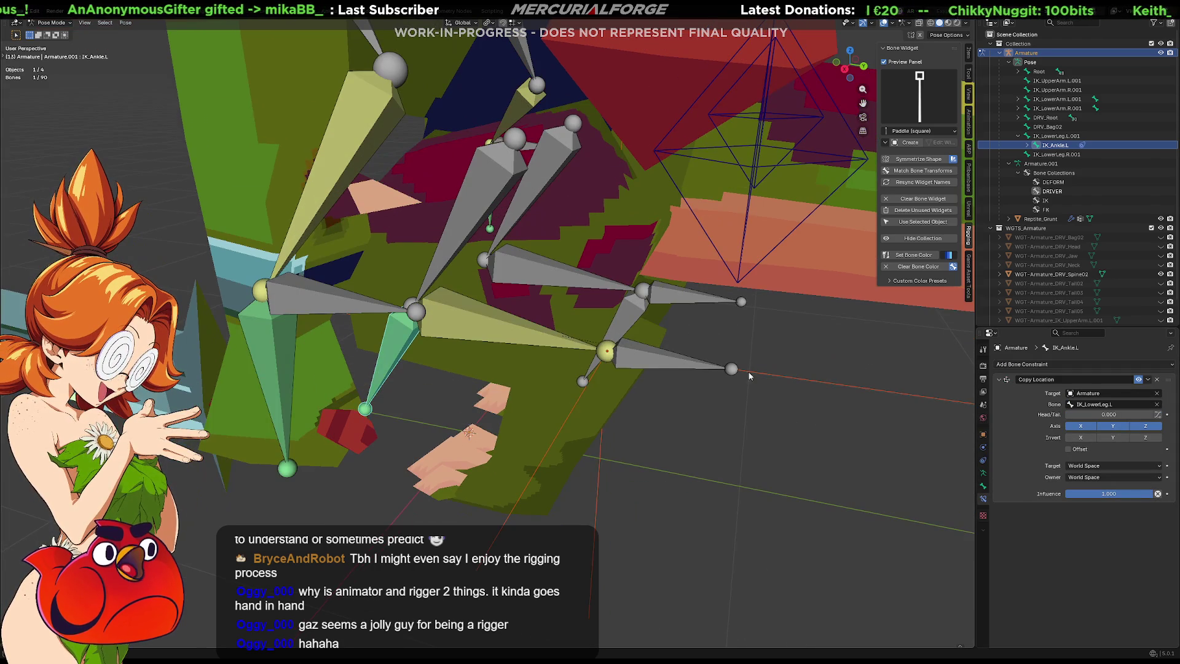
left_click_drag(1096, 418, 1154, 416)
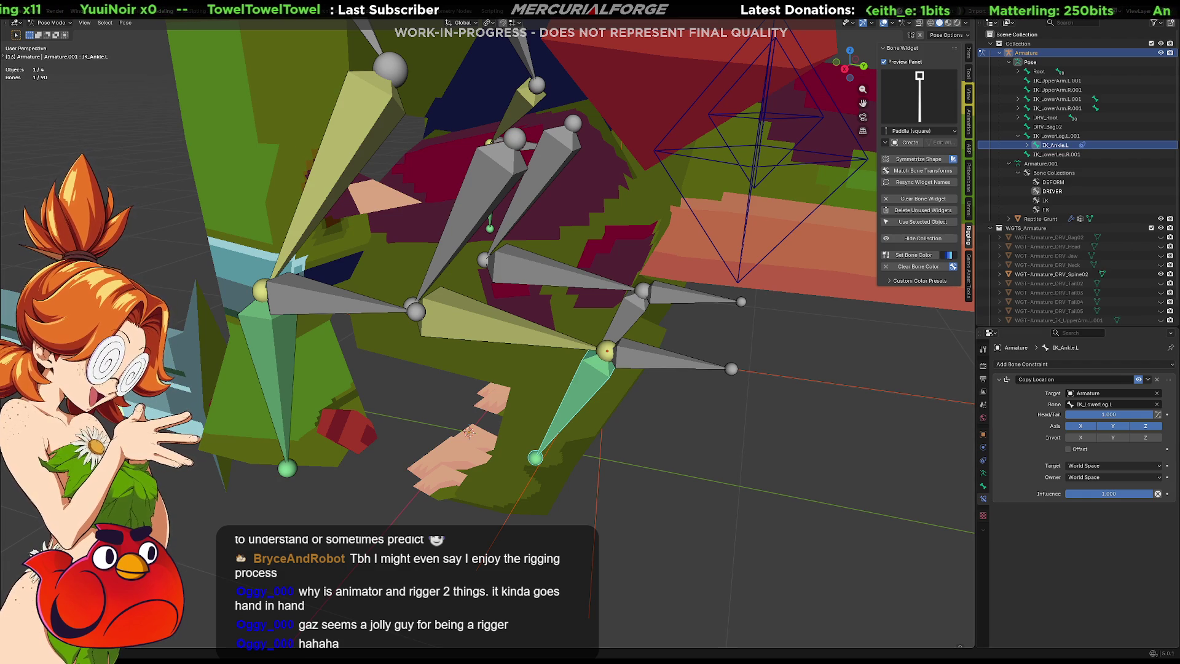
Step: Add an Inverse Kinematics constraint to IK_LowerLeg.L aimed at IK_LowerLeg.L.001, chain length 2
left_click(503, 324)
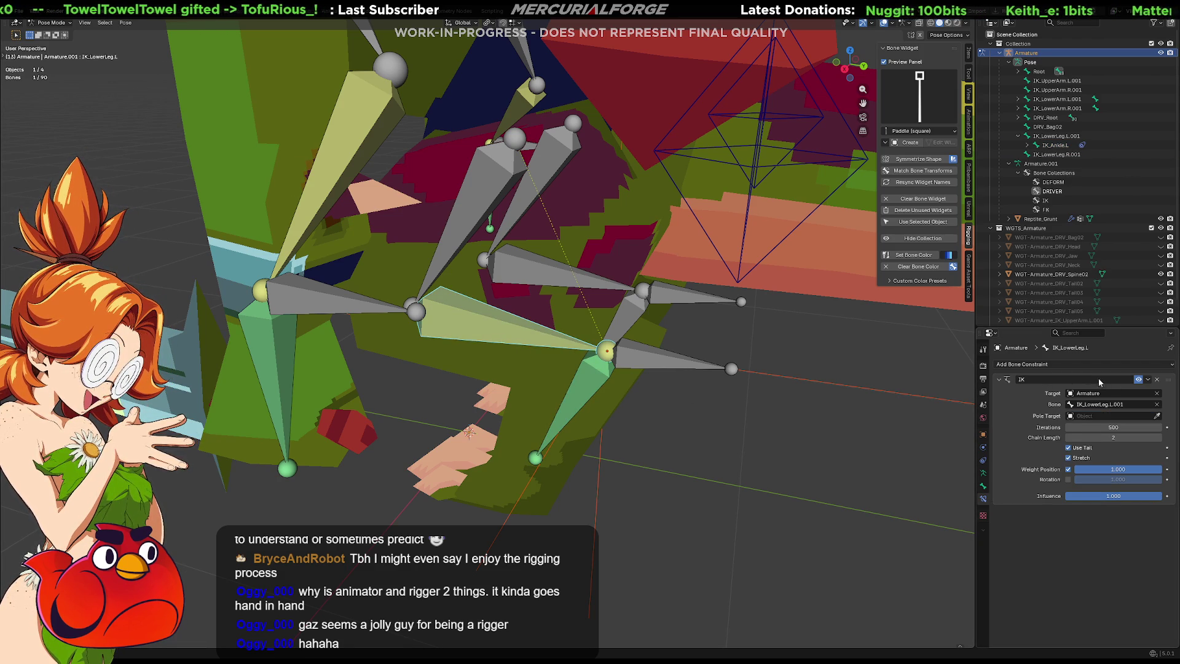
left_click(1086, 365)
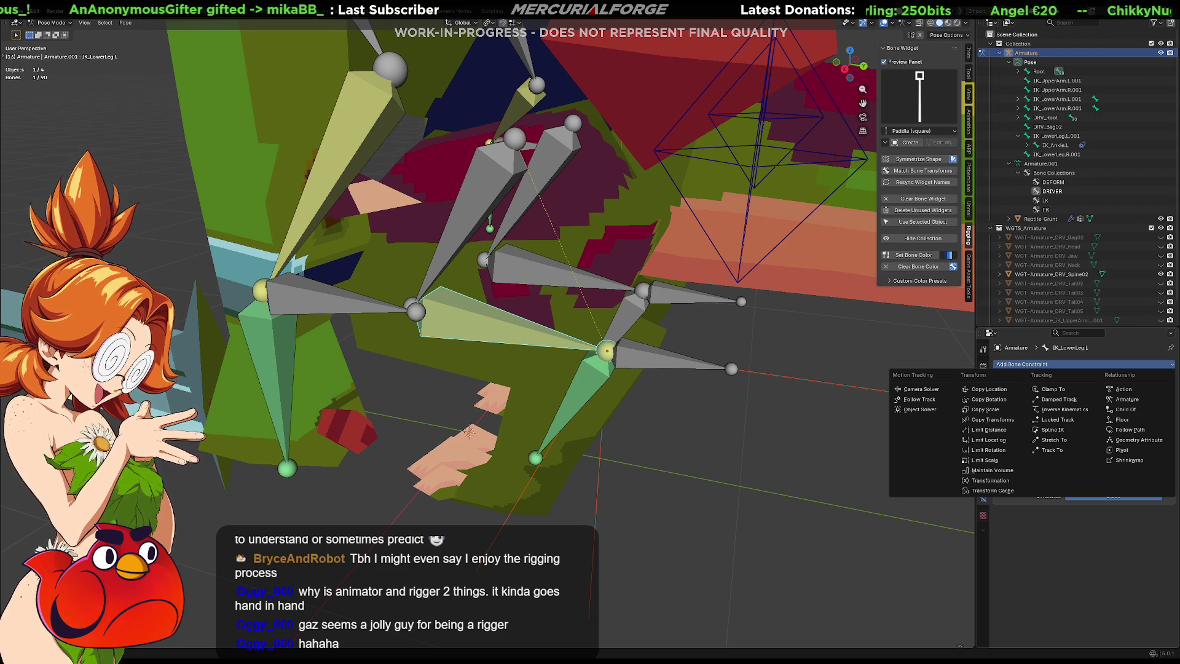
left_click(1057, 409)
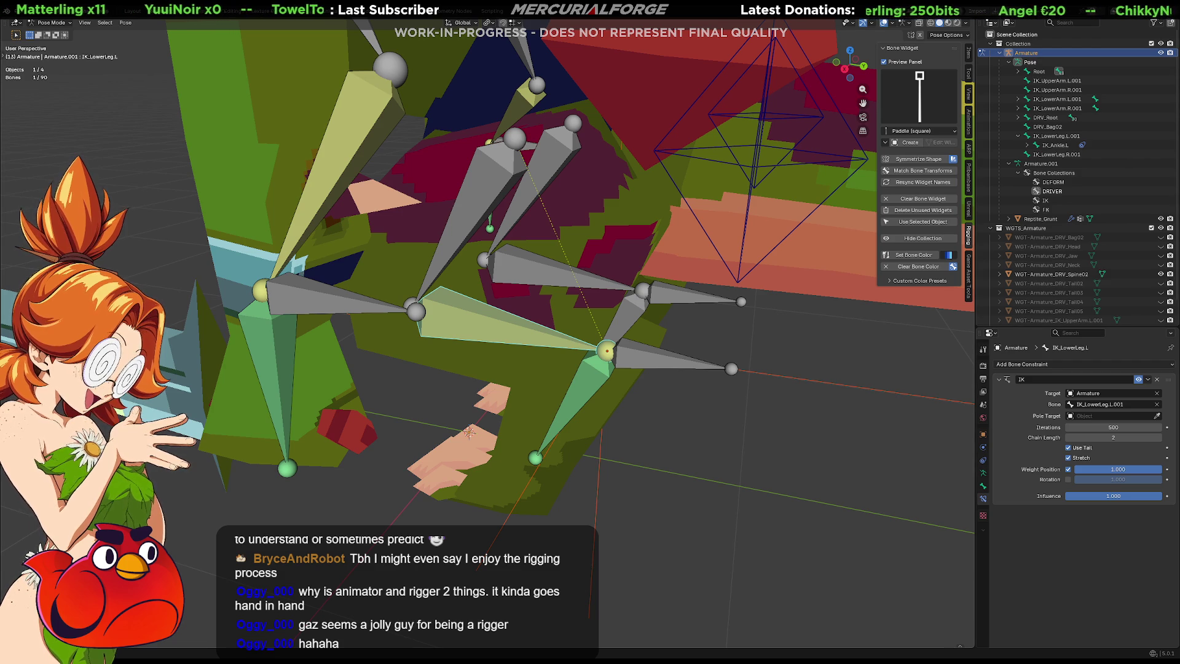
left_click(495, 349)
mouse_move(495, 349)
middle_mouse_down()
mouse_move(655, 304)
mouse_move(589, 295)
middle_mouse_up()
left_click(585, 291)
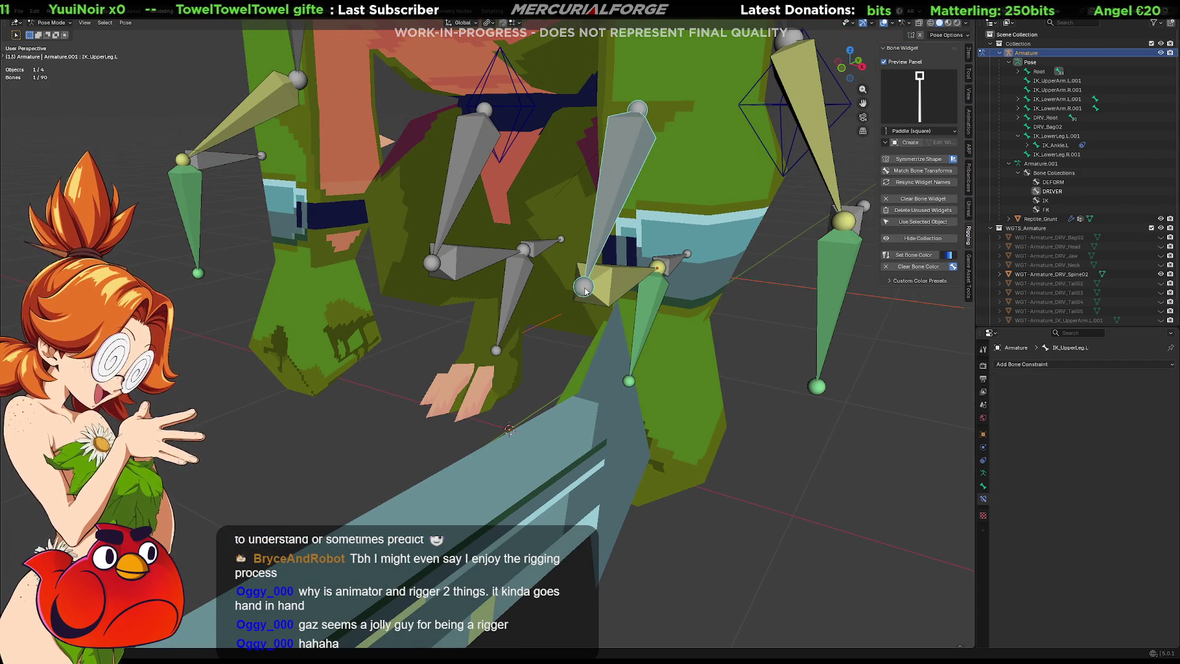
Step: In Edit Mode, extrude new bones from both upper-leg head joints, constrained to Y
key("Tab")
left_click(430, 263, "shift")
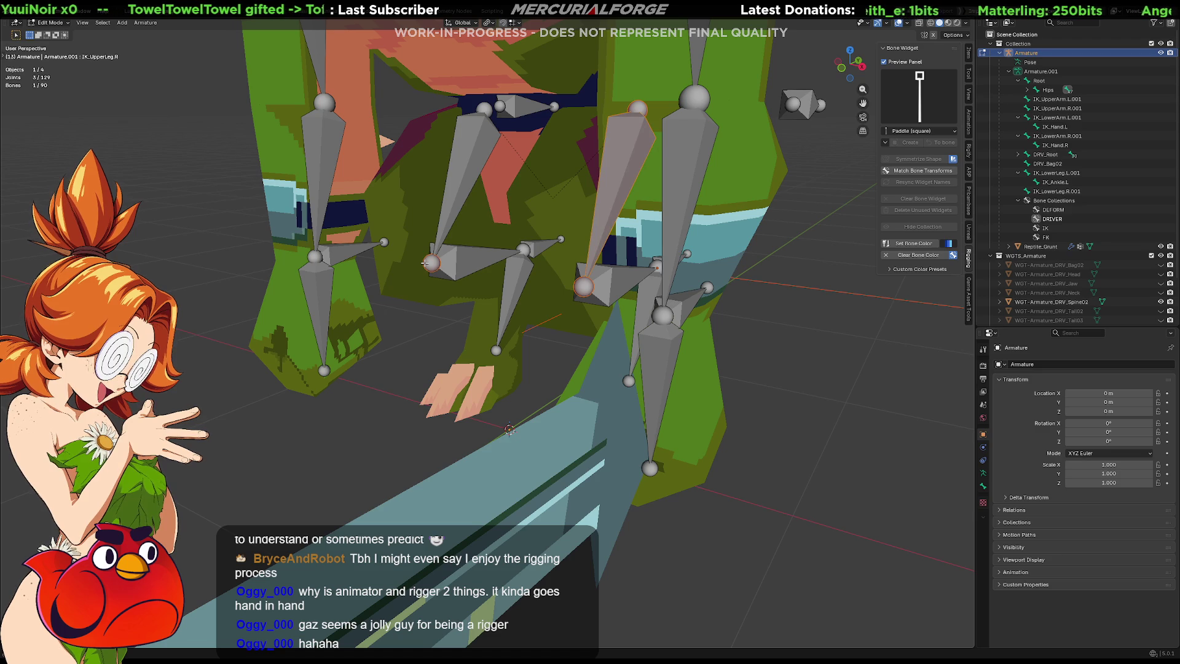
key("e")
key("y")
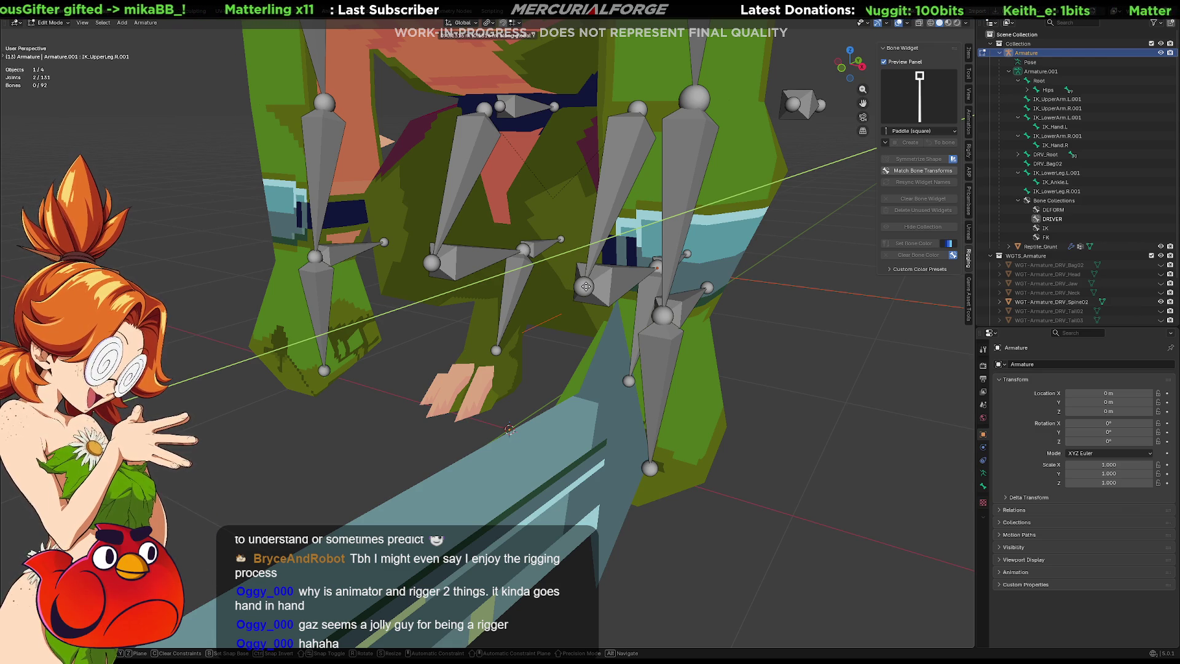
Step: Place the two new .001 bones, parent them under Root, and move them forward along Y
key("shift+y")
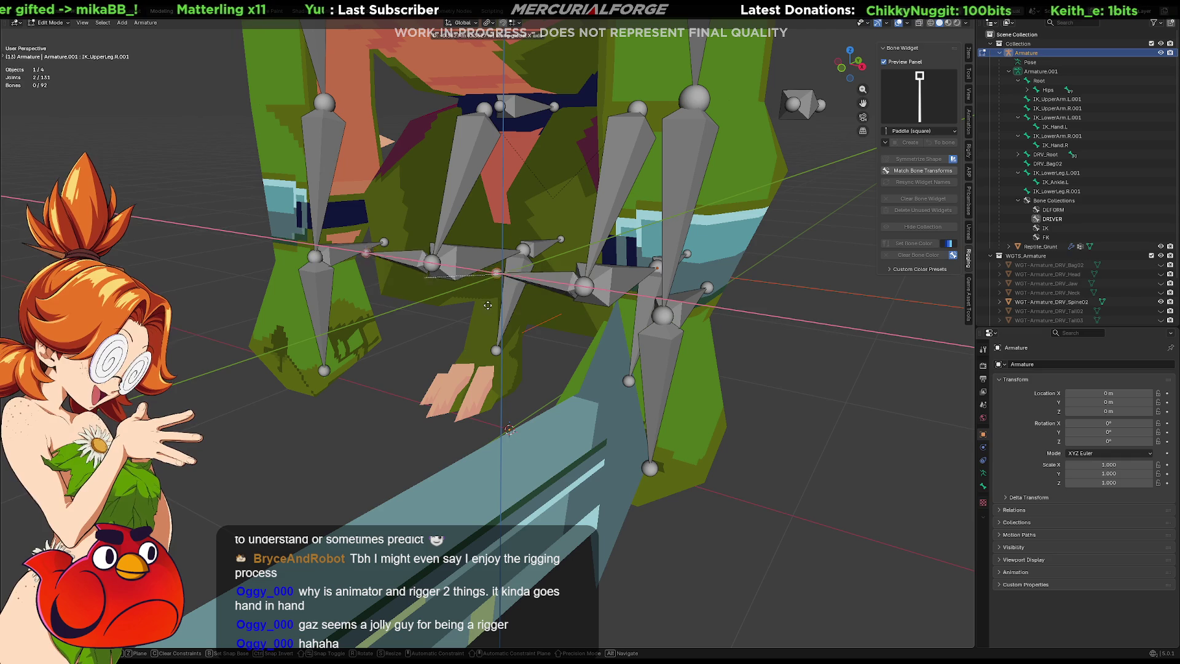
key("y")
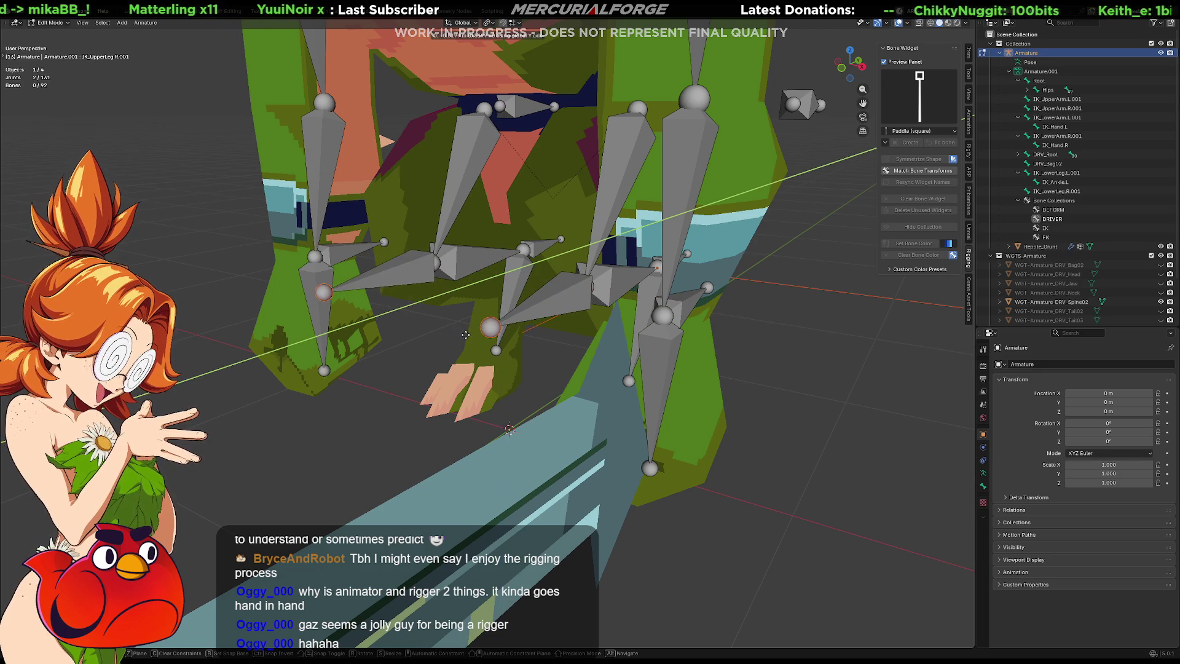
left_click(466, 334)
mouse_move(465, 334)
middle_mouse_down()
mouse_move(564, 354)
mouse_move(549, 350)
middle_mouse_up()
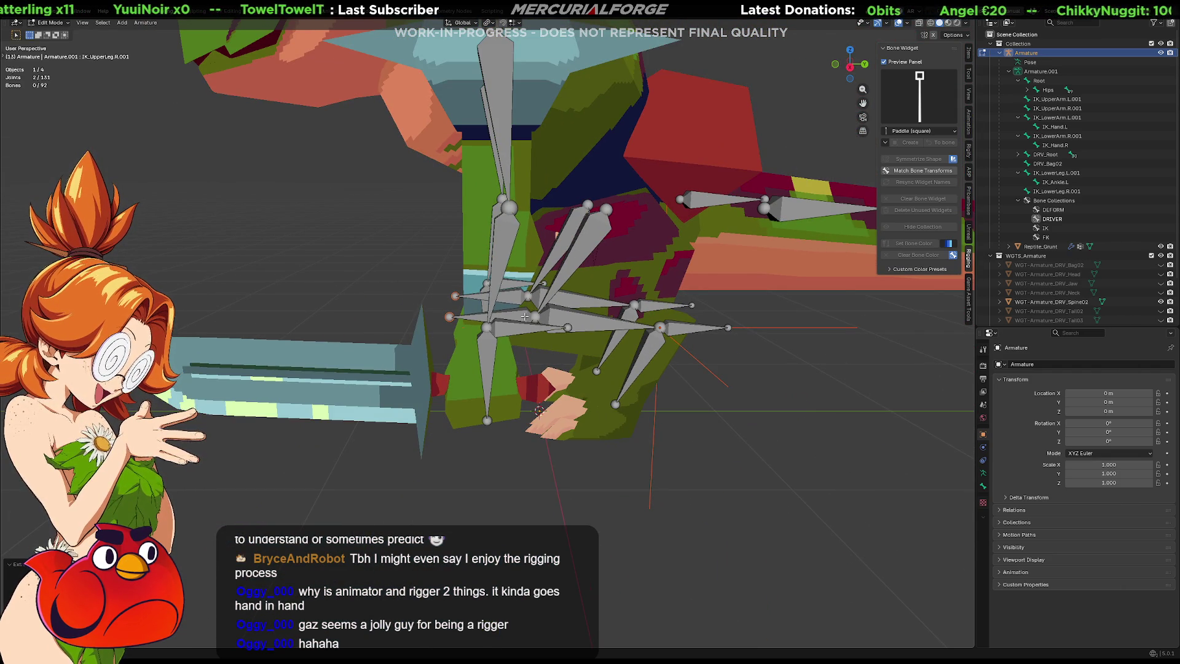
left_click(507, 292)
left_click(520, 314, "shift")
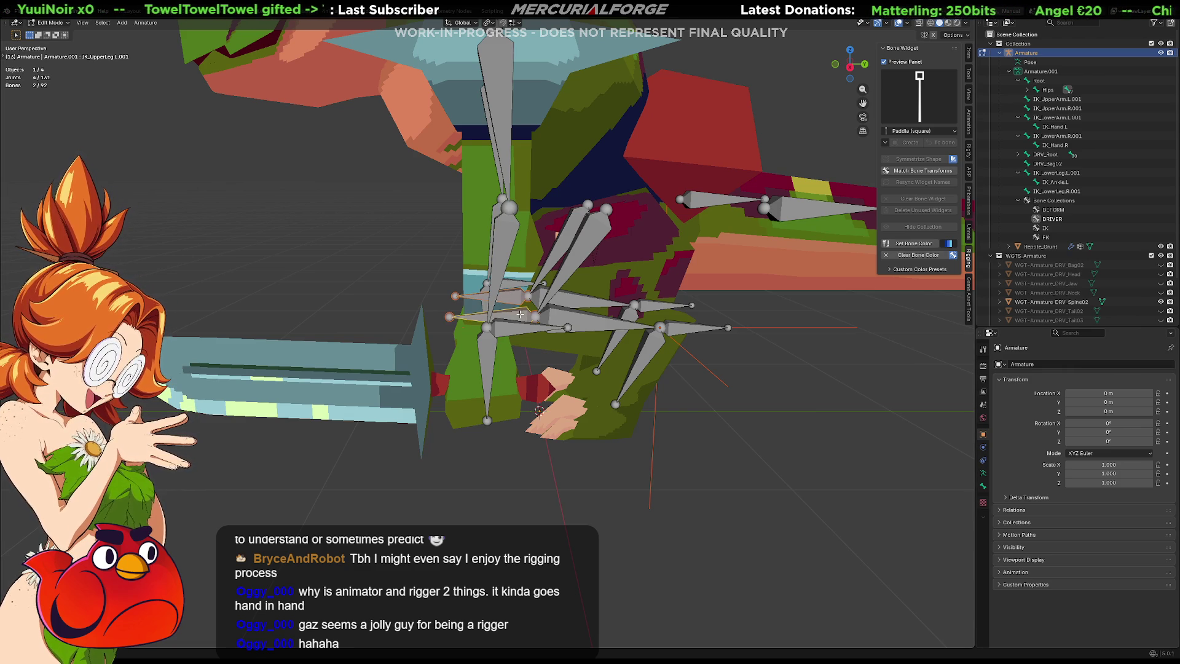
key("alt+p")
left_click(495, 313)
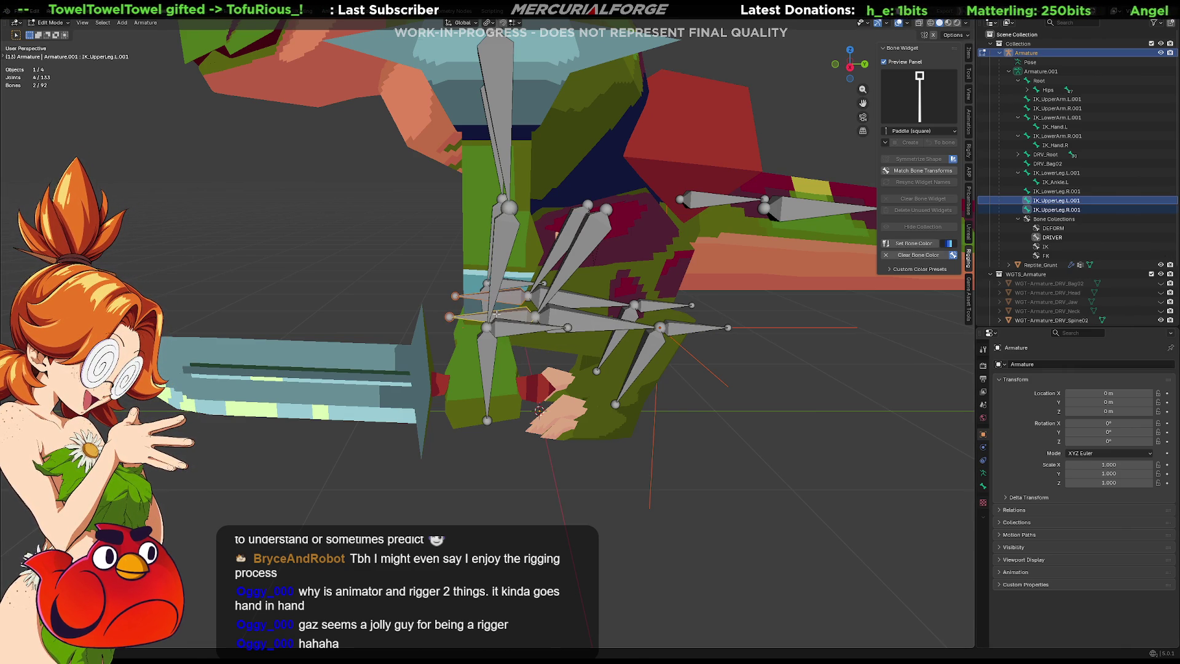
key("g")
key("y")
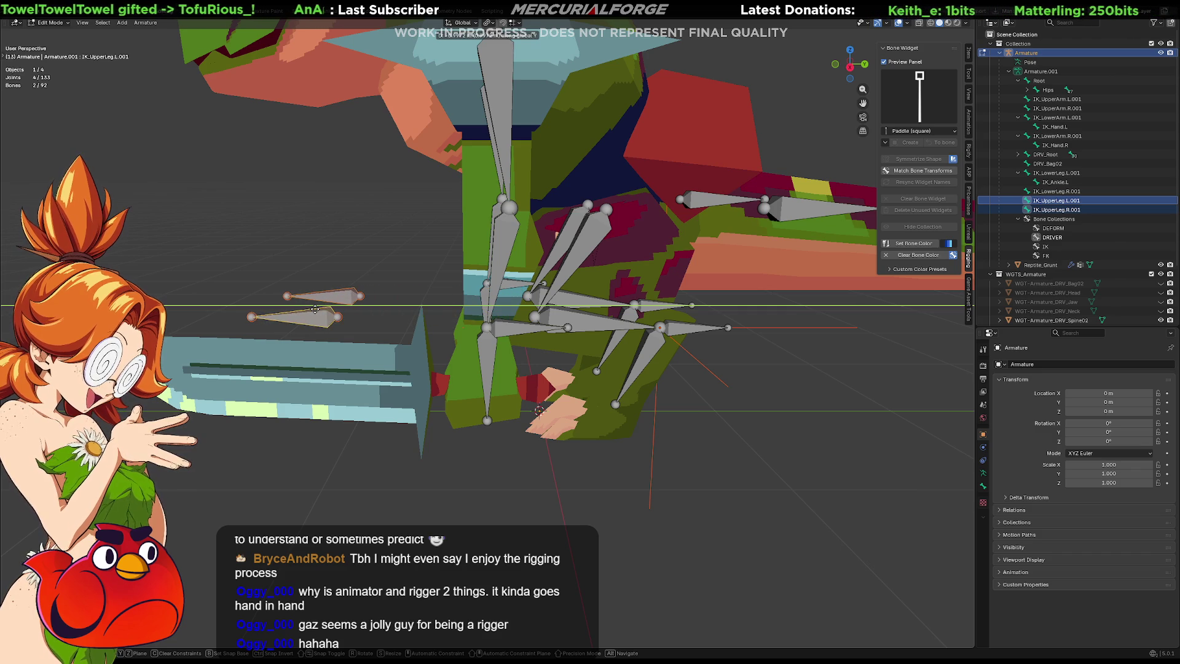
left_click(314, 309)
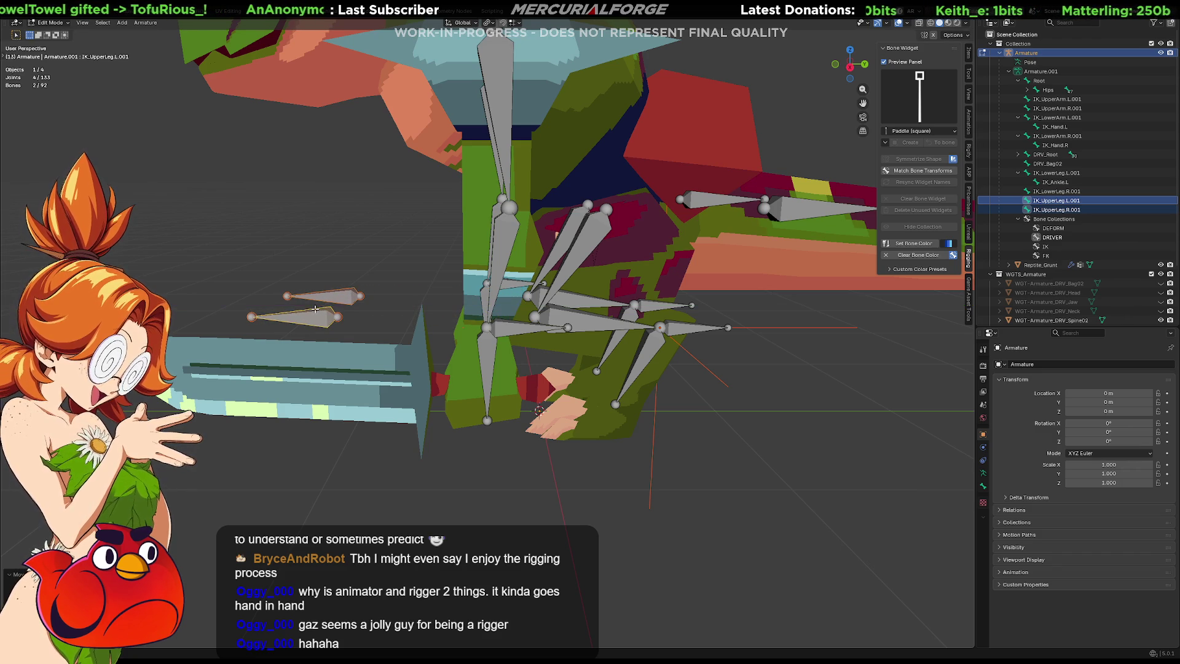
Step: Choose the Rhomboid shape in Bone Widget and create widgets for the new bones
left_click(347, 298)
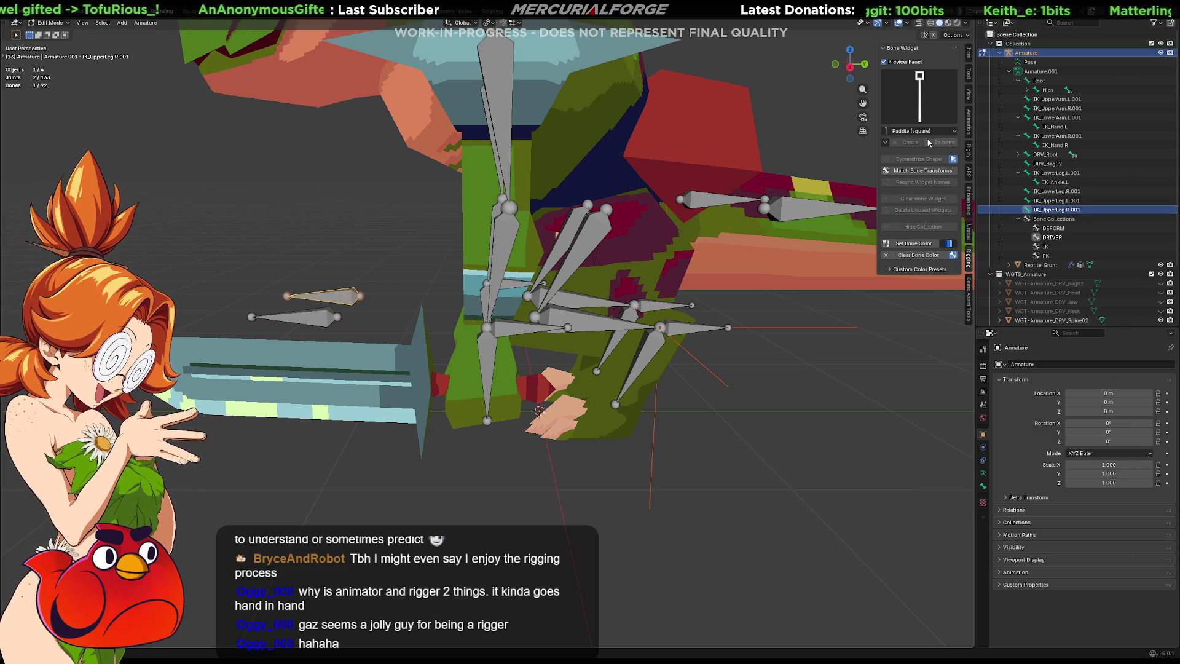
left_click(931, 86)
left_click(870, 227)
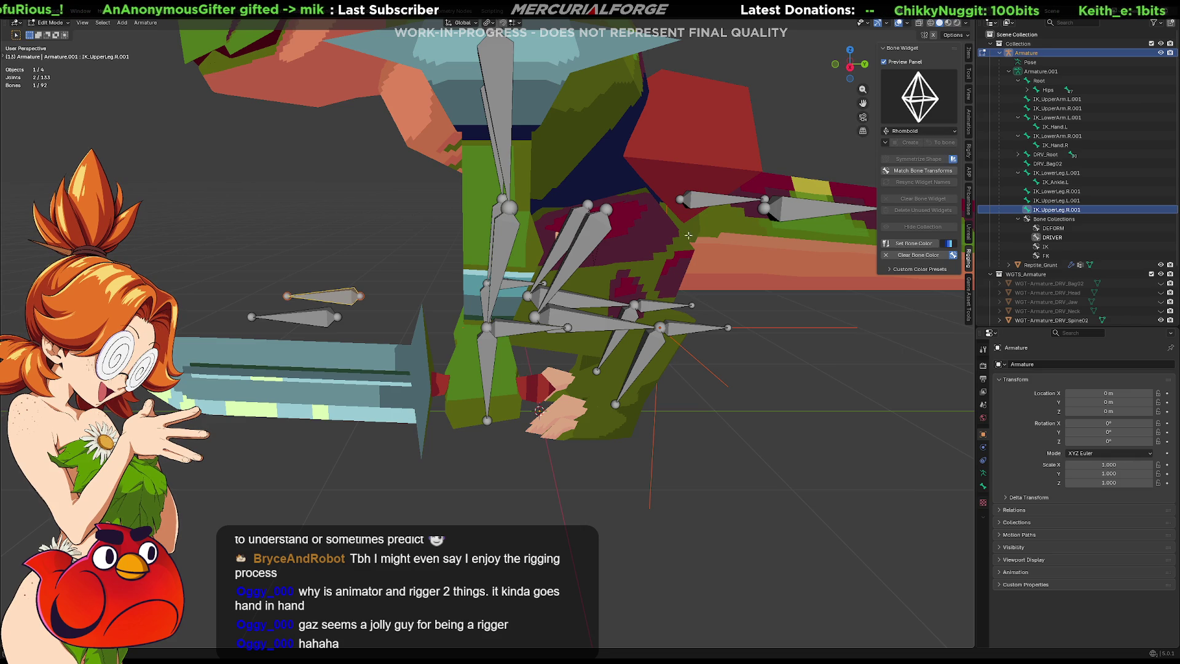
left_click(906, 142)
Step: Apply the Rhomboid widgets to both control bones and toggle modes to check them
left_click(907, 142)
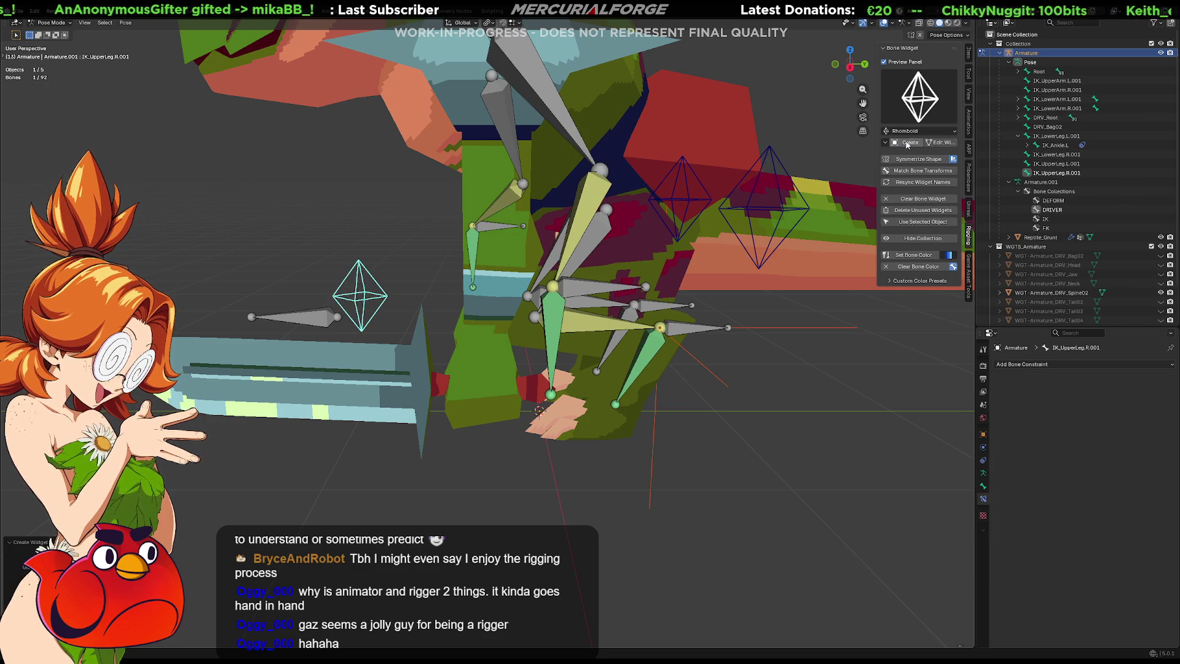
key("ctrl+shift+m")
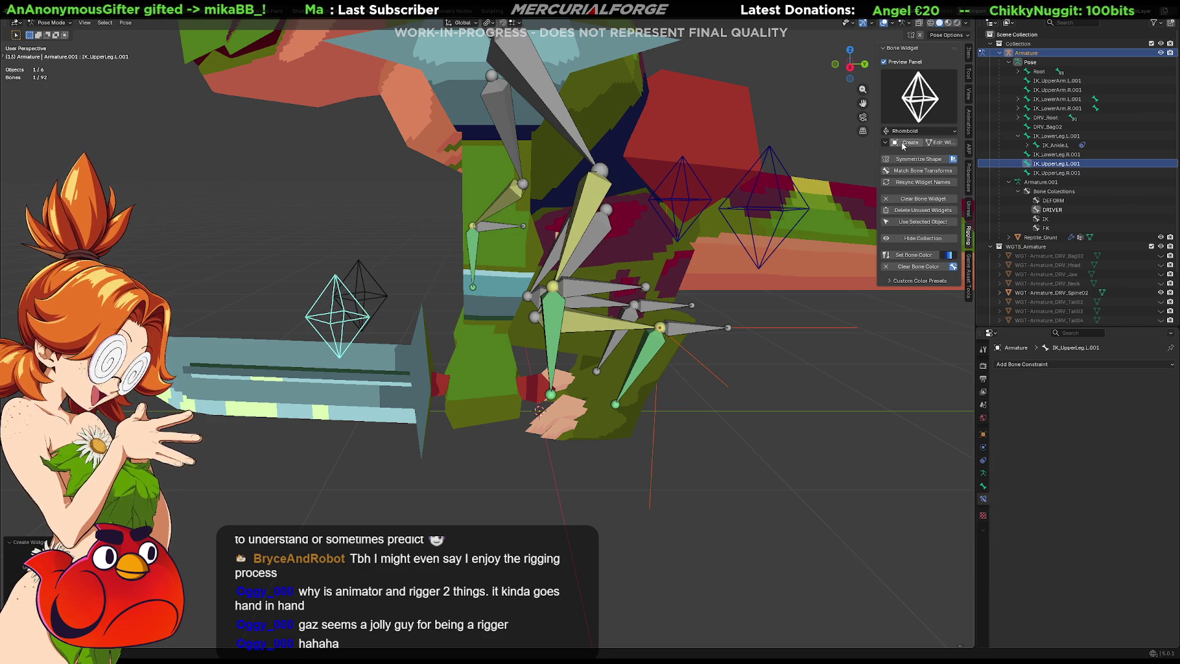
key("Tab")
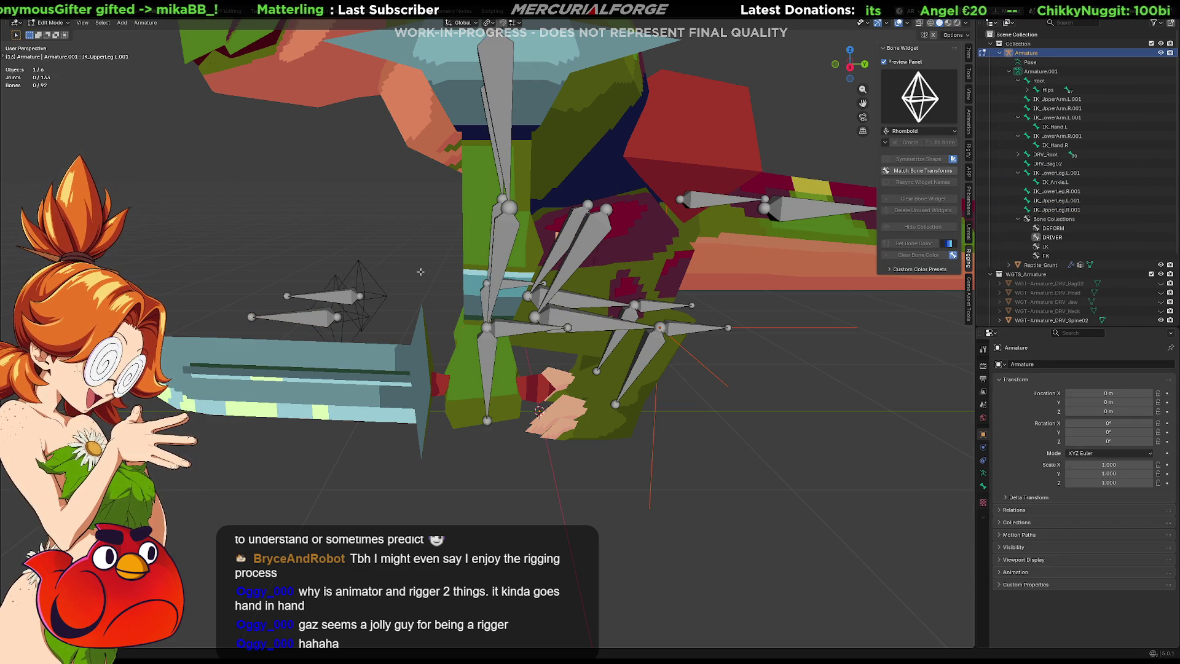
mouse_move(395, 296)
middle_mouse_down()
mouse_move(483, 332)
mouse_move(405, 311)
middle_mouse_up()
key("Tab")
Step: Hide the widget objects' collection from the Bone Widget panel and return to Edit Mode
left_click(407, 295)
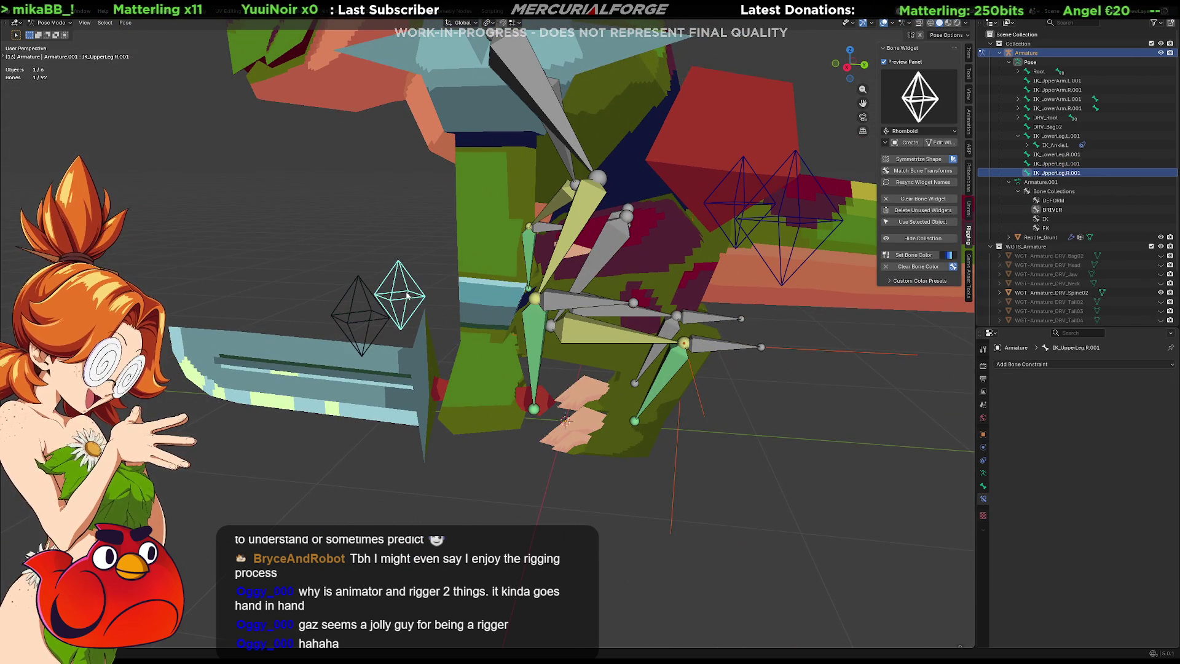
left_click(922, 238)
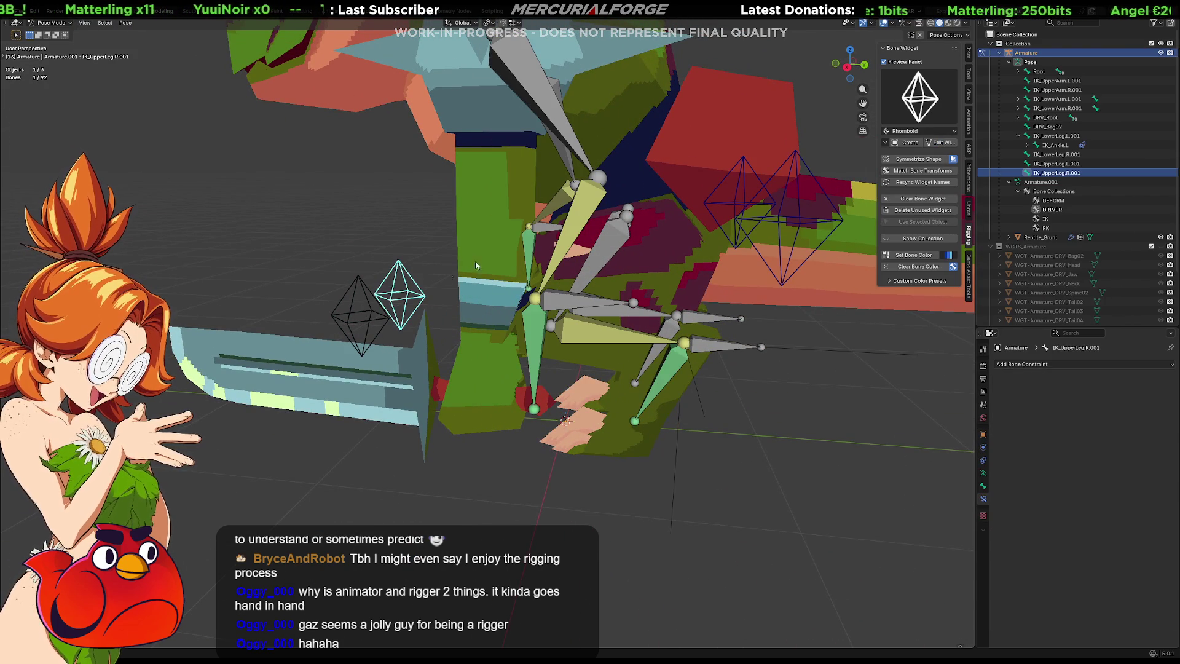
left_click(368, 309)
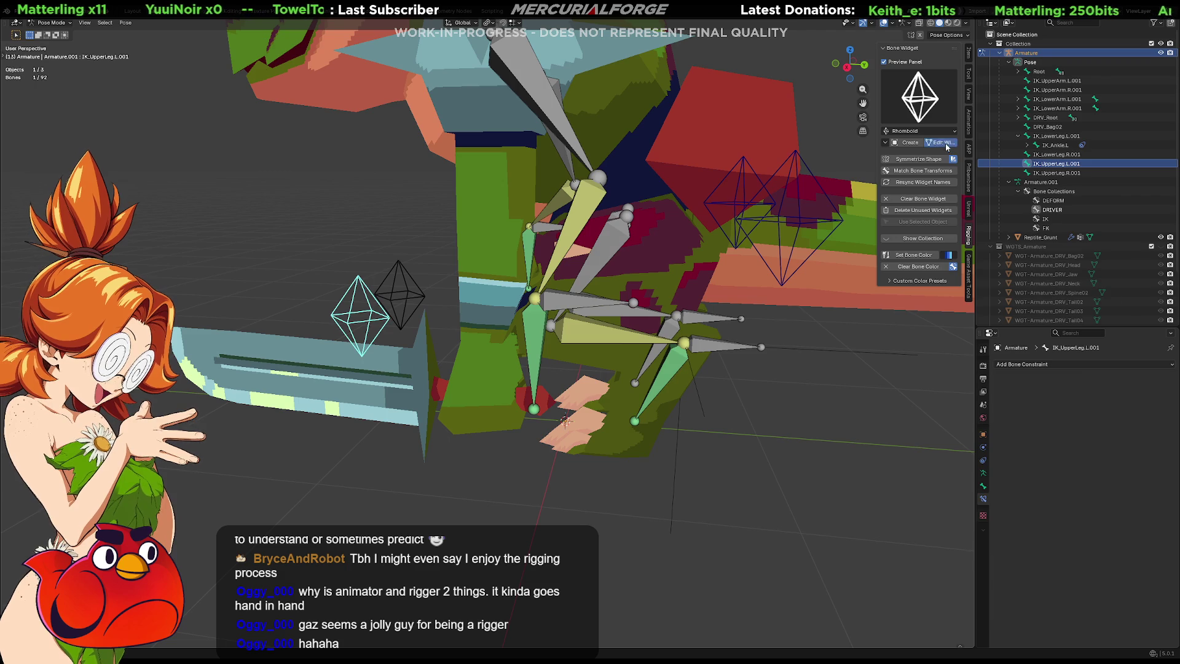
key("Tab")
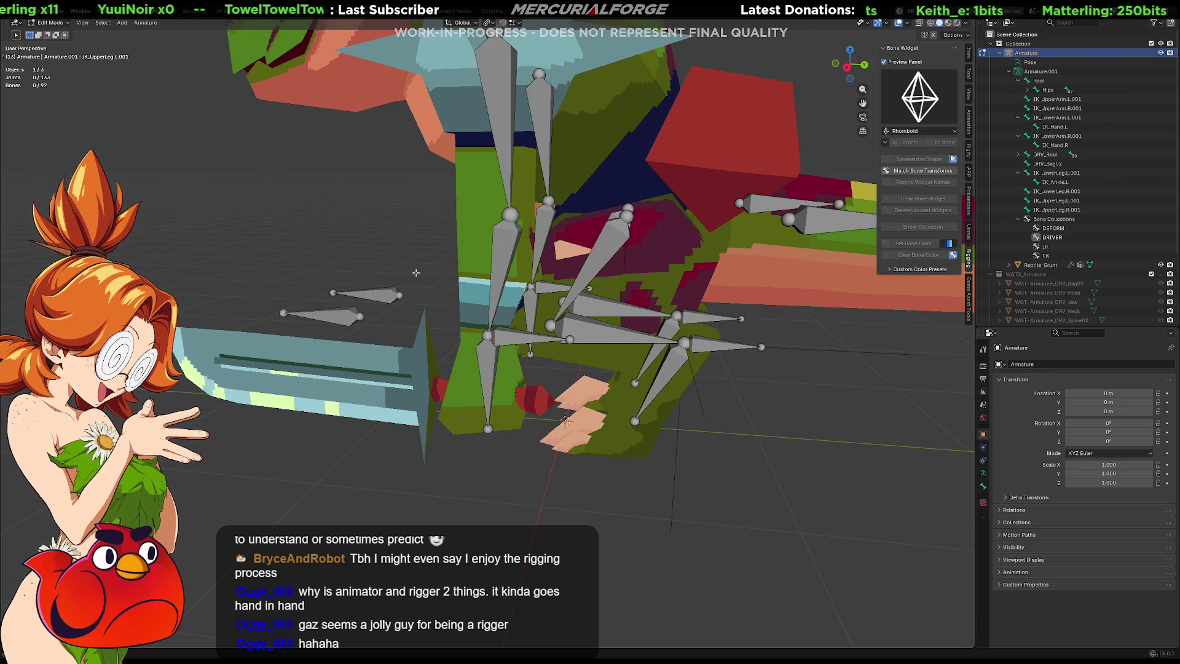
left_click(380, 294)
Step: In Pose Mode, set the Armature as pole target in IK_LowerLeg.L's IK constraint
middle_click_drag(380, 294, 416, 326)
left_click(618, 331)
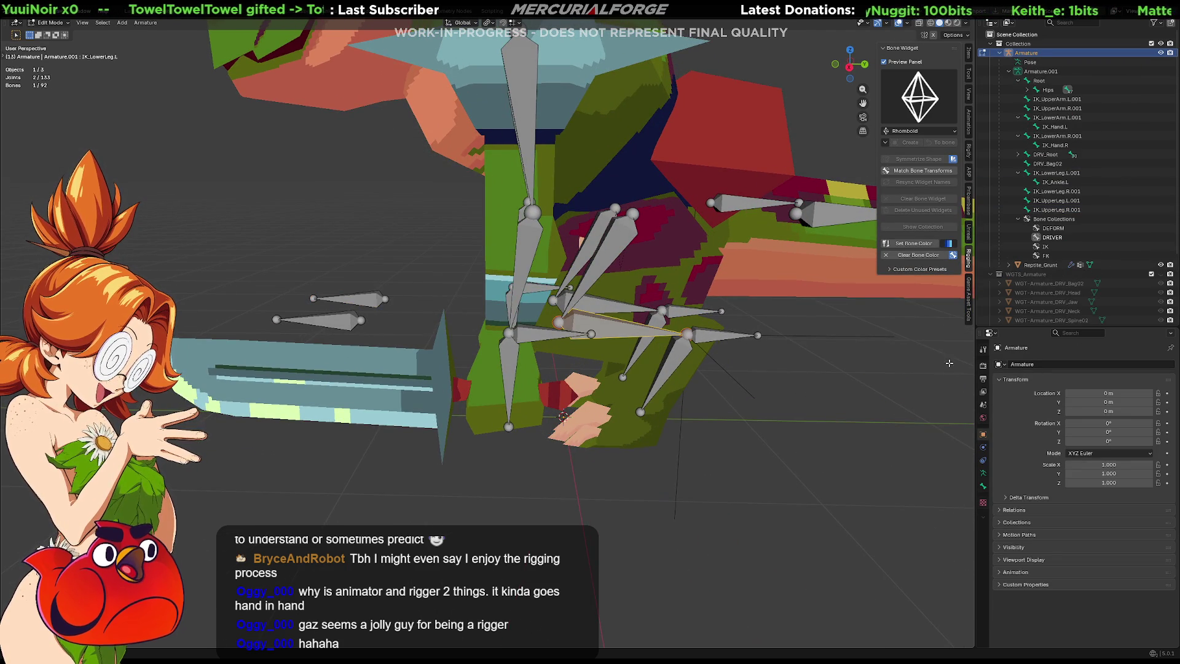
left_click(983, 486)
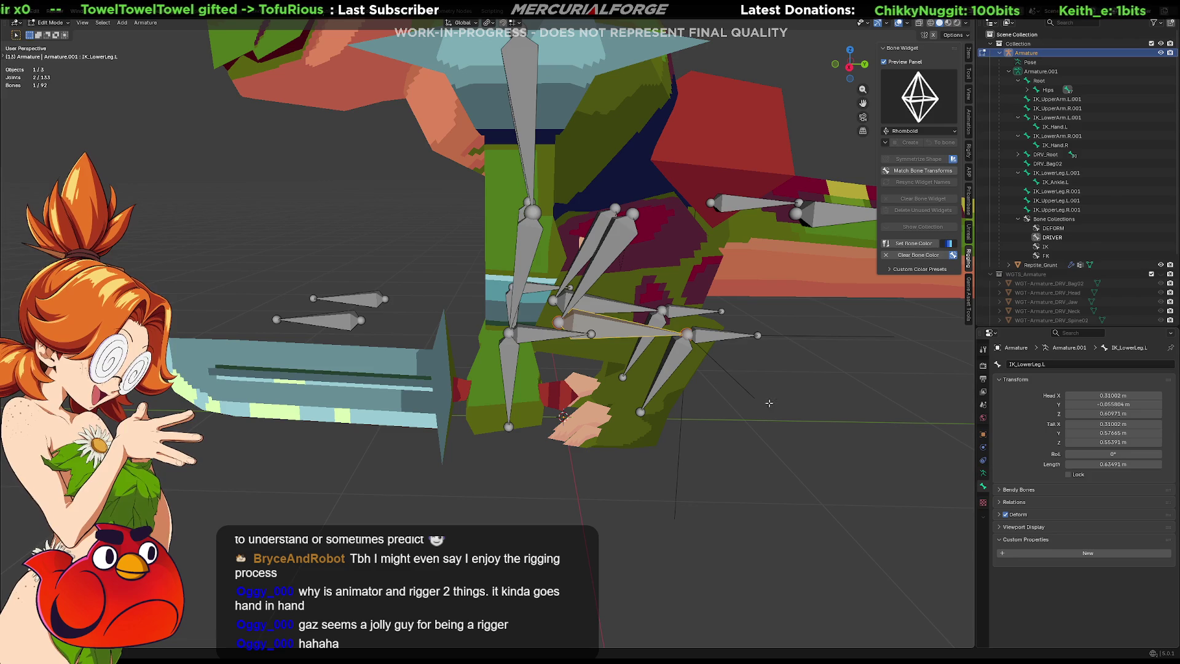
key("ctrl+Tab")
left_click(983, 499)
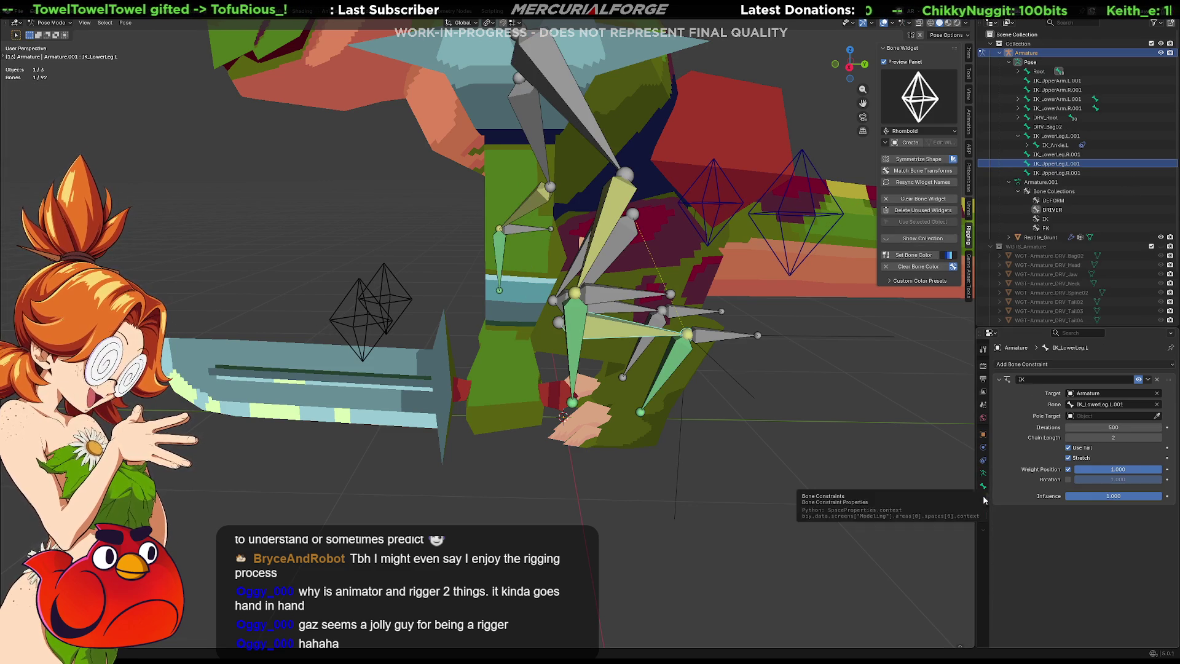
left_click(1156, 415)
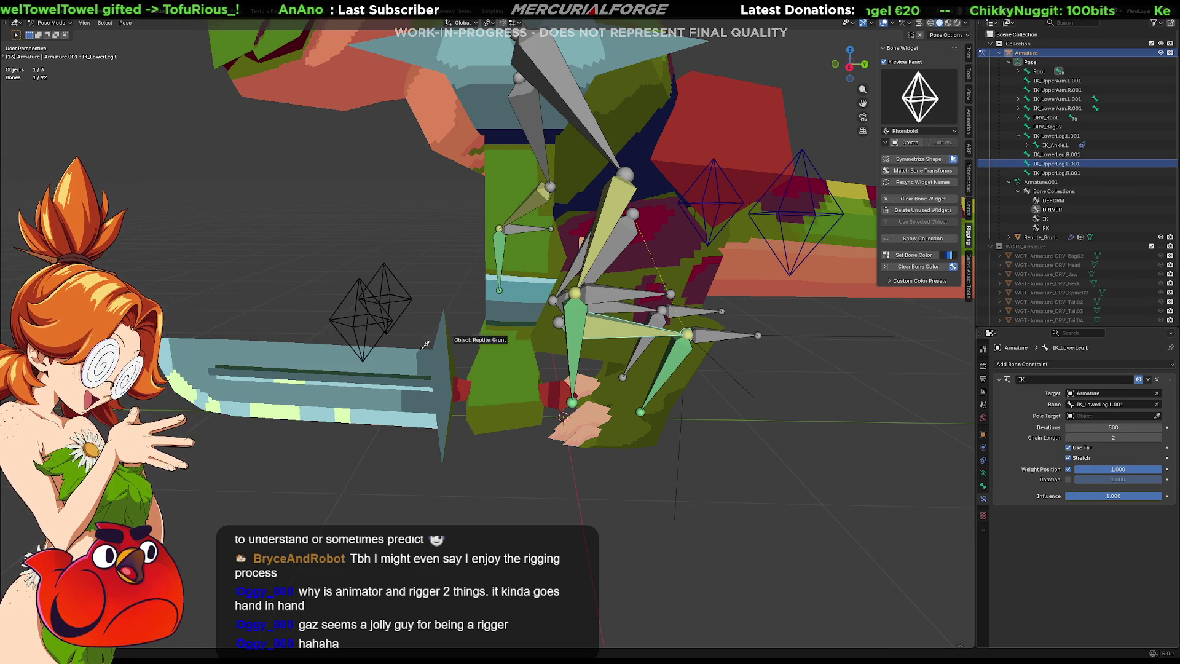
left_click(352, 325)
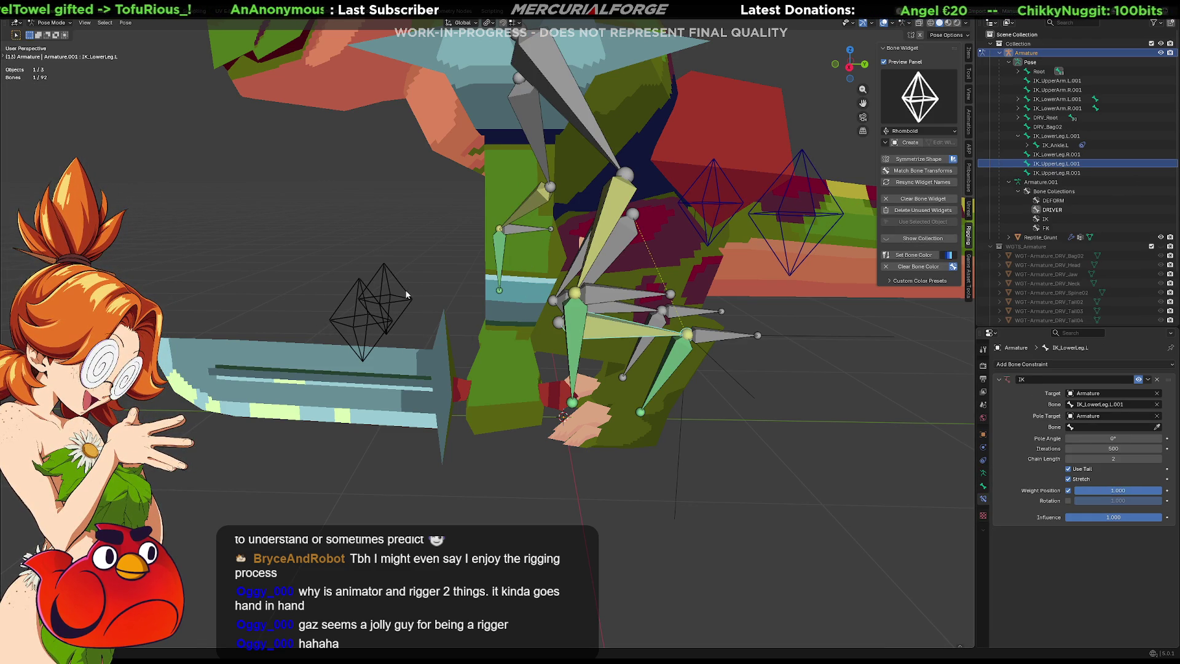
Step: Pick IK_UpperLeg.L.001 as the IK constraint's pole target bone
left_click(407, 295)
middle_click_drag(565, 313, 823, 279)
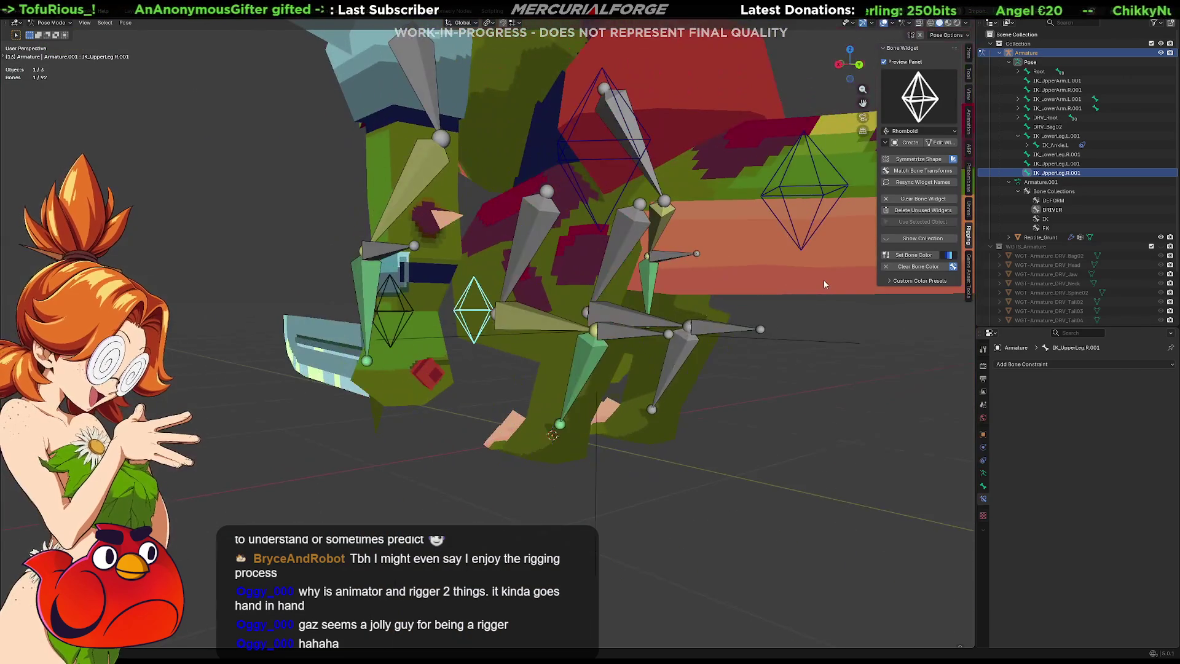
mouse_move(569, 360)
middle_mouse_down()
mouse_move(558, 348)
mouse_move(704, 341)
mouse_move(602, 350)
mouse_move(603, 334)
mouse_move(590, 370)
middle_mouse_up()
left_click(606, 352)
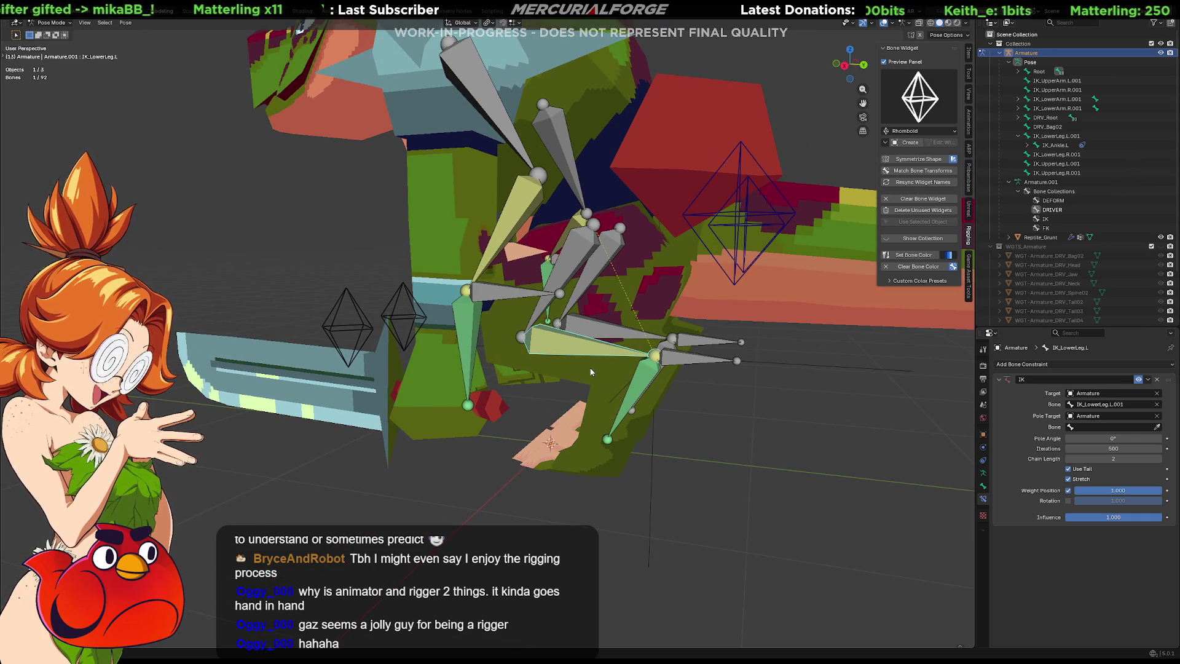
left_click(1158, 426)
left_click(337, 295)
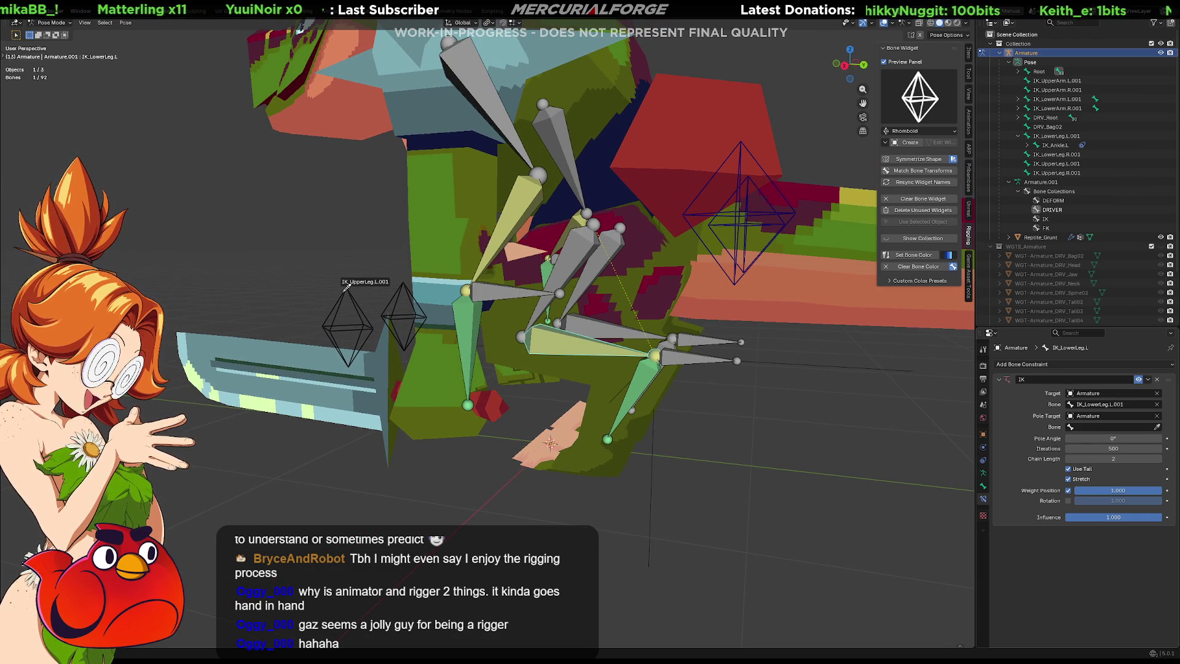
Step: Set the IK pole angle to -90°
left_click(1113, 438)
type("90")
key("Return")
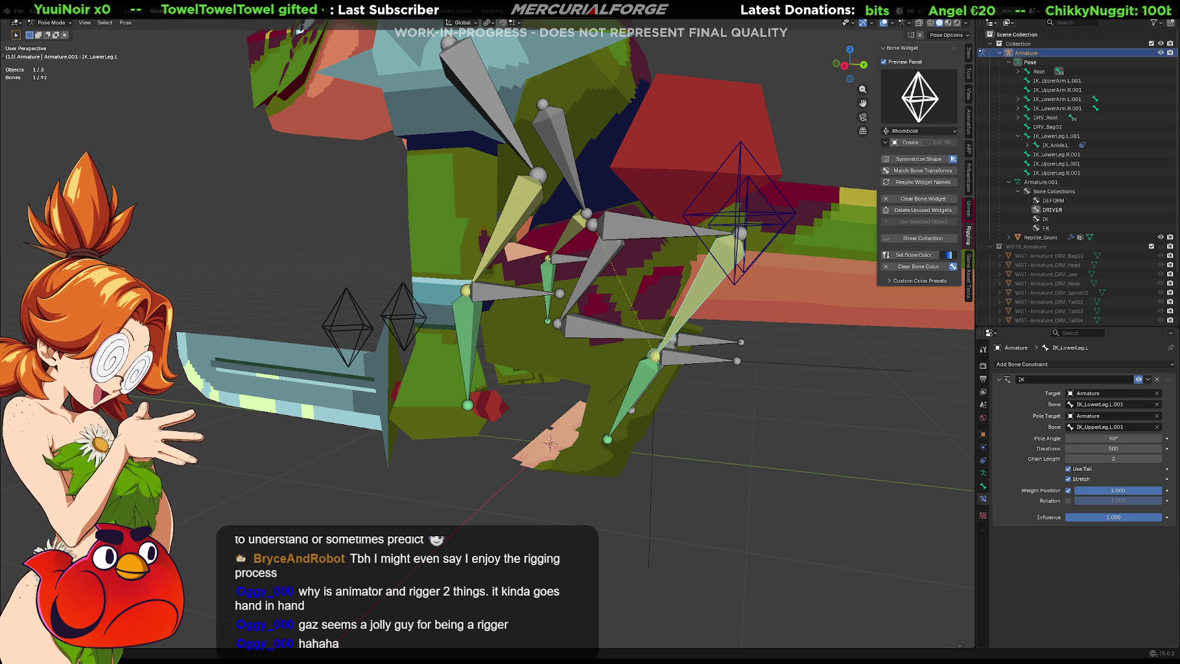
double_click(1129, 438)
type("-90")
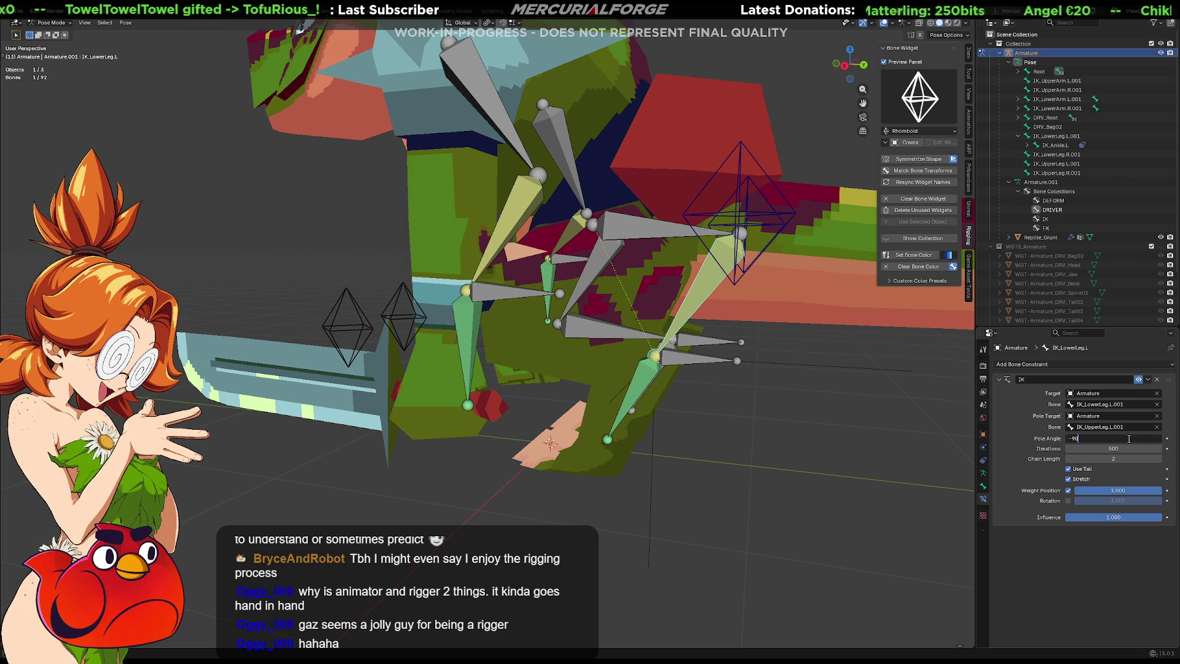
key("Return")
Step: Select the IK_UpperLeg.L.001 pole control and begin moving it
left_click(748, 399)
middle_click_drag(673, 411, 679, 419)
left_click(325, 313)
middle_click_drag(332, 323, 498, 351)
key("g")
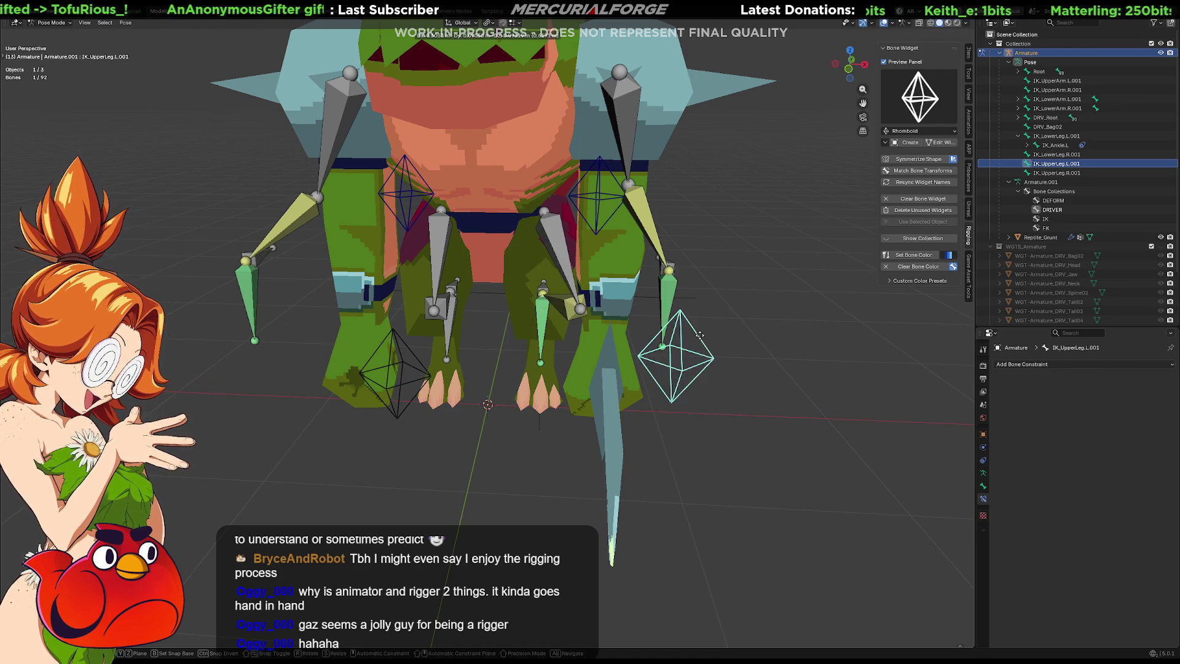
Step: Place the pole control, then move the IK_LowerLeg.L.001 foot control to a new spot
left_click(792, 349)
mouse_move(792, 349)
middle_mouse_down()
mouse_move(673, 356)
mouse_move(673, 340)
mouse_move(652, 370)
middle_mouse_up()
left_click(651, 369)
key("g")
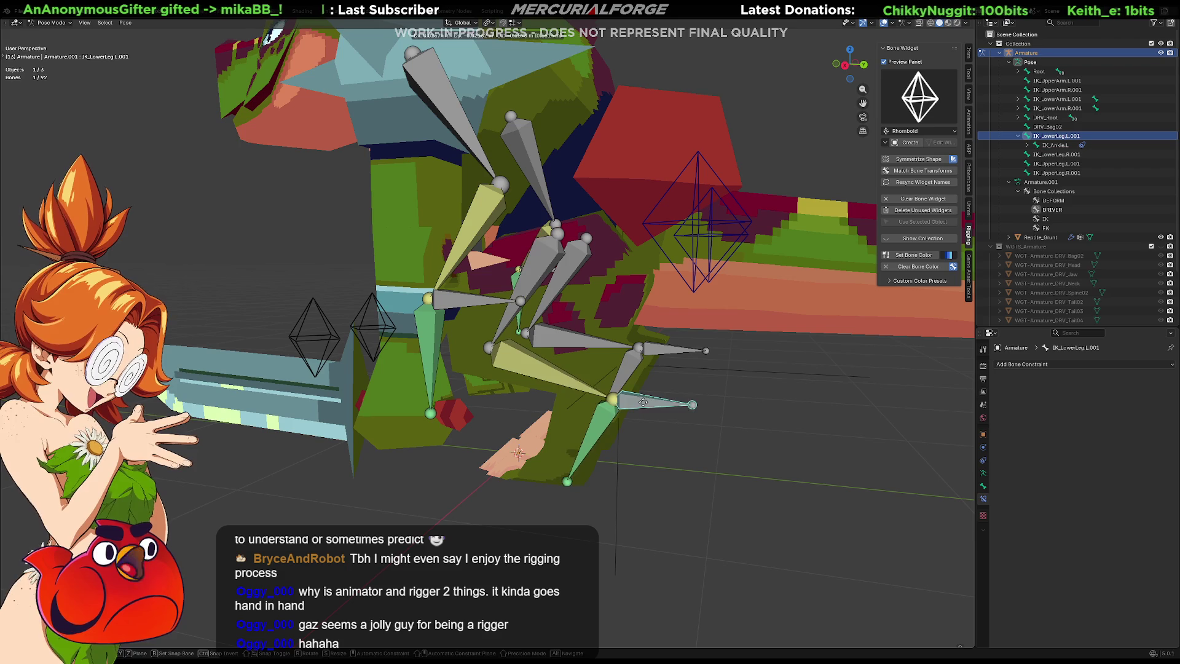
left_click(639, 393)
mouse_move(637, 396)
middle_mouse_down()
mouse_move(597, 408)
mouse_move(637, 395)
middle_mouse_up()
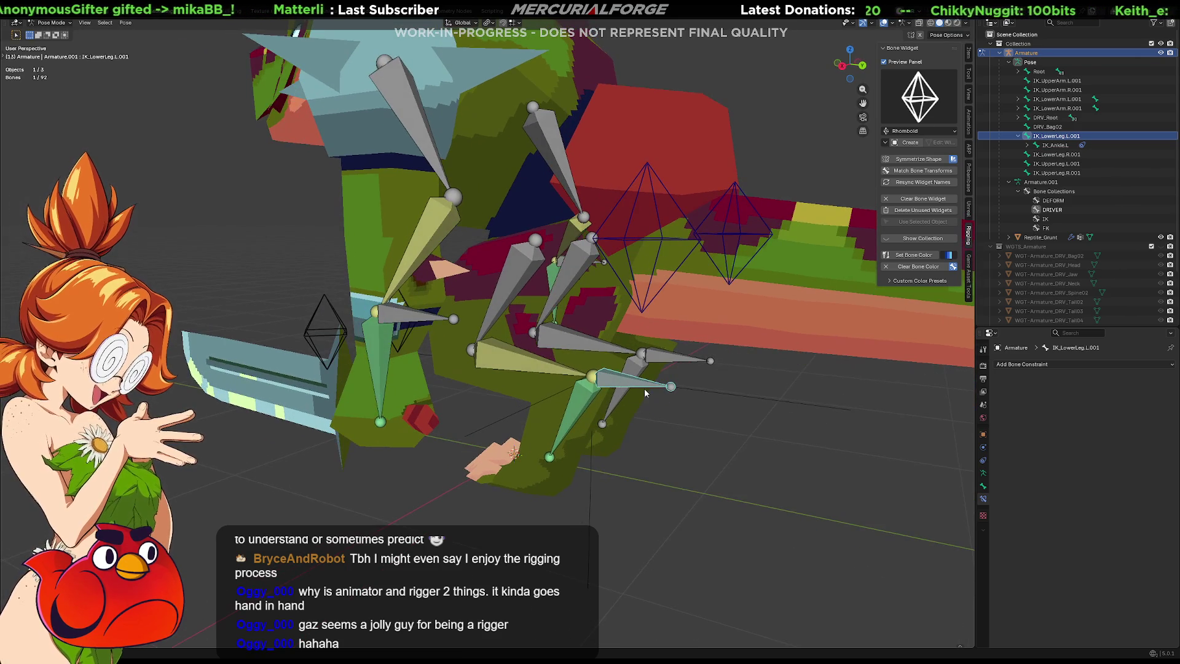
Step: Show the Bone and Armature Data properties and select the right leg's IK bones
left_click(982, 486)
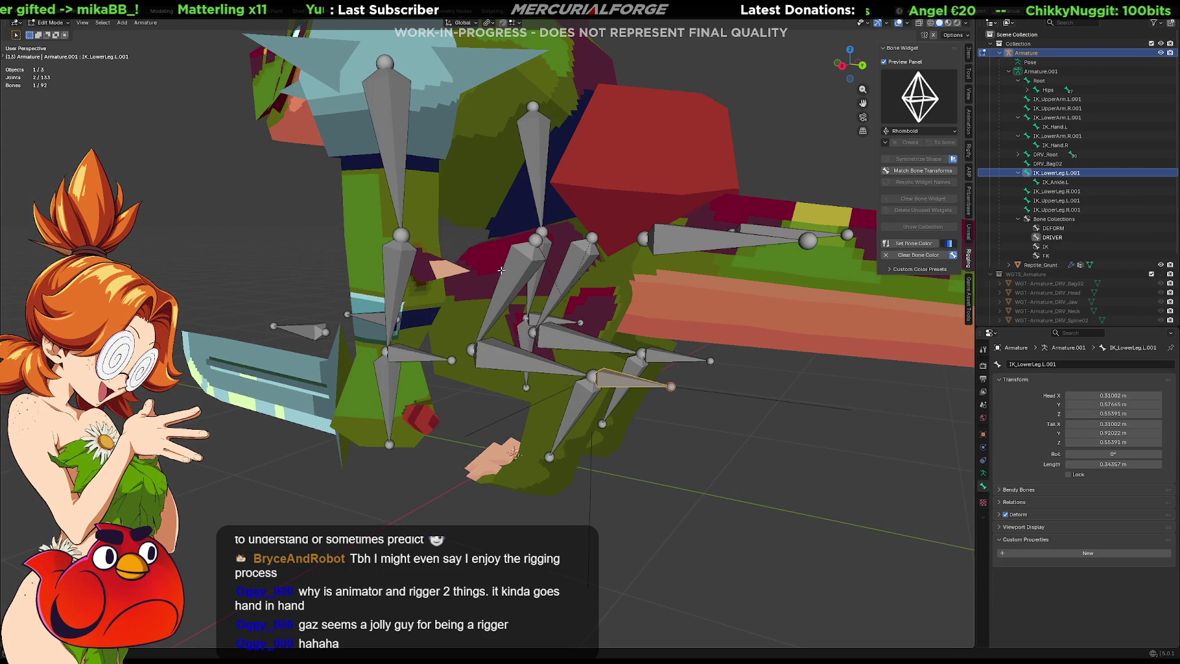
left_click(983, 473)
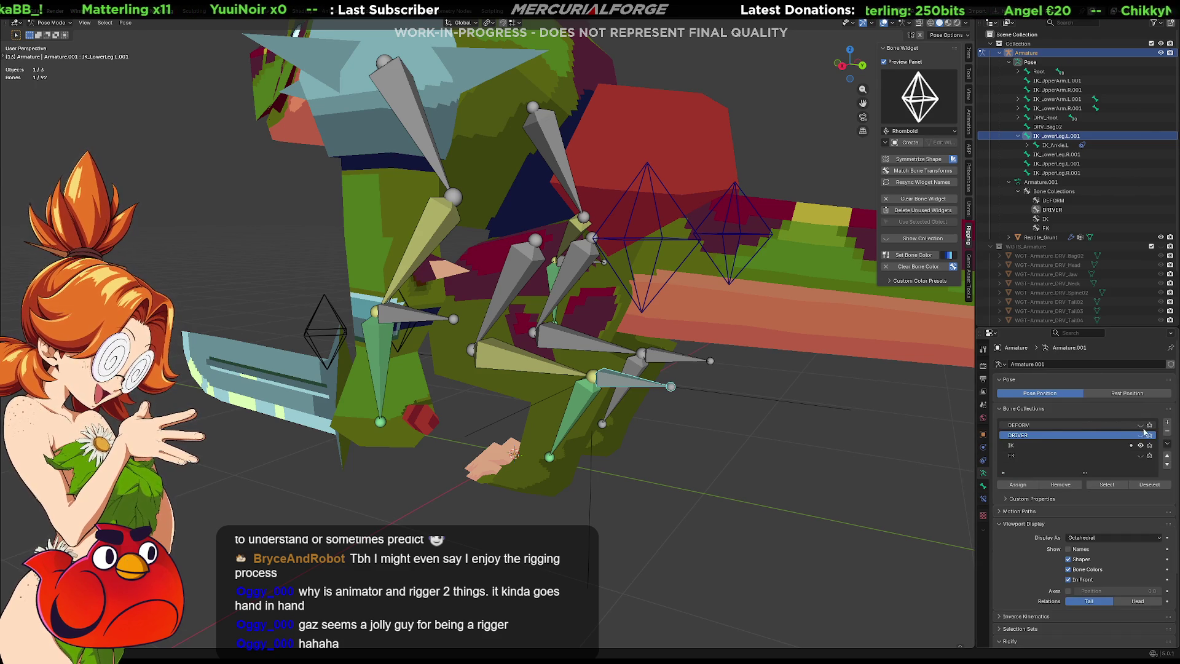
mouse_move(360, 378)
middle_mouse_down()
mouse_move(571, 391)
mouse_move(558, 358)
mouse_move(569, 473)
middle_mouse_up()
left_click_drag(570, 476, 486, 353)
left_click_drag(493, 234, 493, 234)
middle_click_drag(510, 344, 525, 420)
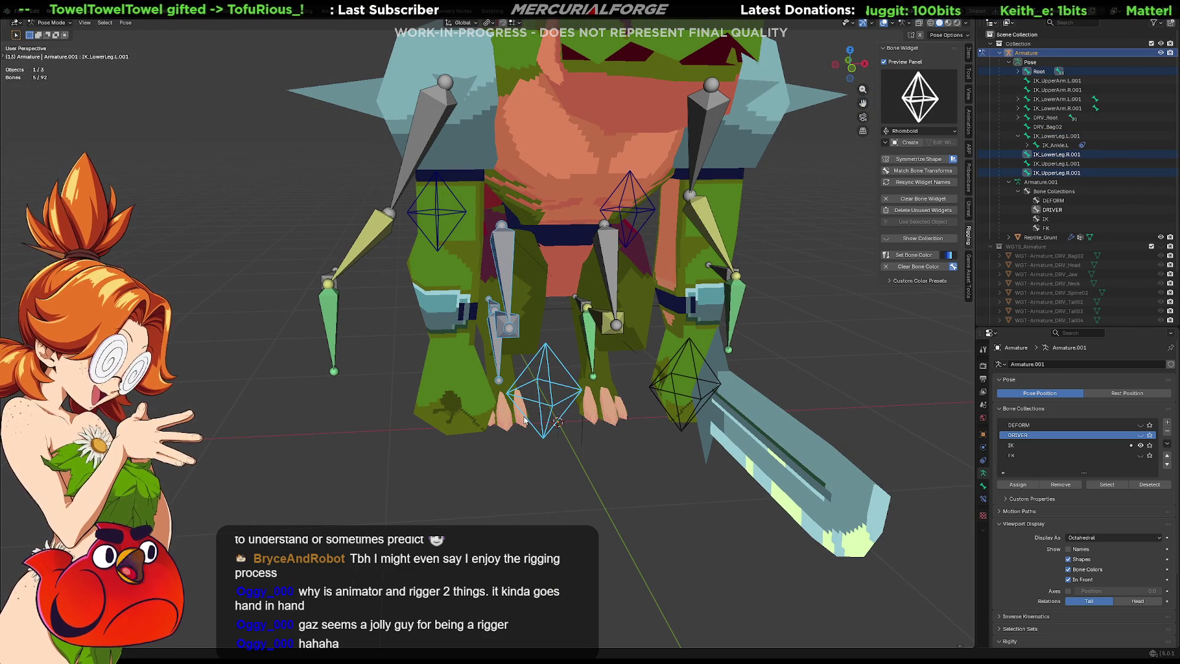
mouse_move(525, 420)
middle_mouse_down()
mouse_move(484, 346)
mouse_move(529, 345)
middle_mouse_up()
Step: In Edit Mode, delete the selected right leg IK bones
key("Tab")
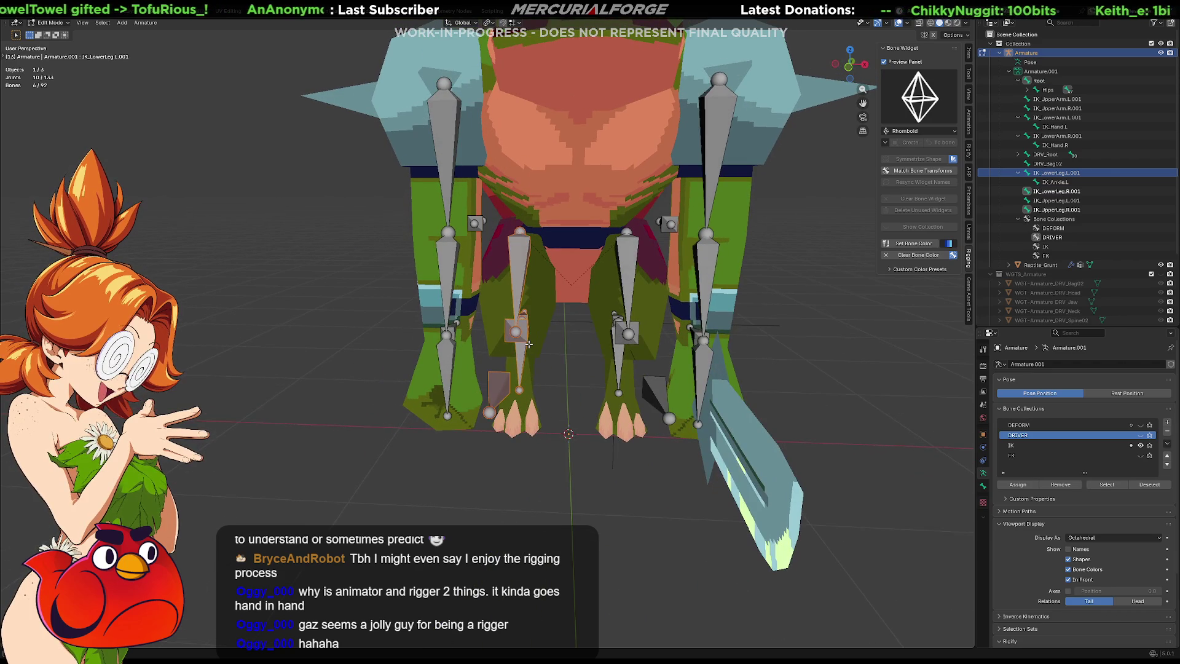
key("x")
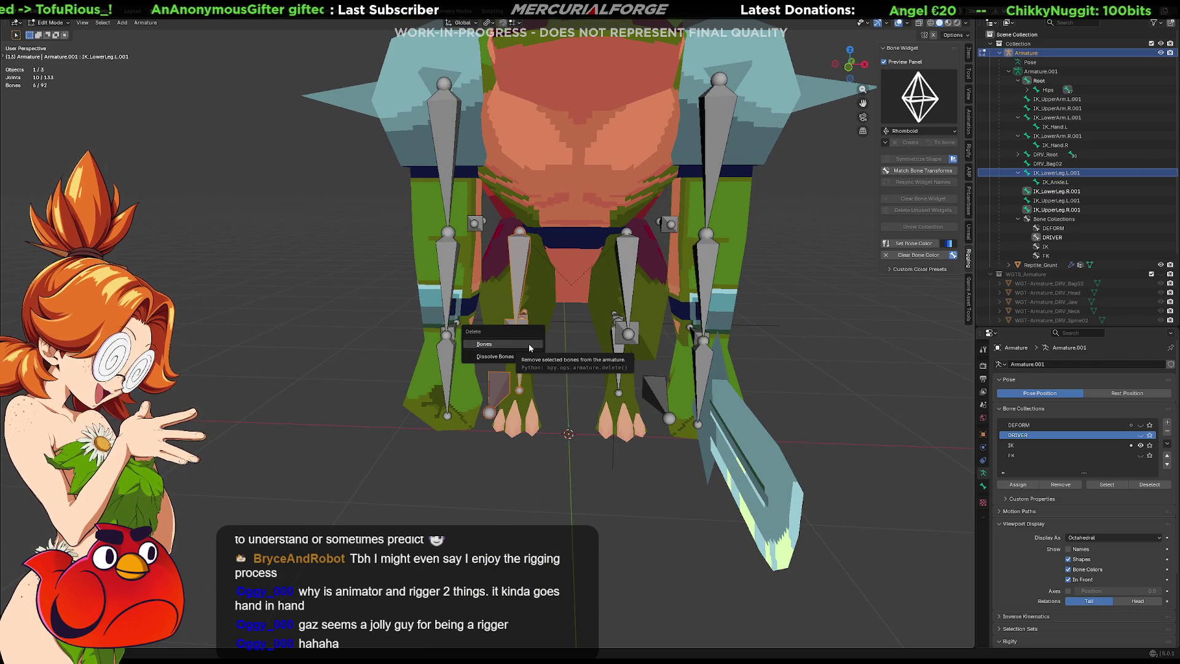
left_click(528, 344)
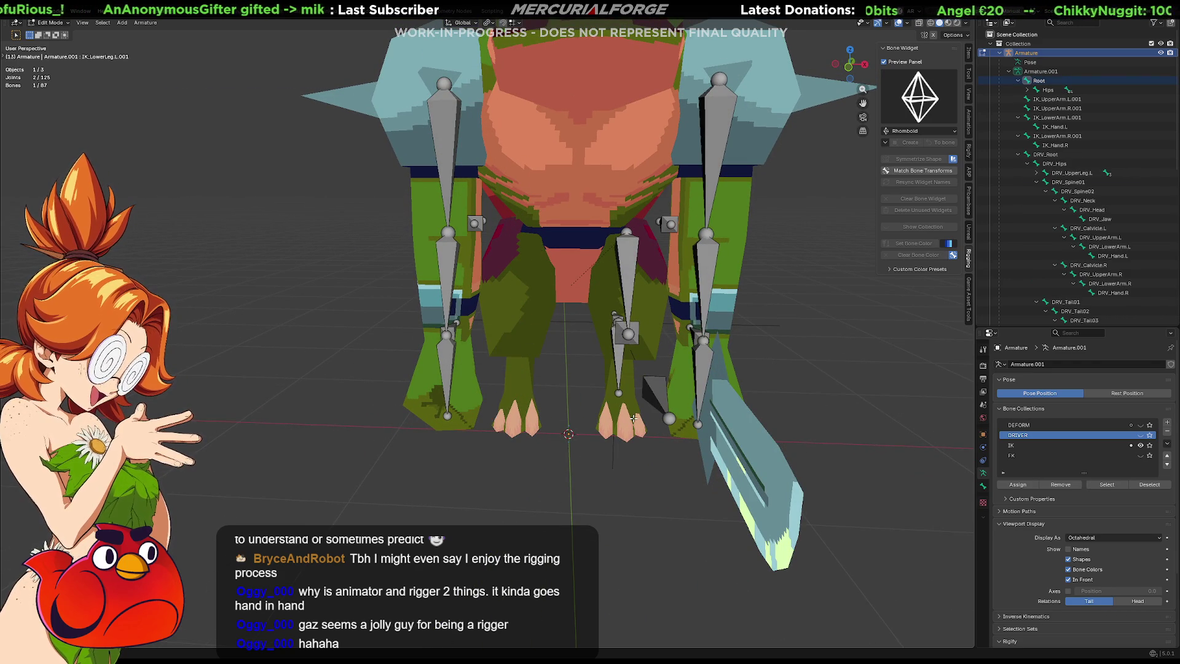
Step: Symmetrize the left leg's IK bones onto the right side and return to Pose Mode
middle_click_drag(665, 447, 664, 455)
left_click_drag(663, 455, 606, 223)
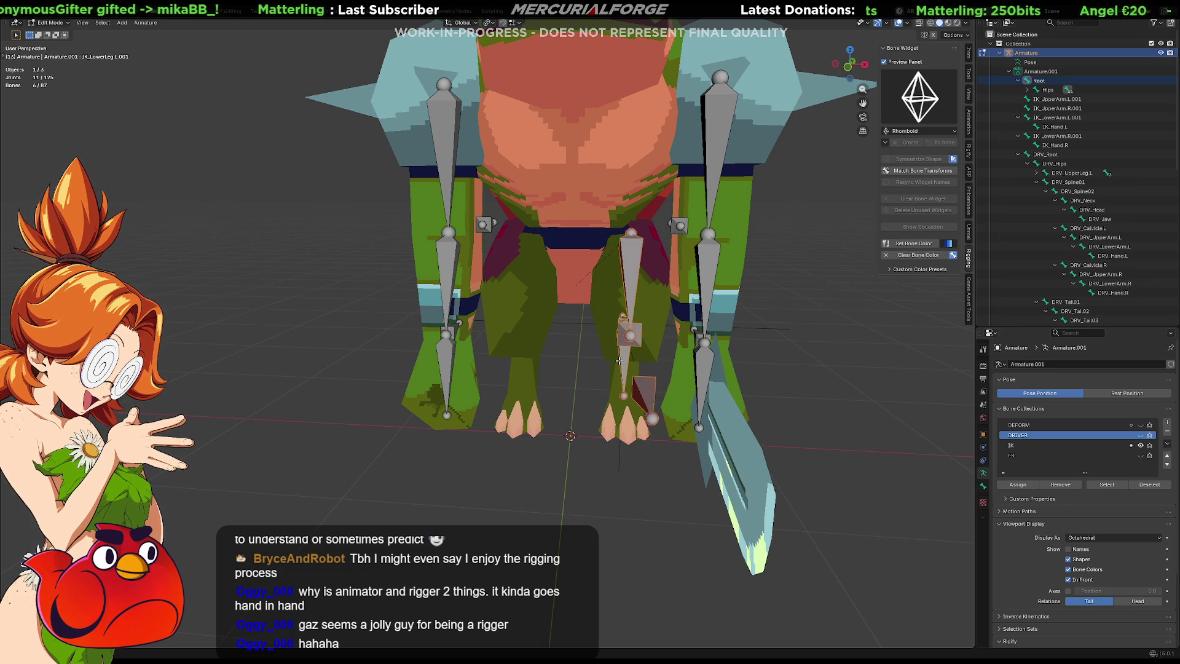
right_click(624, 338)
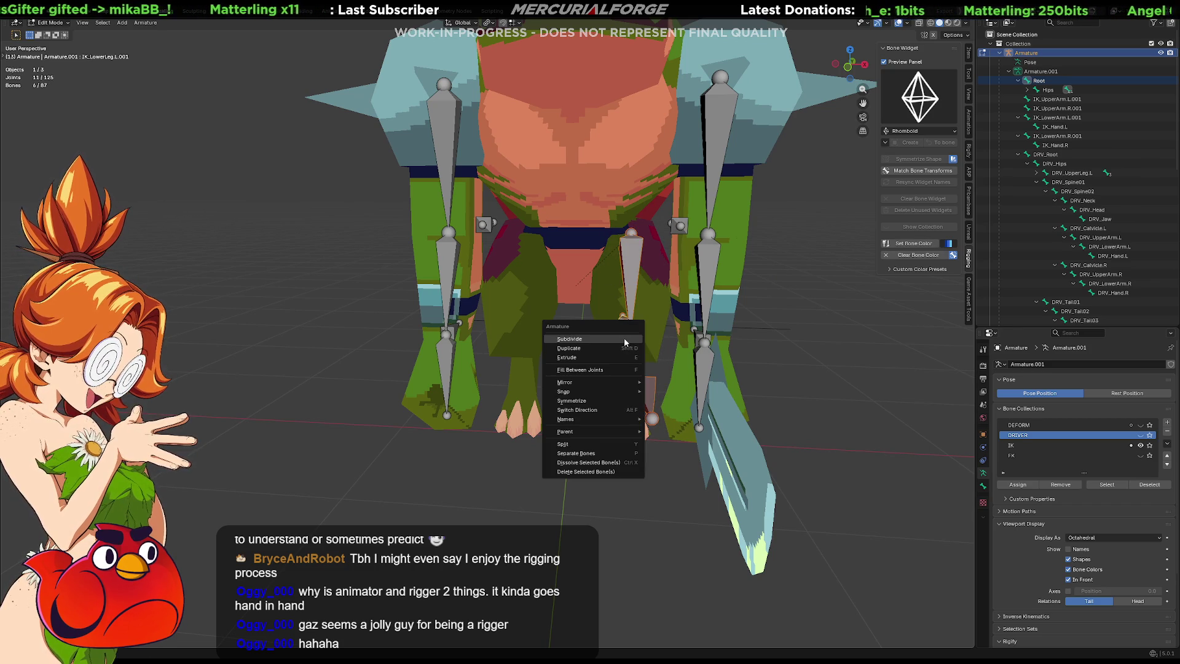
left_click(613, 400)
mouse_move(613, 400)
middle_mouse_down()
mouse_move(718, 350)
mouse_move(492, 348)
middle_mouse_up()
key("ctrl+Tab")
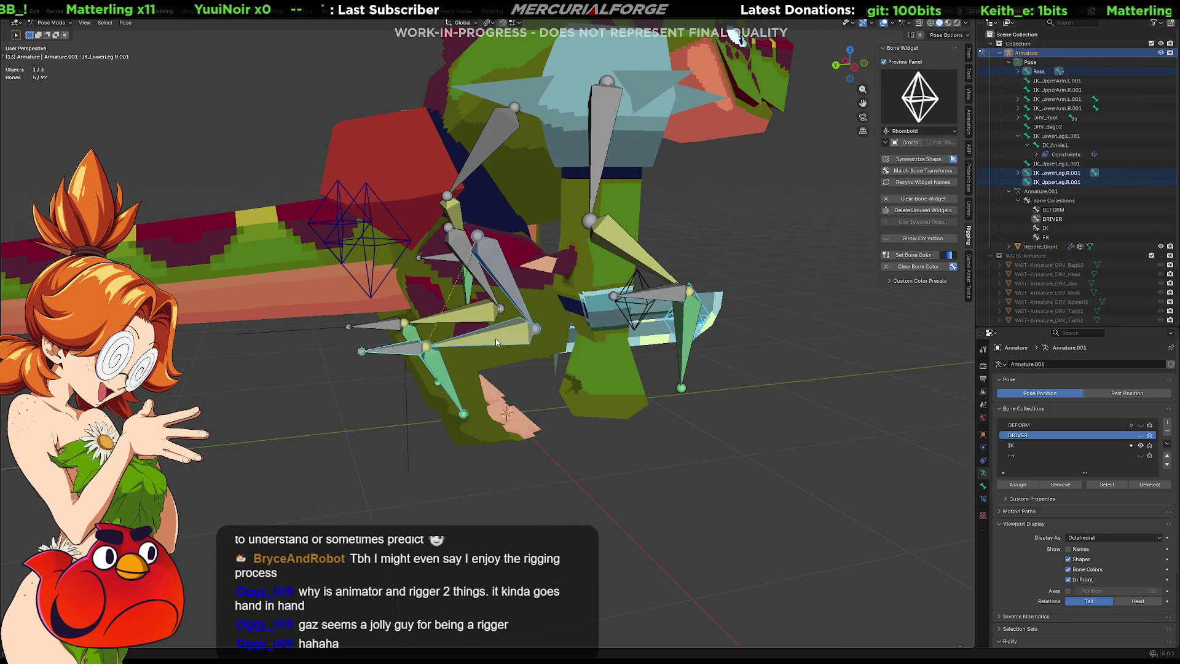
Step: Move the IK_UpperLeg.R.001 pole control outward beside the right leg
left_click(398, 352)
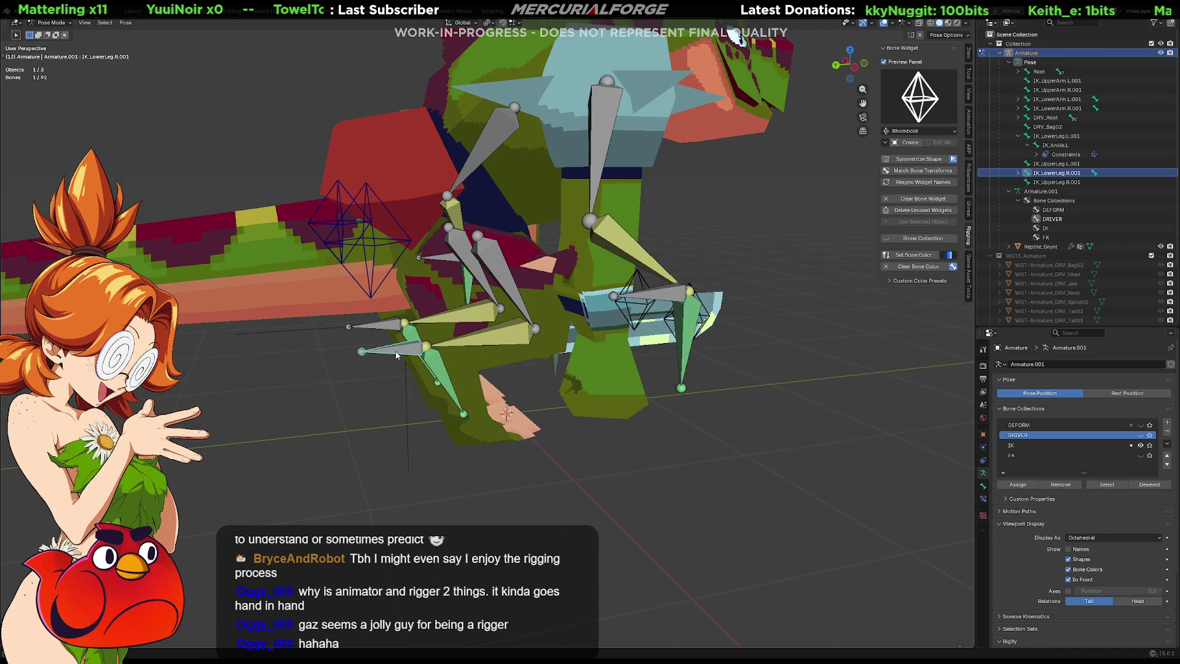
key("g")
right_click(714, 319)
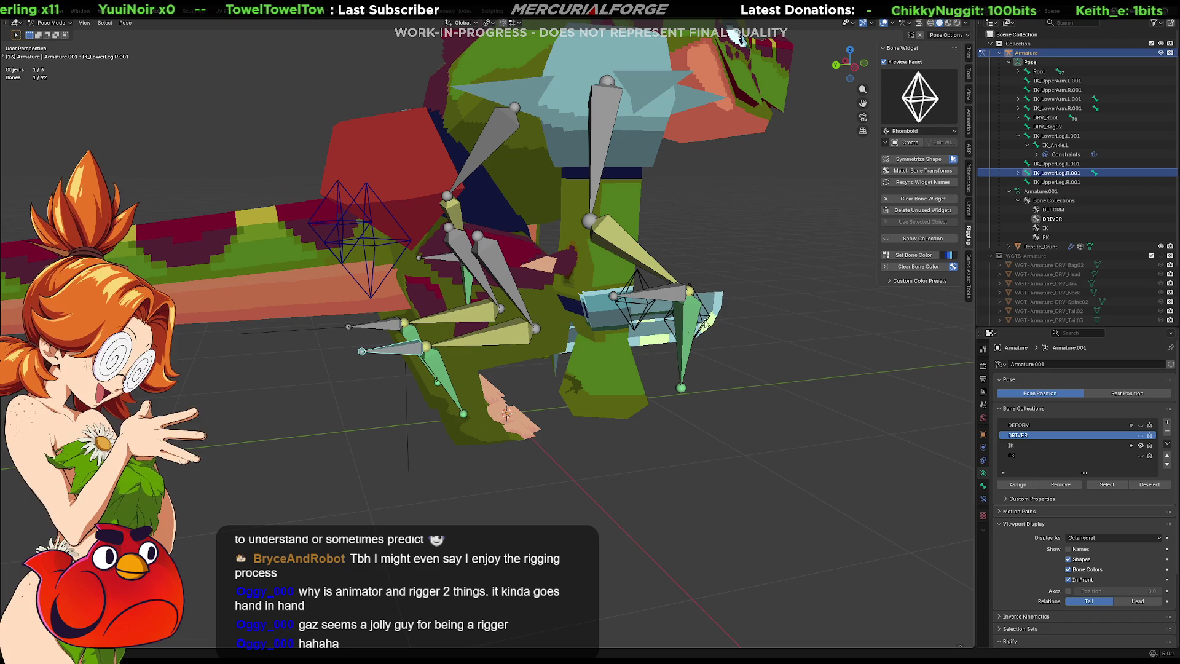
left_click(702, 325)
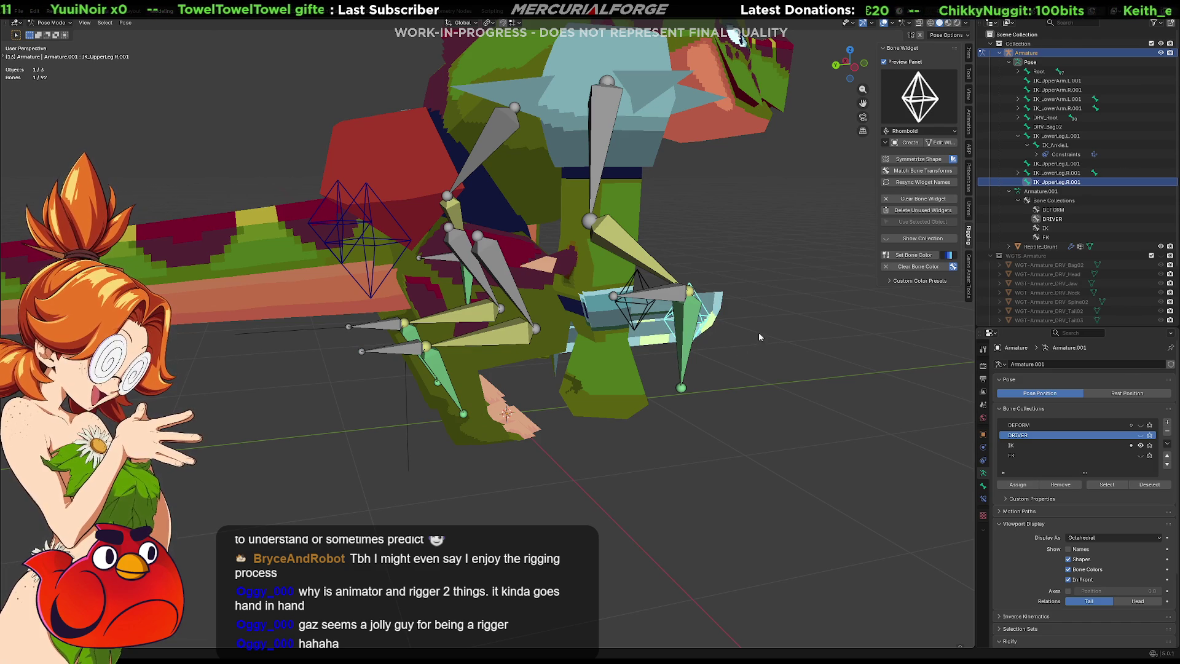
key("g")
left_click(828, 339)
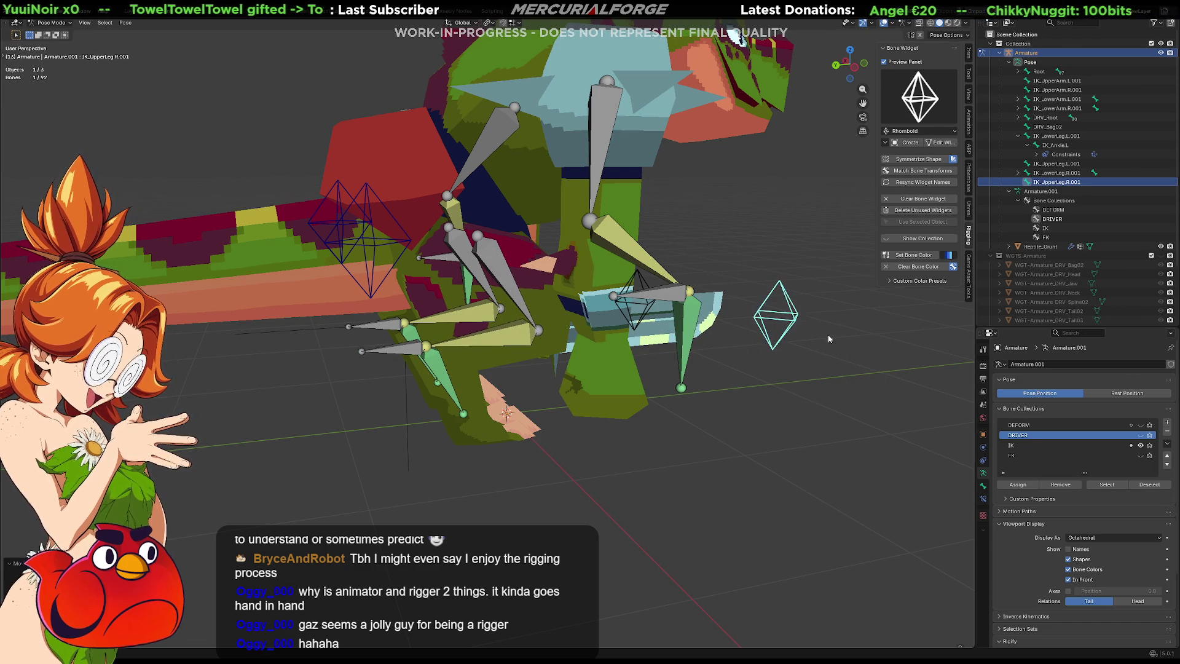
mouse_move(773, 368)
middle_mouse_down()
mouse_move(526, 380)
mouse_move(695, 408)
middle_mouse_up()
Step: Make the DEFORM bone collection visible in the viewport again
left_click(696, 414)
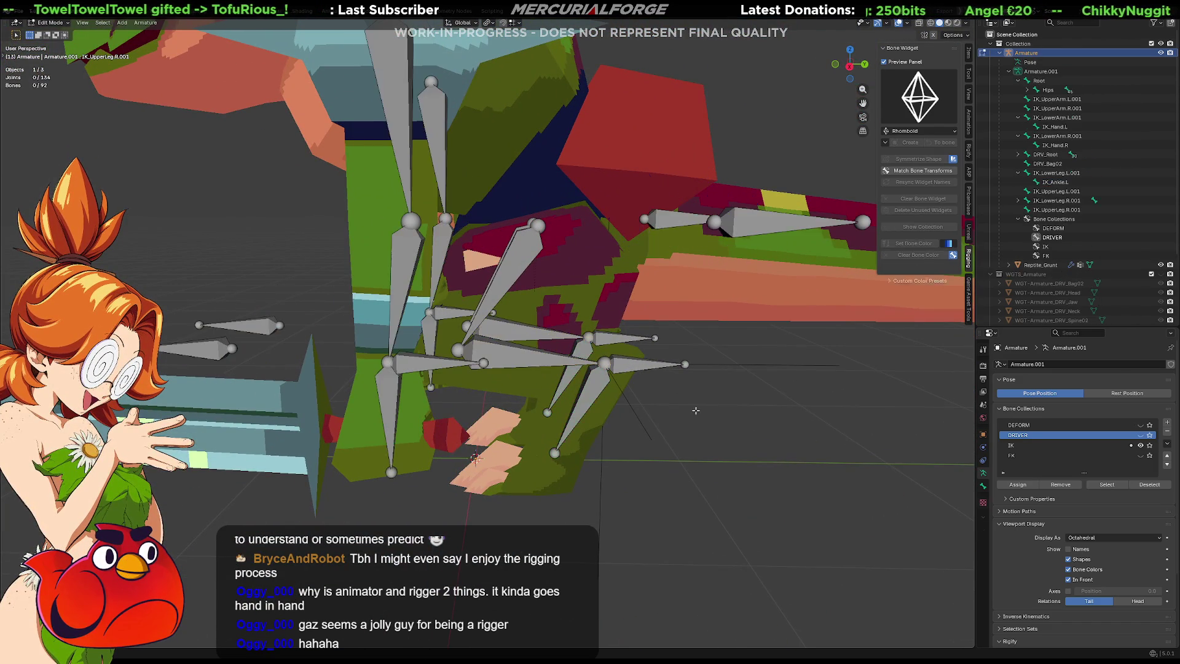
left_click(1141, 425)
mouse_move(765, 392)
middle_mouse_down()
mouse_move(729, 392)
mouse_move(522, 299)
middle_mouse_up()
Step: Give UpperLeg.L a Copy Transforms constraint targeting IK_UpperLeg.L
left_click(519, 296)
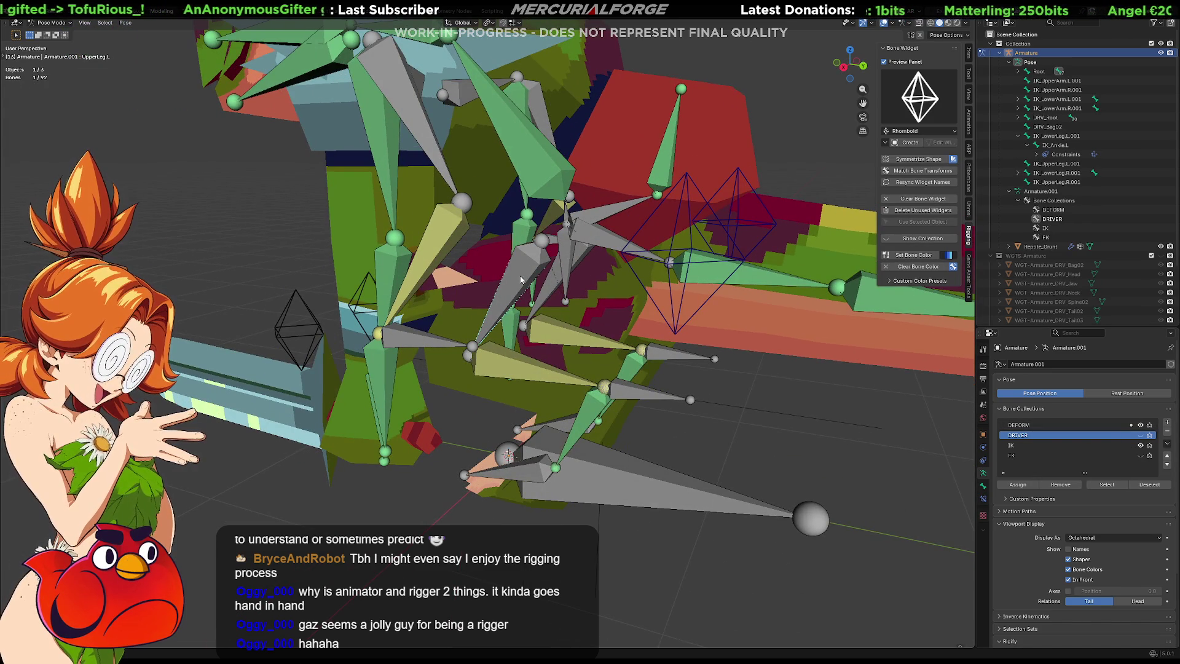
left_click(521, 279)
middle_click_drag(520, 279, 520, 277)
left_click(519, 277, "shift")
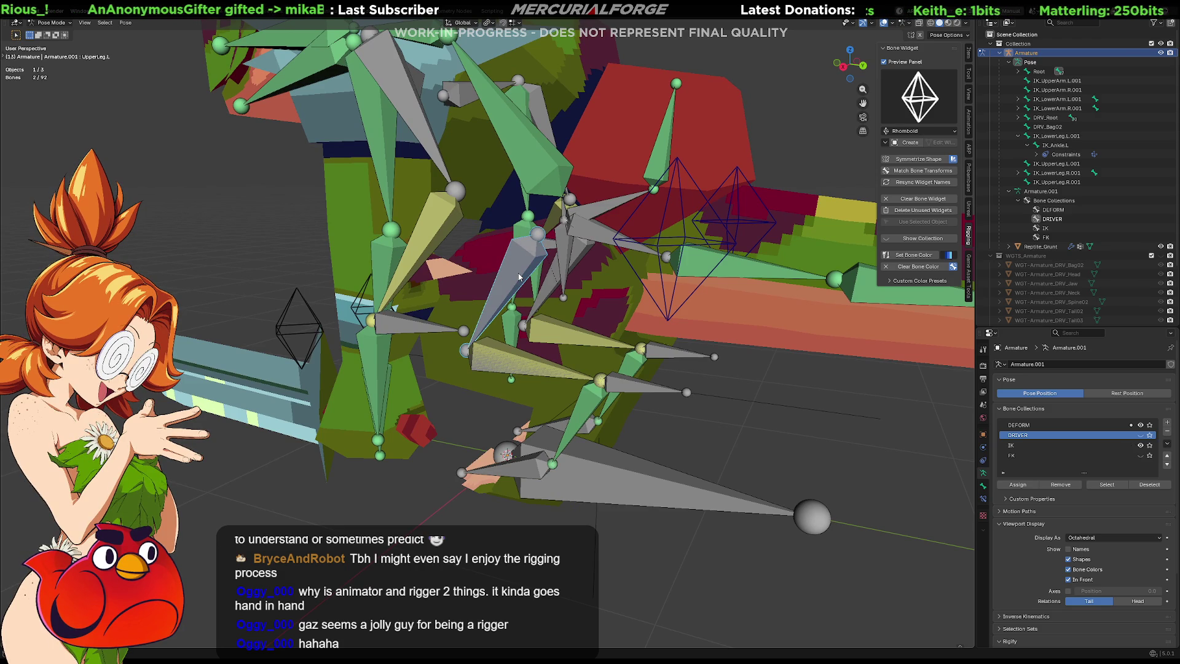
key("ctrl+shift+c")
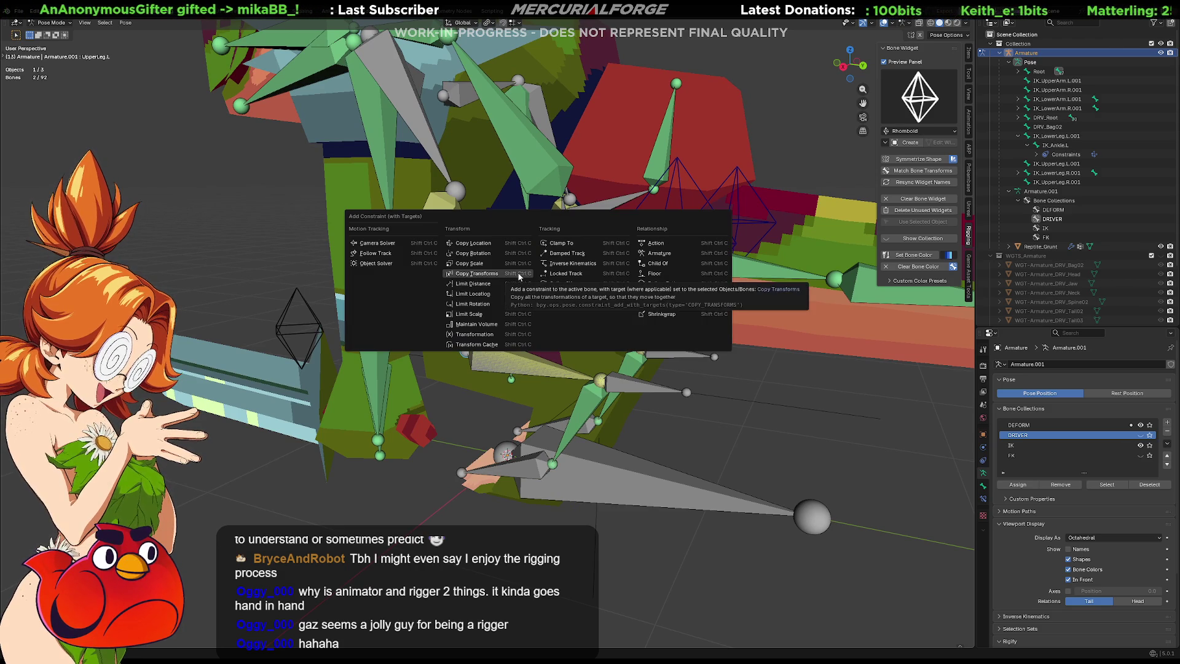
left_click(519, 276)
Step: Add Copy Transforms from the matching IK bones to LowerLeg.L and Ankle.L
left_click(500, 360)
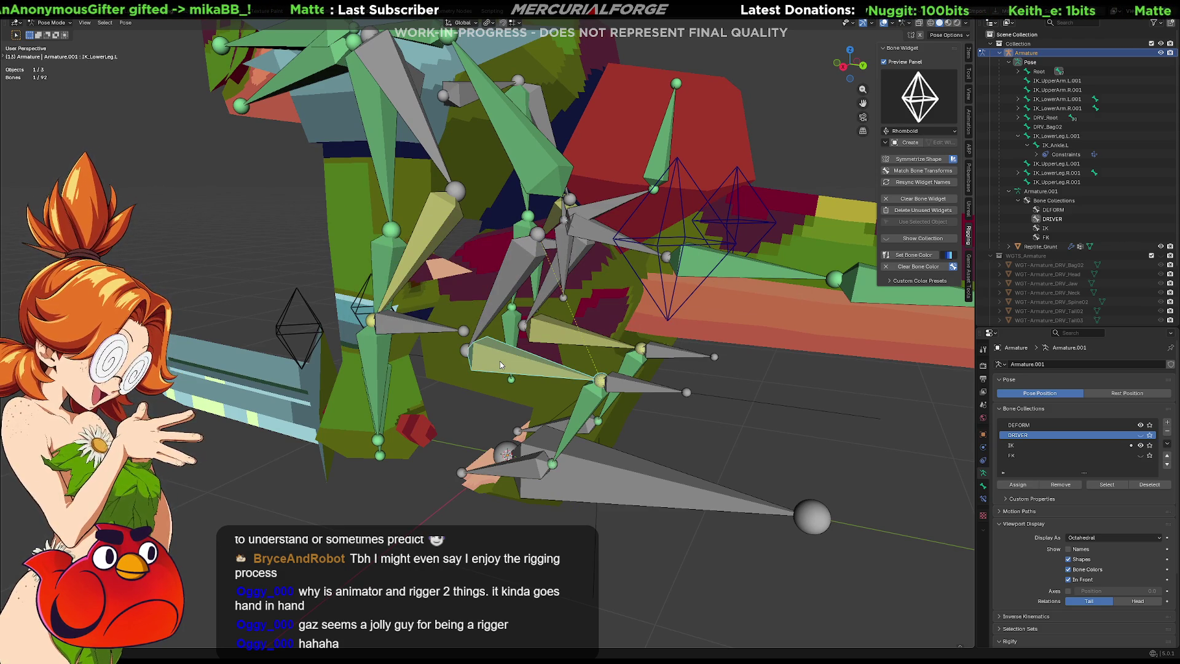
key("ctrl+shift+c")
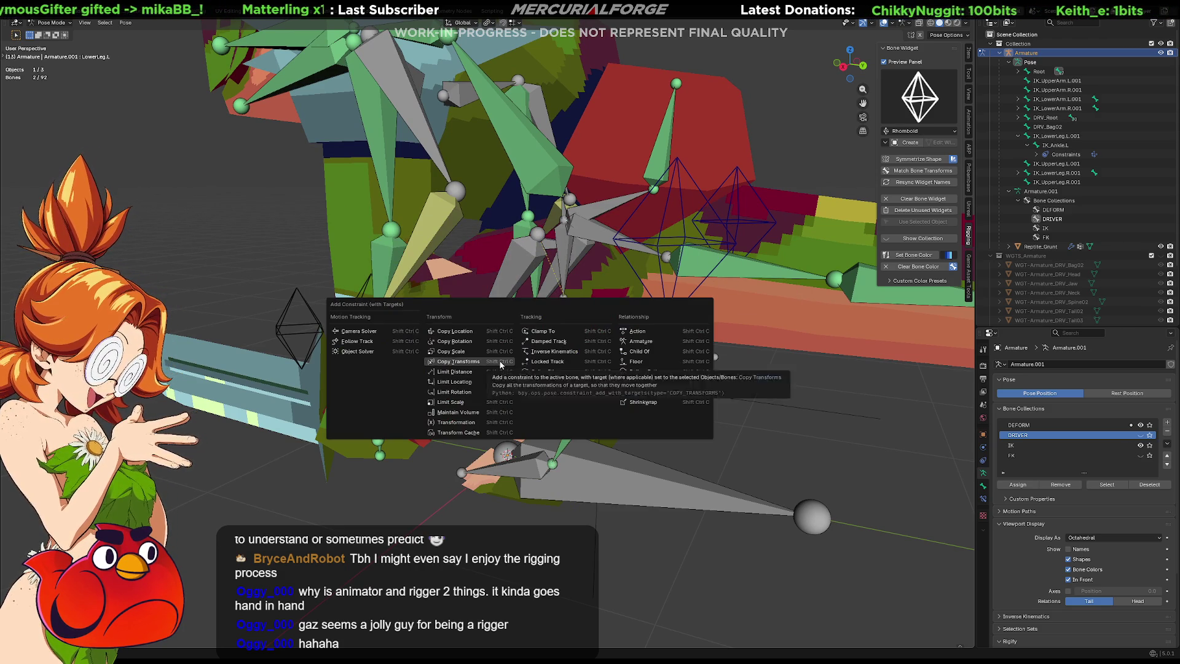
key("Escape")
left_click(593, 407)
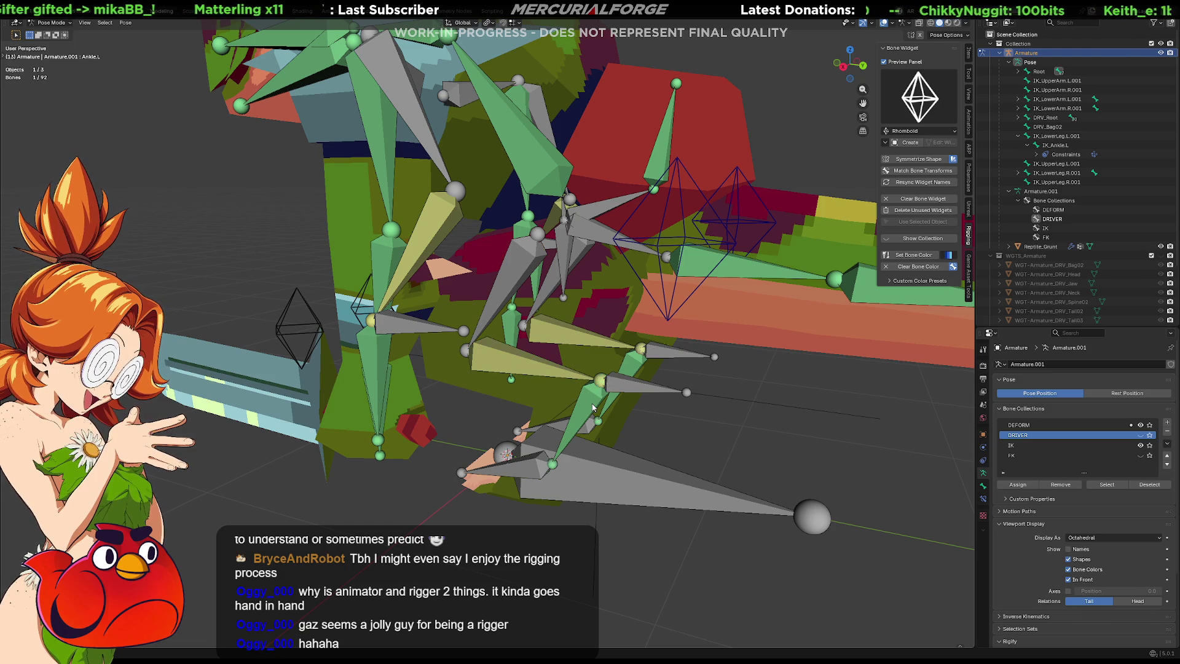
left_click(593, 407)
left_click(593, 406, "shift")
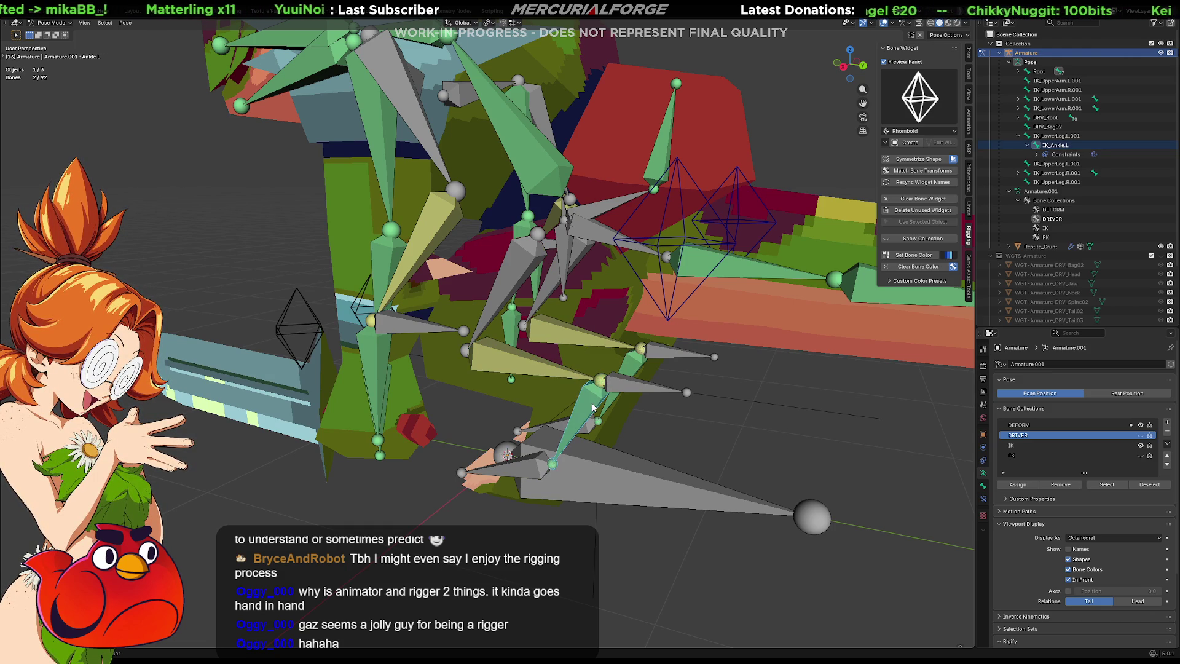
key("ctrl+shift+c")
key("Escape")
middle_click_drag(592, 408, 519, 440)
left_click(509, 446)
left_click(509, 446)
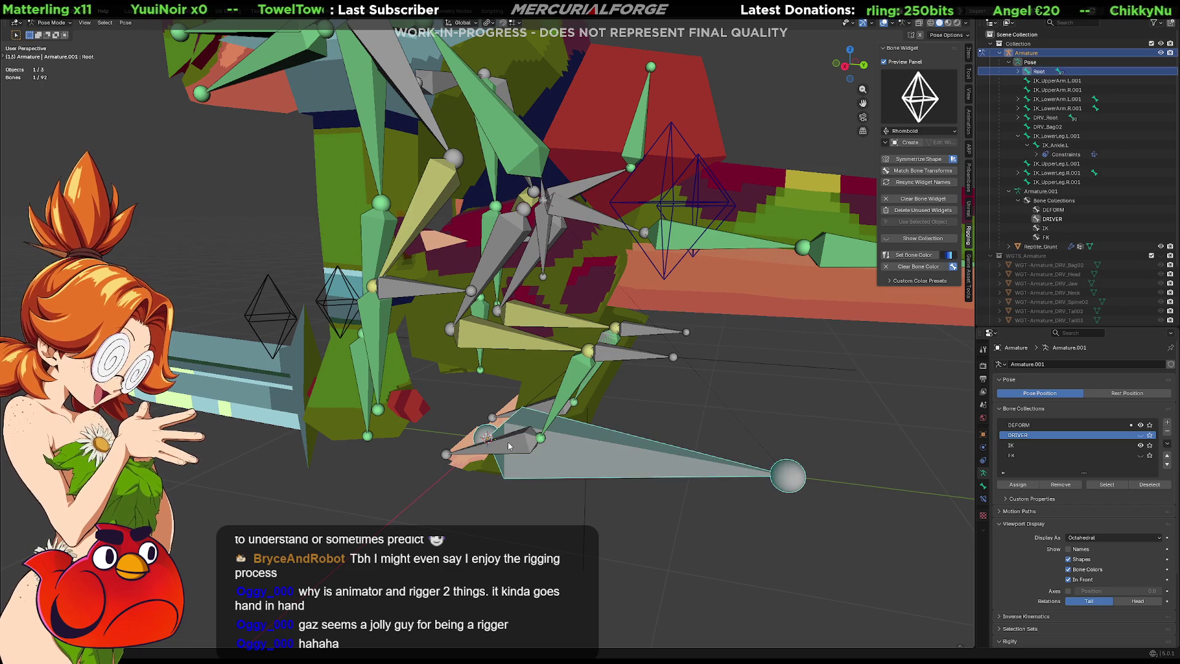
left_click(508, 447)
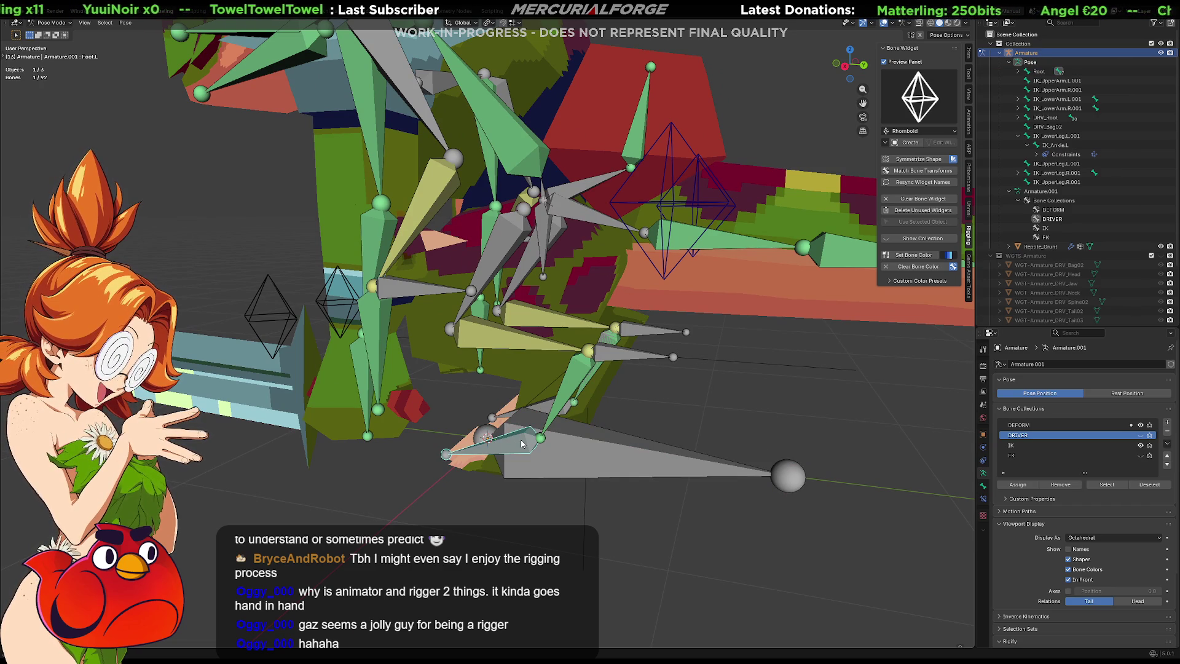
left_click(521, 443)
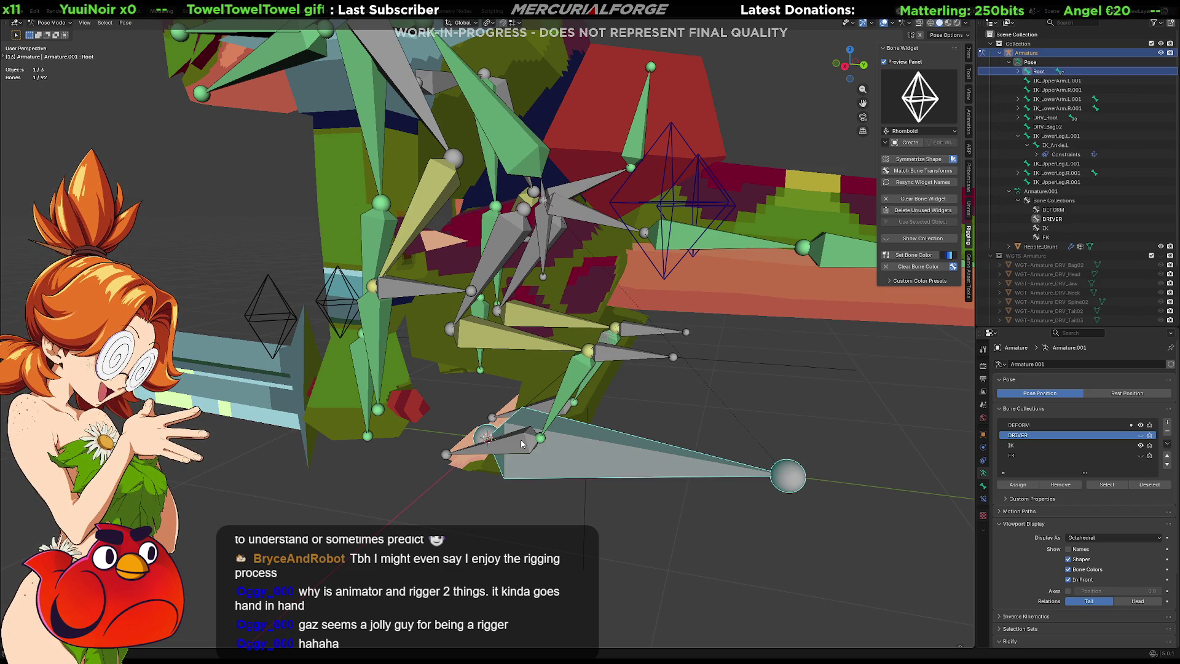
left_click(474, 455)
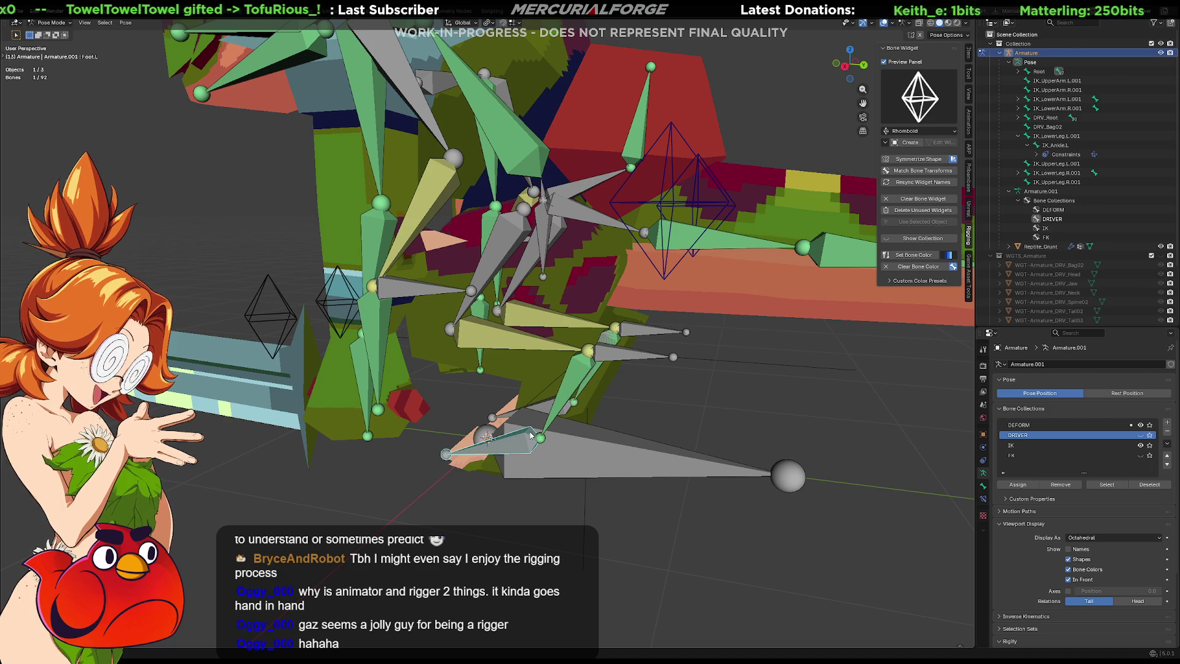
mouse_move(548, 408)
middle_mouse_down()
mouse_move(522, 384)
mouse_move(533, 398)
mouse_move(568, 357)
middle_mouse_up()
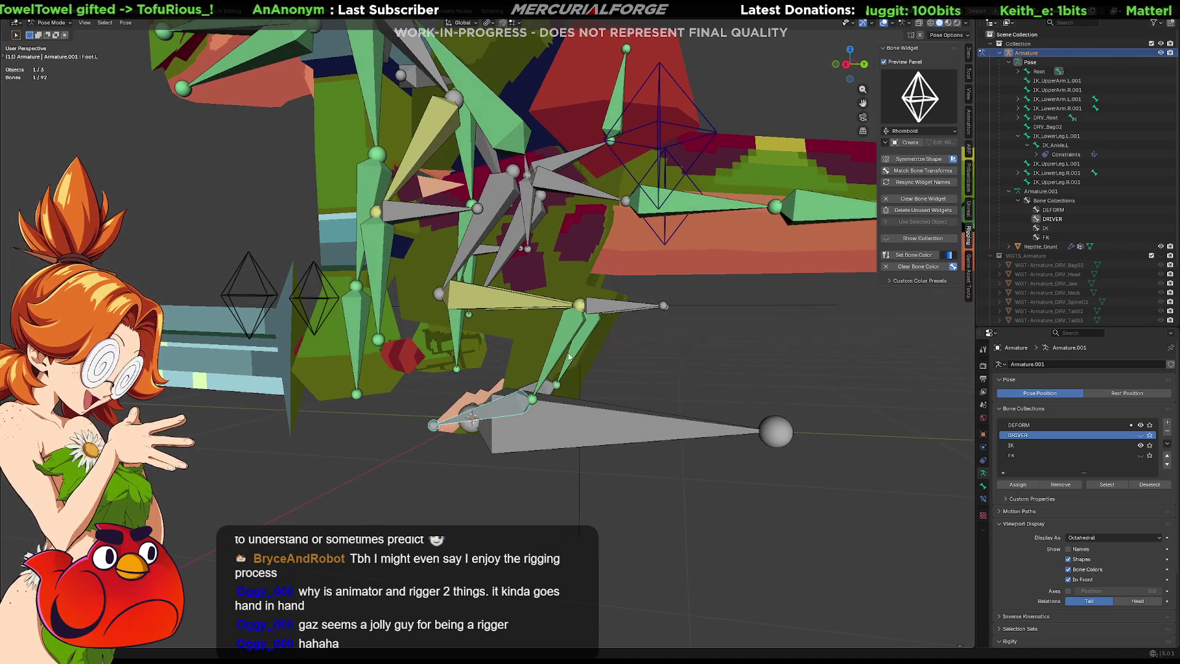
left_click(1141, 445)
left_click(1142, 445)
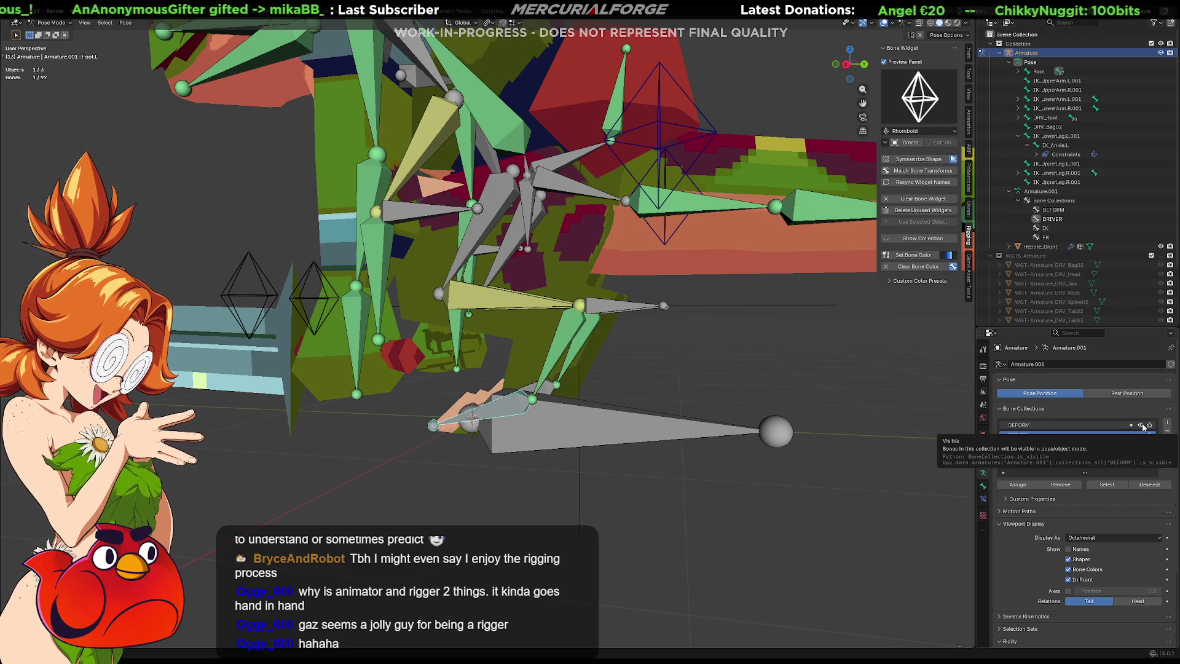
left_click(1141, 425)
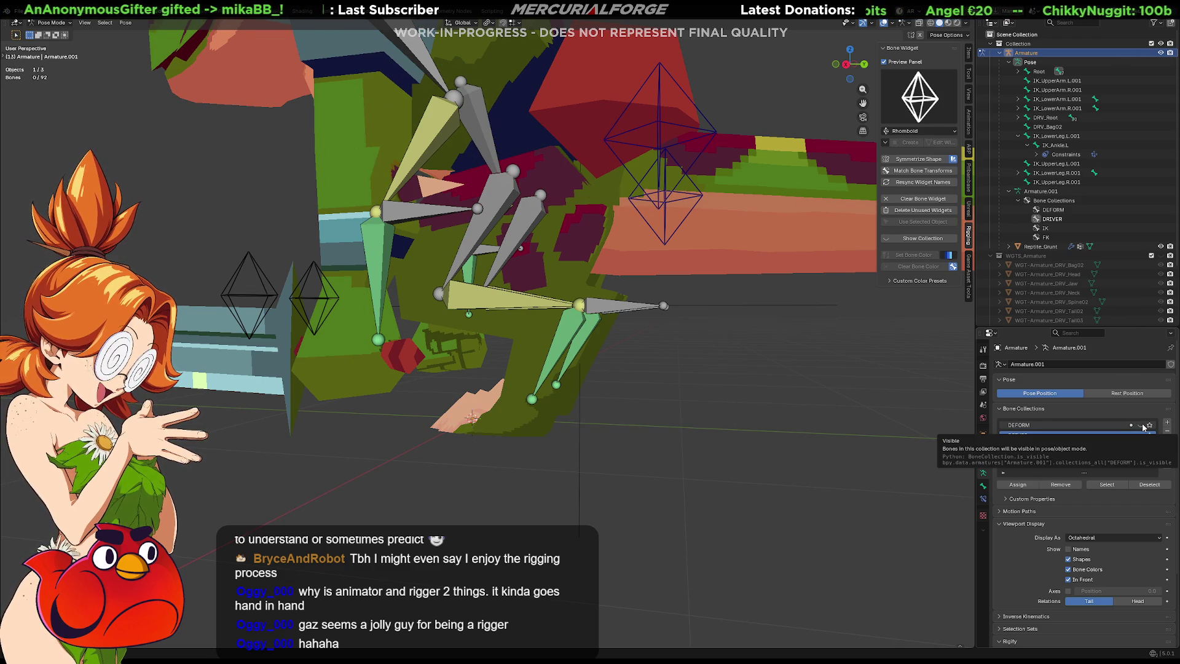
left_click(1141, 425)
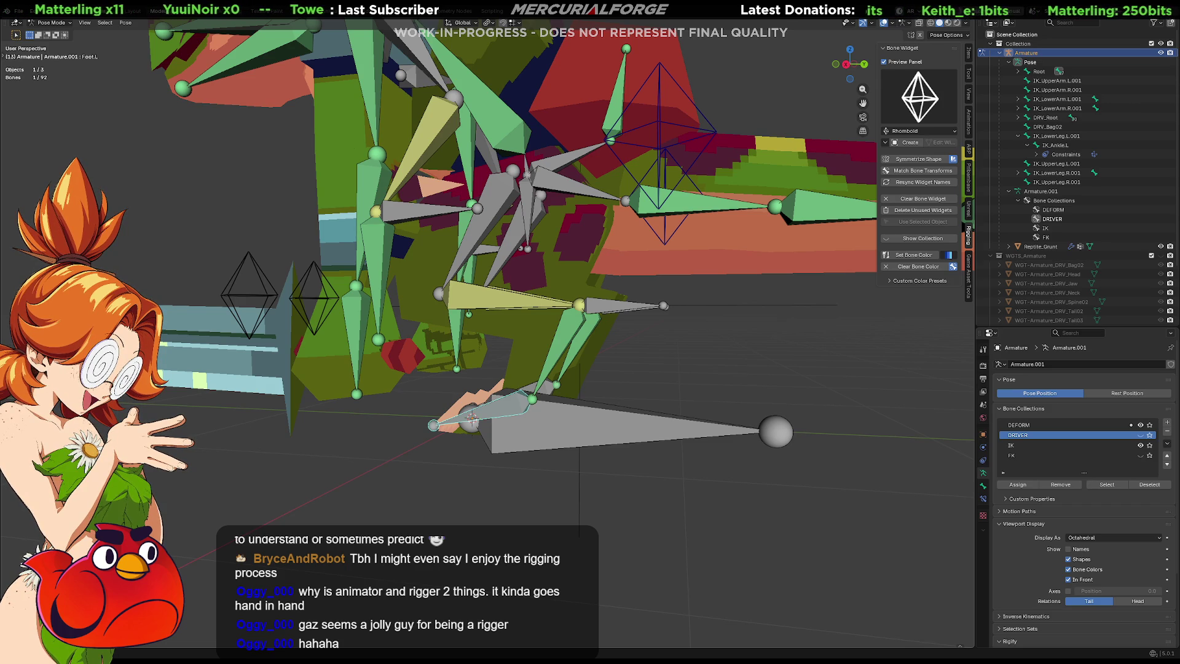
Step: Test-pose the left leg by moving and rotating its IK lower leg bone
left_click(619, 307)
key("g")
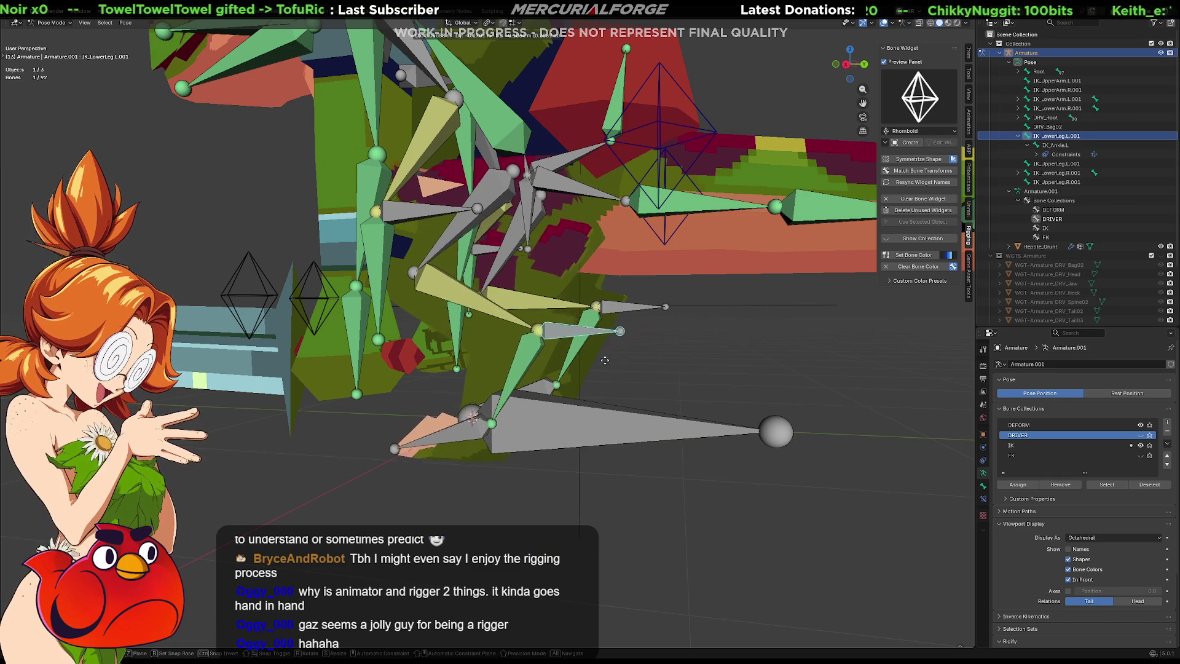
key("r")
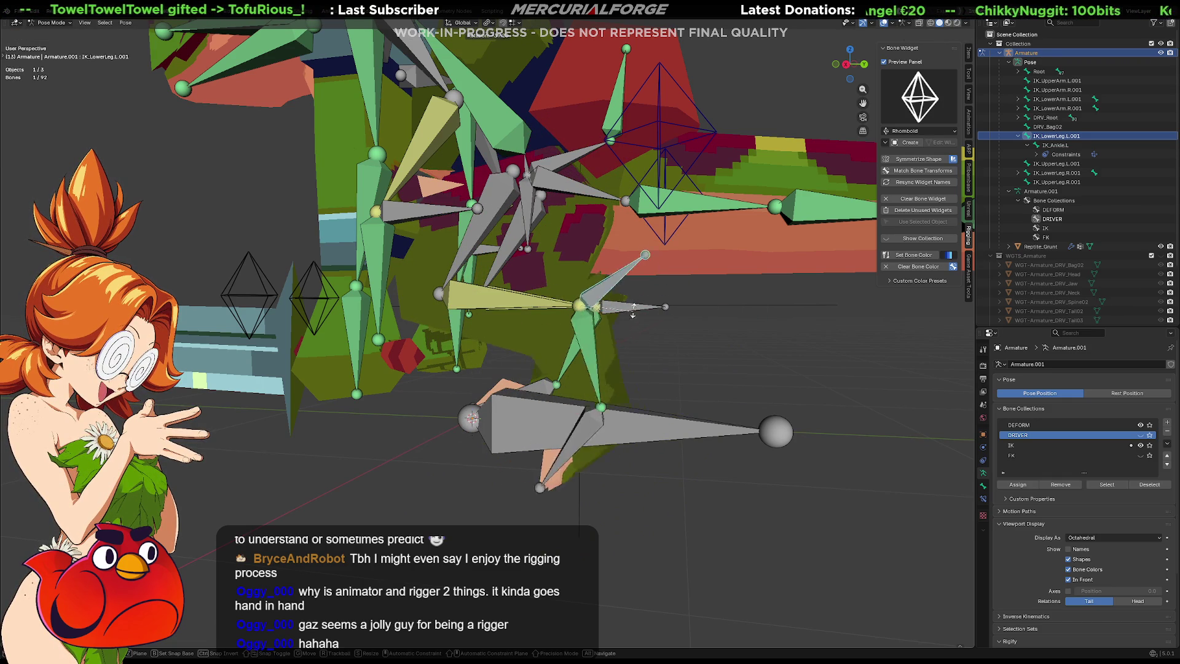
left_click(590, 379)
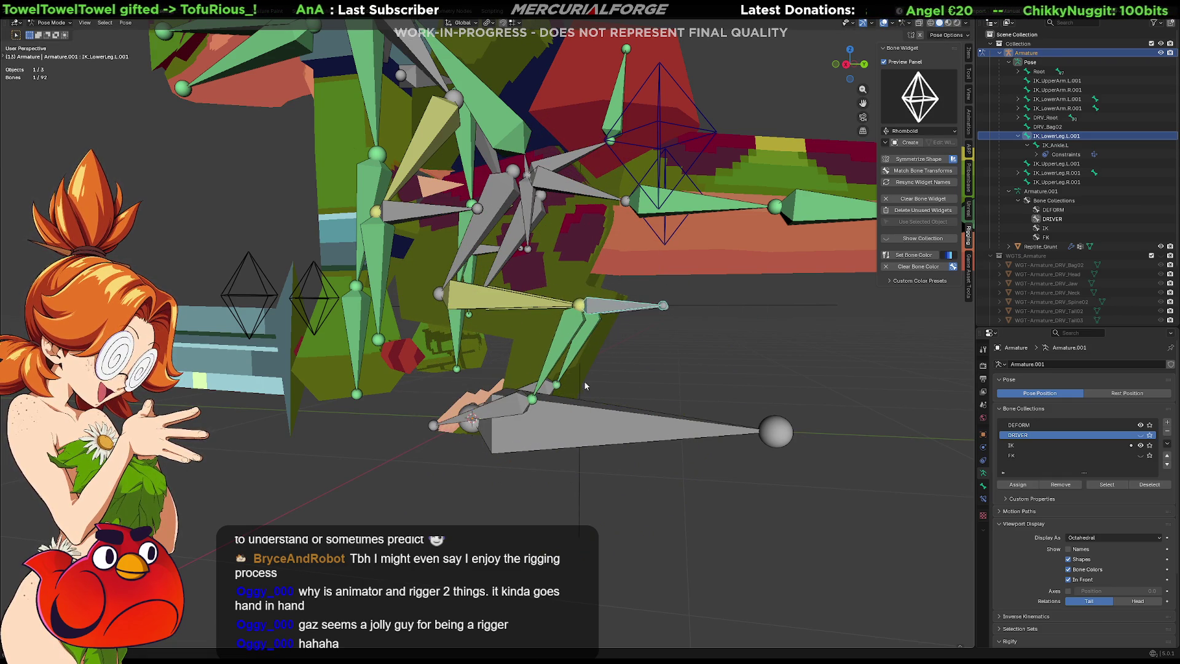
Step: Rotate the left foot bone and turn off In Front so bones draw behind the mesh
left_click(505, 412)
key("r")
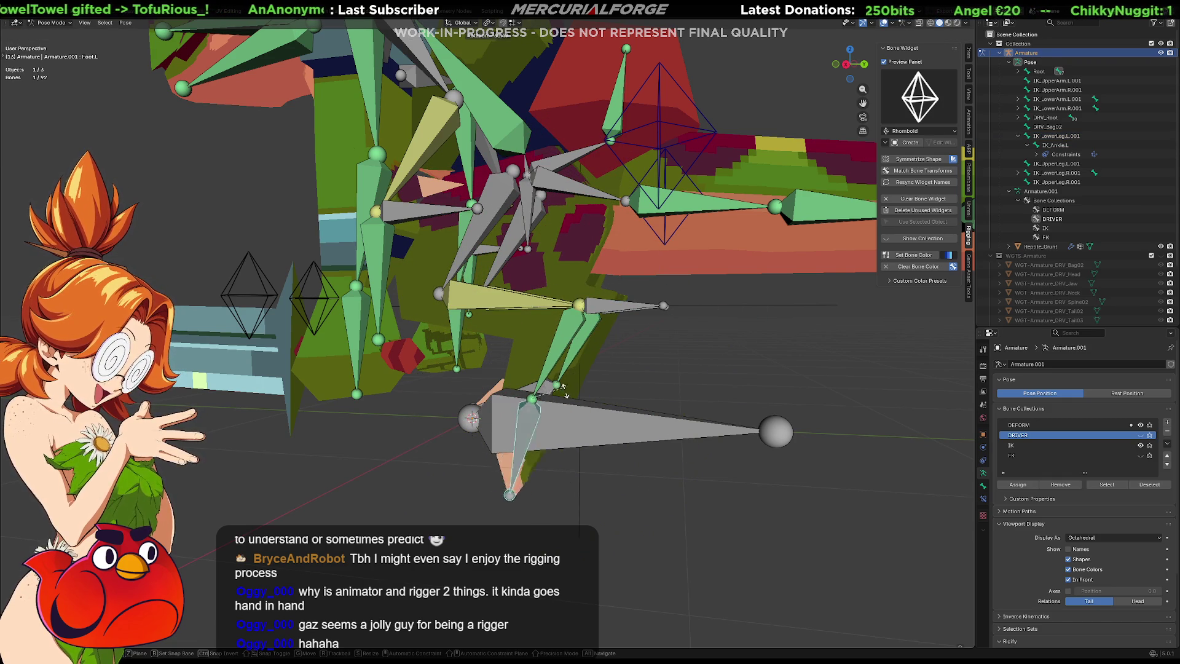
left_click(541, 432)
scroll(540, 425, "up", 2)
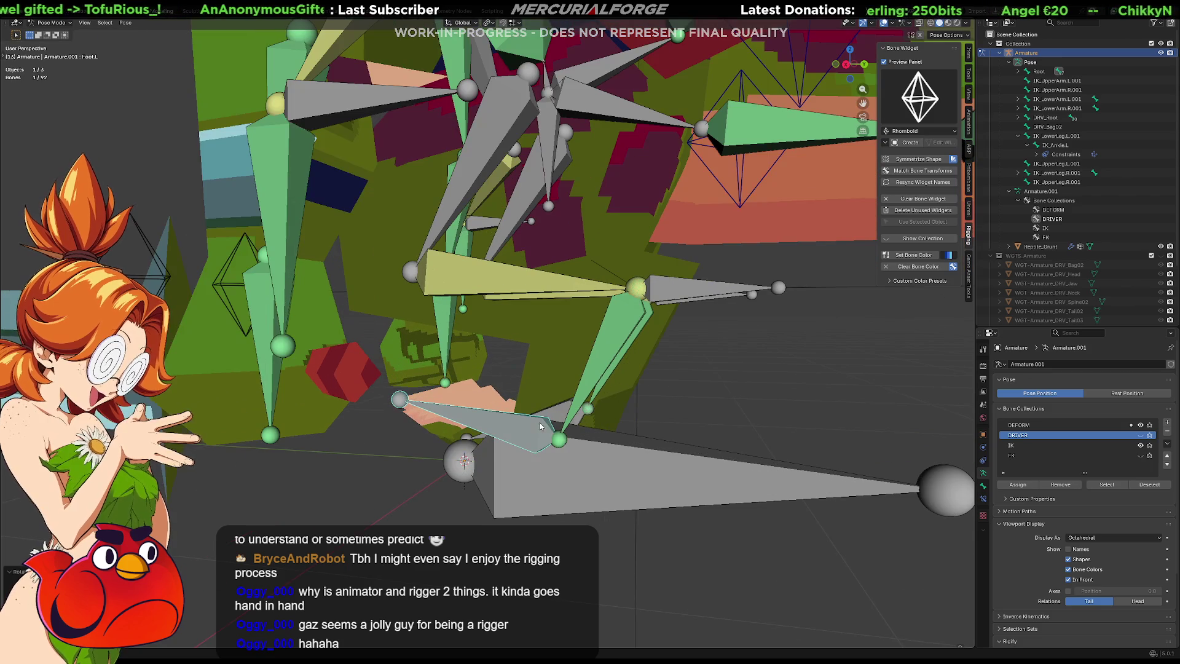
left_click(1069, 580)
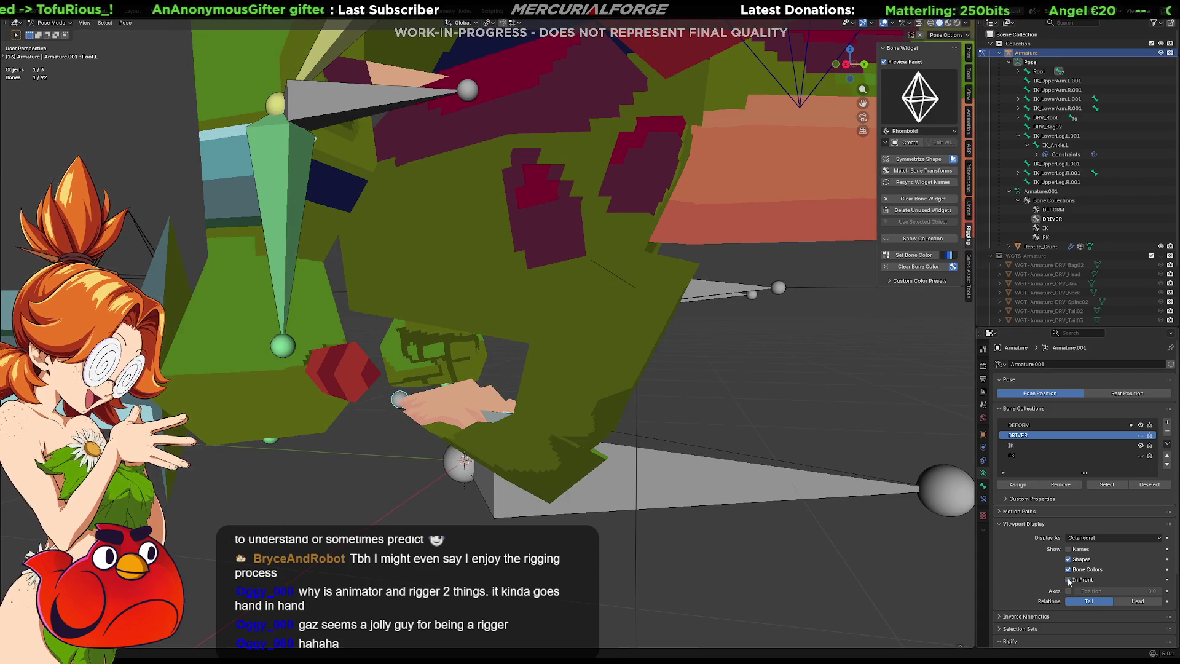
mouse_move(623, 475)
middle_mouse_down()
mouse_move(635, 447)
mouse_move(671, 447)
middle_mouse_up()
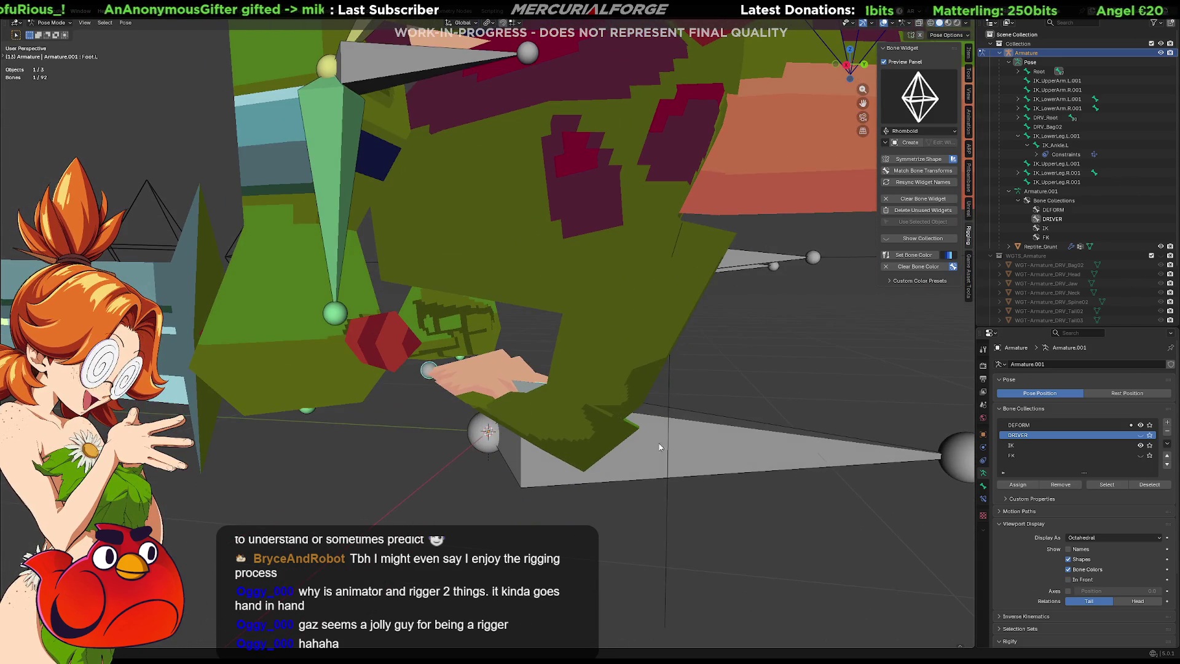
Step: Rotate the foot bone about X, checking its fit against the mesh in wireframe
key("r")
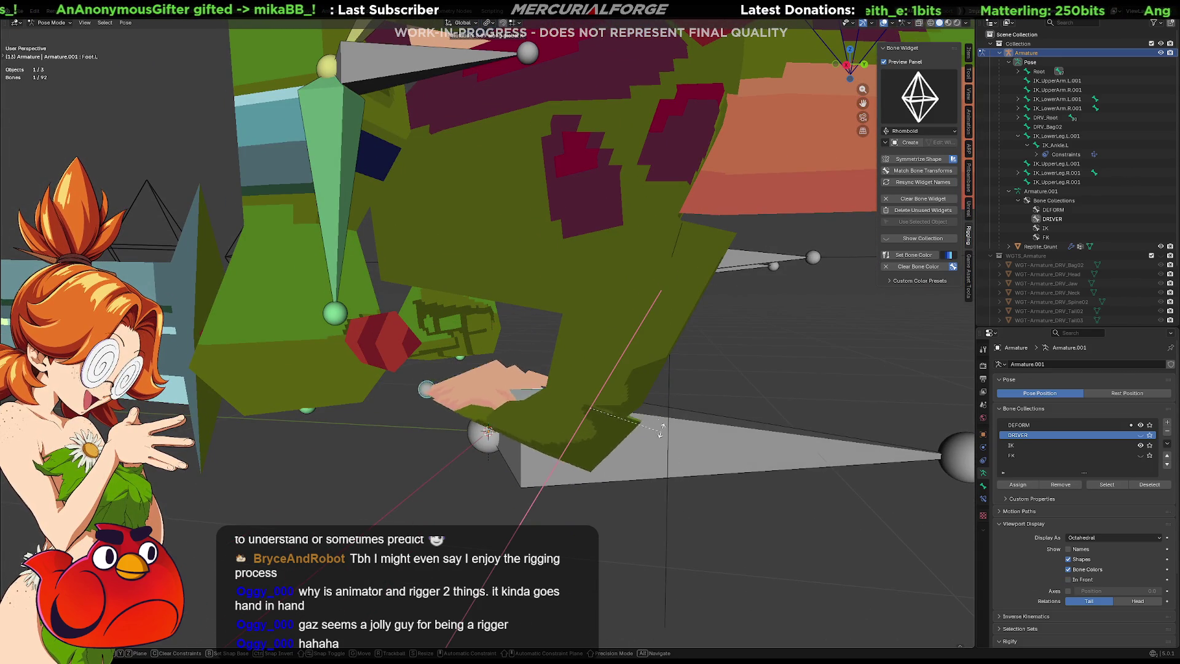
key("x")
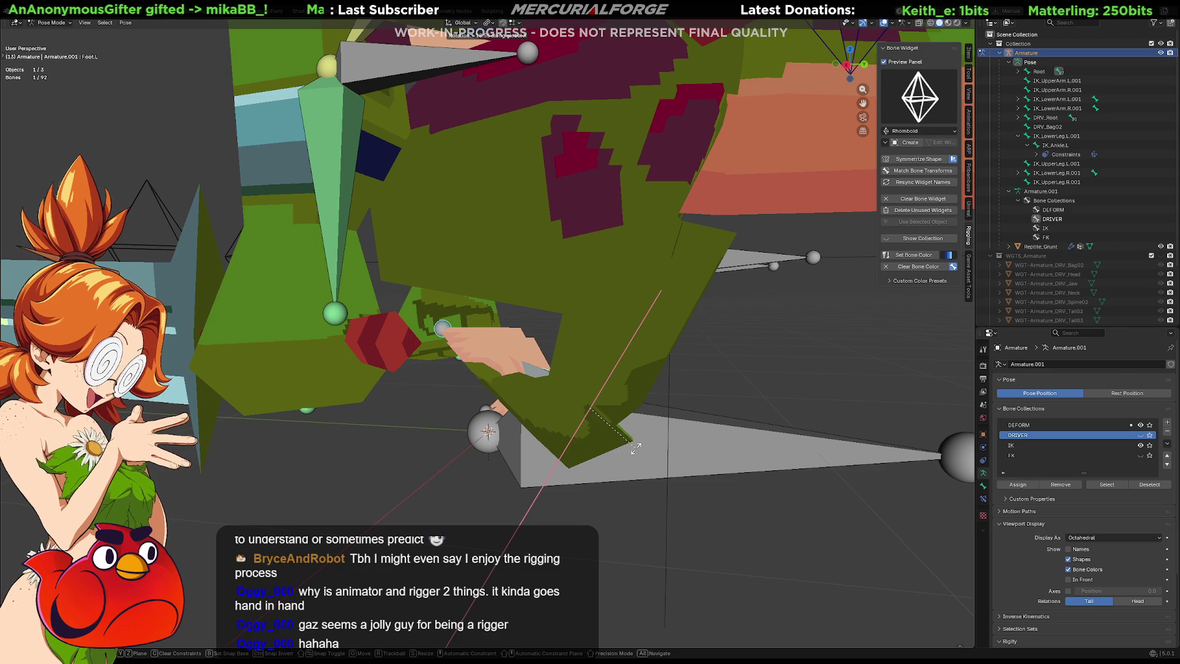
left_click(637, 452)
mouse_move(637, 452)
middle_mouse_down()
mouse_move(570, 407)
mouse_move(475, 400)
mouse_move(641, 416)
mouse_move(531, 415)
middle_mouse_up()
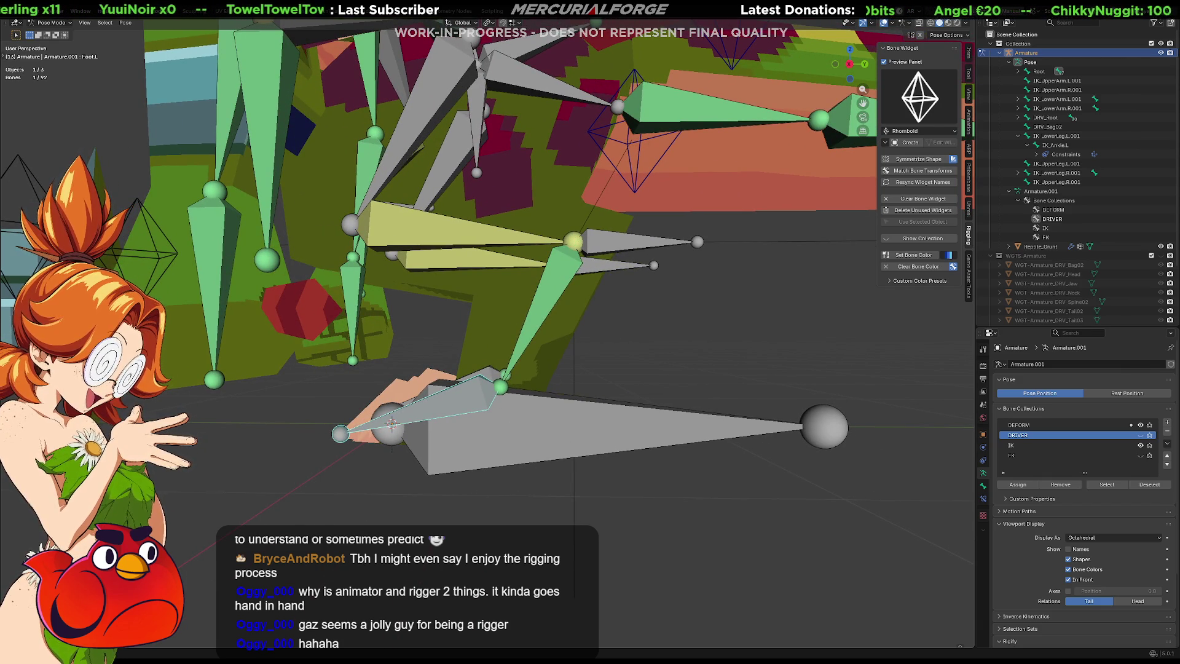
key("shift+z")
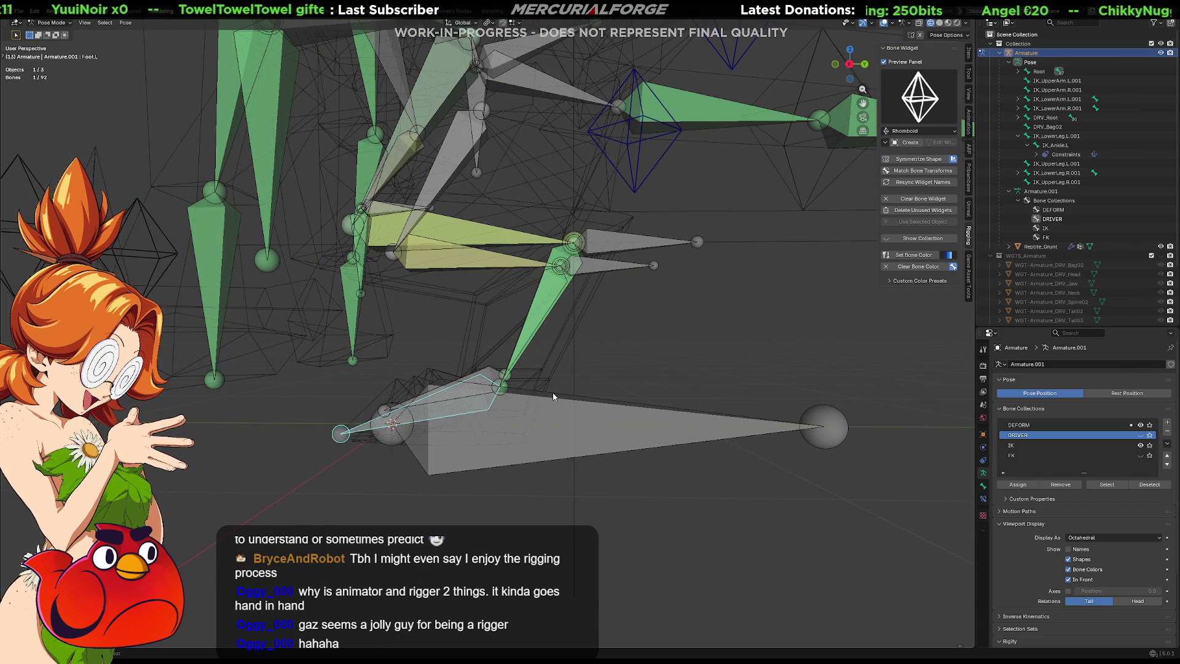
key("shift+z")
key("r")
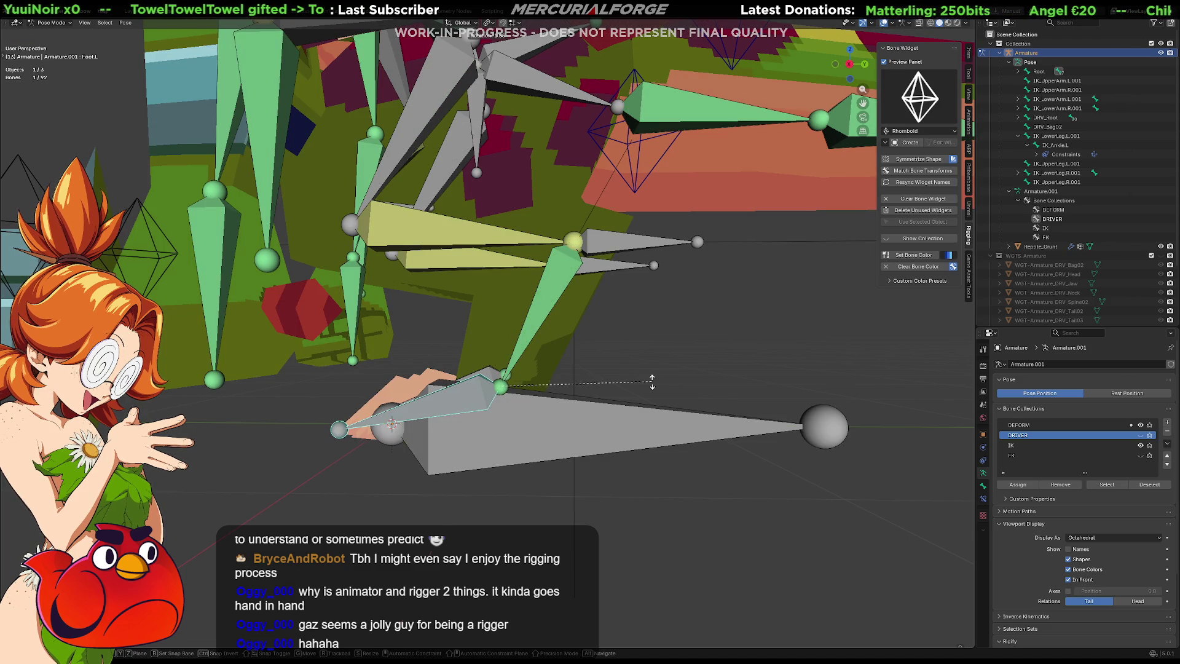
left_click(633, 394)
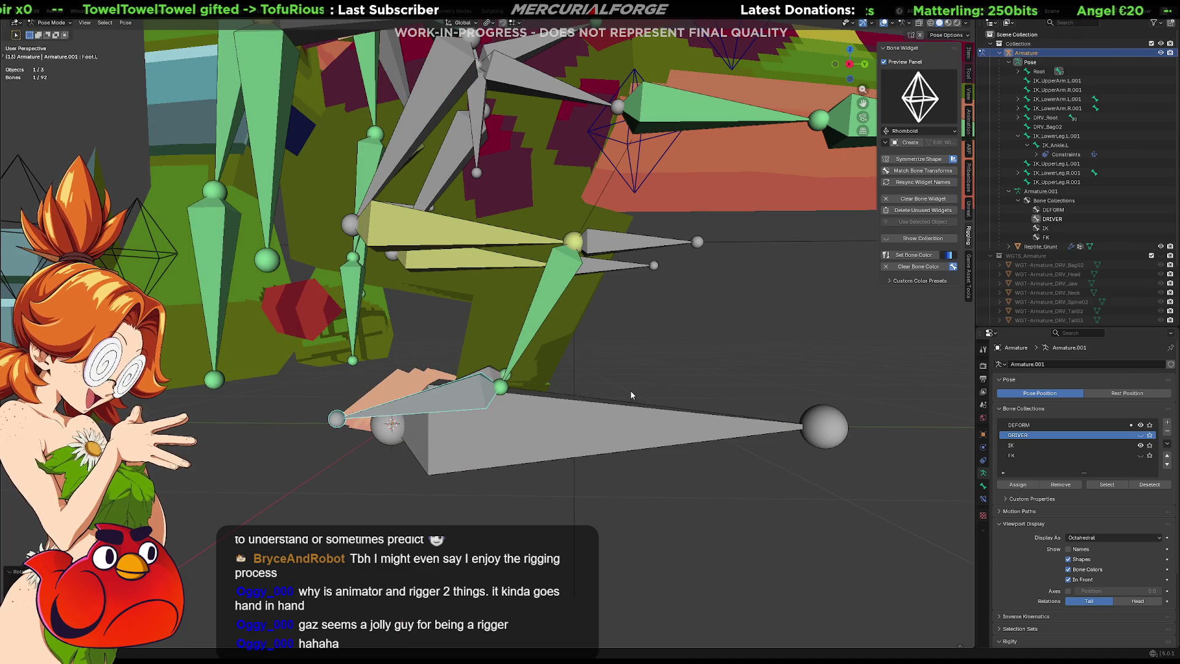
Step: Toggle the In Front display and try another foot rotation, cancelling it
left_click(1067, 580)
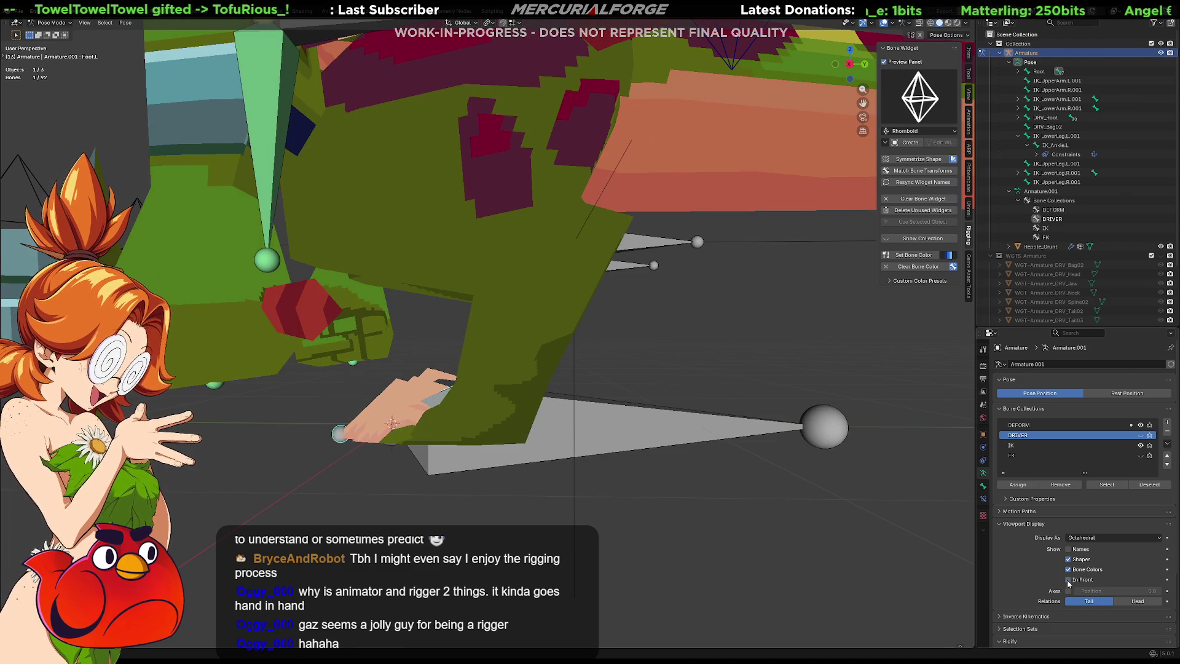
key("r")
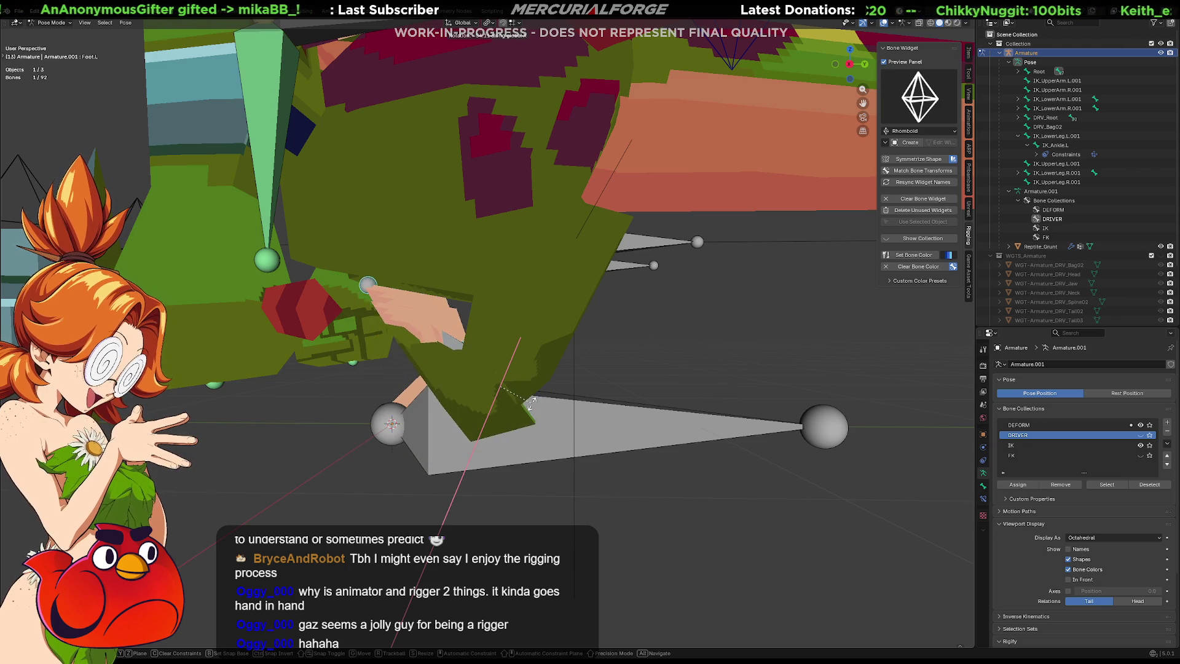
right_click(541, 333)
mouse_move(542, 337)
middle_mouse_down()
mouse_move(555, 352)
mouse_move(636, 359)
mouse_move(524, 357)
middle_mouse_up()
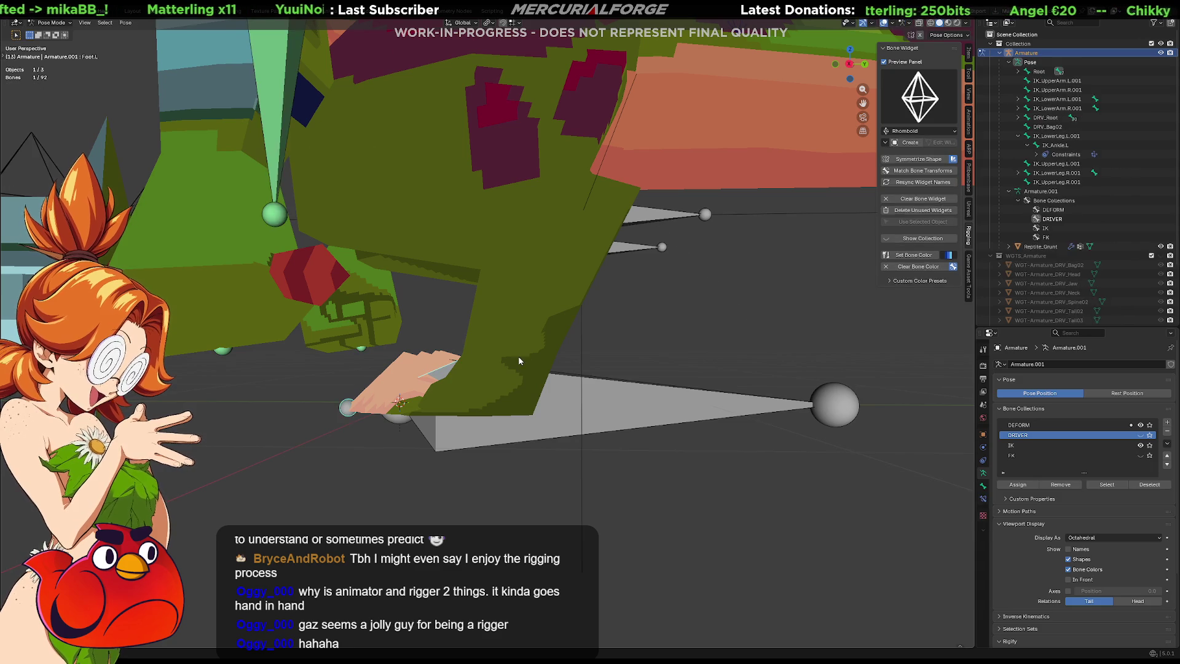
Step: Draw bones in front, switch to Right Ortho view and show the DRIVER collection
key("Tab")
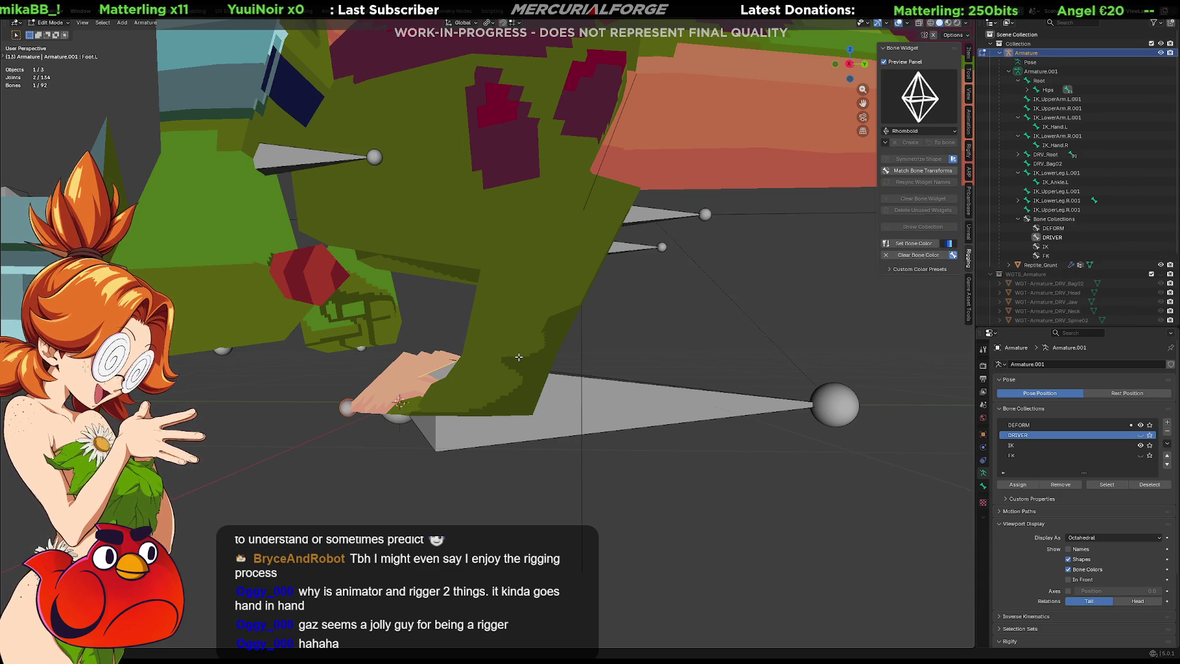
key("Tab")
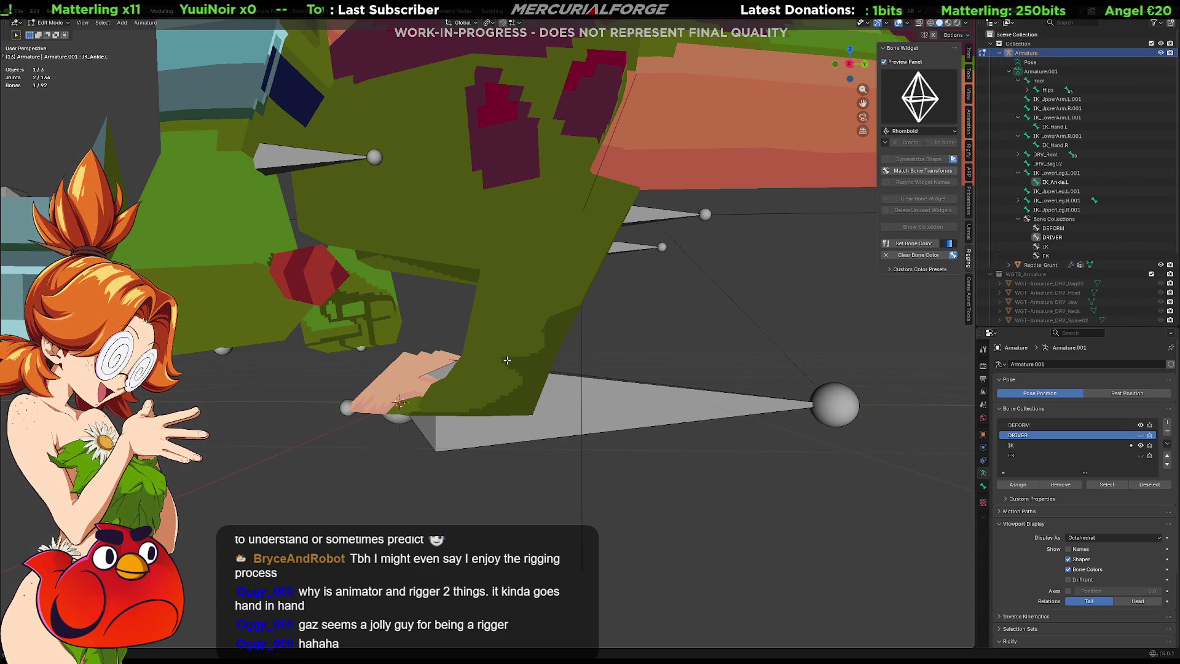
left_click(1069, 579)
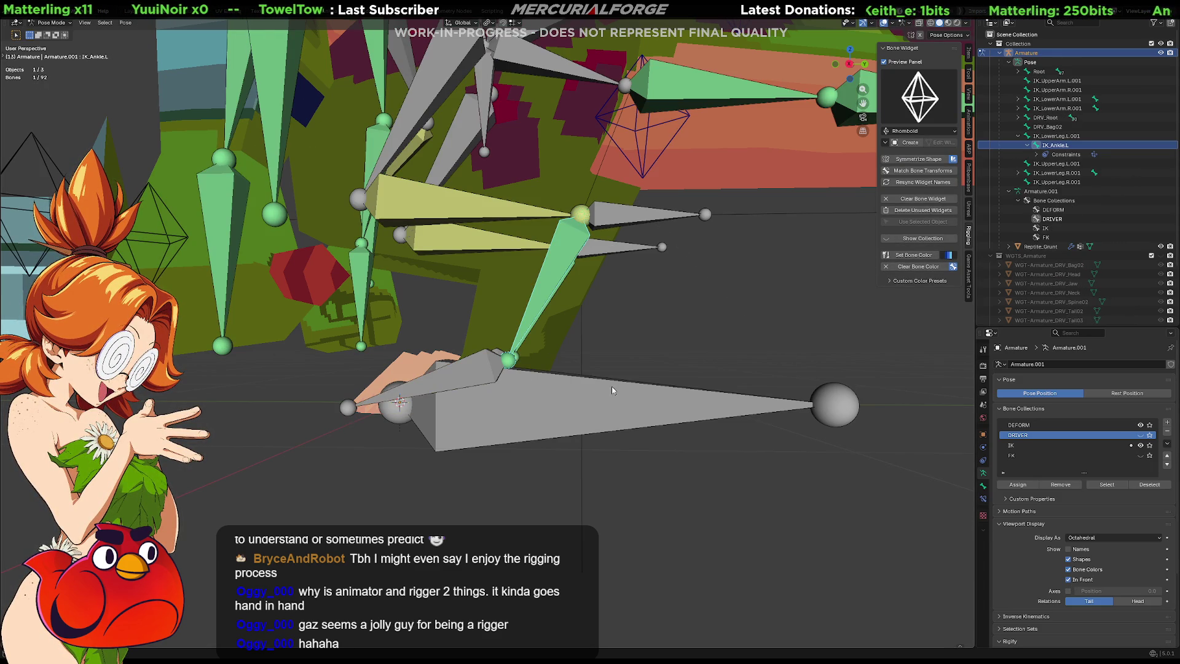
key("KP_1")
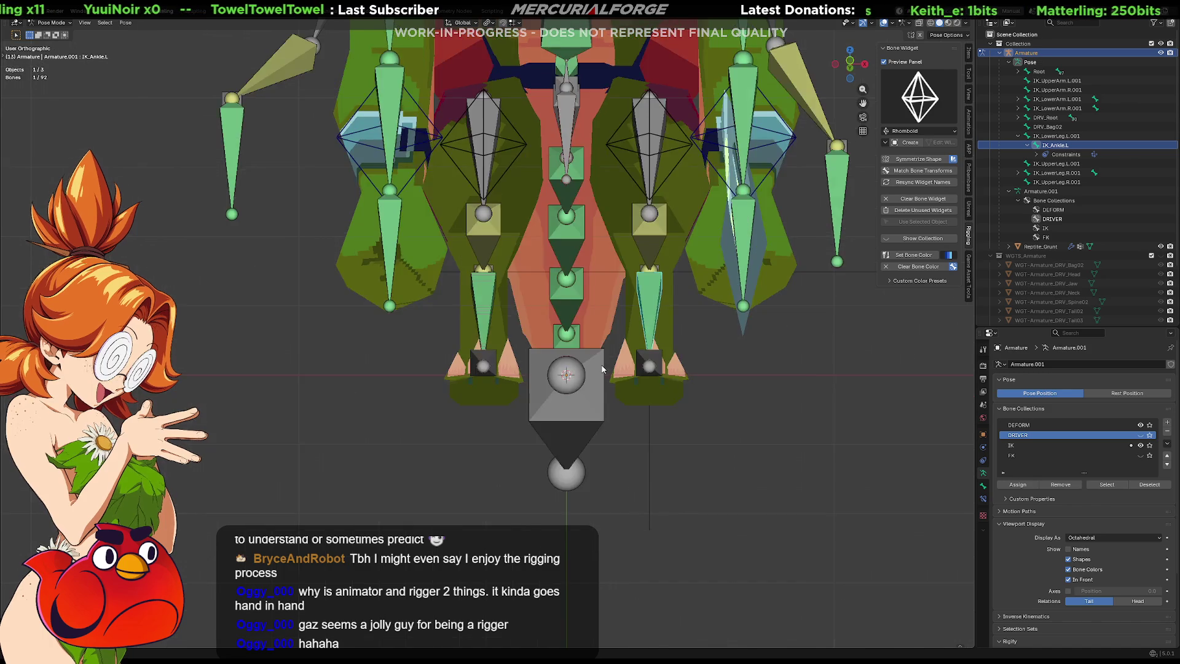
key("KP_3")
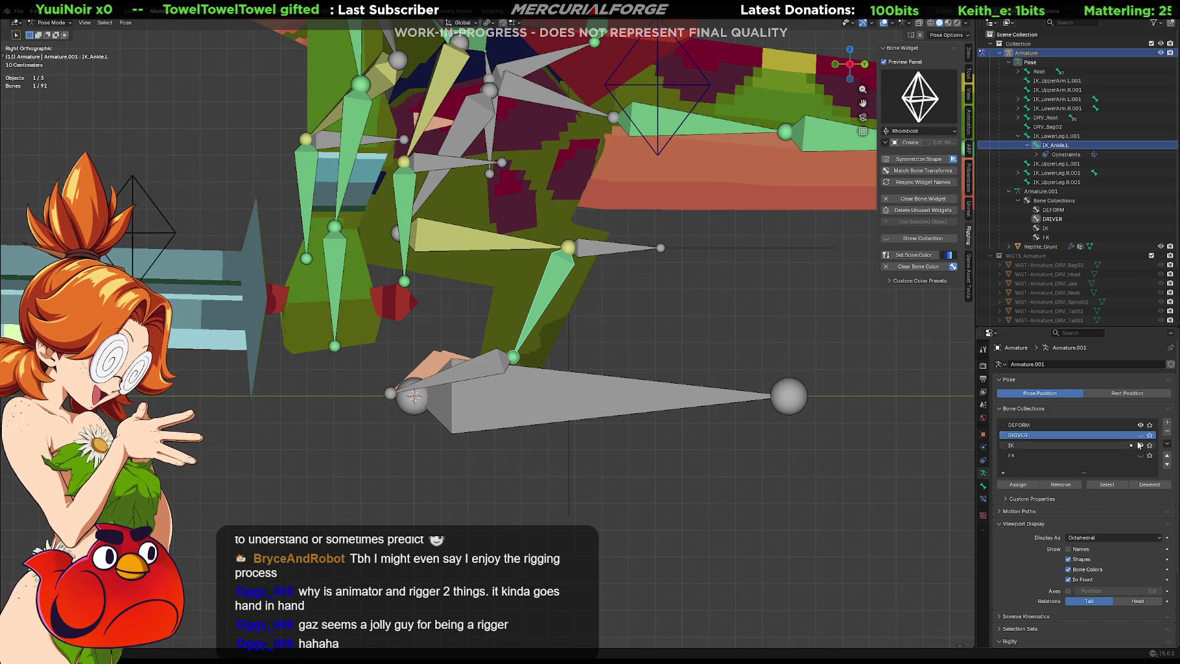
left_click(1140, 435)
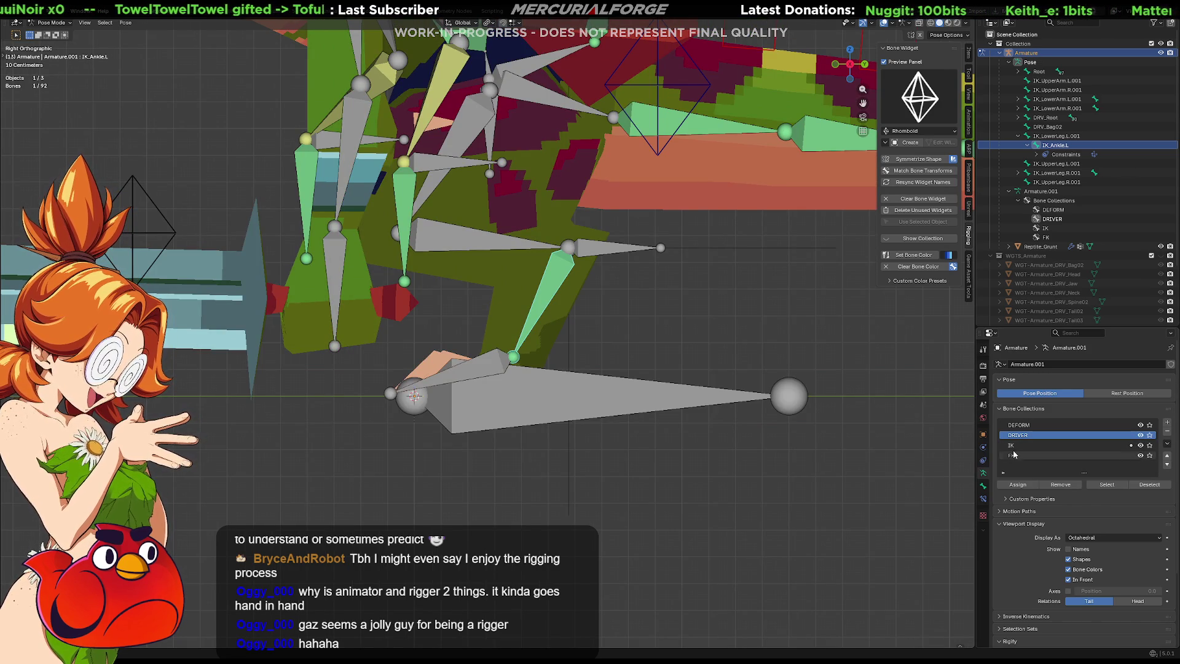
Step: Move the left foot joint in Edit Mode, then return to Pose Mode with bones behind
key("Tab")
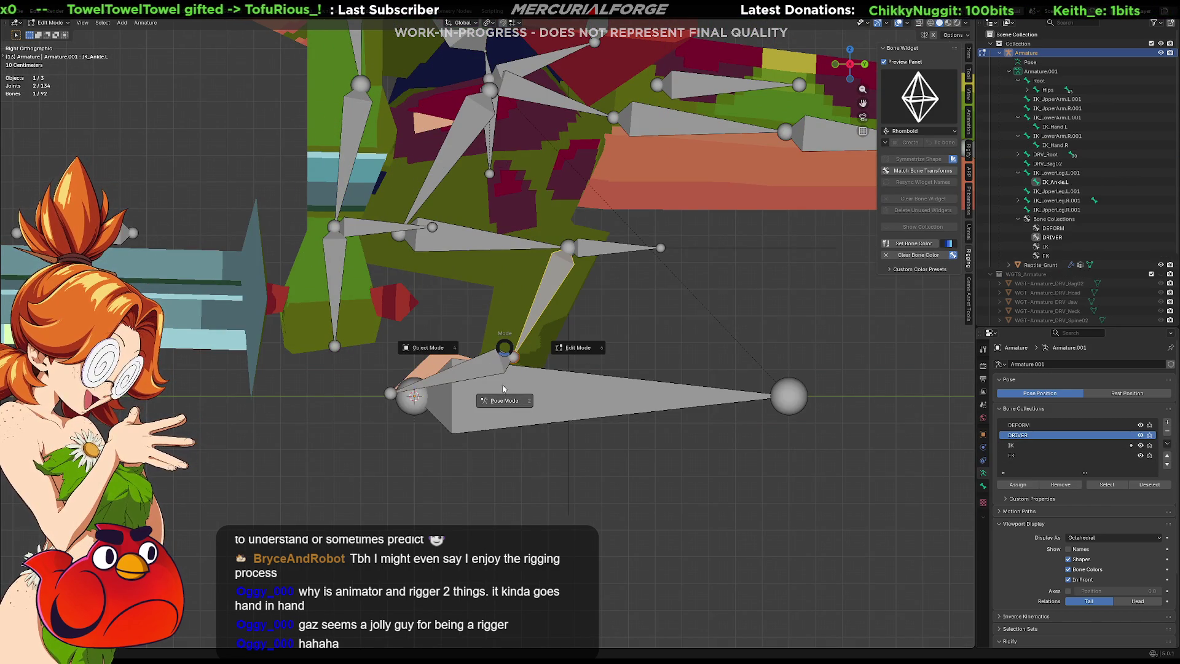
left_click_drag(559, 340, 495, 370)
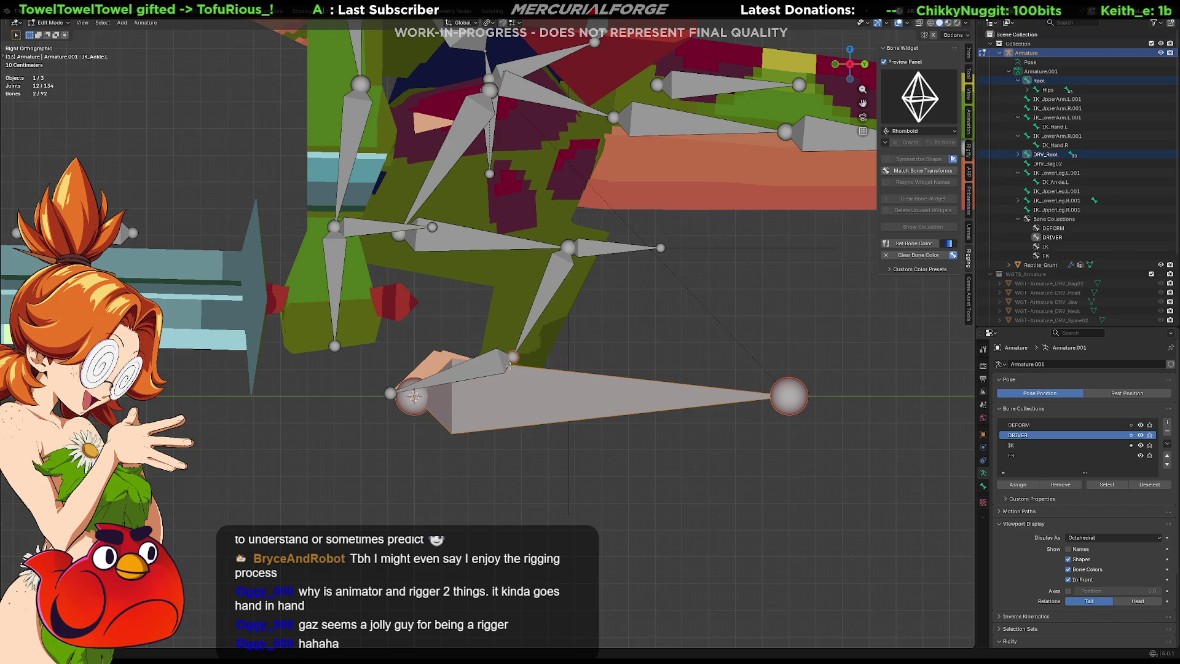
left_click(512, 359)
key("g")
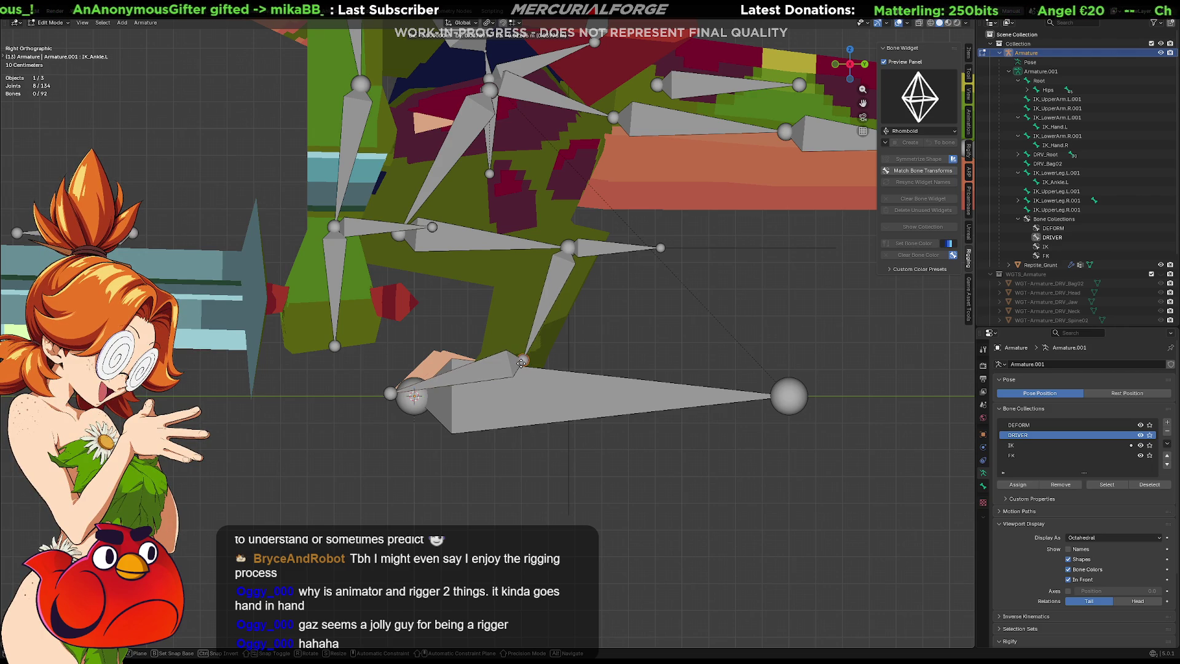
left_click(522, 363)
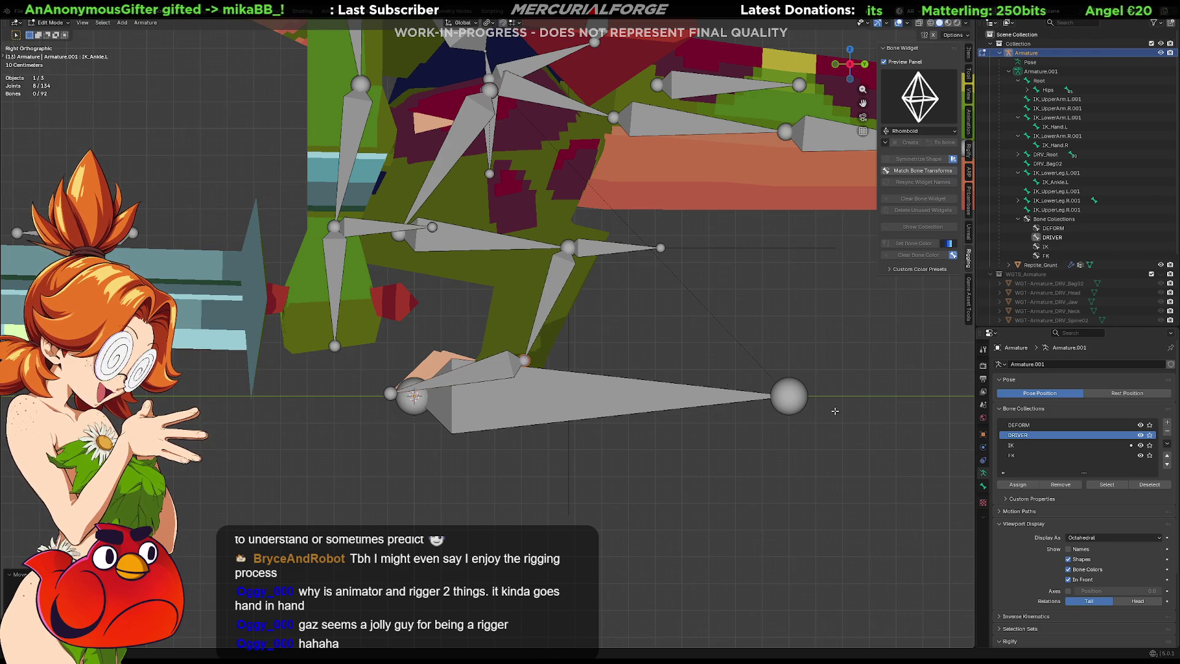
key("ctrl+Tab")
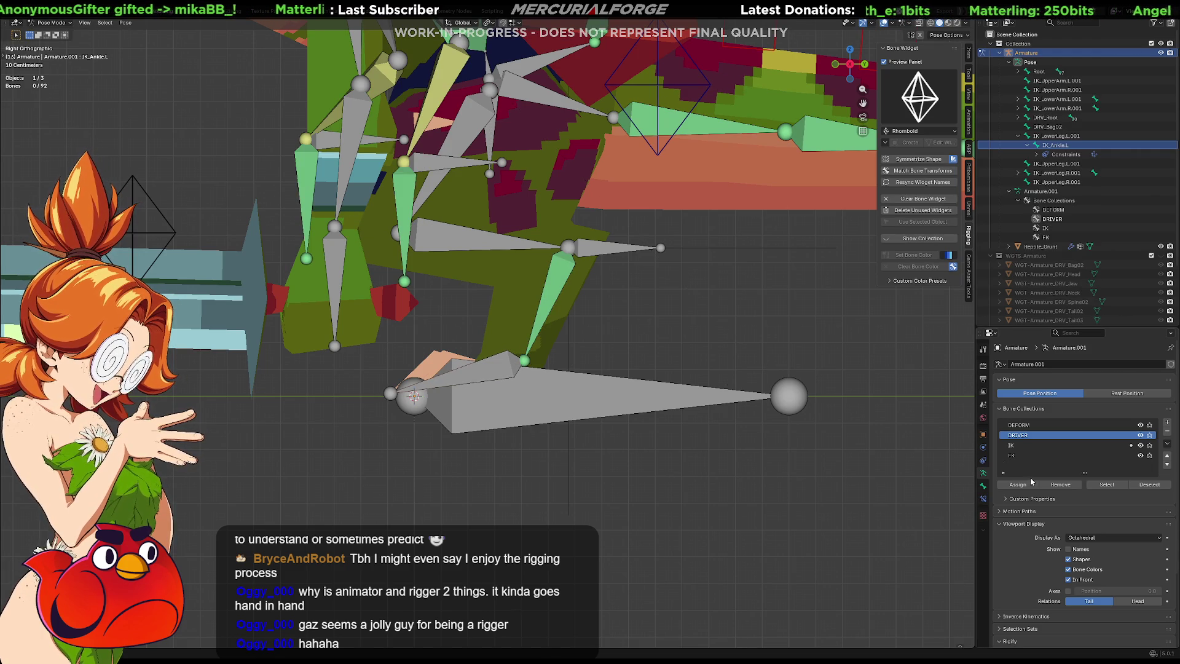
left_click(1068, 579)
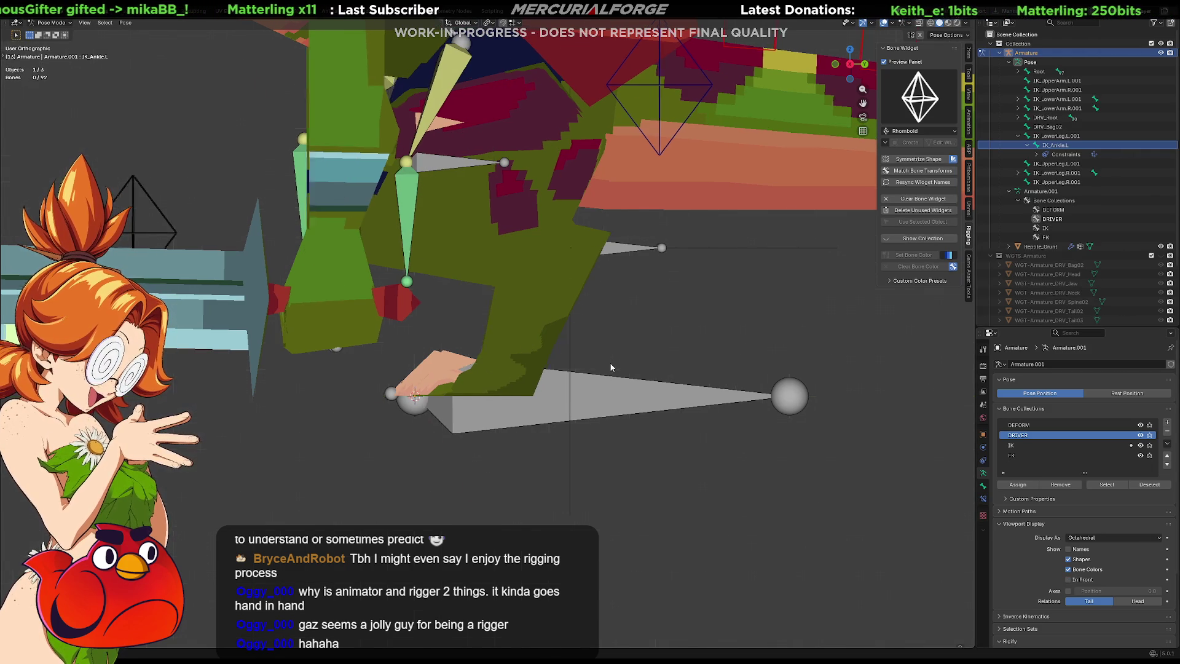
Step: Test-rotate the left foot driver bone
middle_click_drag(609, 371, 526, 381)
left_click(473, 389)
middle_click_drag(526, 393, 553, 344)
key("r")
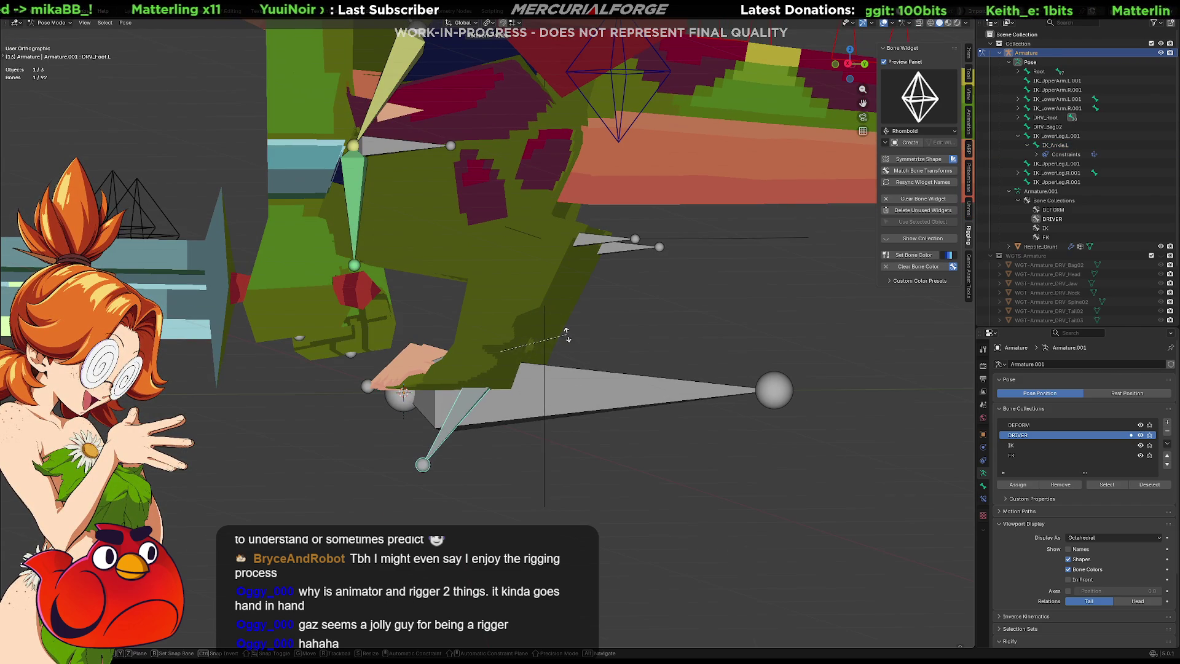
left_click(676, 320)
Step: Hide the FK and DRIVER bone collections, keeping the IK bones visible
left_click(1141, 455)
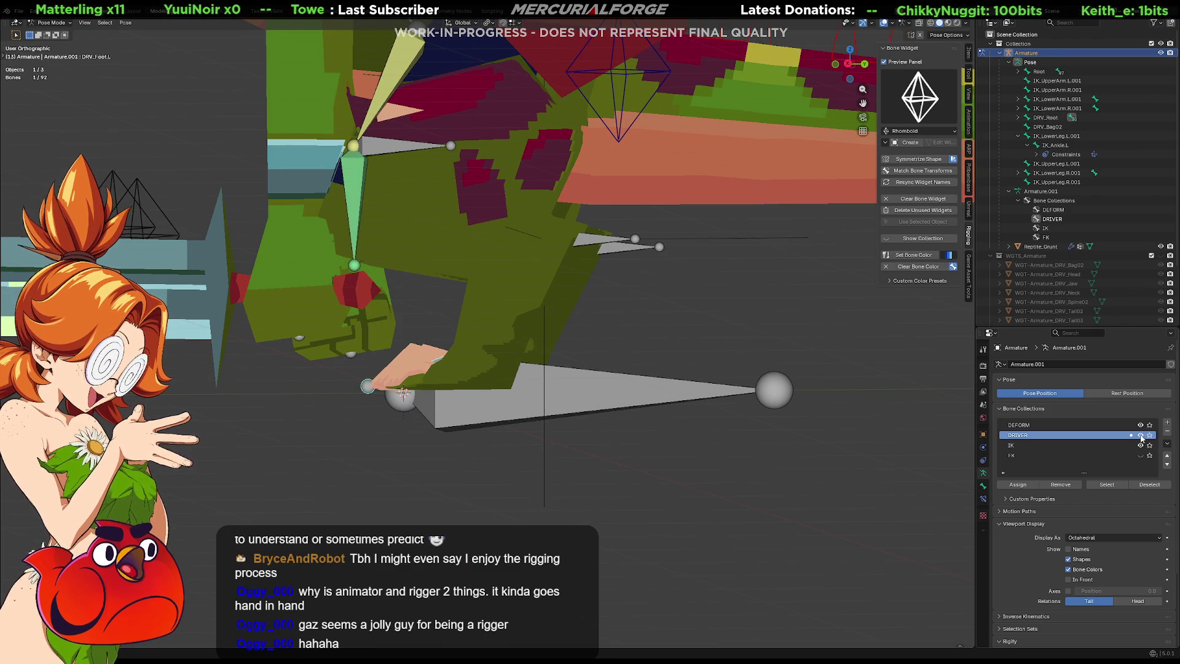
left_click(1140, 446)
left_click(1140, 446)
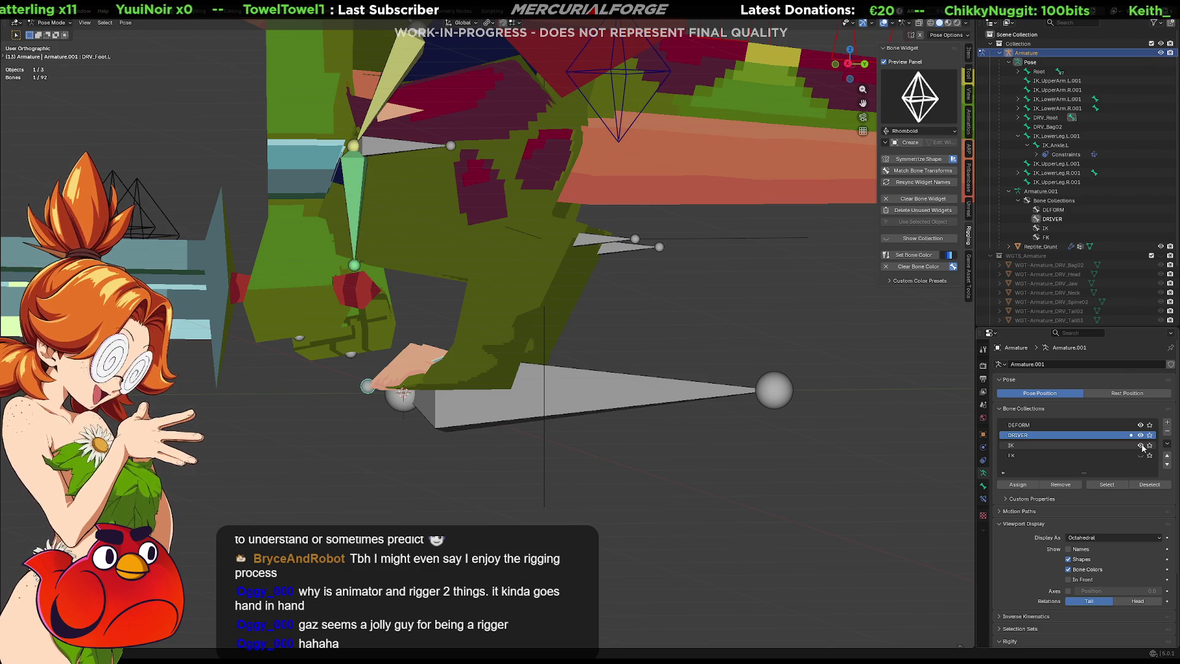
left_click(1141, 435)
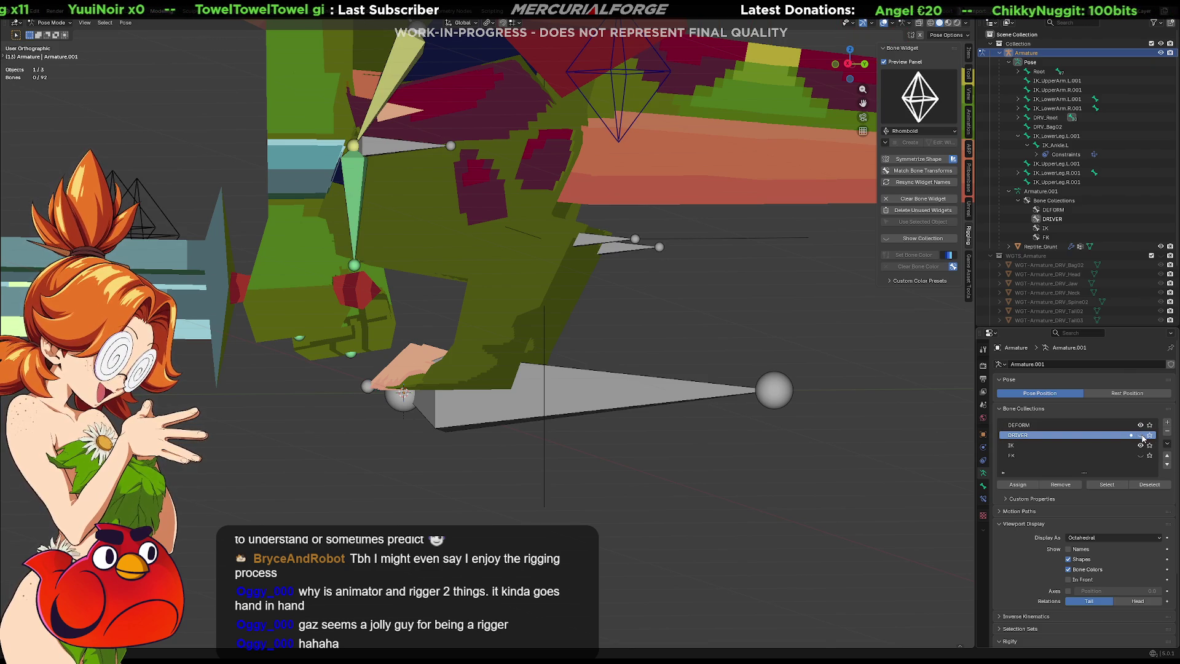
Step: Rotate the Foot.L bone freely, then again locked to the X axis
left_click(433, 361)
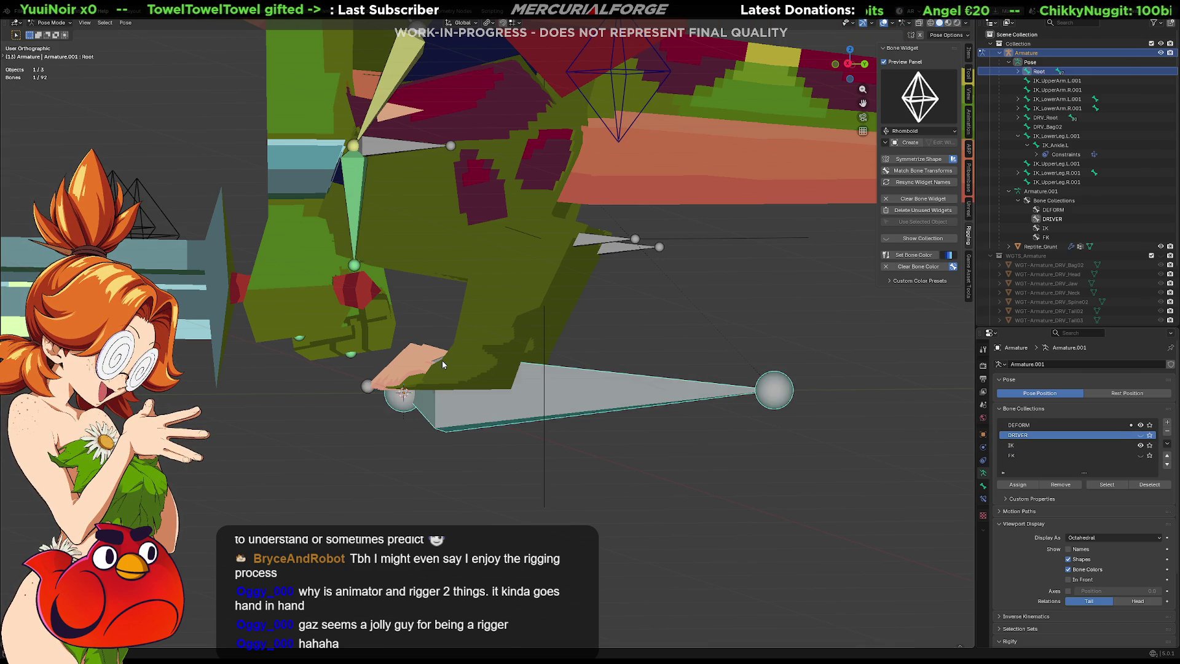
left_click(442, 363)
key("r")
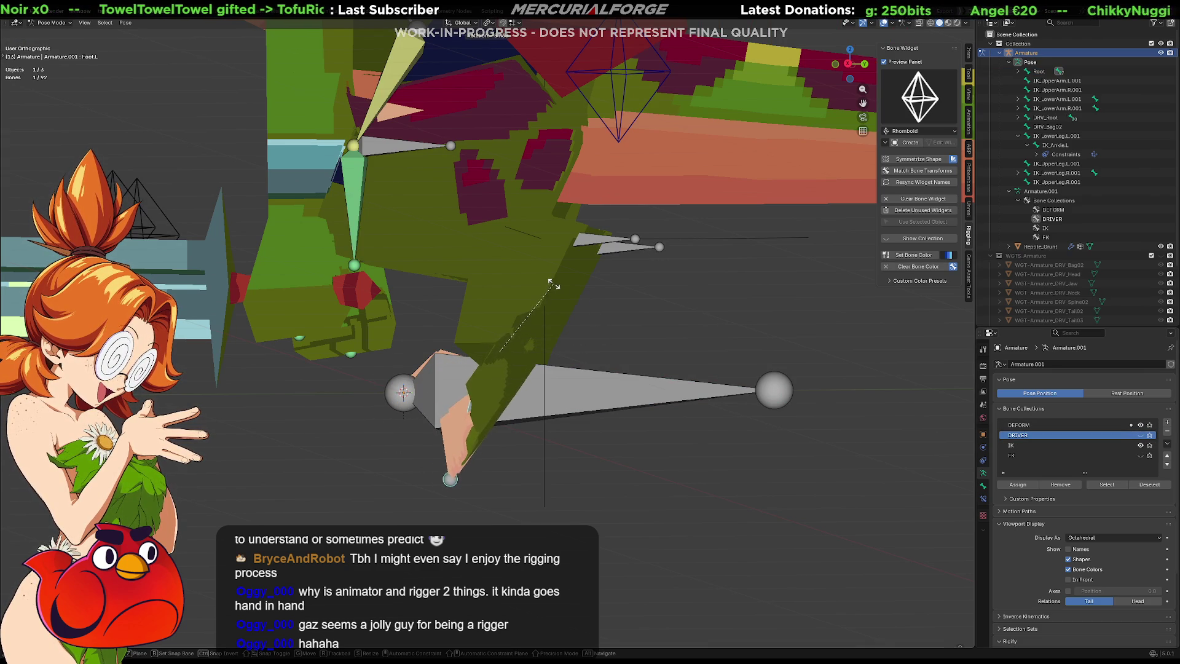
left_click(551, 287)
mouse_move(532, 330)
middle_mouse_down()
mouse_move(445, 348)
mouse_move(597, 343)
mouse_move(503, 340)
middle_mouse_up()
key("r")
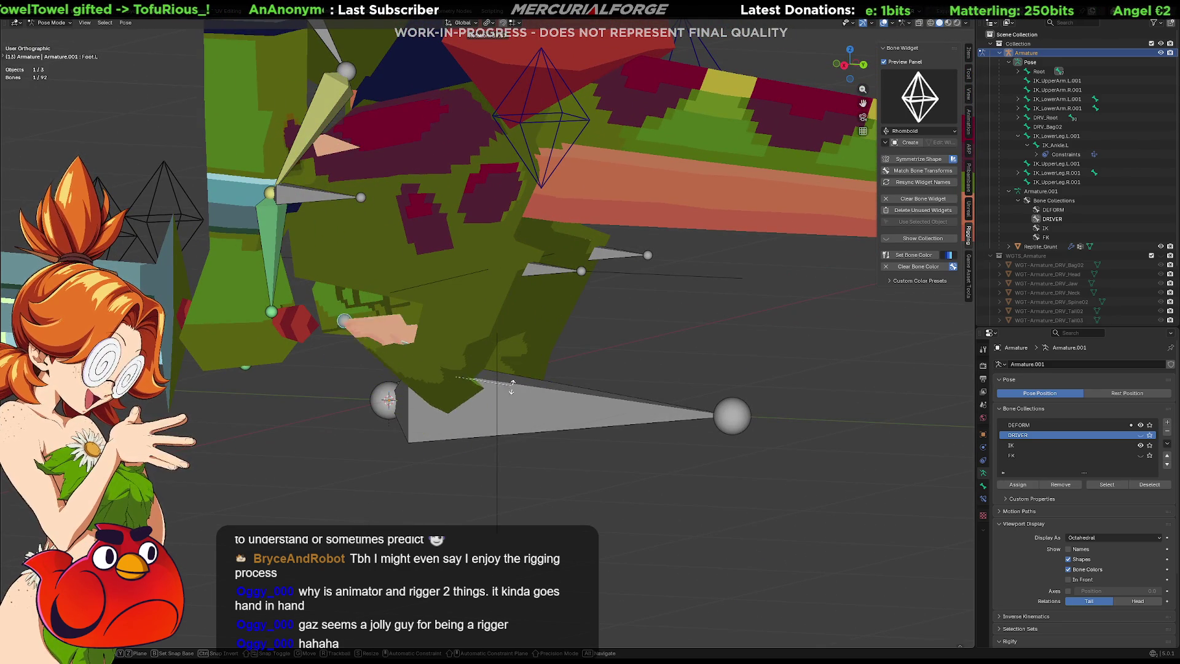
key("x")
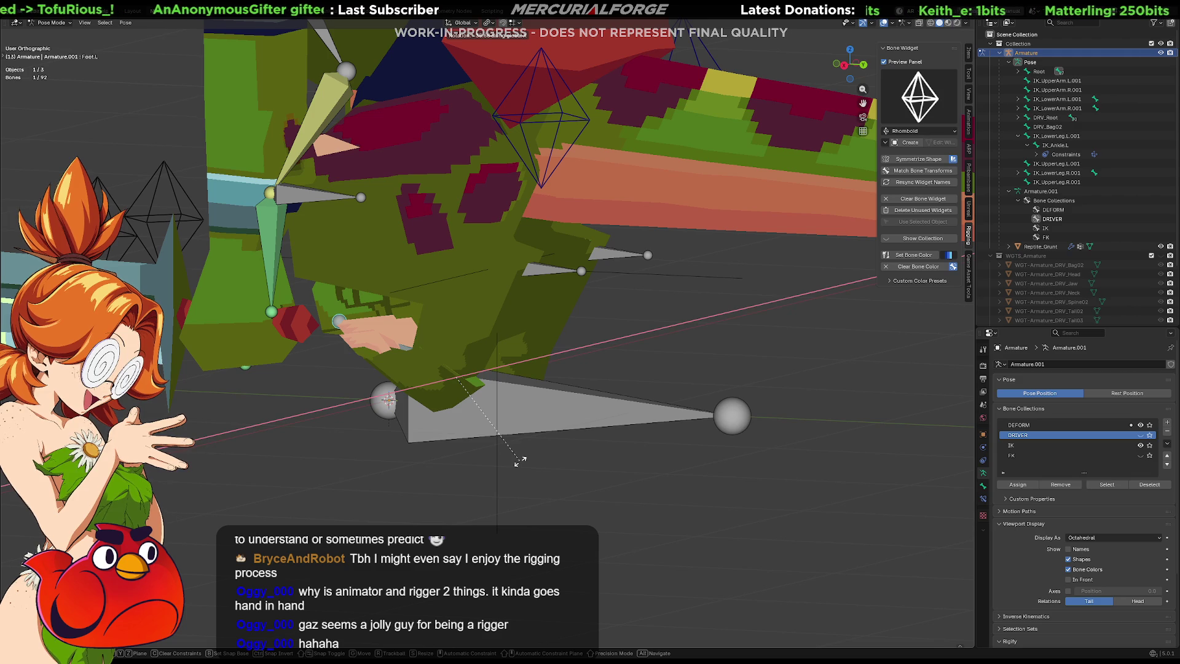
left_click(525, 397)
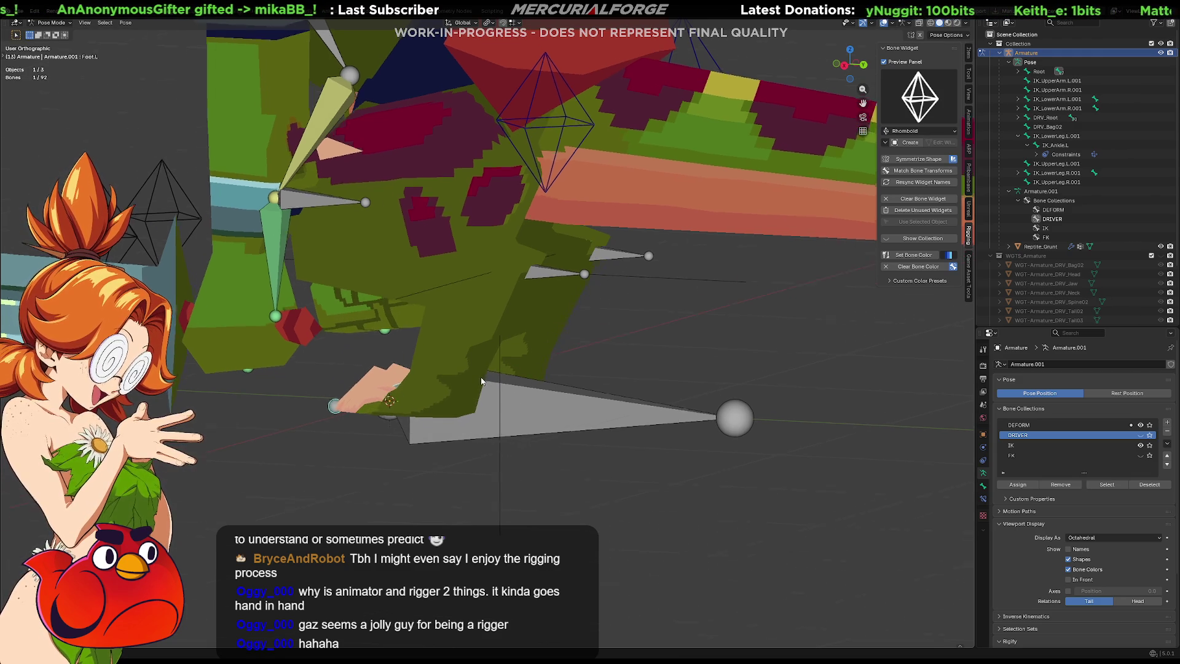
Step: Rotate the foot once more, clear the selection and toggle Edit Mode and back
middle_click_drag(482, 380, 502, 377)
key("r")
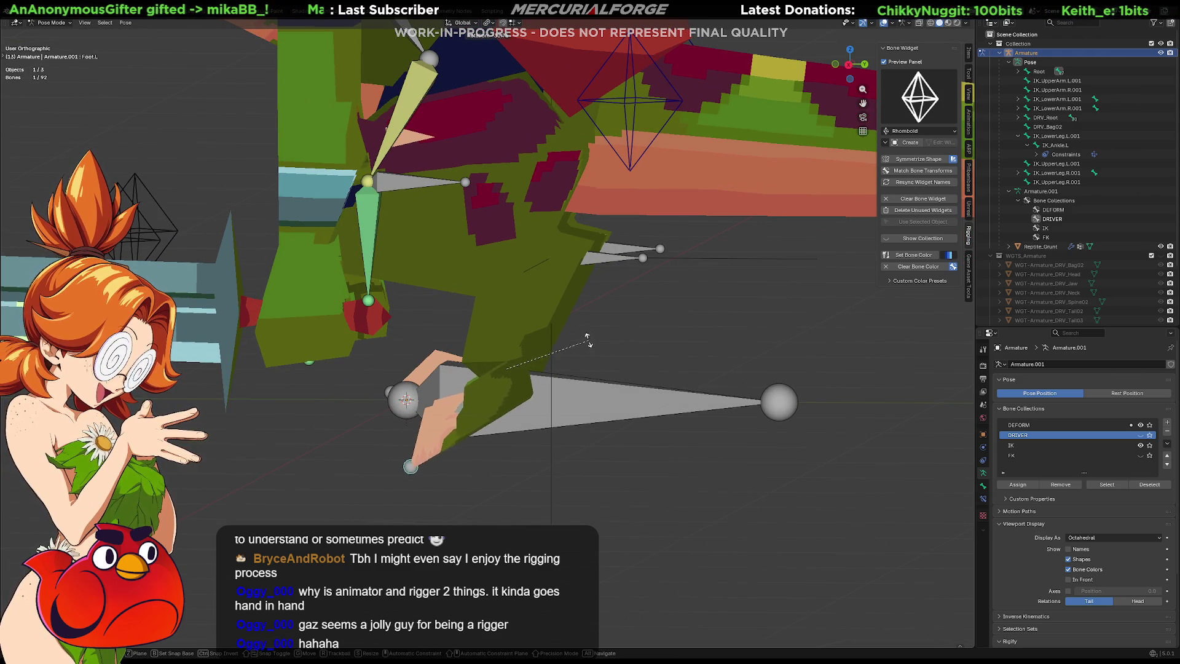
left_click(583, 399)
key("alt+a")
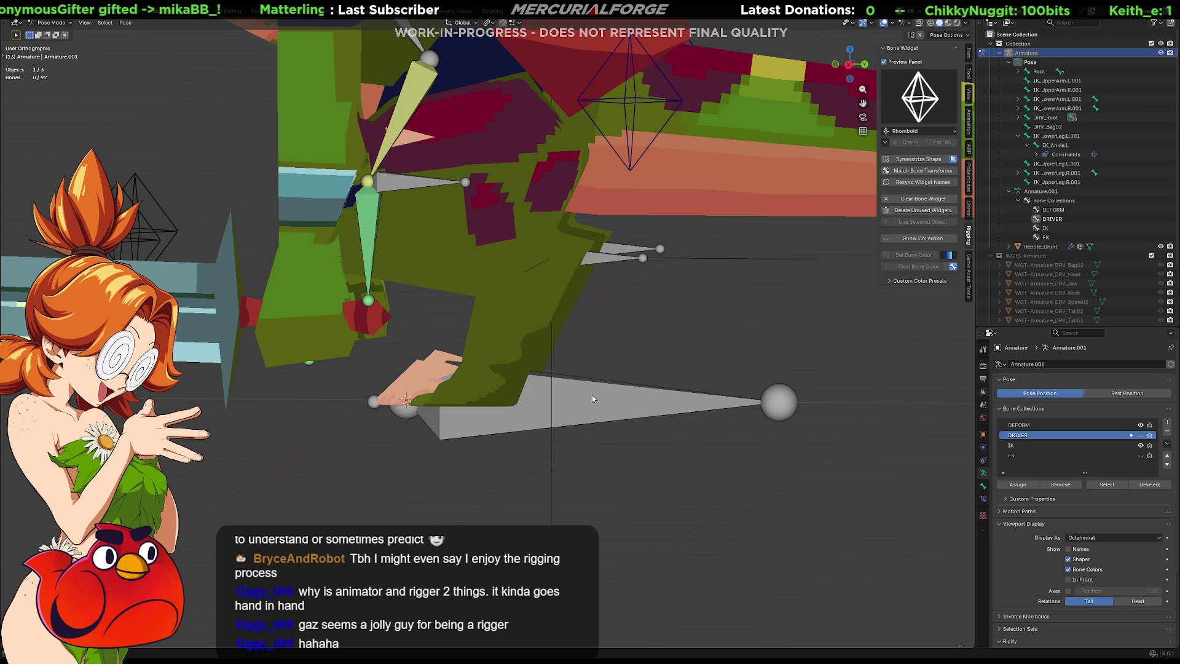
key("Tab")
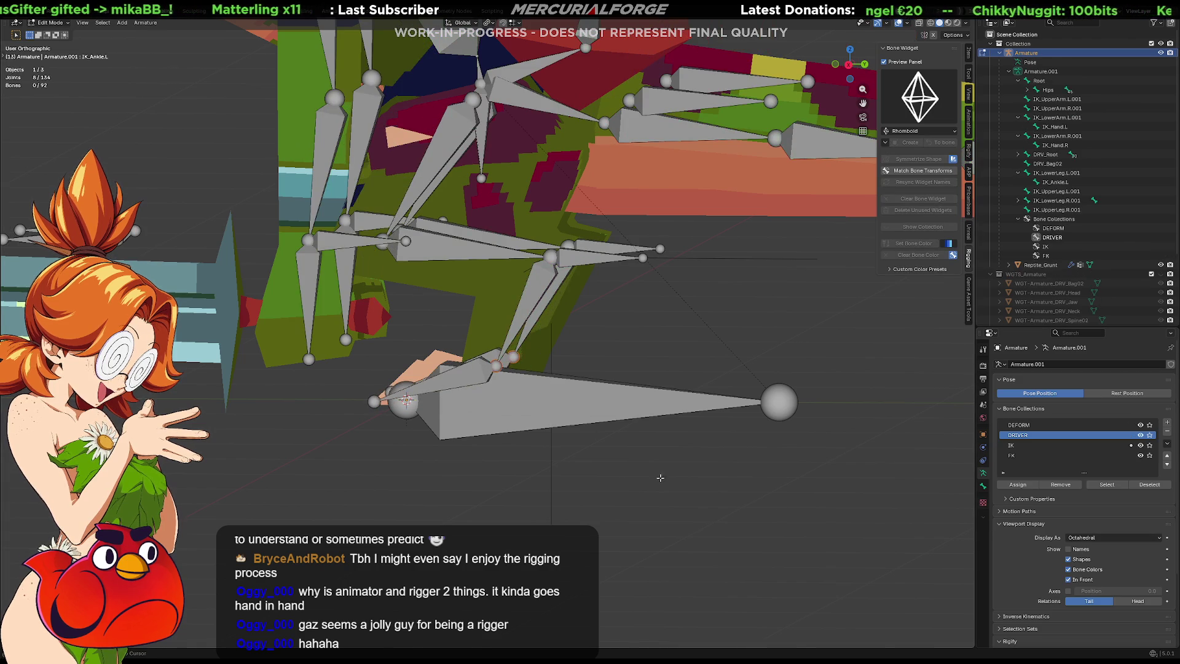
key("Tab")
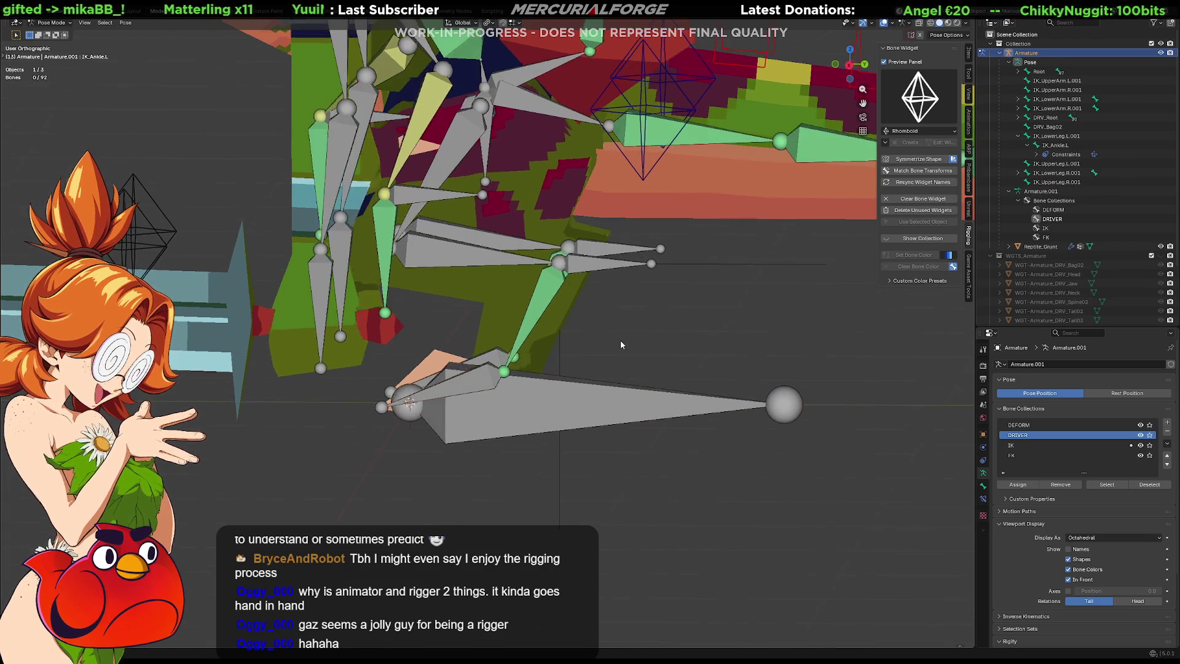
Step: Inspect the leg bones in Edit Mode, hide the DRIVER collection, and head back to Pose Mode
key("Tab")
scroll(641, 337, "up", 2)
scroll(643, 340, "down", 3)
mouse_move(643, 339)
middle_mouse_down()
mouse_move(576, 412)
mouse_move(764, 416)
mouse_move(550, 305)
mouse_move(546, 334)
middle_mouse_up()
scroll(550, 304, "up", 5)
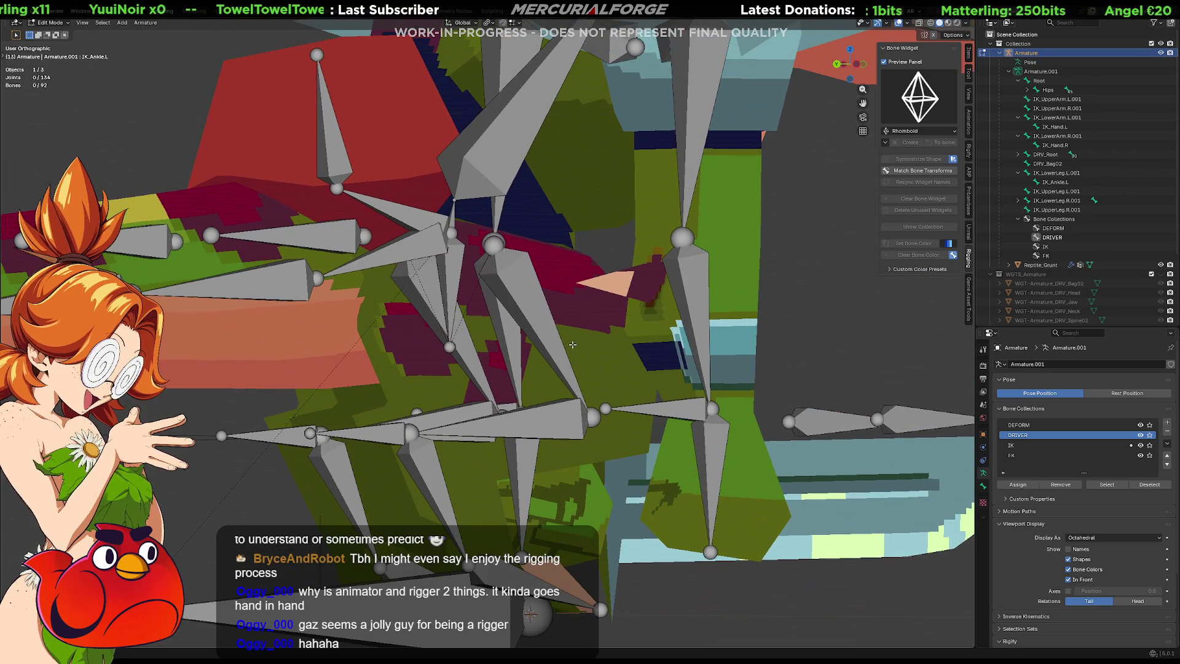
left_click(1140, 436)
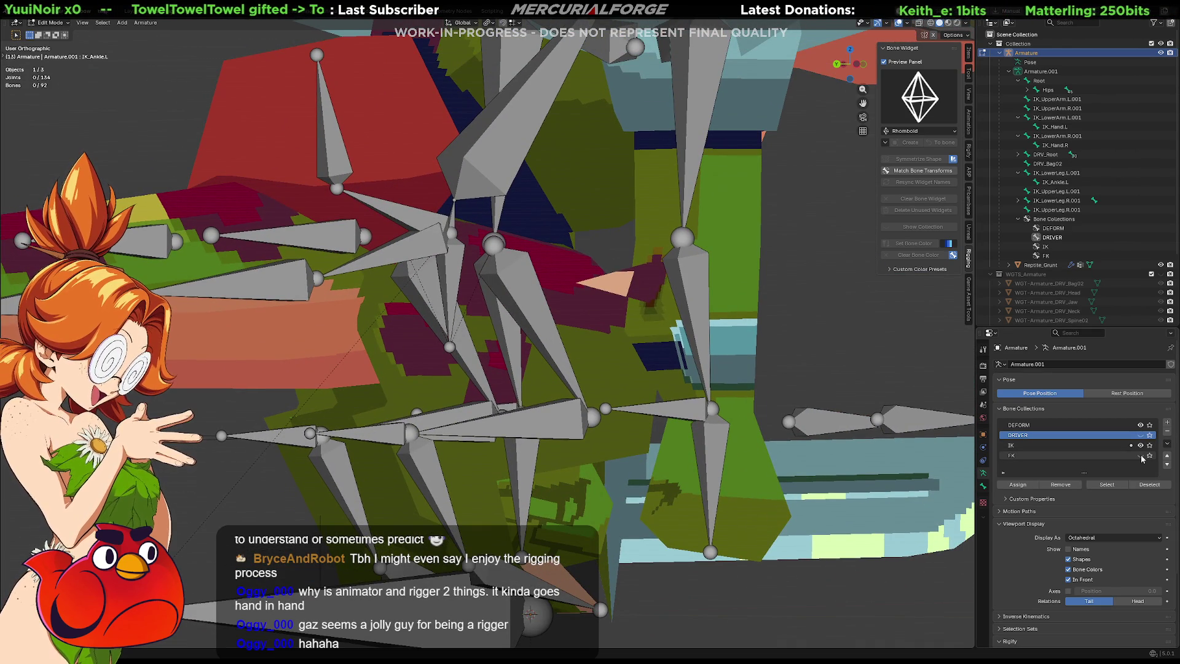
key("ctrl+Tab")
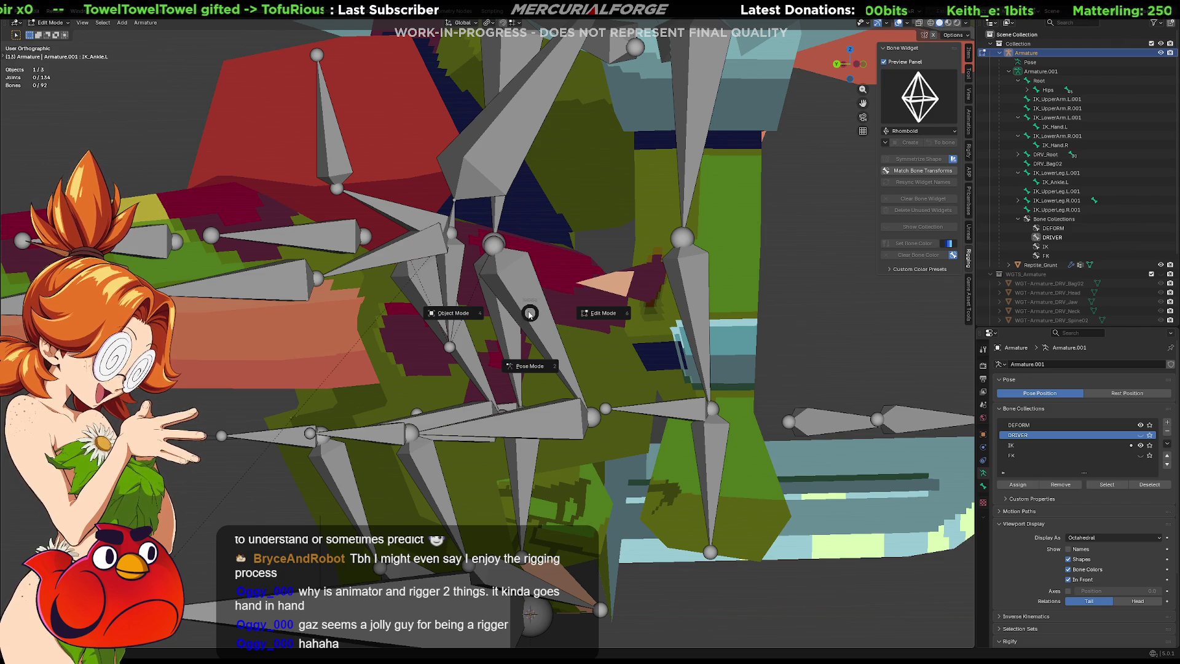
Step: In Pose Mode, give UpperLeg.R and LowerLeg.R Copy Transforms constraints targeting their matching IK bones
key("2")
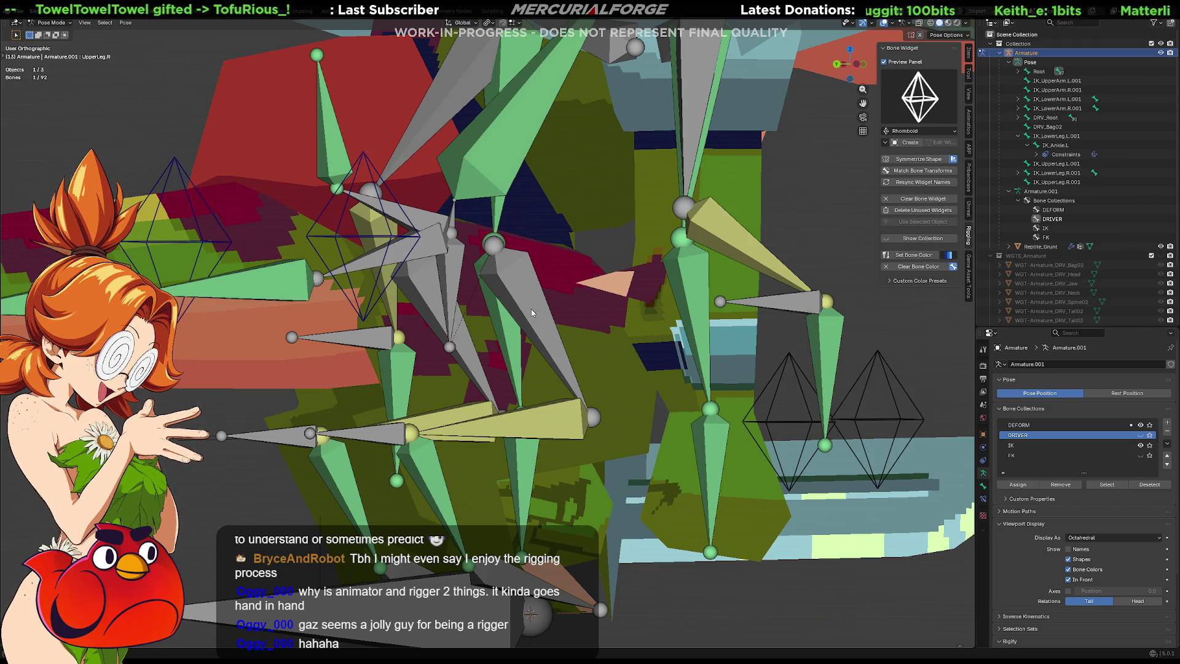
left_click(531, 312)
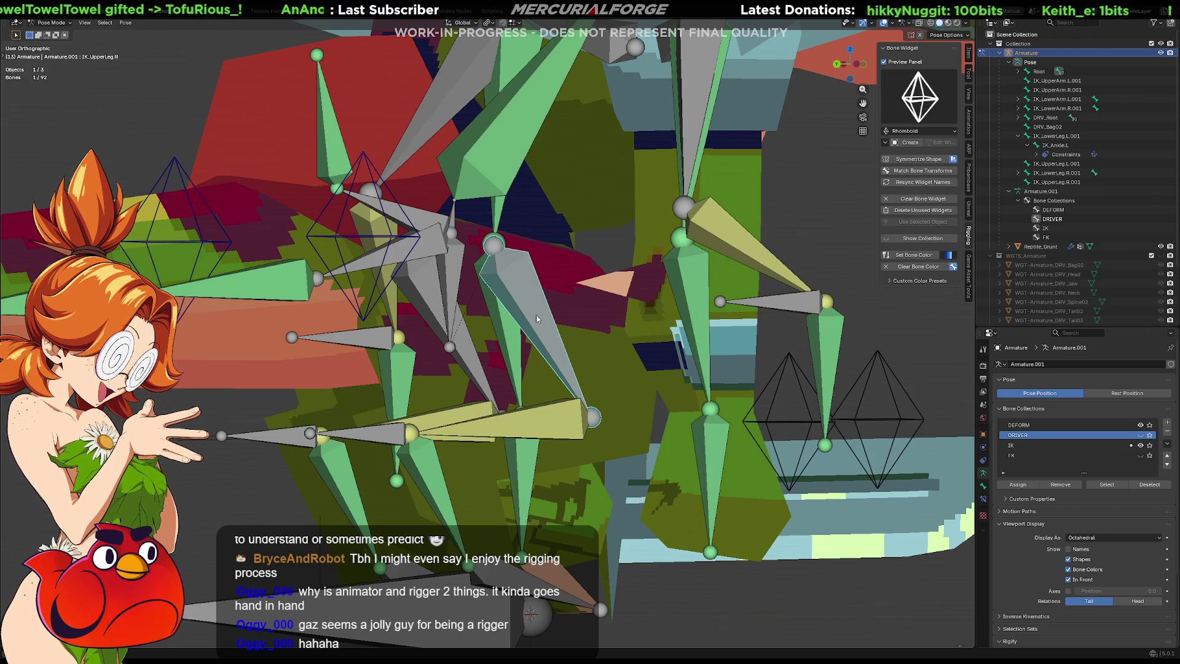
left_click(536, 315, "shift")
key("shift+ctrl+c")
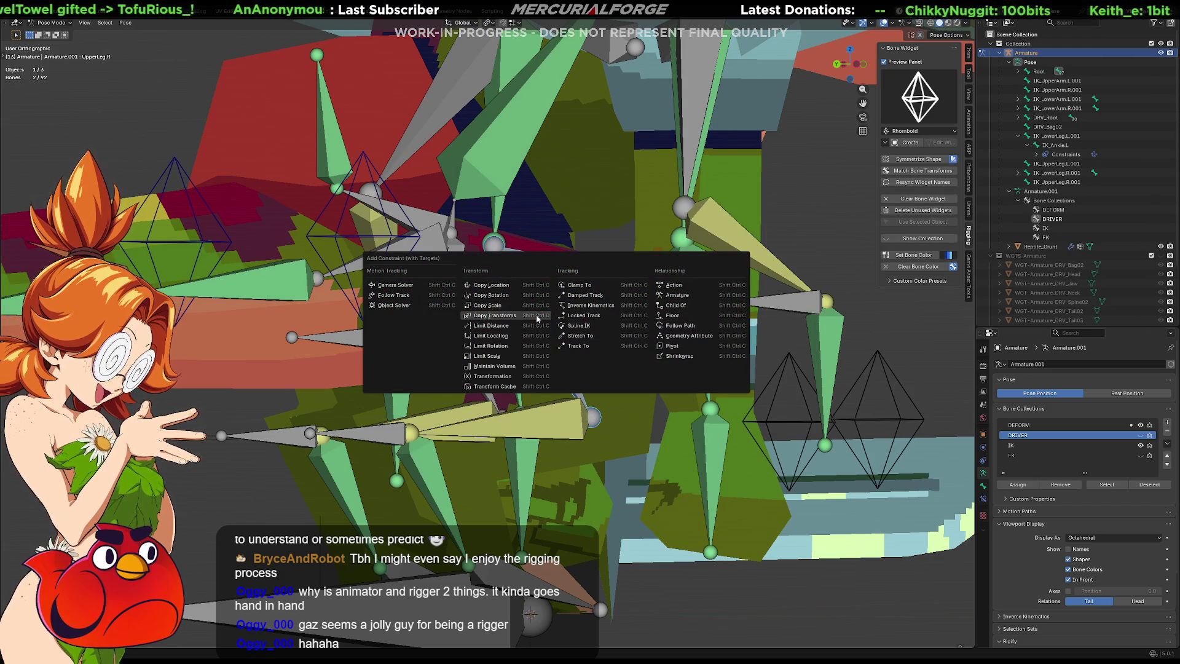
key("Escape")
left_click(564, 427)
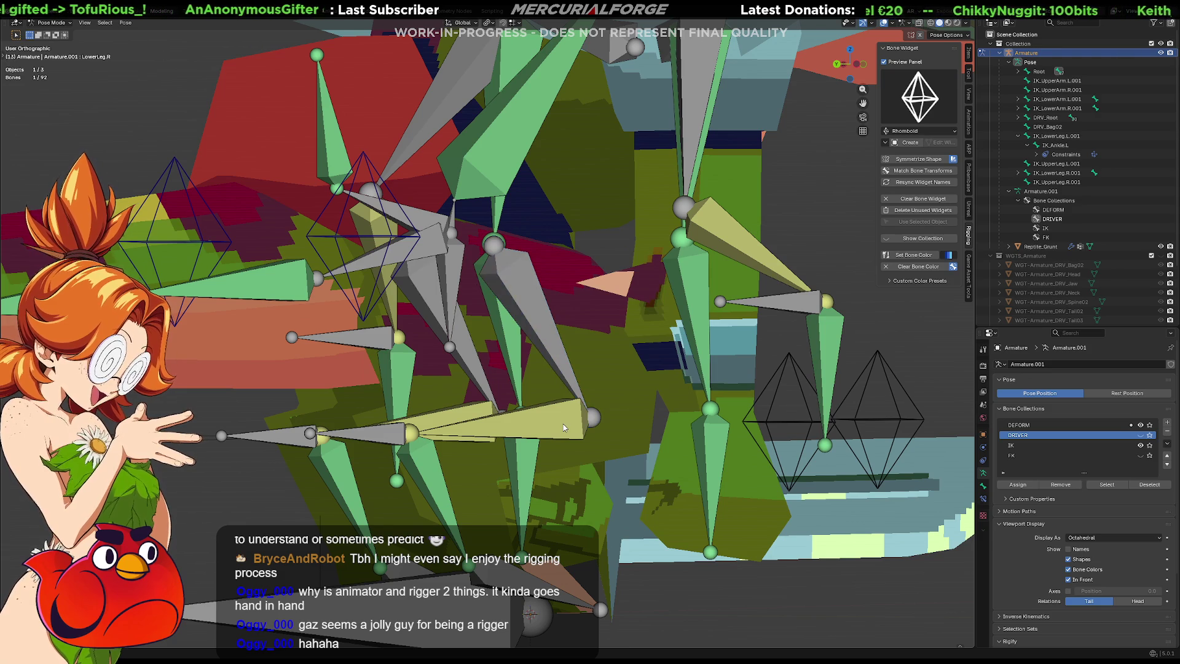
left_click(564, 427)
left_click(564, 427, "shift")
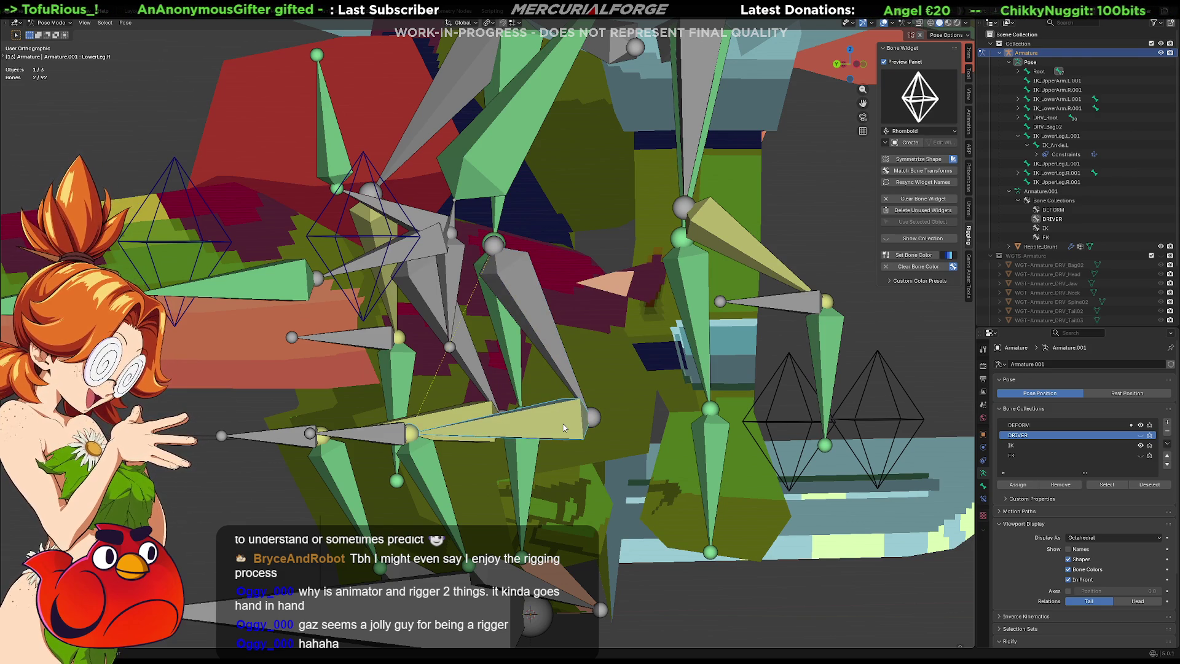
key("shift+ctrl+c")
key("Escape")
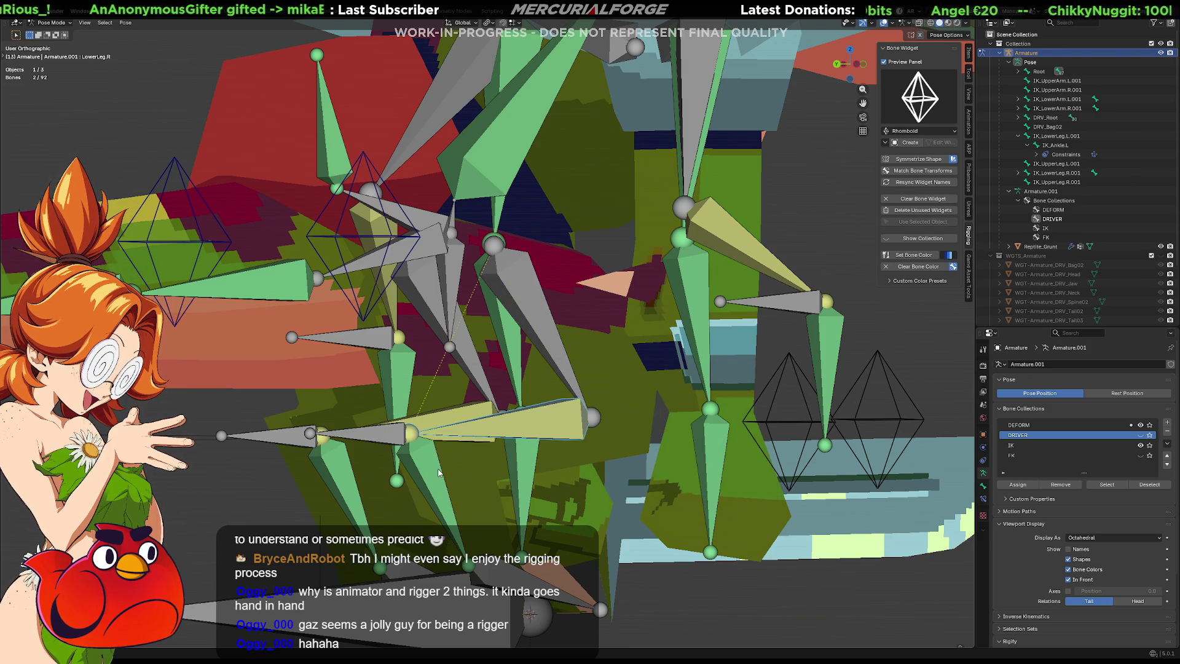
Step: Constrain Ankle.R to copy IK_Ankle.R's transforms, then select the Foot.R bone
left_click(438, 471)
left_click(439, 472)
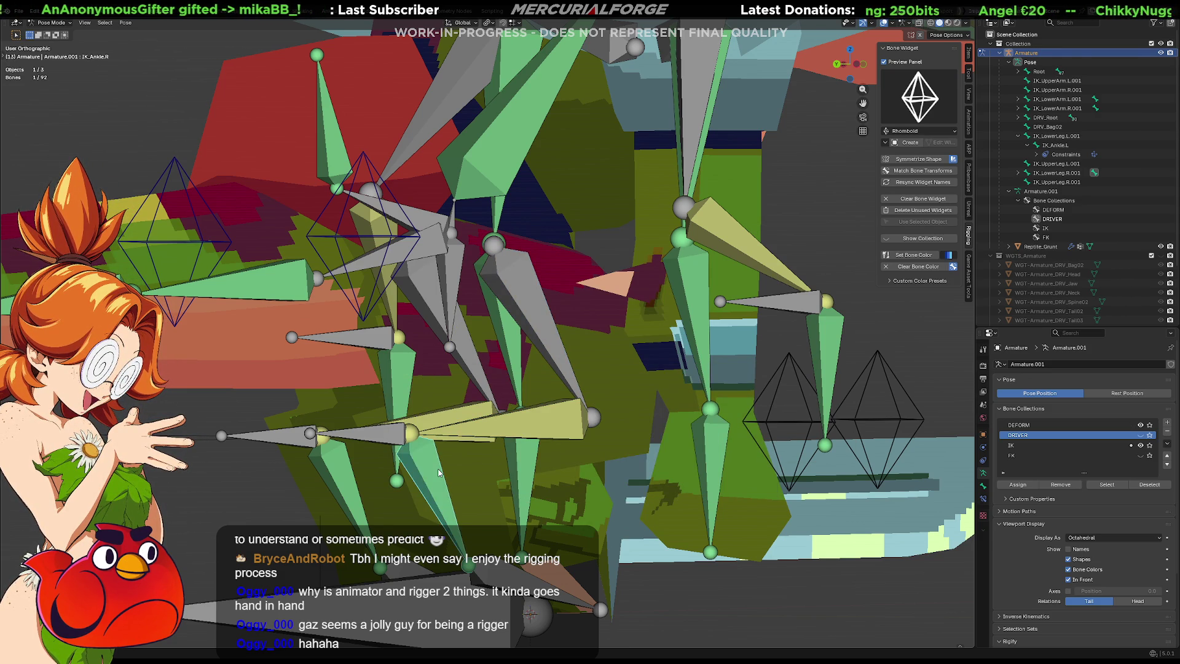
left_click(439, 472, "shift")
key("shift+ctrl+c")
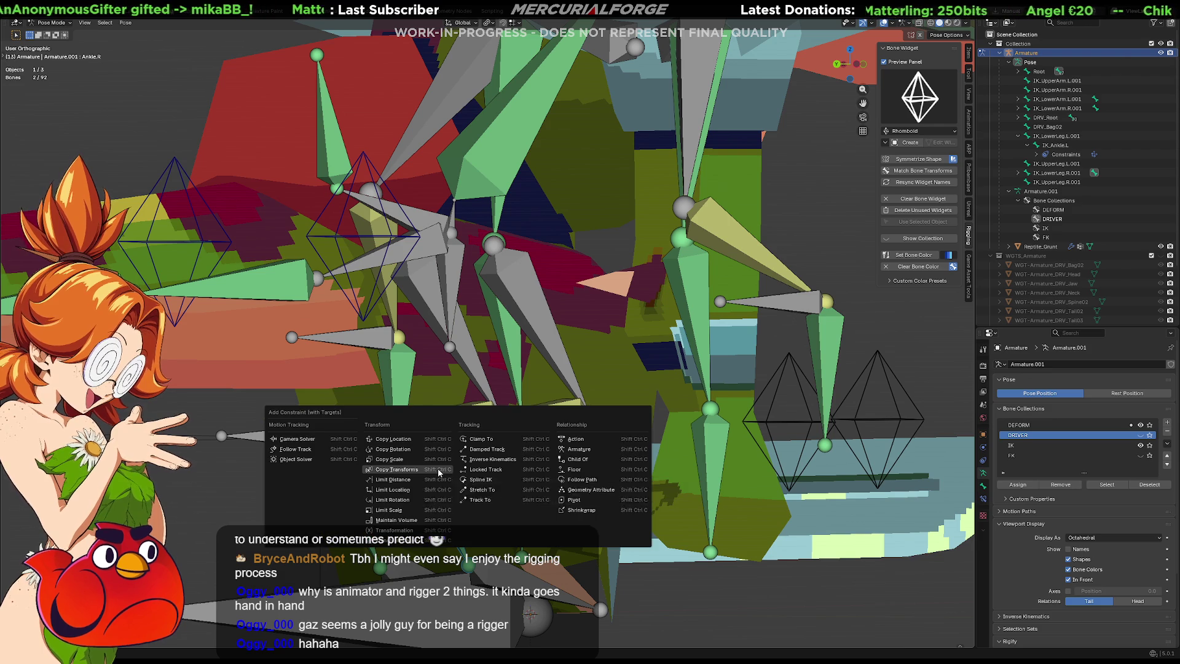
key("Escape")
middle_click_drag(505, 525, 540, 512, "shift")
left_click(540, 508)
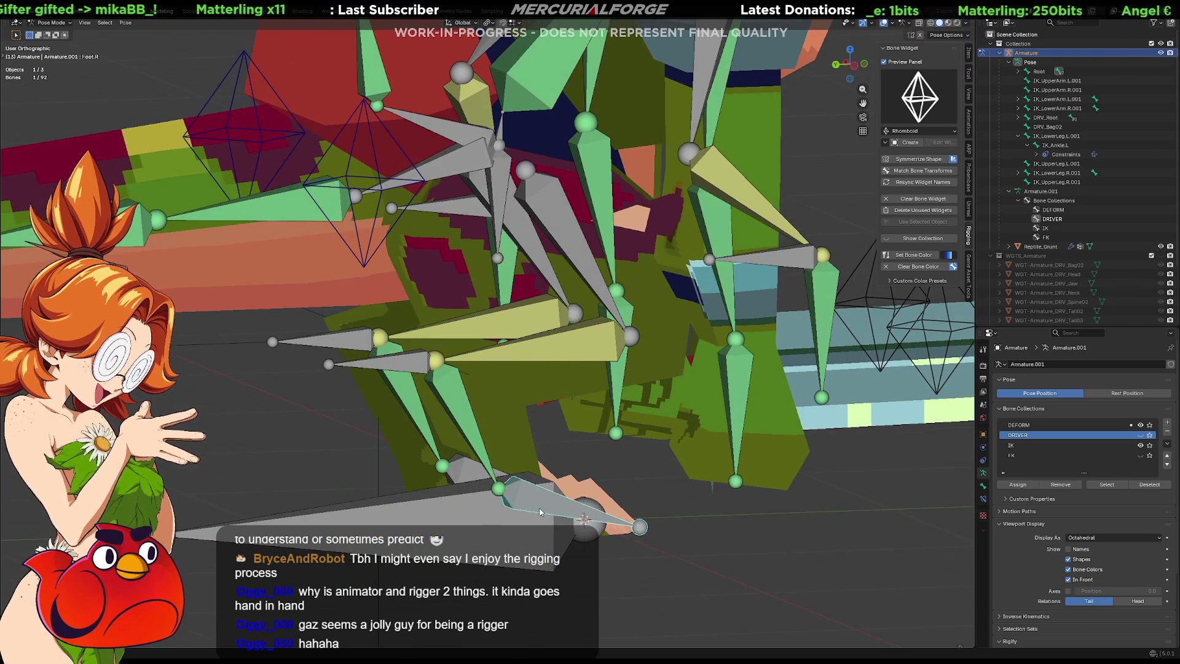
Step: Move IK_LowerLeg.R.001 and the leg bones upward with the wireframe overlay turned on
left_click(406, 368)
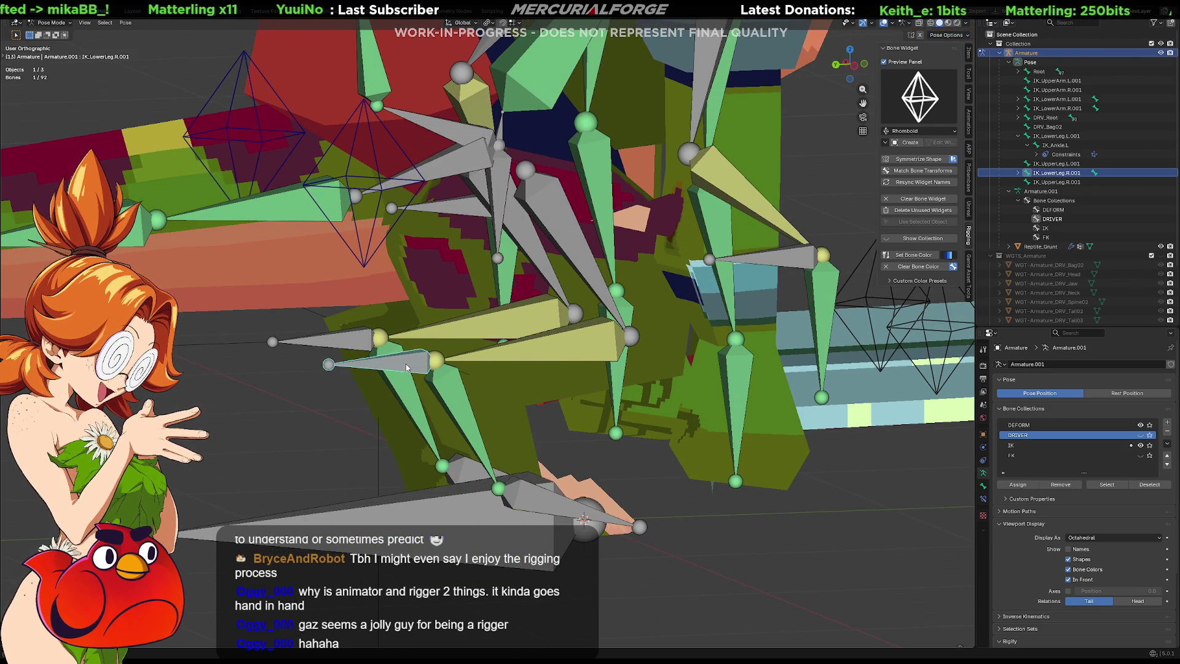
key("g")
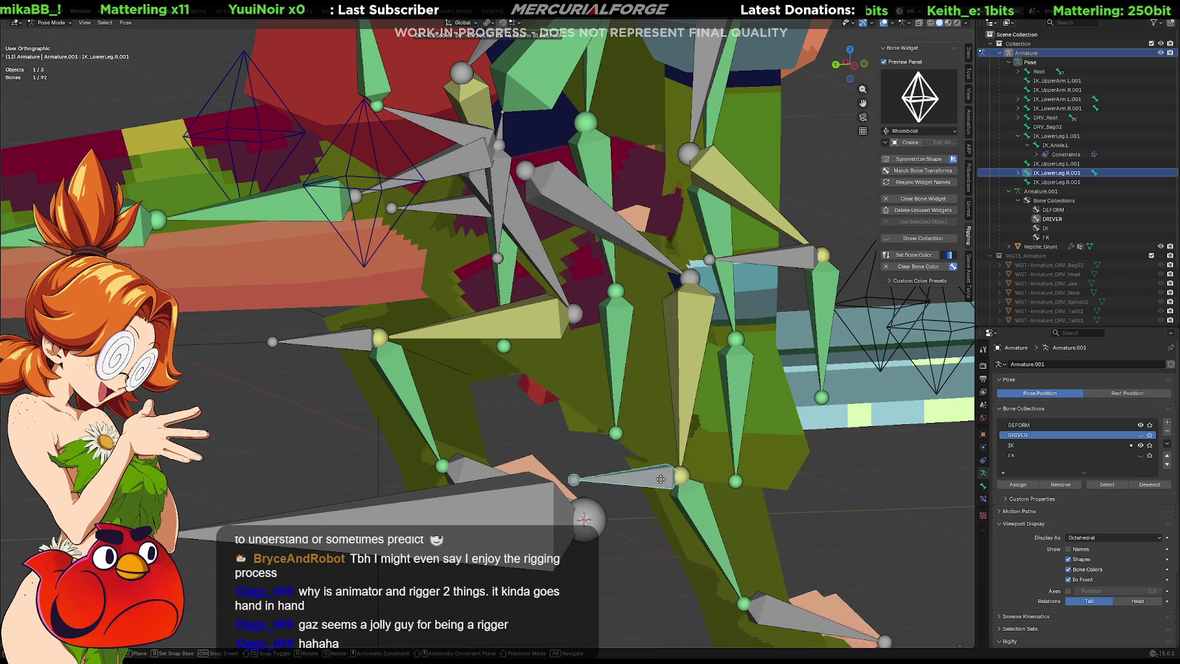
left_click(416, 364)
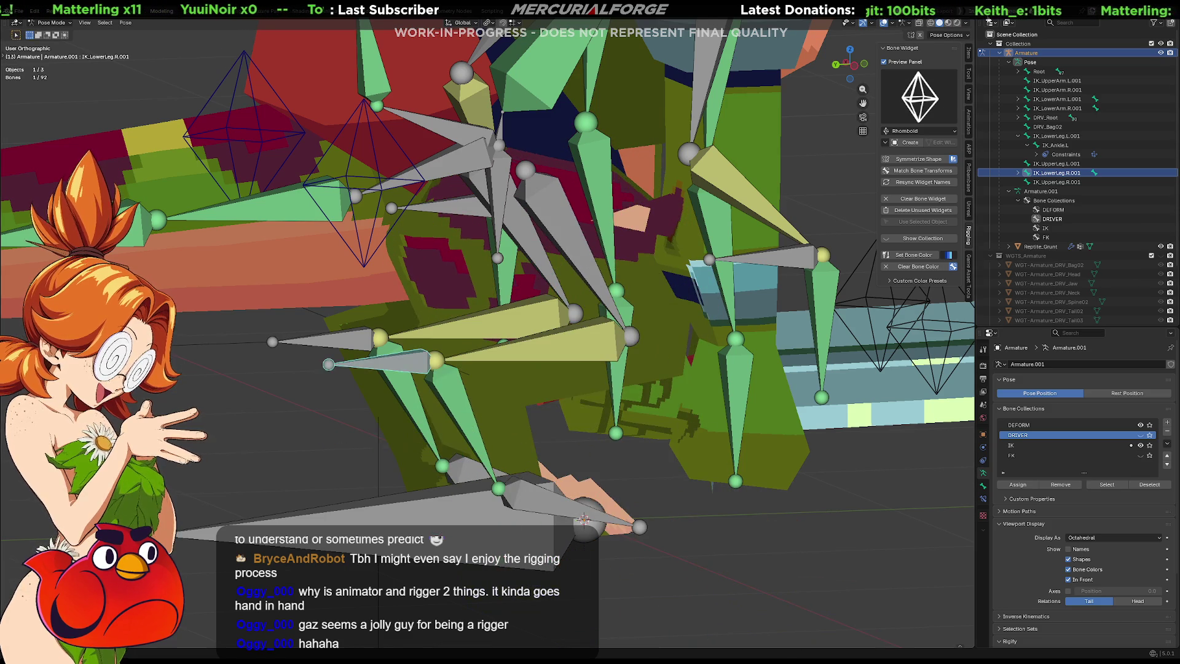
left_click(893, 24)
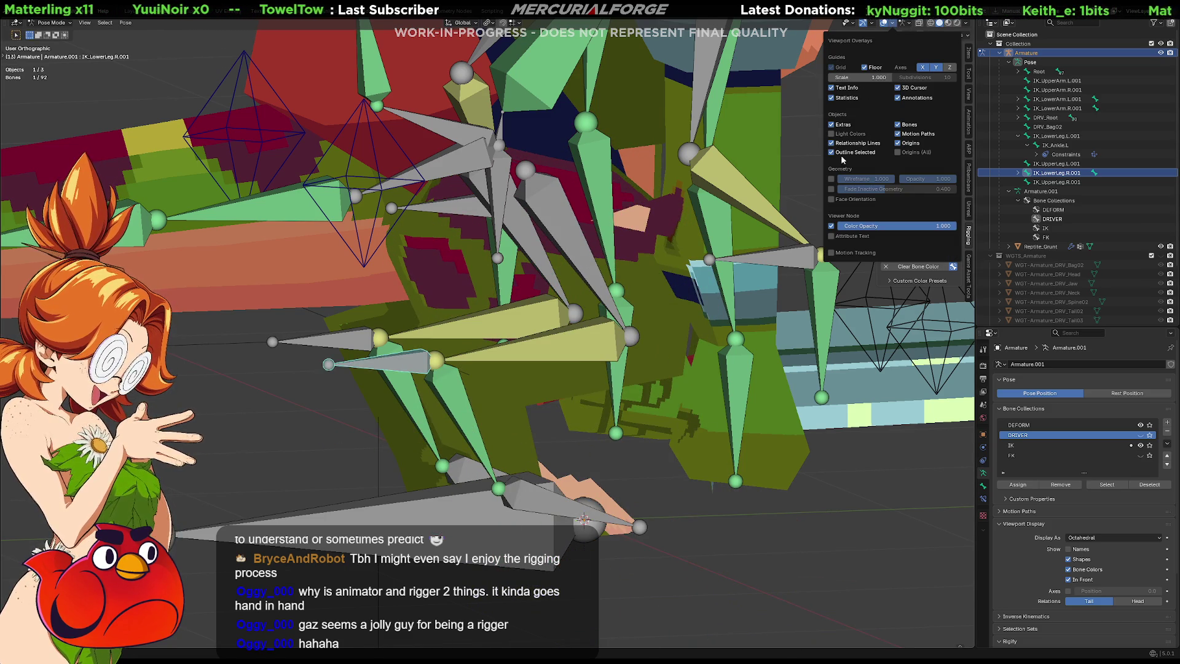
left_click(831, 179)
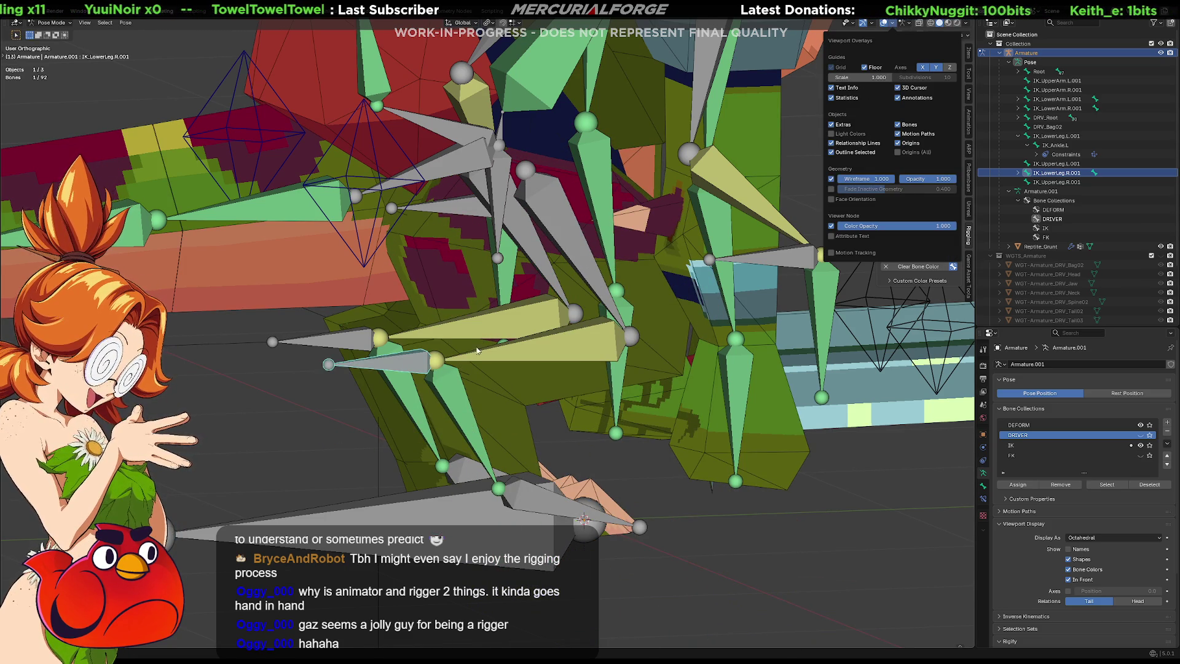
middle_click_drag(547, 374, 572, 430)
key("g")
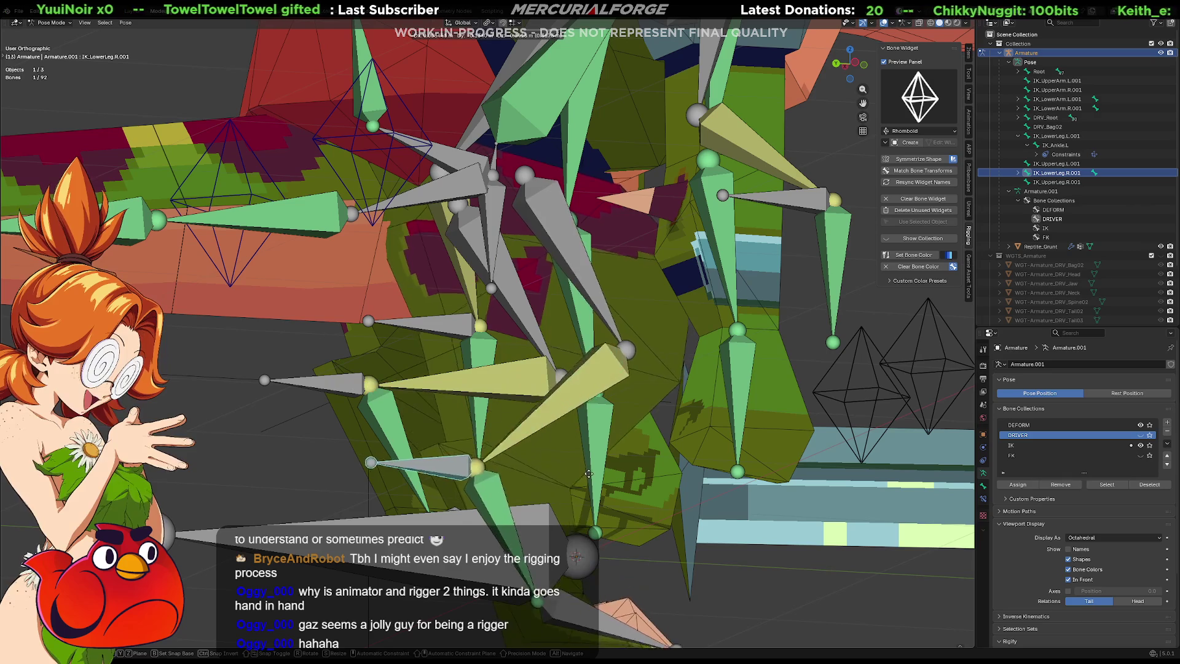
left_click(553, 366)
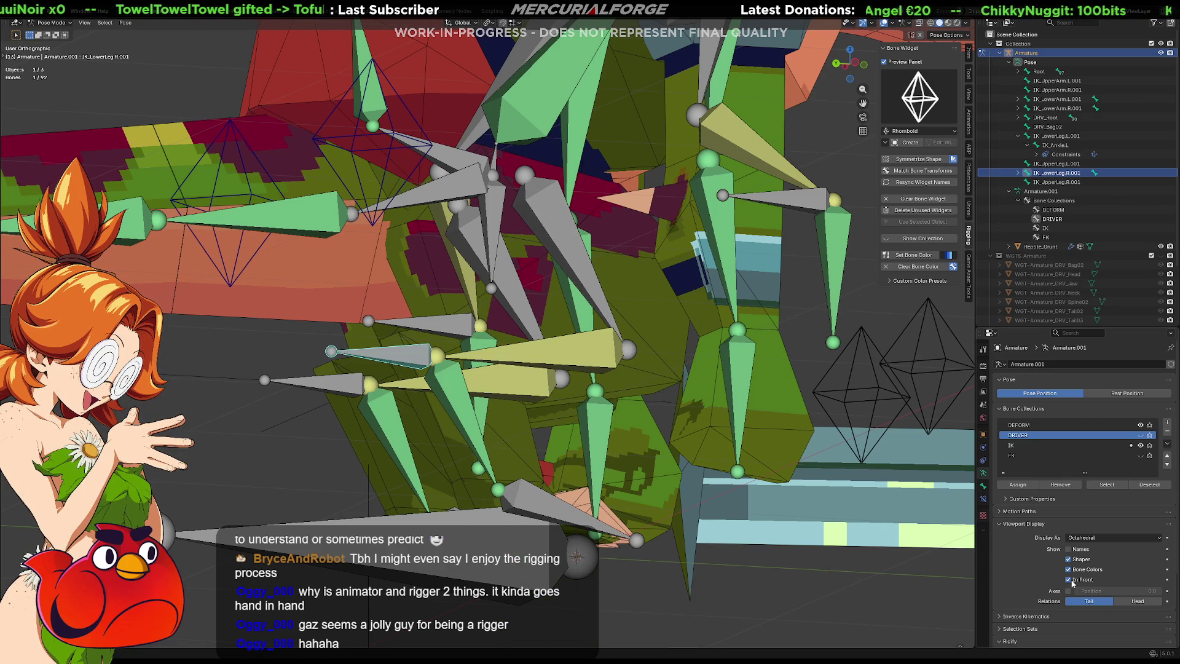
Step: Turn off In Front for the bones and re-test the leg deformation from front and three-quarter views
left_click(1070, 579)
key("g")
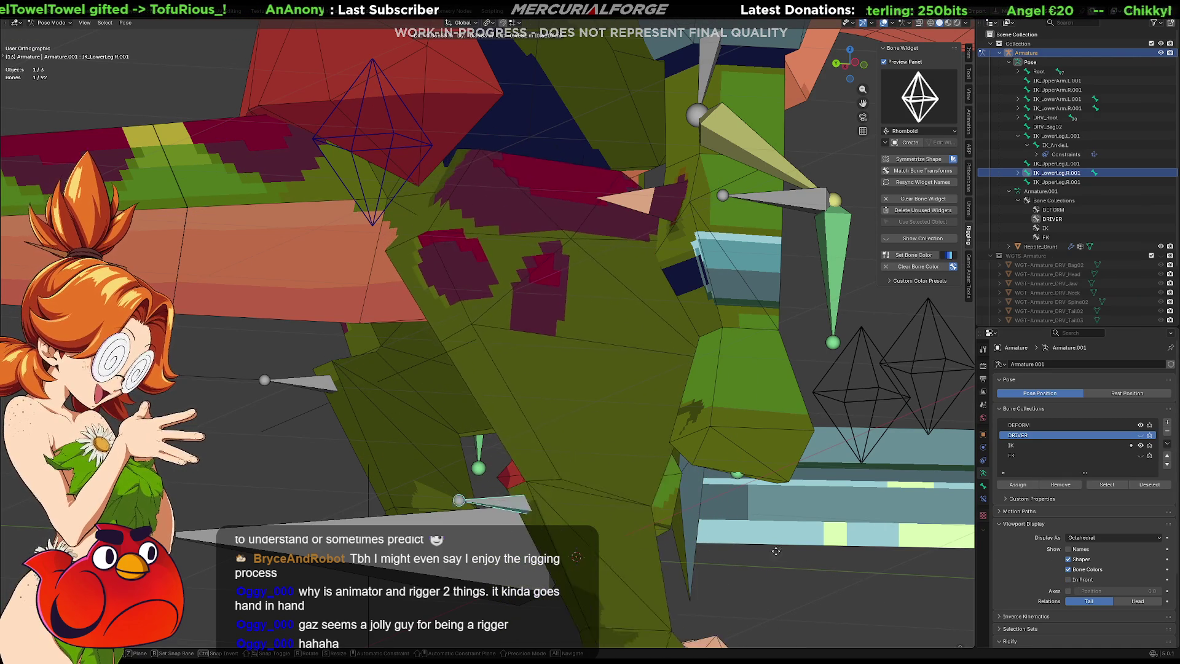
right_click(698, 414)
middle_click_drag(698, 414, 660, 323)
key("g")
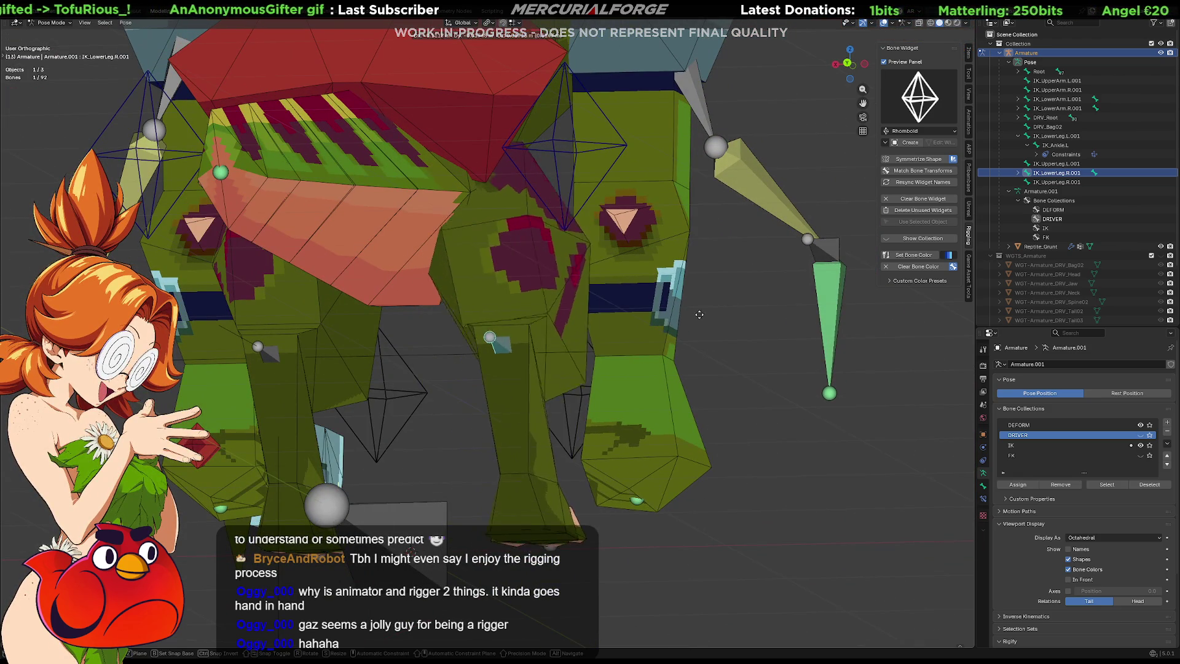
left_click(688, 279)
mouse_move(688, 280)
middle_mouse_down()
mouse_move(649, 292)
mouse_move(526, 286)
mouse_move(684, 271)
mouse_move(616, 261)
mouse_move(508, 271)
mouse_move(497, 260)
middle_mouse_up()
scroll(565, 290, "down", 3)
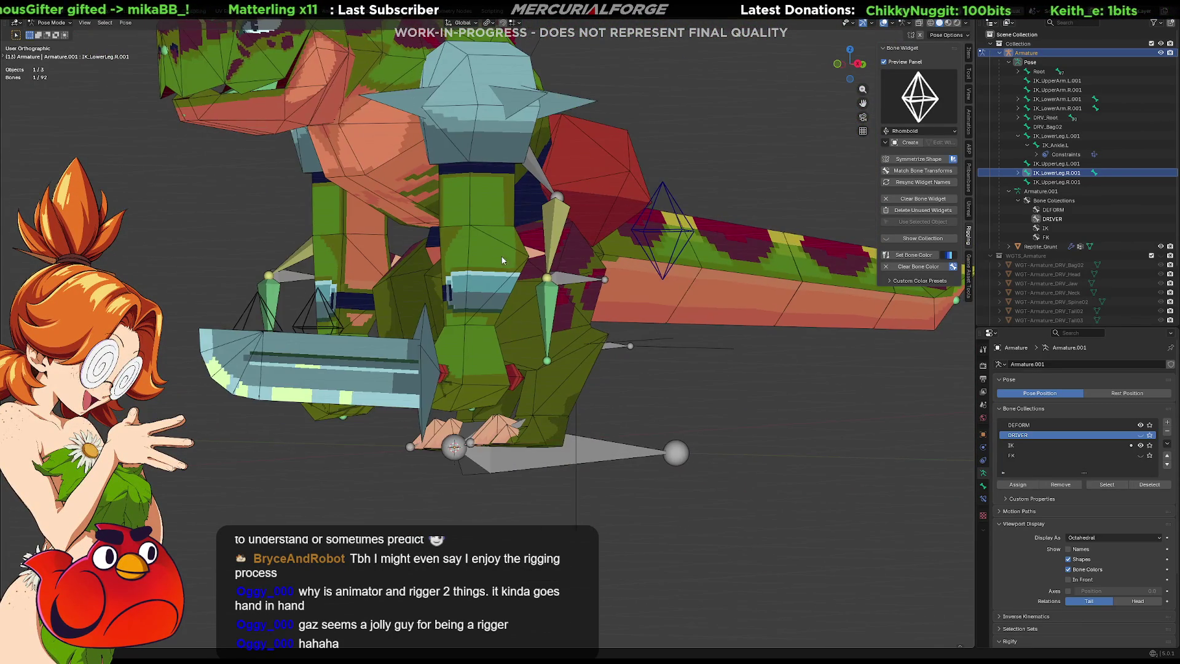
scroll(496, 259, "up", 3)
scroll(506, 255, "down", 3)
middle_click_drag(521, 216, 532, 242)
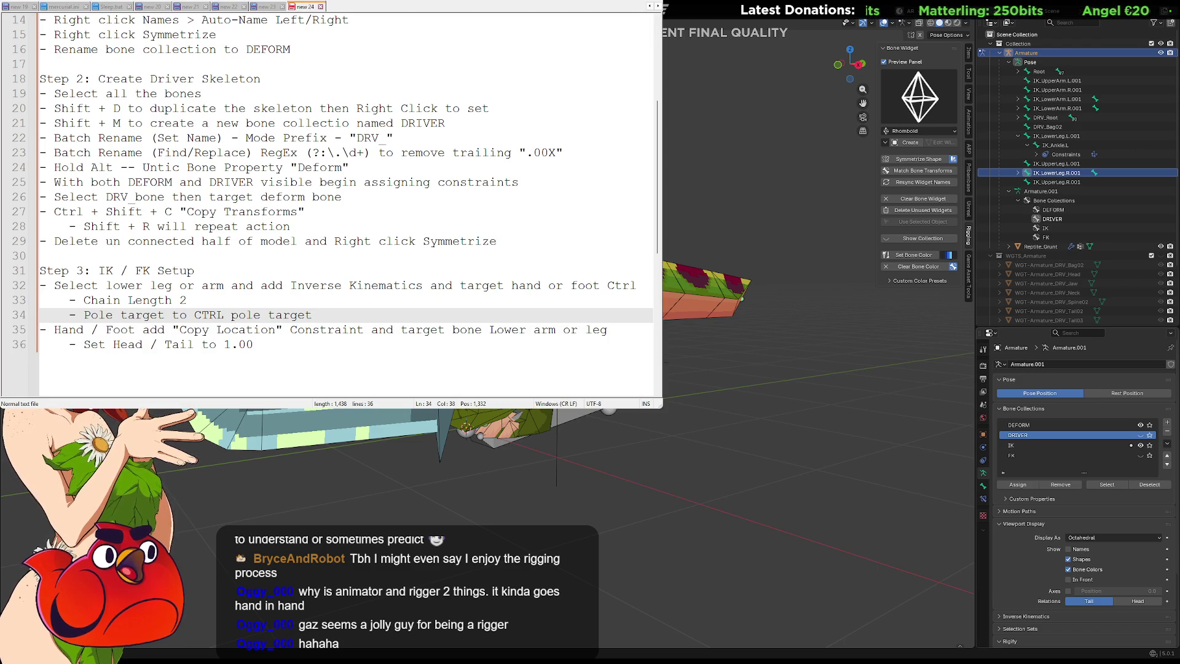
left_click(250, 270)
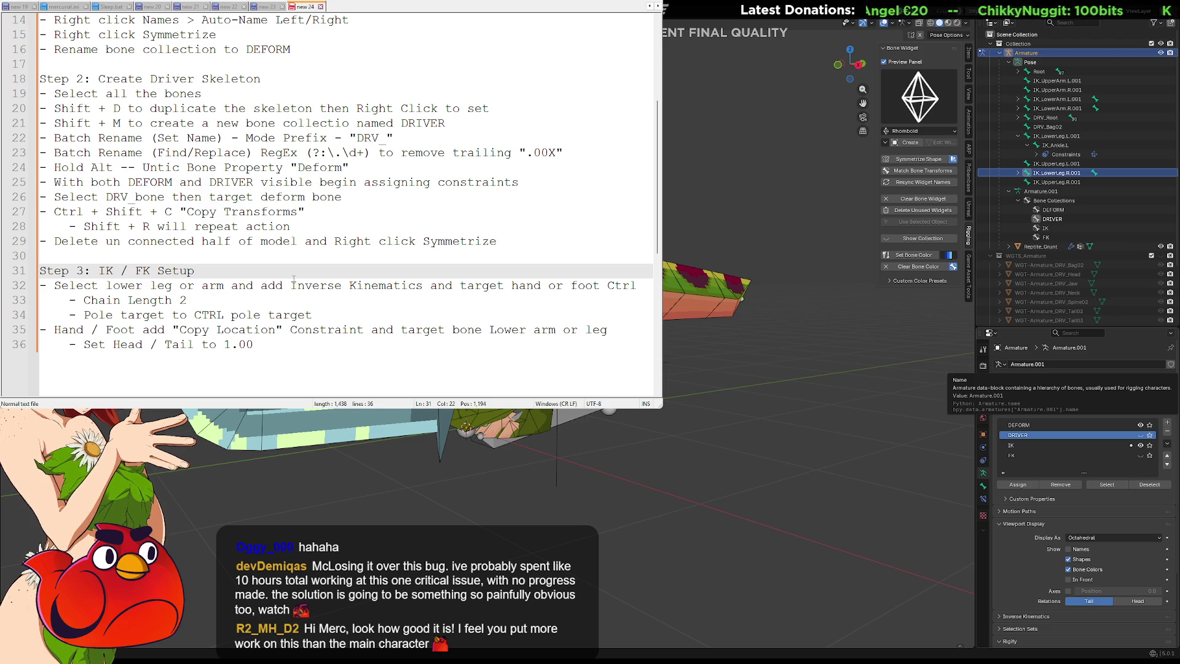
Step: Start a bullet under the Step 3 heading and paste Step 2's lines 19–24 there
key("Return")
type("-")
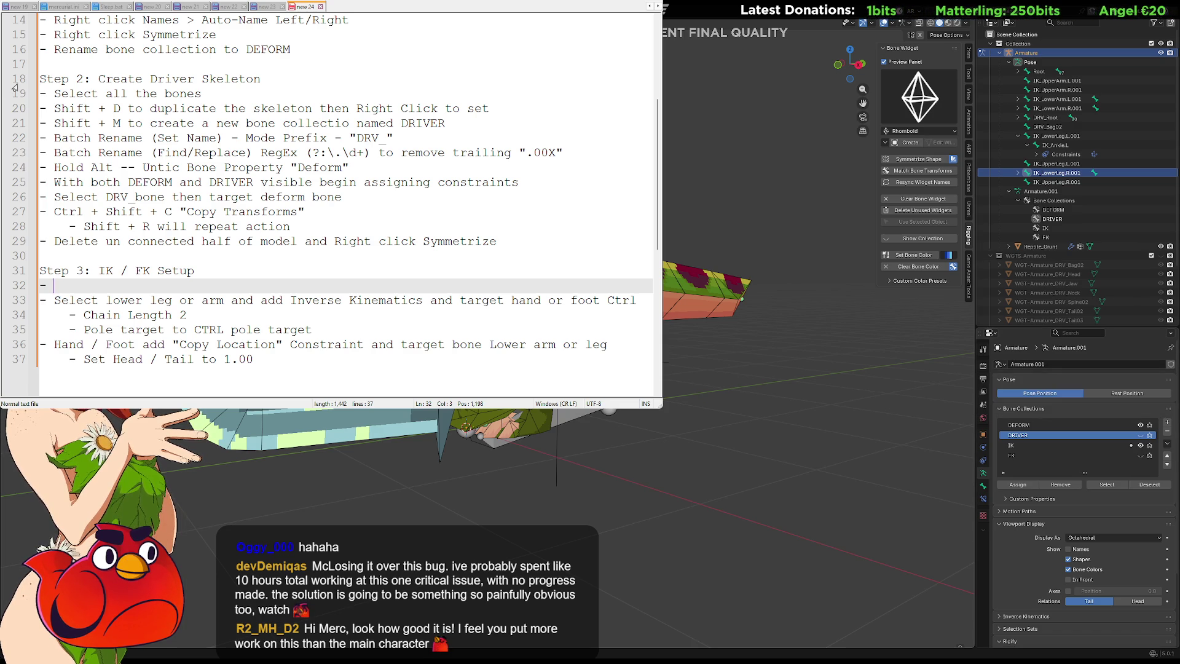
mouse_move(53, 94)
left_mouse_down()
mouse_move(467, 126)
mouse_move(575, 168)
mouse_move(578, 154)
left_mouse_up()
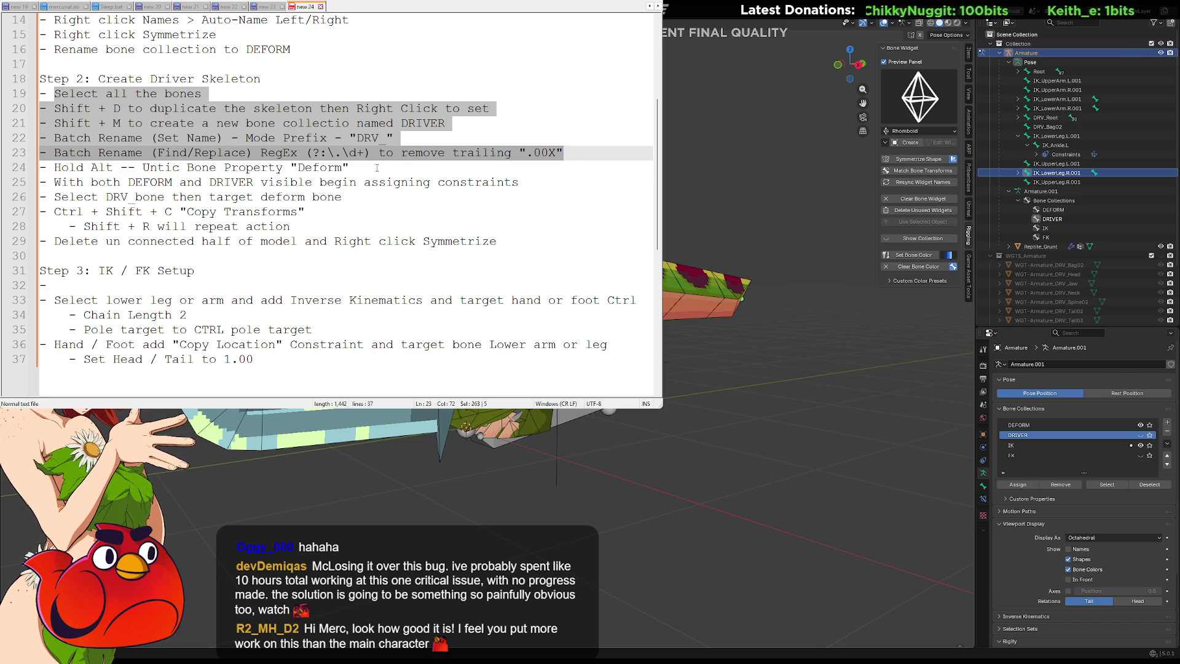
mouse_move(377, 167)
left_mouse_down()
mouse_move(55, 163)
mouse_move(41, 89)
left_mouse_up()
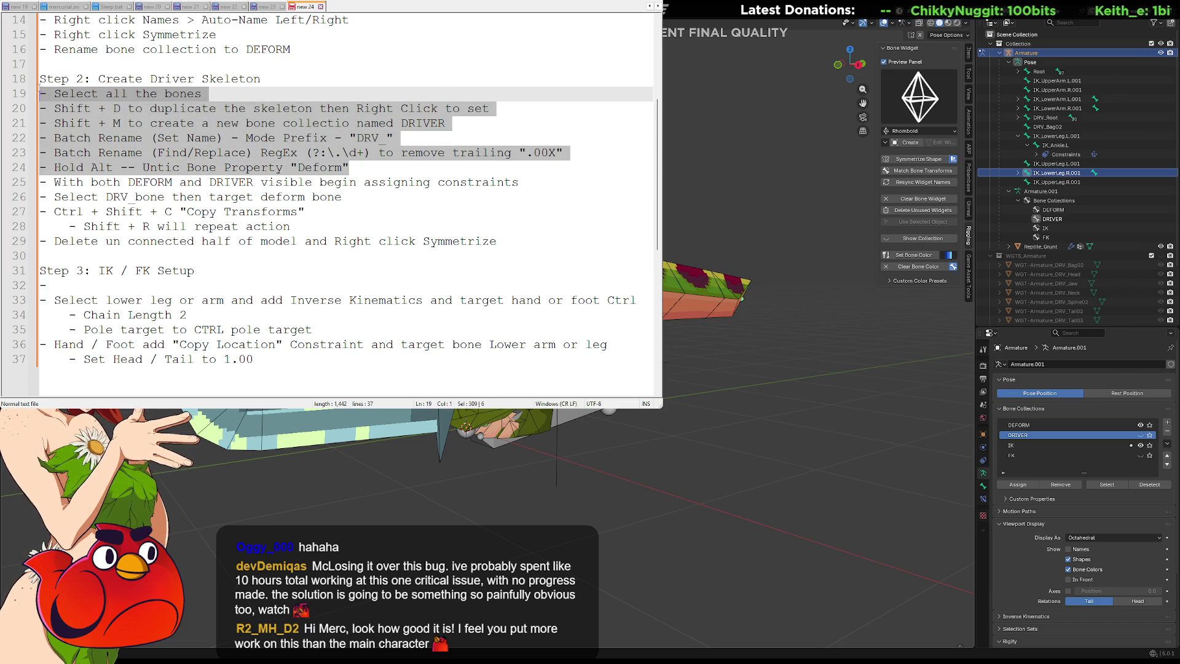
left_click(86, 280)
key("shift+Home")
type("- Select all the bones - Shift + D to duplicate the skeleton then Right Click to set - Shift + M to create a new bone collectio named DRIVER - Batch Rename (Set Name) - Mode Prefix - \"DRV_\" - Batch Rename (Find/Replace) RegEx (?:\\.\\d+) to remove trailing \".00X\" - Hold Alt -- Untic Bone Property \"Deform\"")
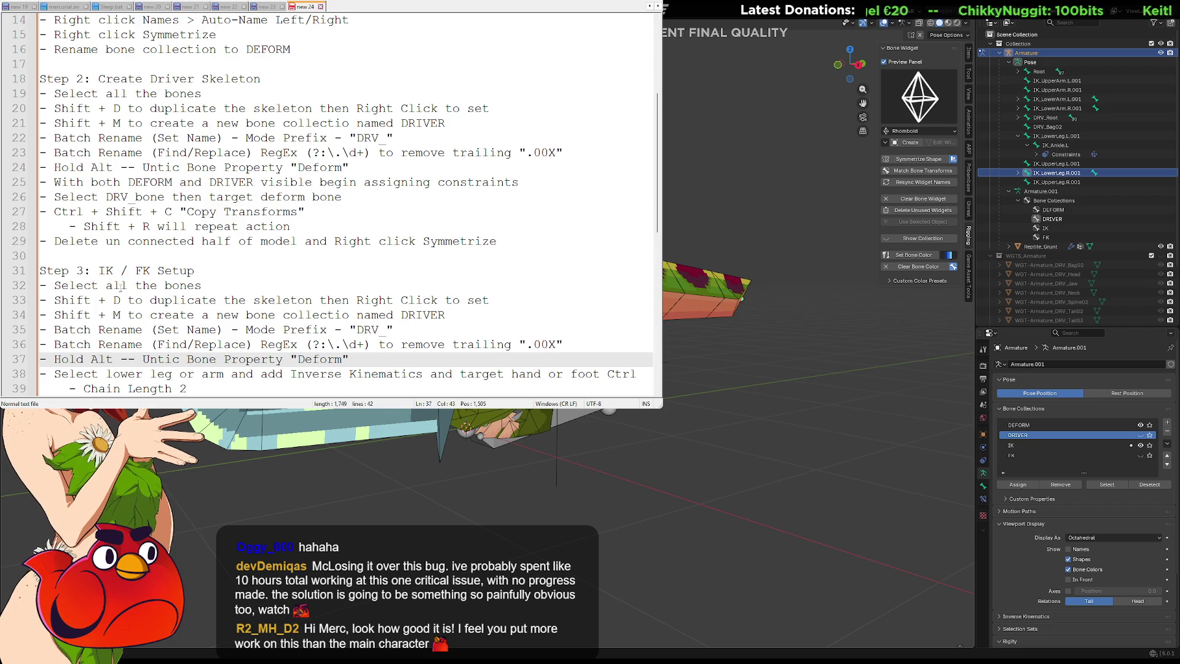
Step: Extend the first pasted line with 'in the join chain for the hand or leg that require IK' and add a new bullet
scroll(191, 252, "down", 2)
left_click(230, 202)
type("in the join chain for the ha")
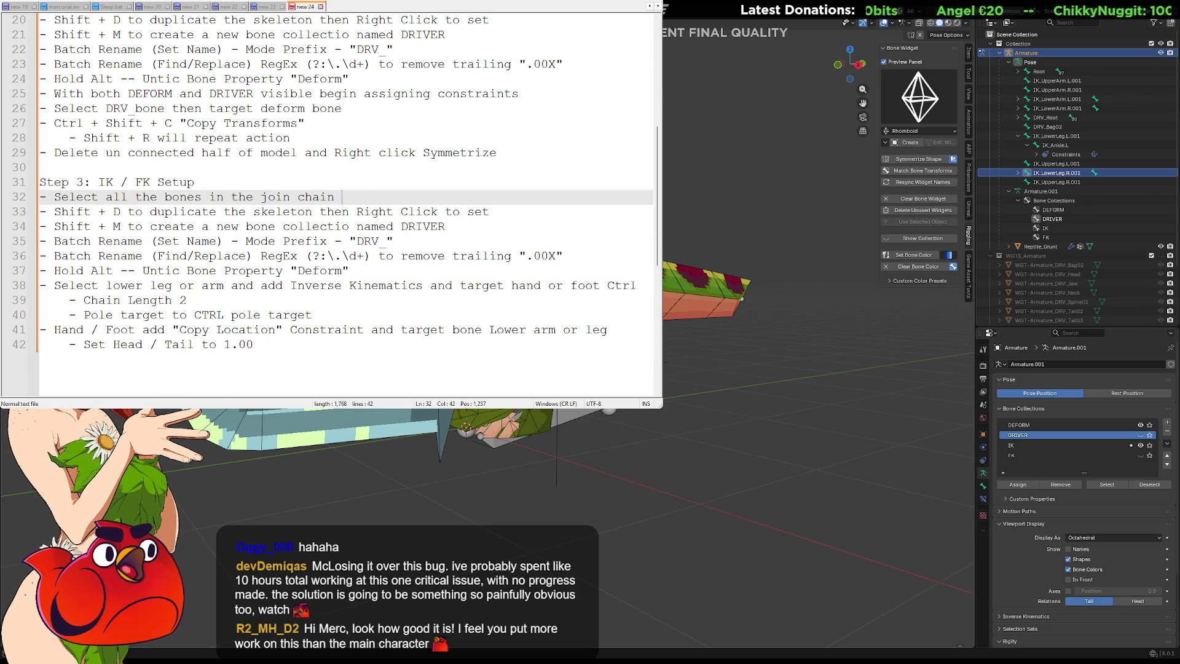
type("nd or leg")
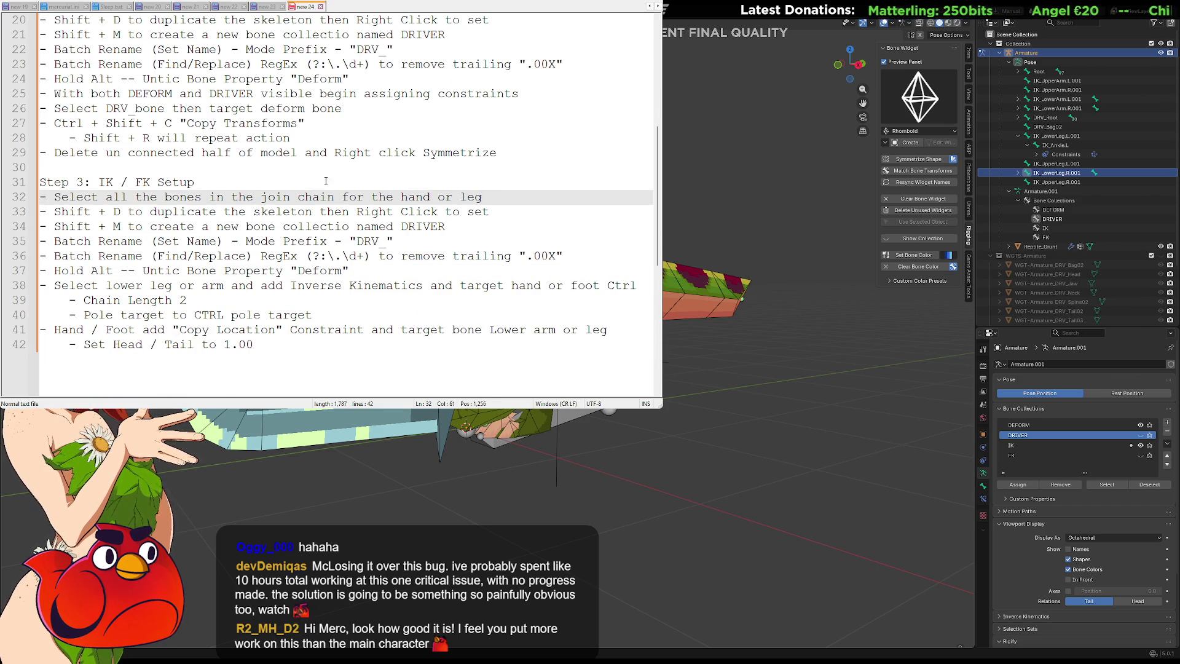
type(" that require IK")
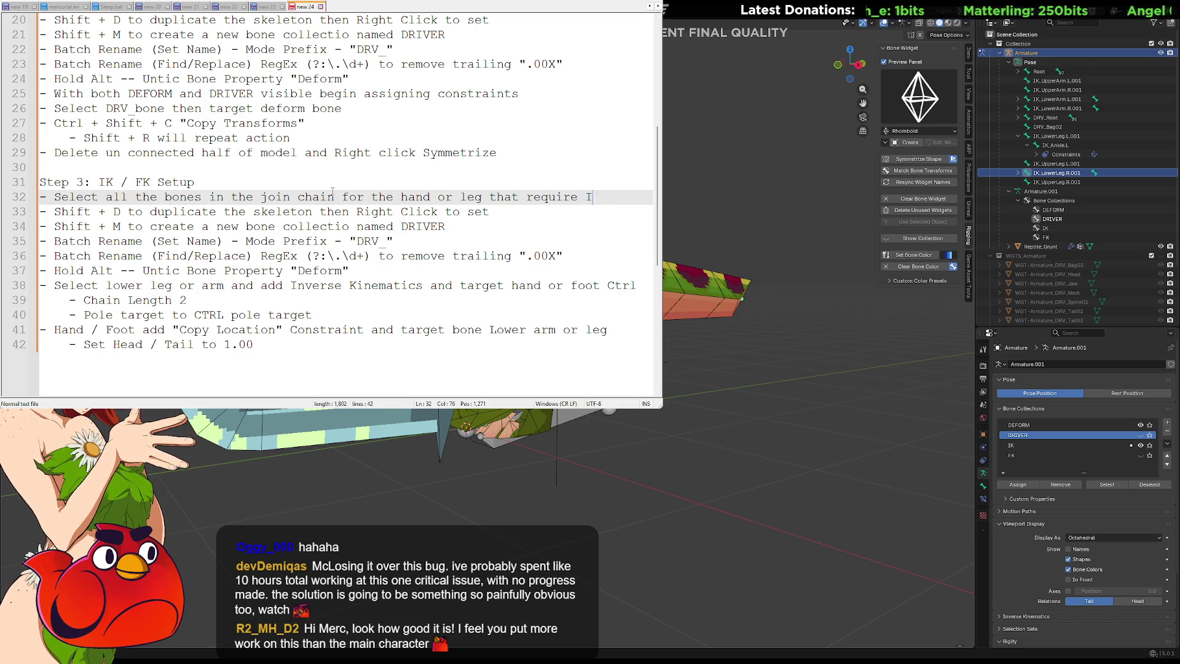
type("-")
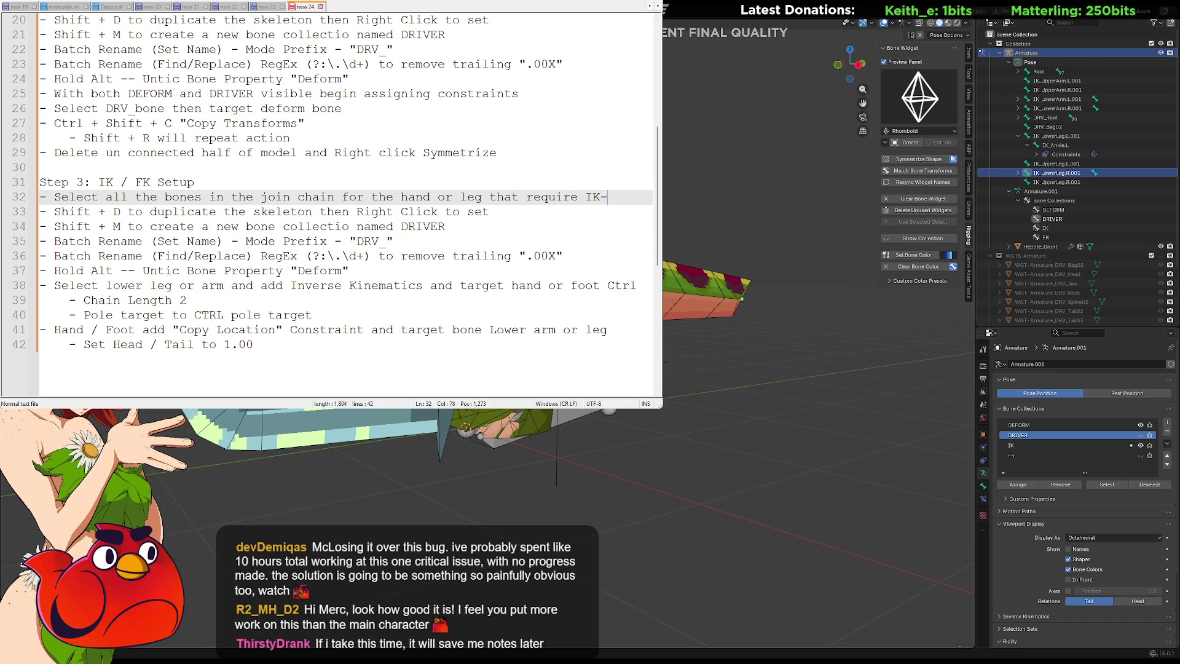
key("Return")
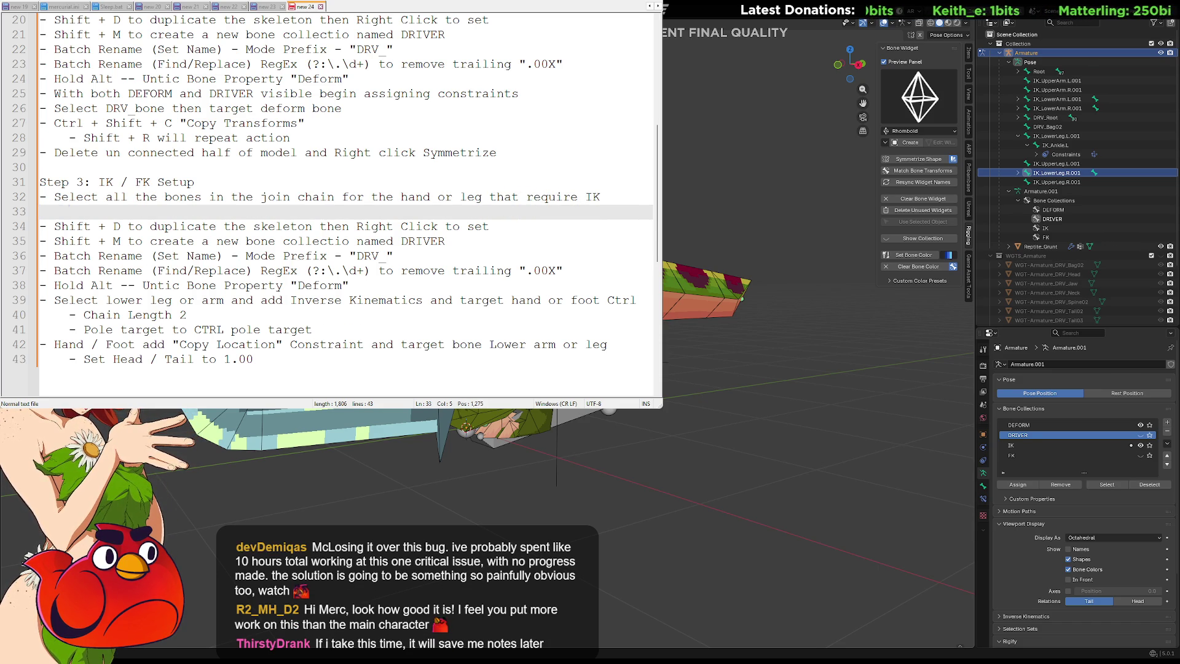
type("-")
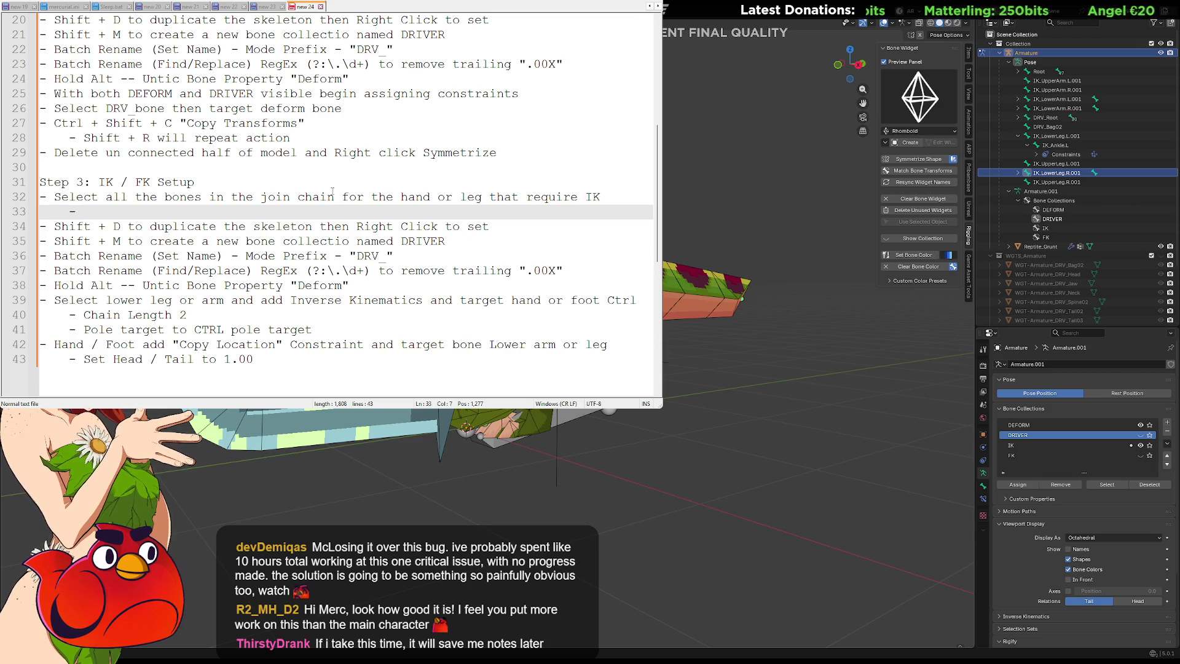
Step: Add the sub-bullet 'Typically Upper leg, Lower Leg, Foot'
type("Typically ")
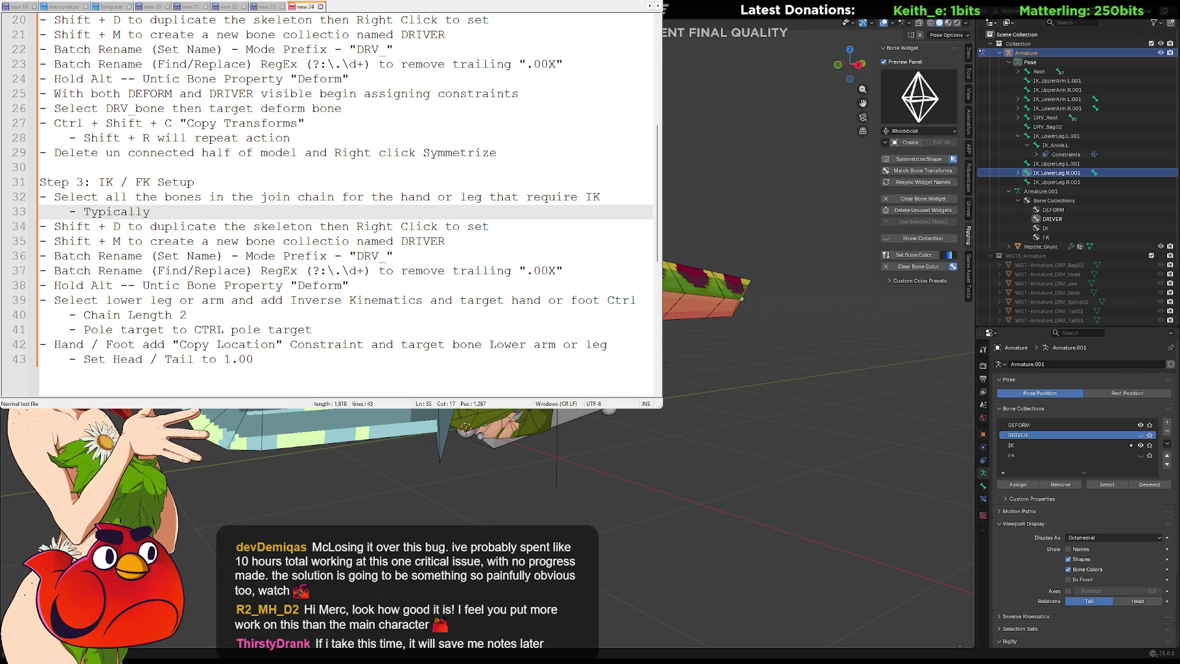
type("Upper leg")
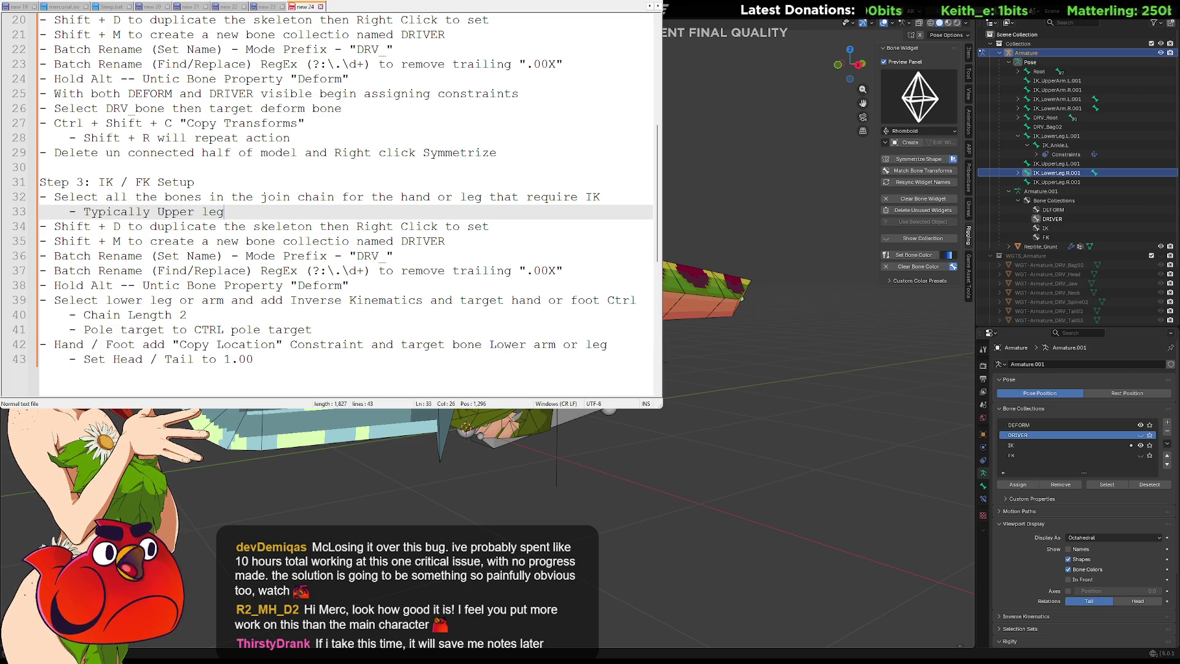
type(", Lower Leg")
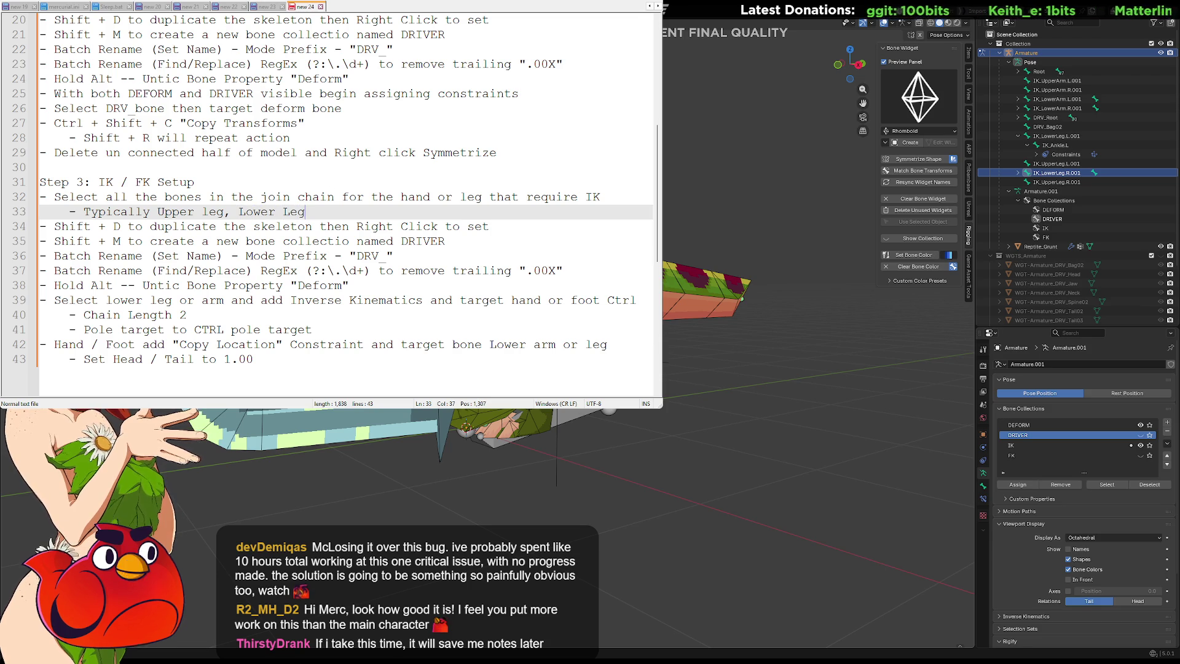
type(", Foot")
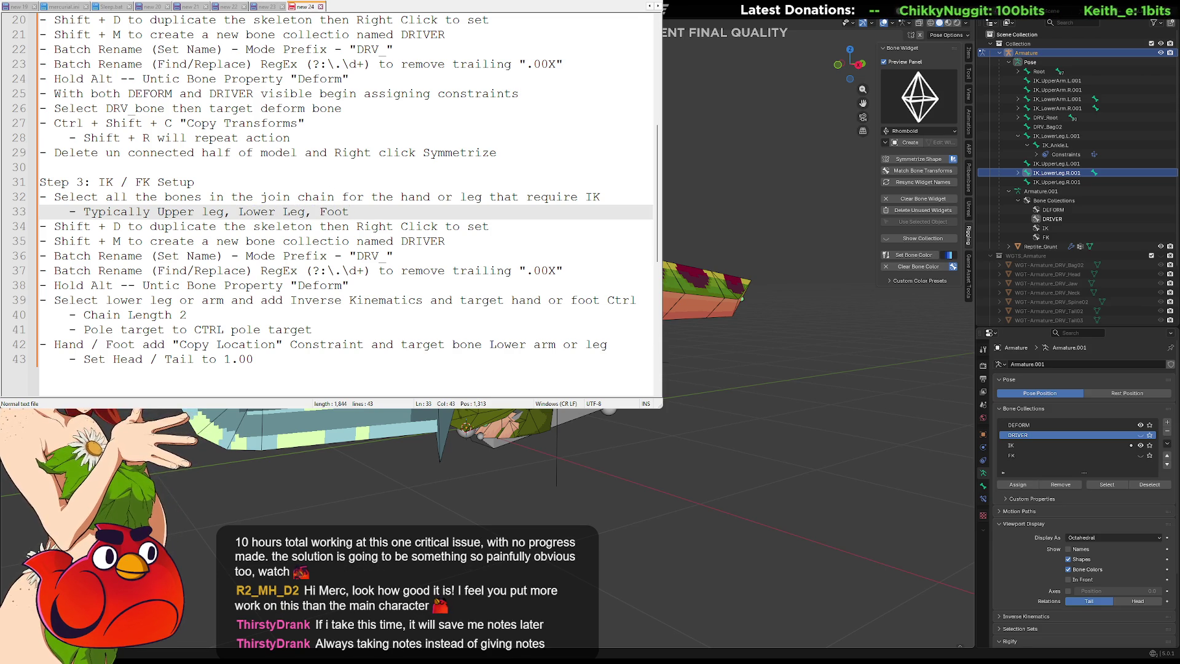
key("Return")
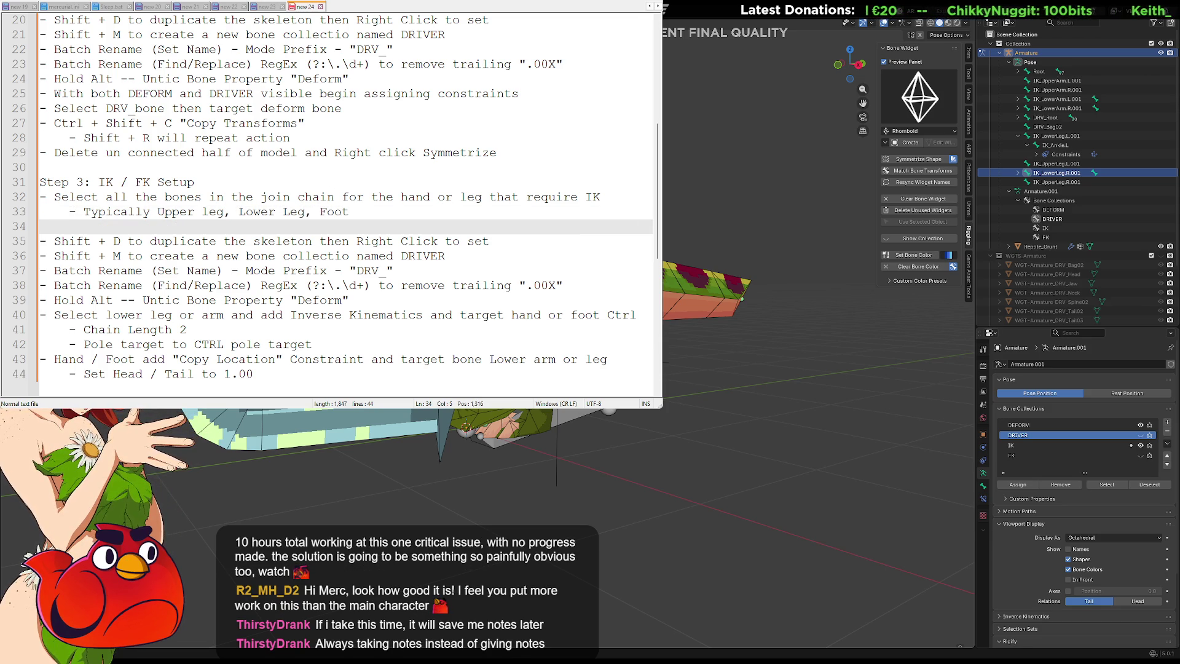
key("BackSpace")
key("BackSpace")
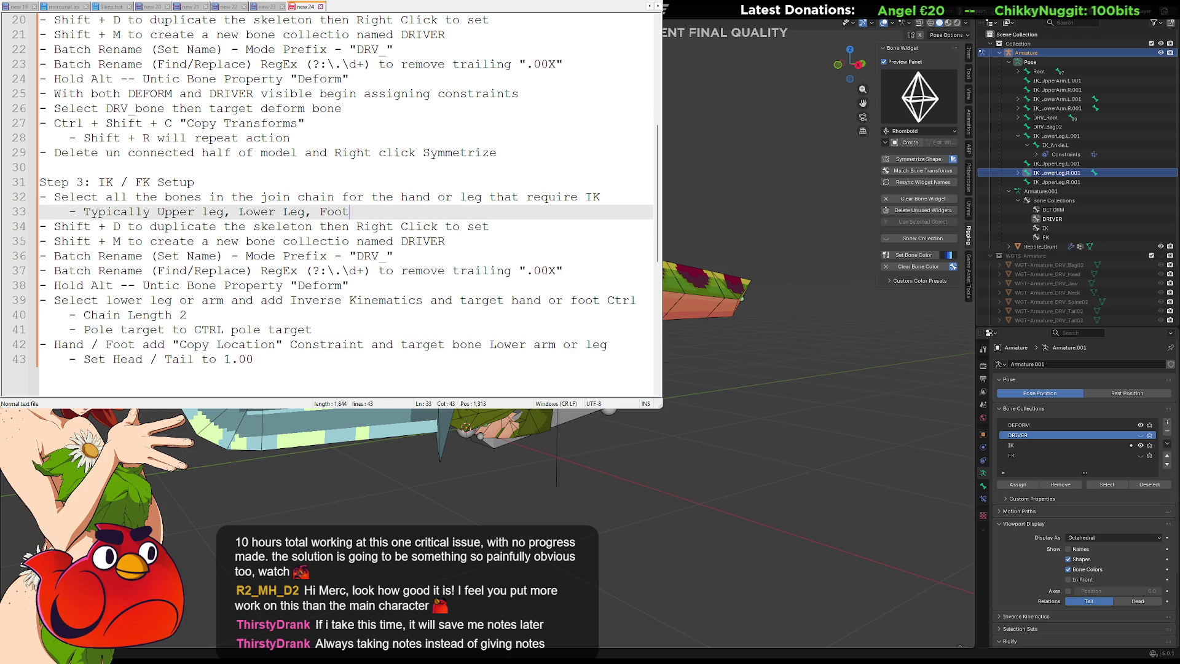
Step: Replace 'skeleton' with 'bones' and 'join' with 'bone' in the copied Step 3 lines
double_click(282, 228)
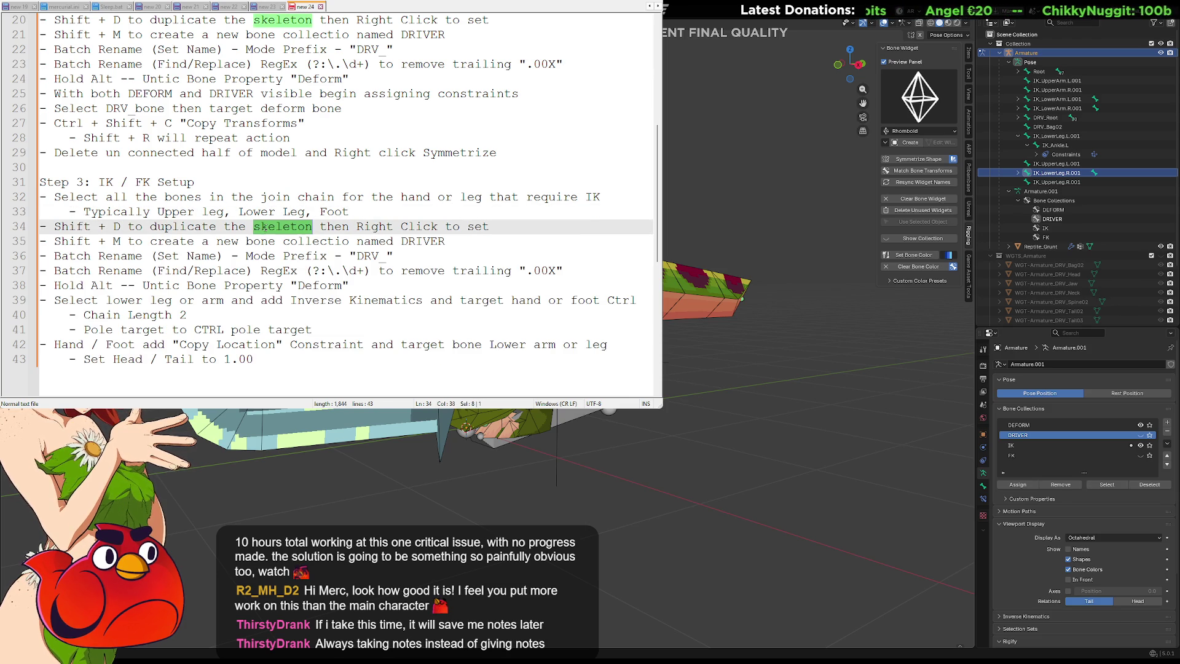
type("bones")
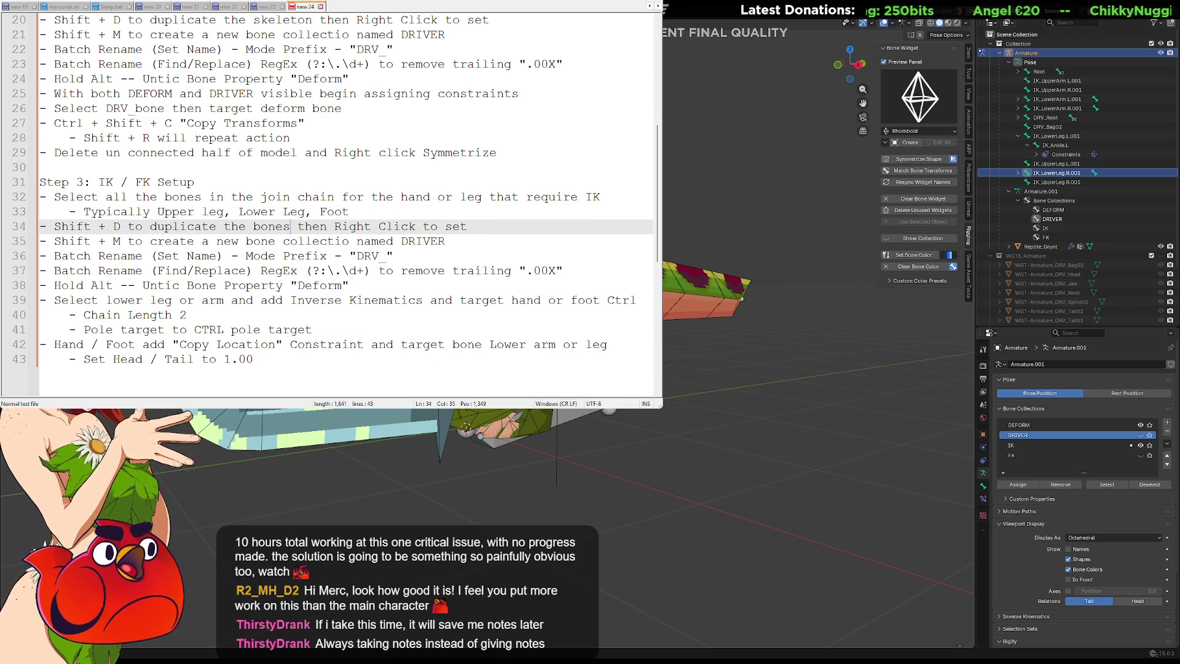
double_click(278, 197)
type("bone")
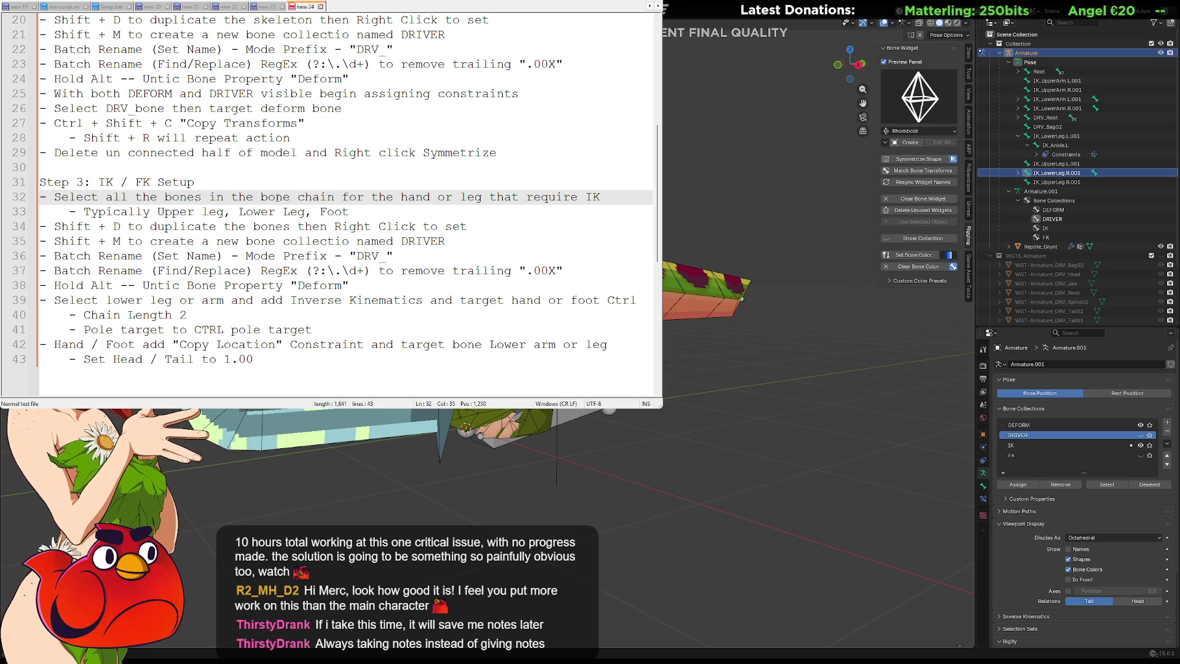
key("Down")
key("End")
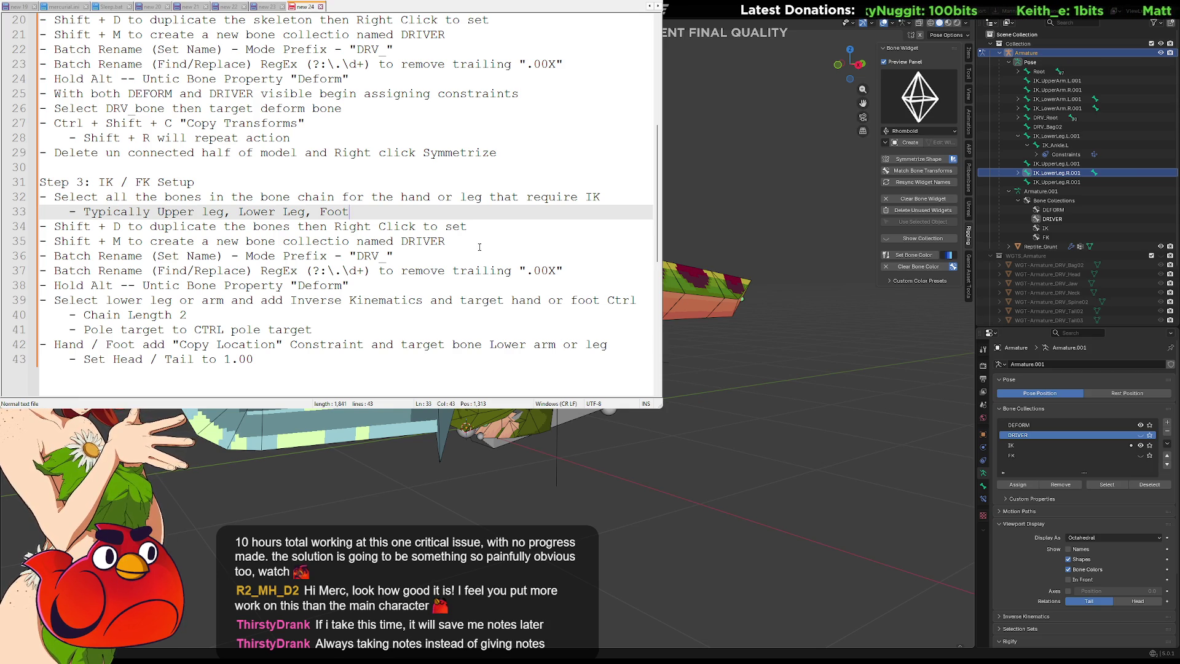
left_click(485, 256)
Step: Make the Step 3 collection line end 'named IK' and fix 'collectio' on line 21
key("Up")
key("End")
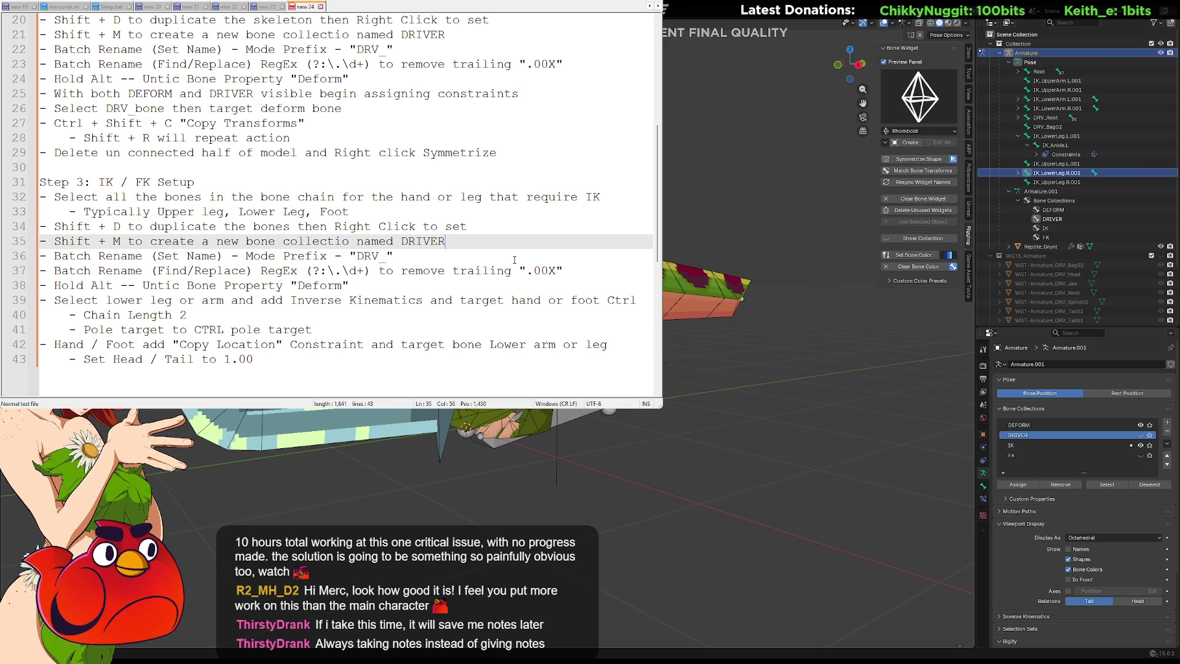
key("BackSpace")
key("BackSpace")
key("BackSpace")
key("BackSpace")
key("BackSpace")
type("n named IK")
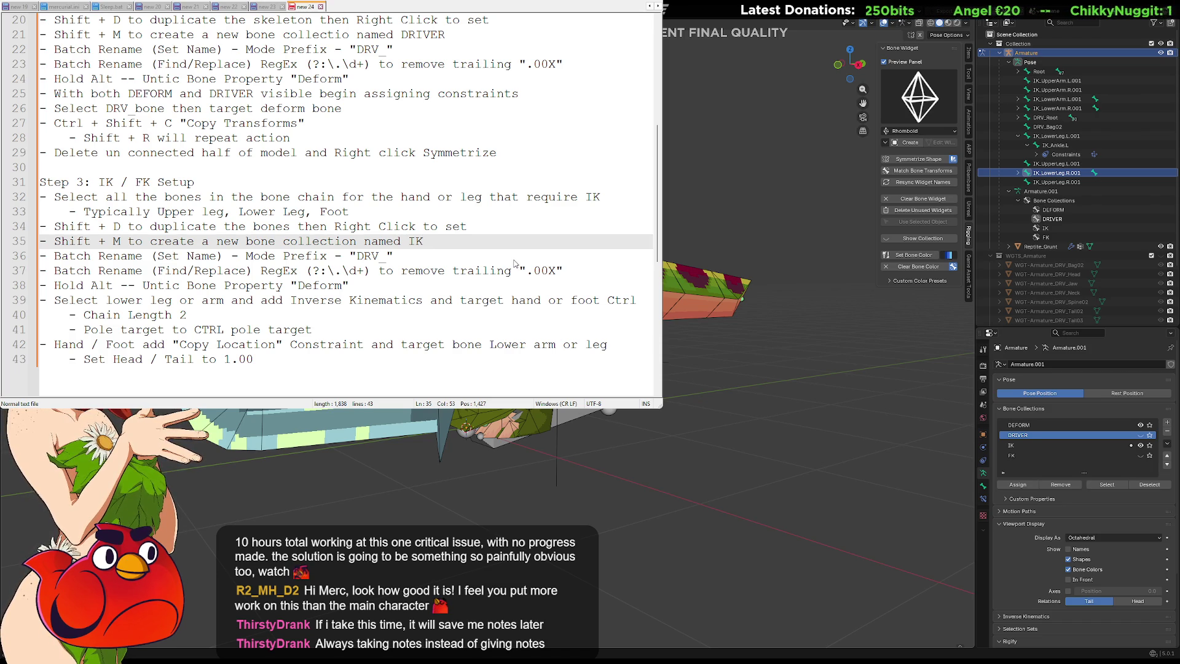
left_click(349, 35)
type("n")
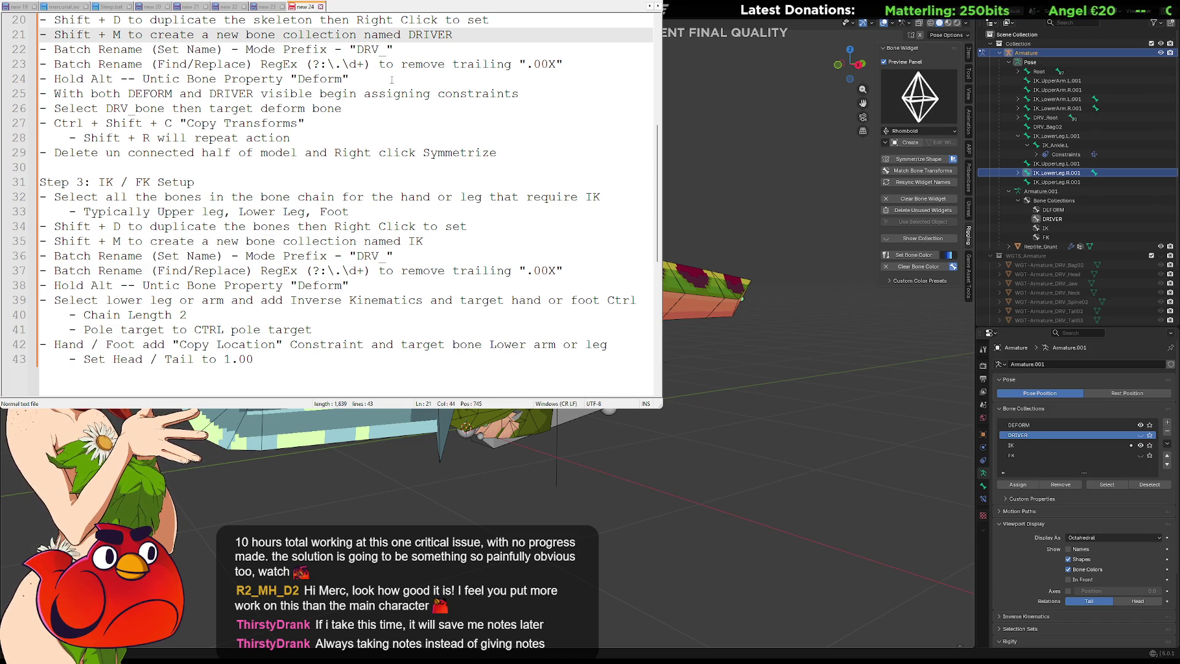
left_click(448, 240)
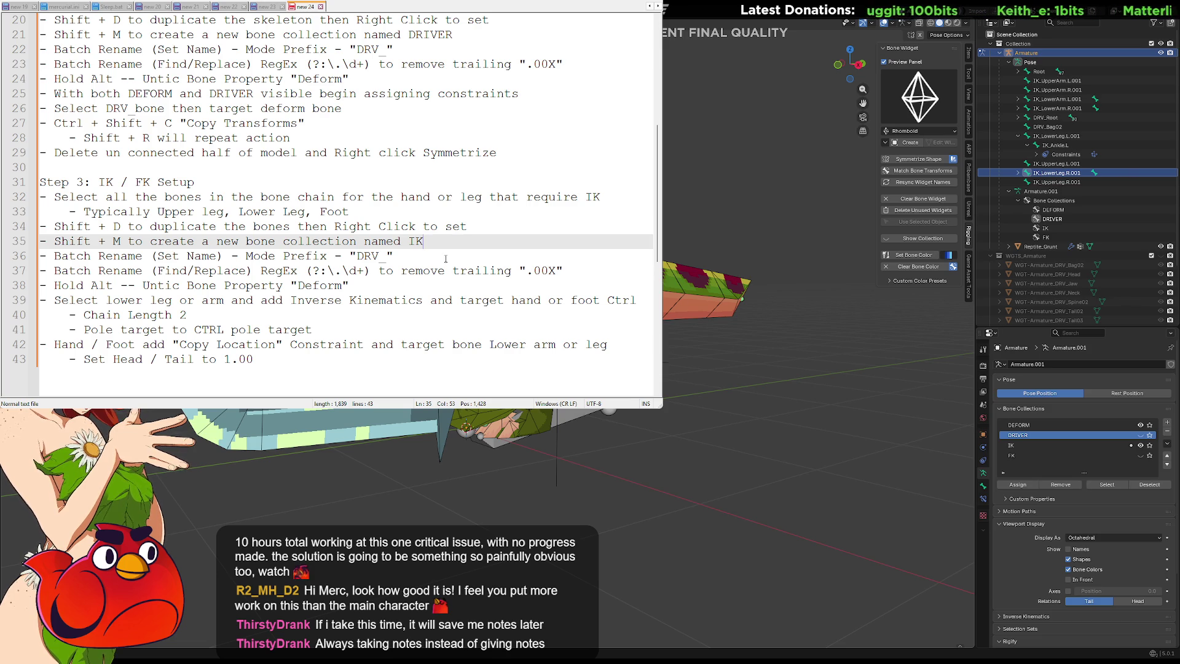
Step: Delete the two Batch Rename lines and open a blank line after the Hold Alt step
left_click_drag(580, 267, 43, 255)
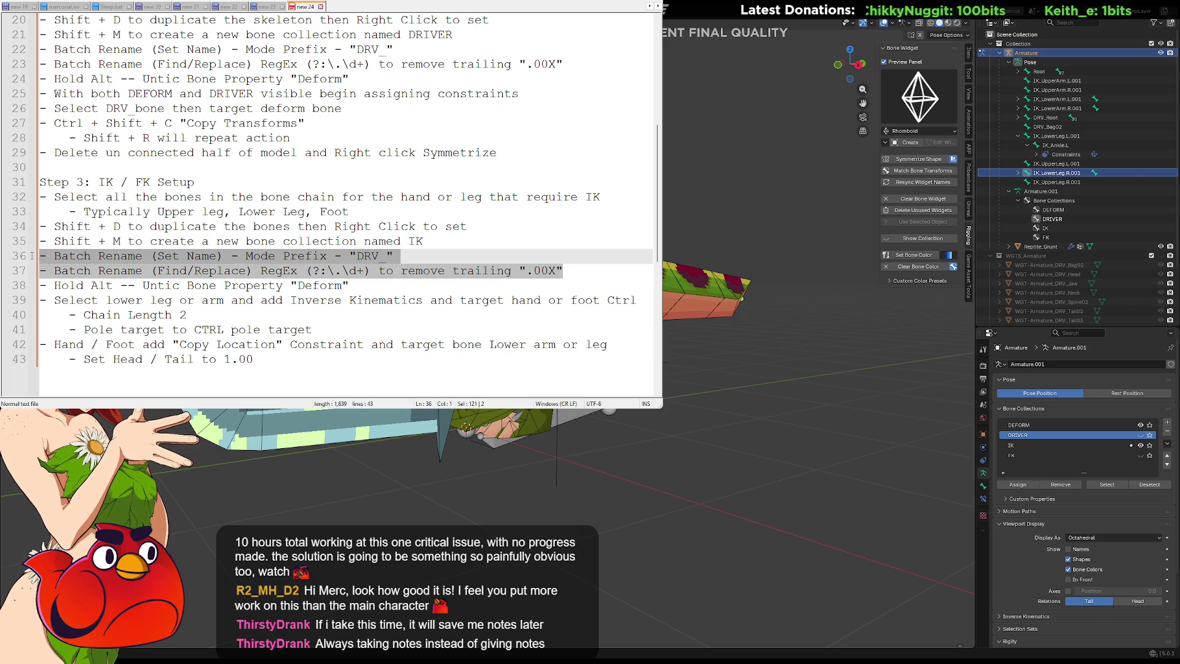
key("Delete")
key("Delete")
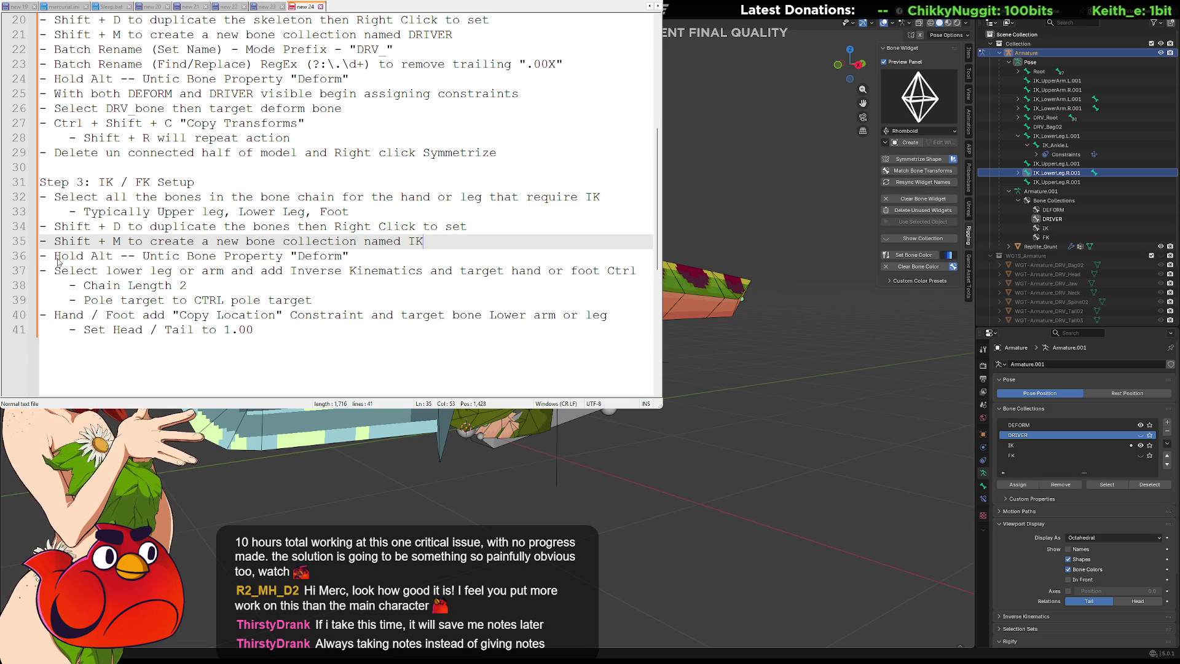
key("Down")
key("Up")
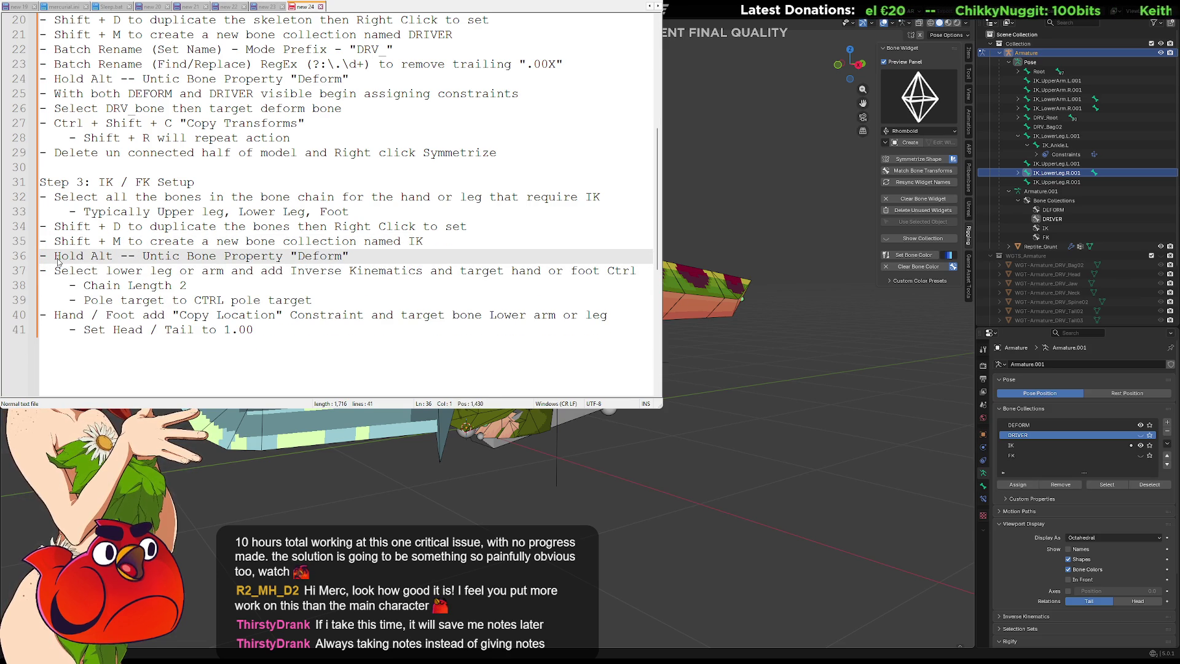
key("End")
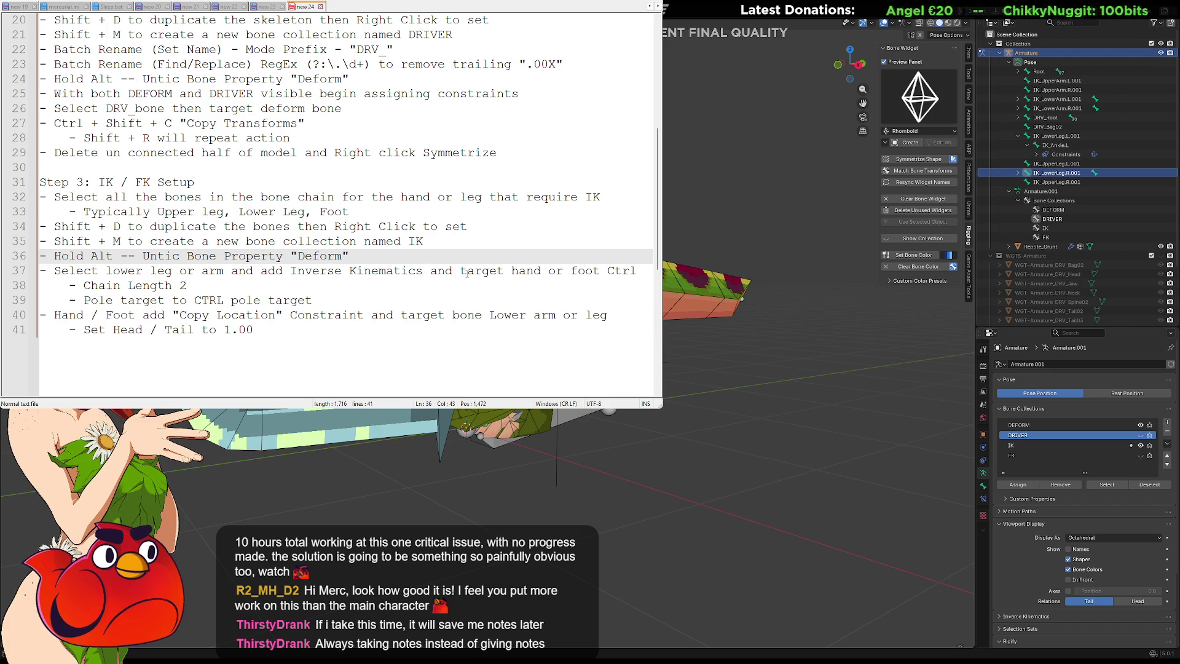
key("Return")
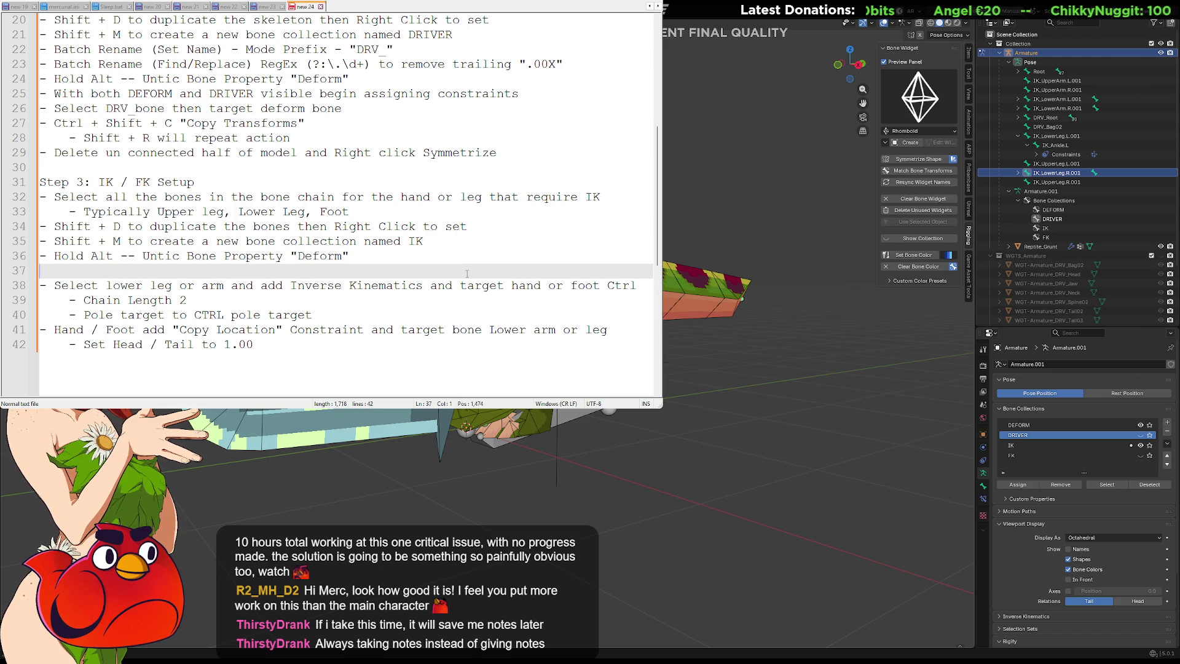
Step: Write 'Repeat Process and put into collection named FK' on the new line, correcting typos
type("Repe")
key("BackSpace")
key("BackSpace")
key("BackSpace")
key("BackSpace")
type("Re")
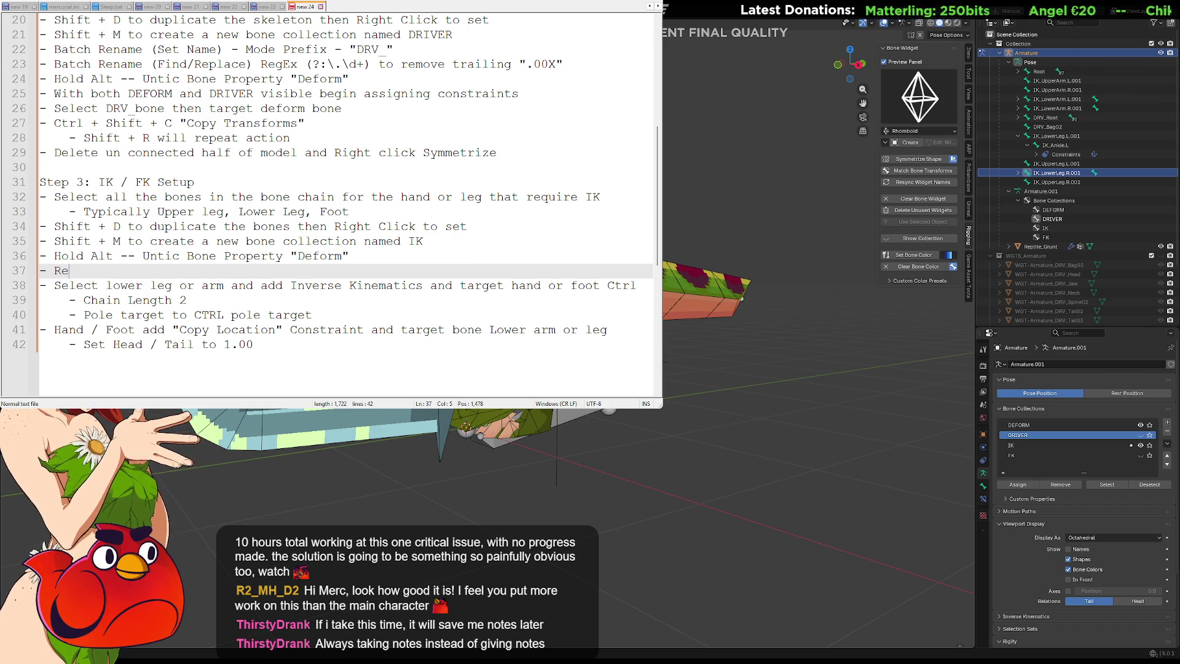
type("peat Process")
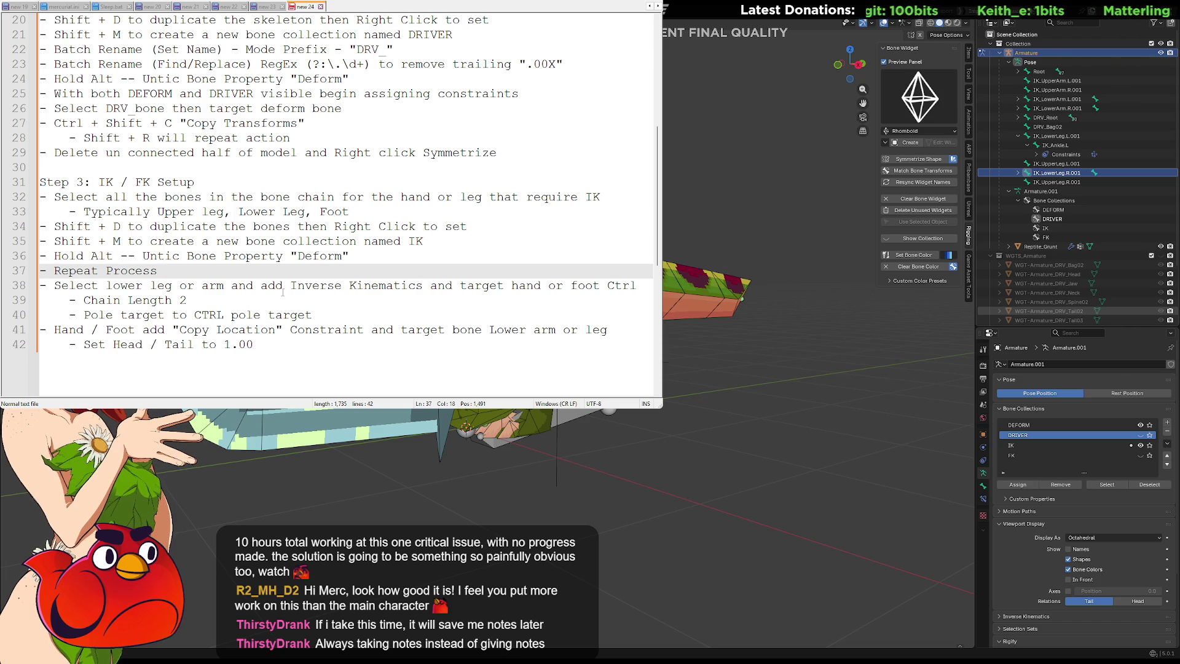
type("Add ")
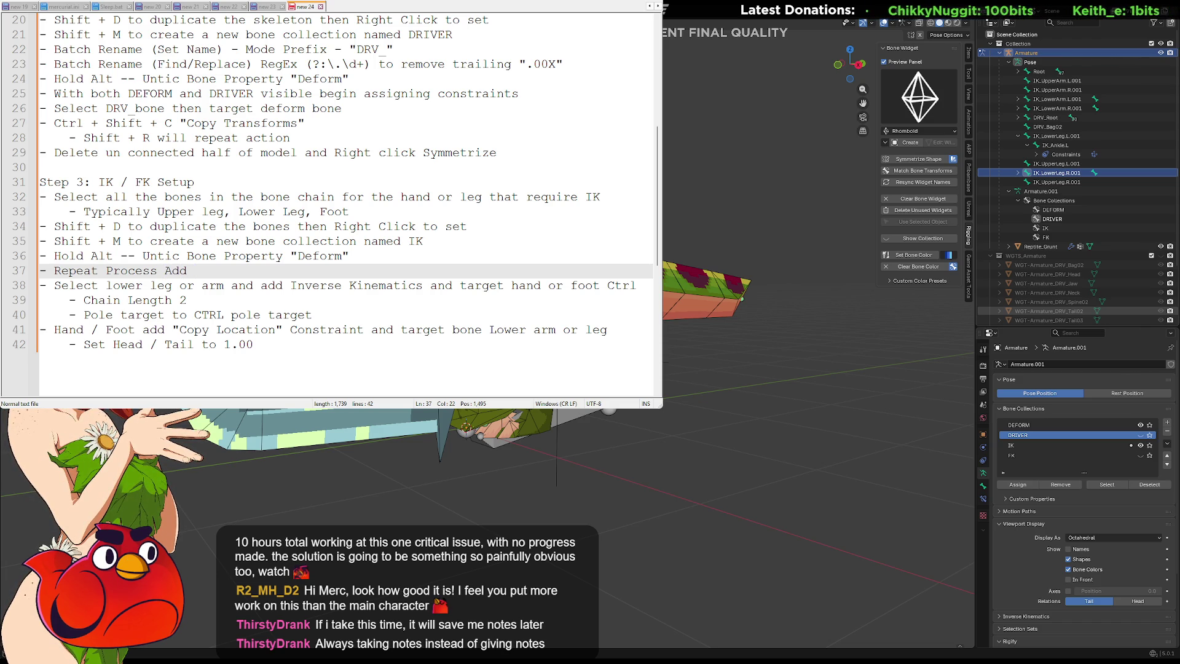
type("bones into")
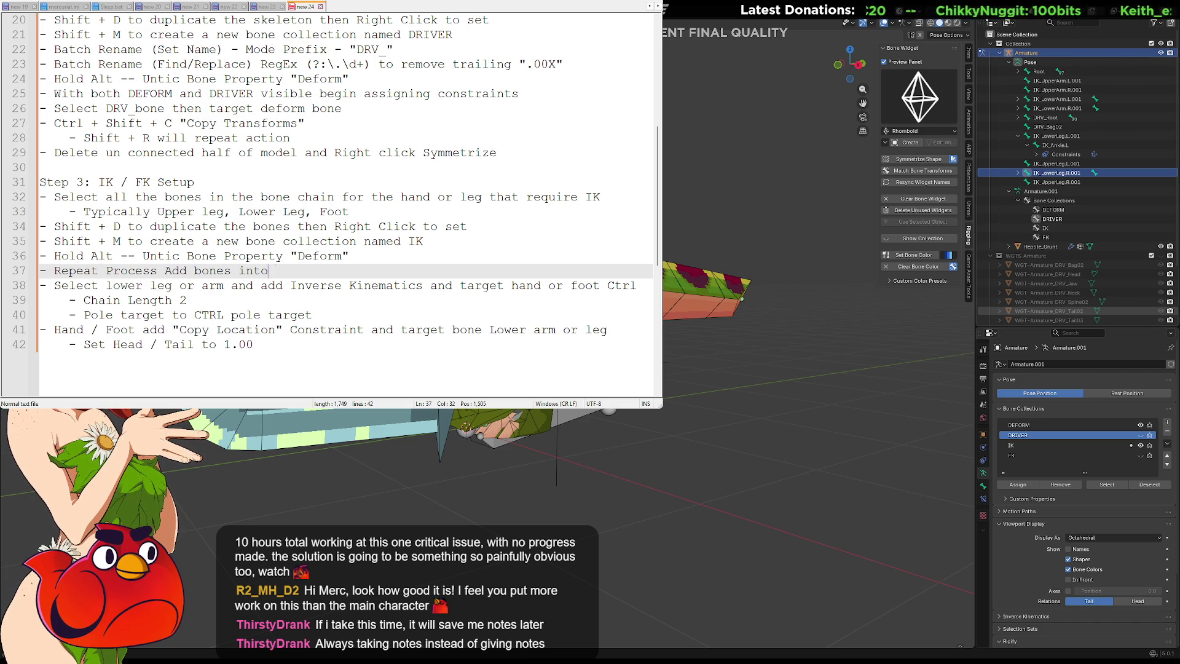
key("BackSpace")
key("BackSpace")
key("BackSpace")
type("and")
key("BackSpace")
key("BackSpace")
key("BackSpace")
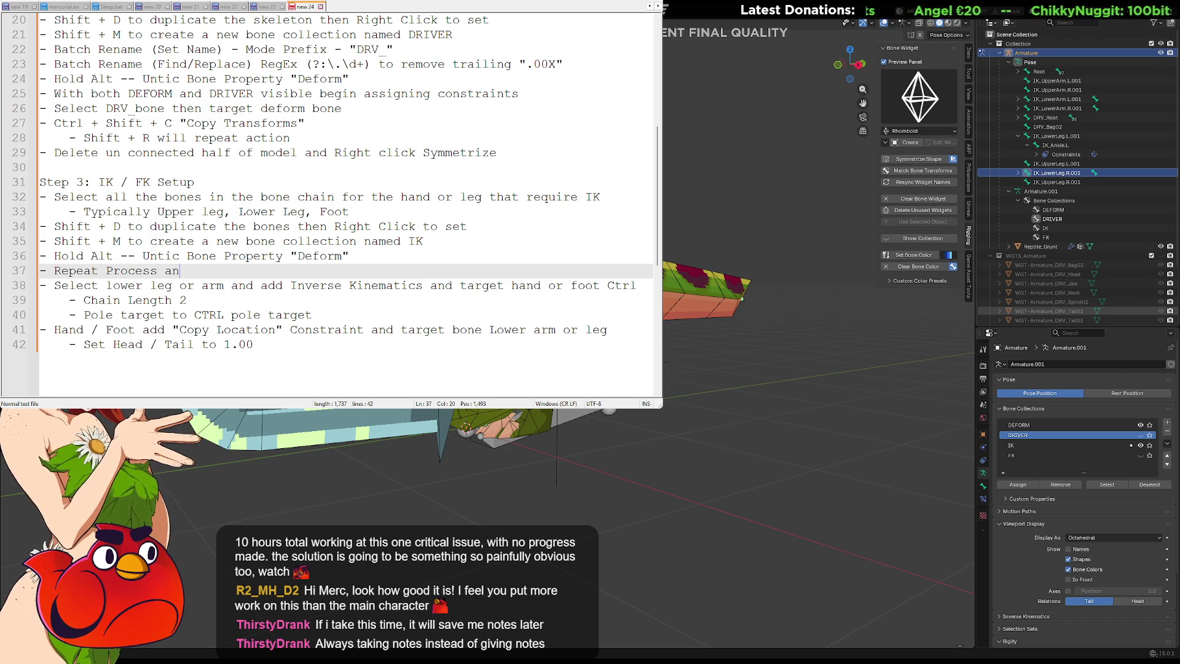
type("and ")
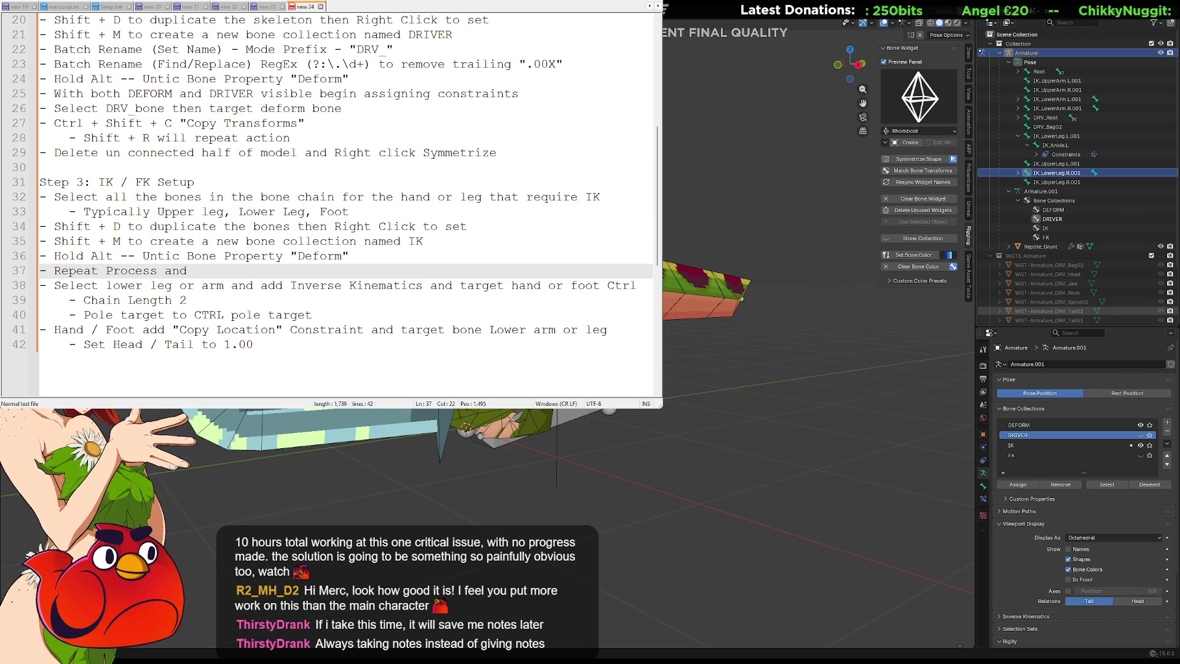
type("put into ")
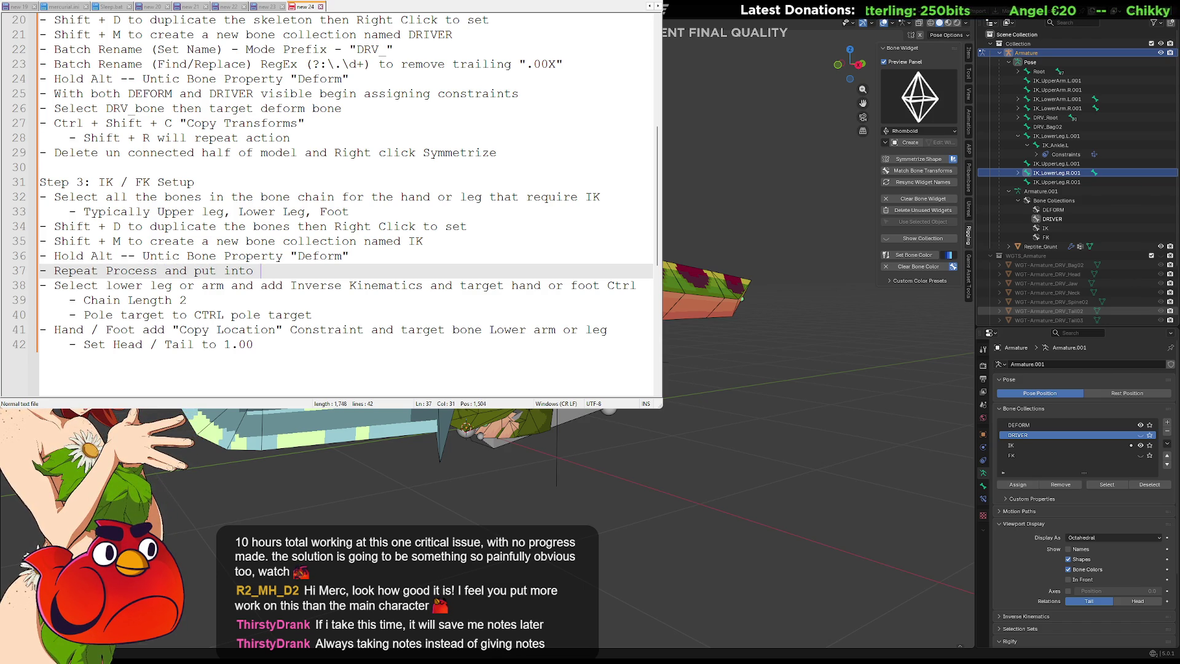
type("collection named FK")
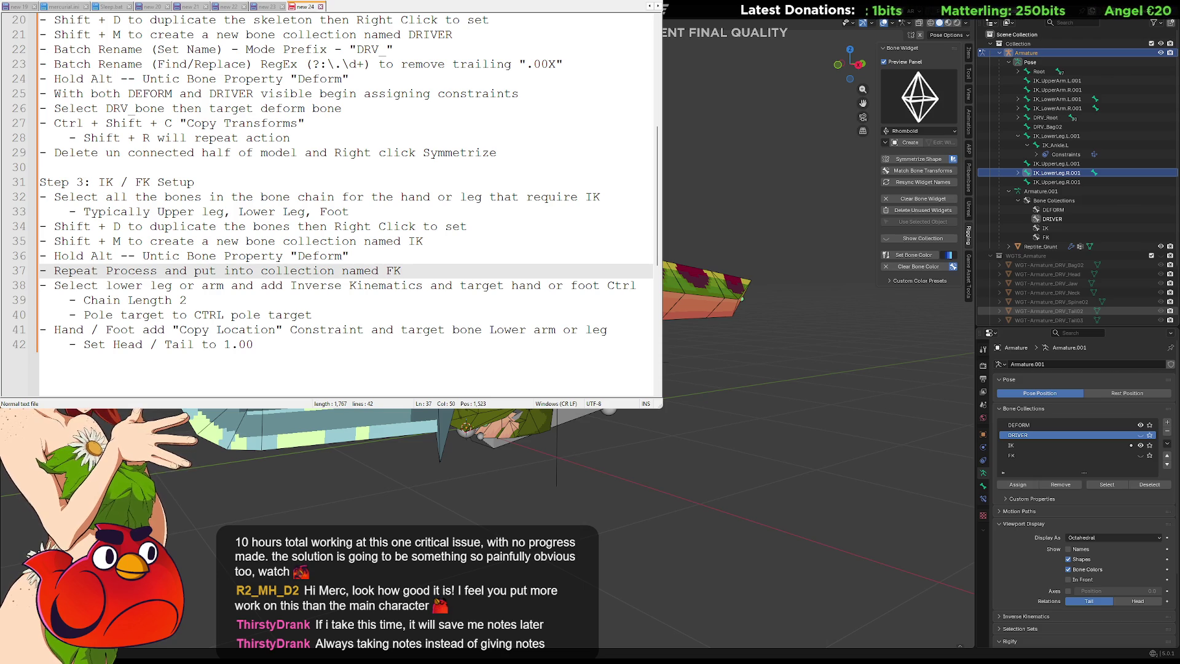
left_click(349, 256)
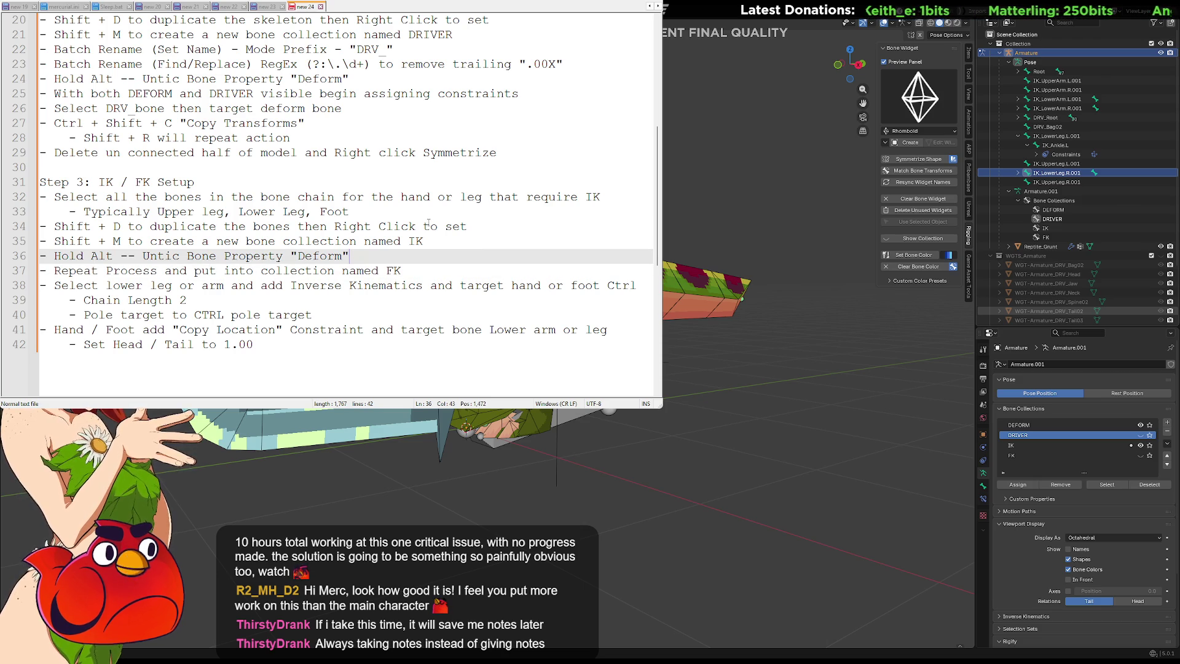
scroll(494, 203, "up", 7)
scroll(494, 204, "down", 8)
scroll(494, 203, "up", 7)
scroll(494, 203, "up", 1)
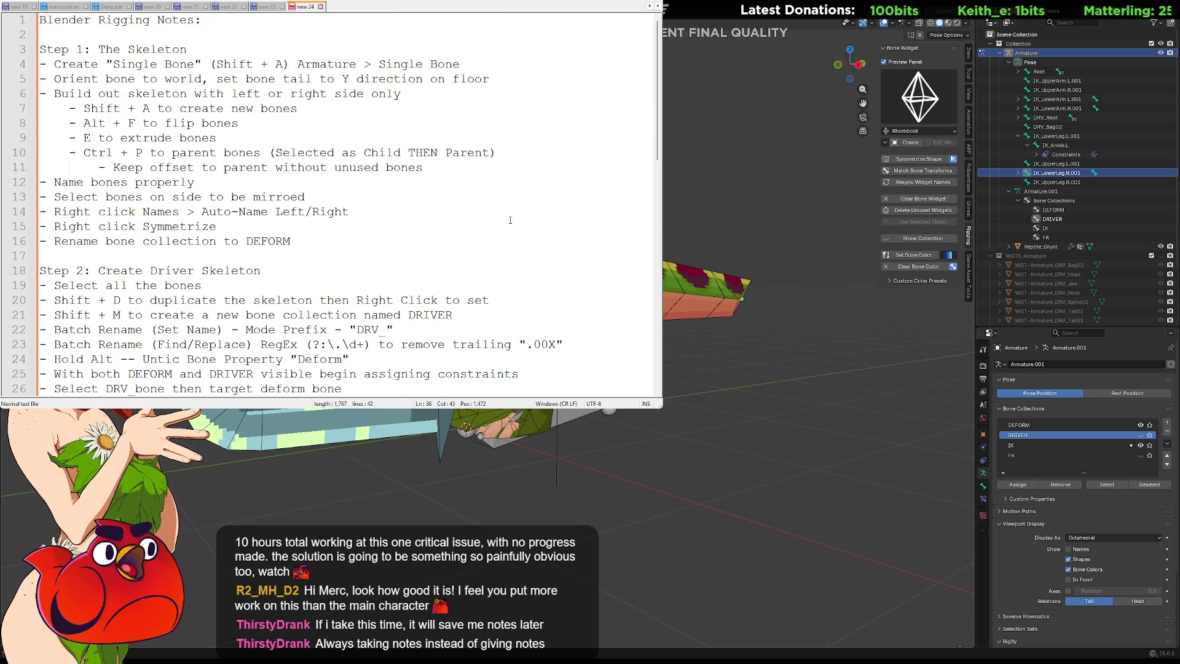
scroll(493, 221, "down", 6)
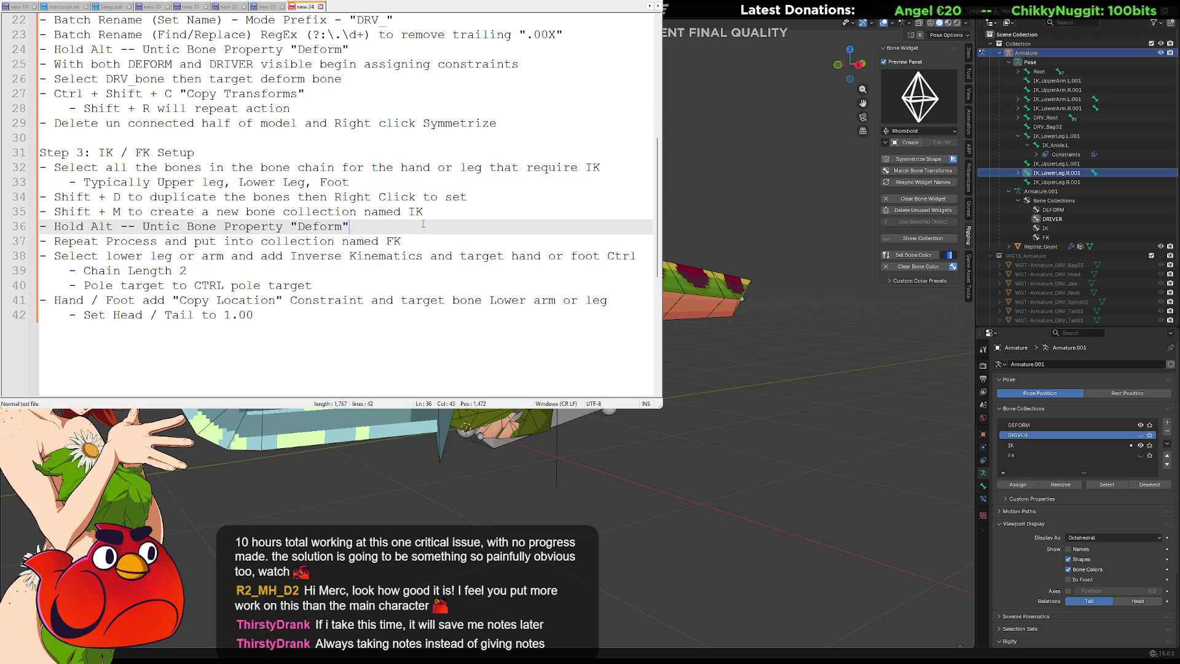
left_click(467, 212)
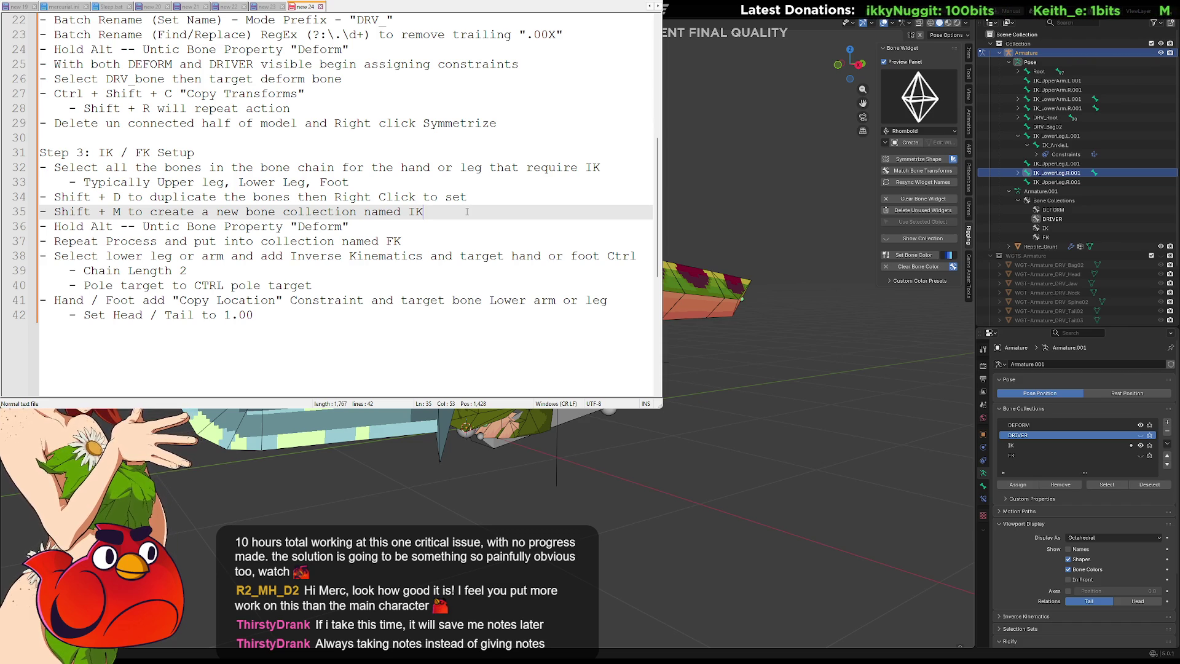
key("Up")
key("Down")
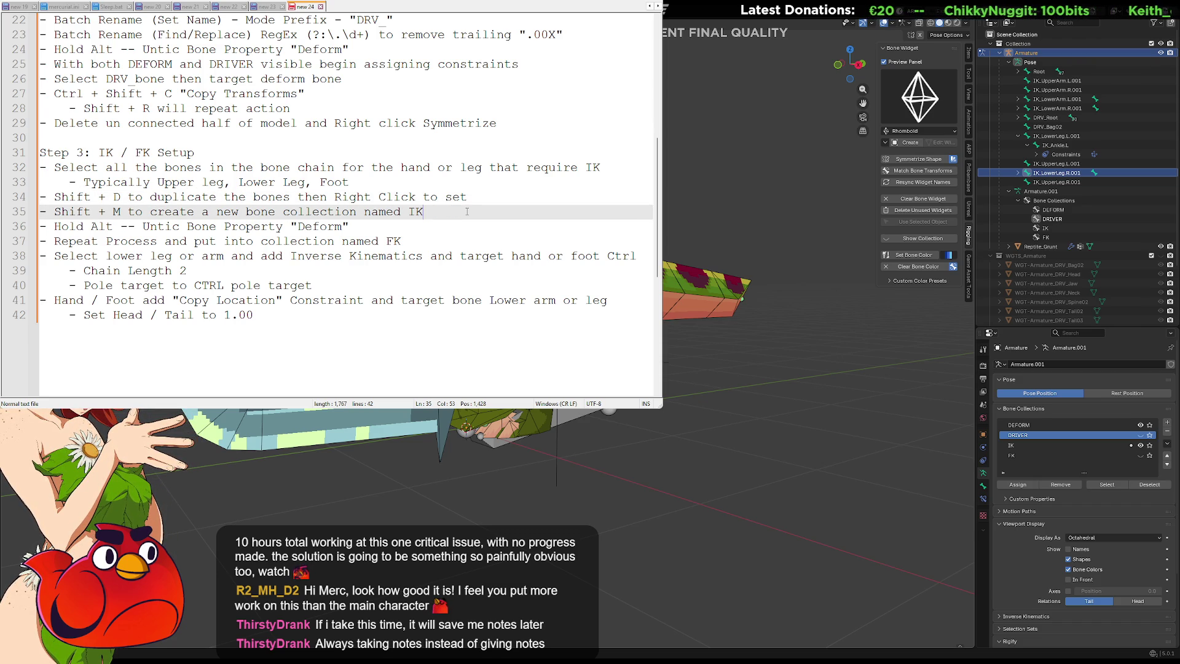
scroll(467, 211, "up", 5)
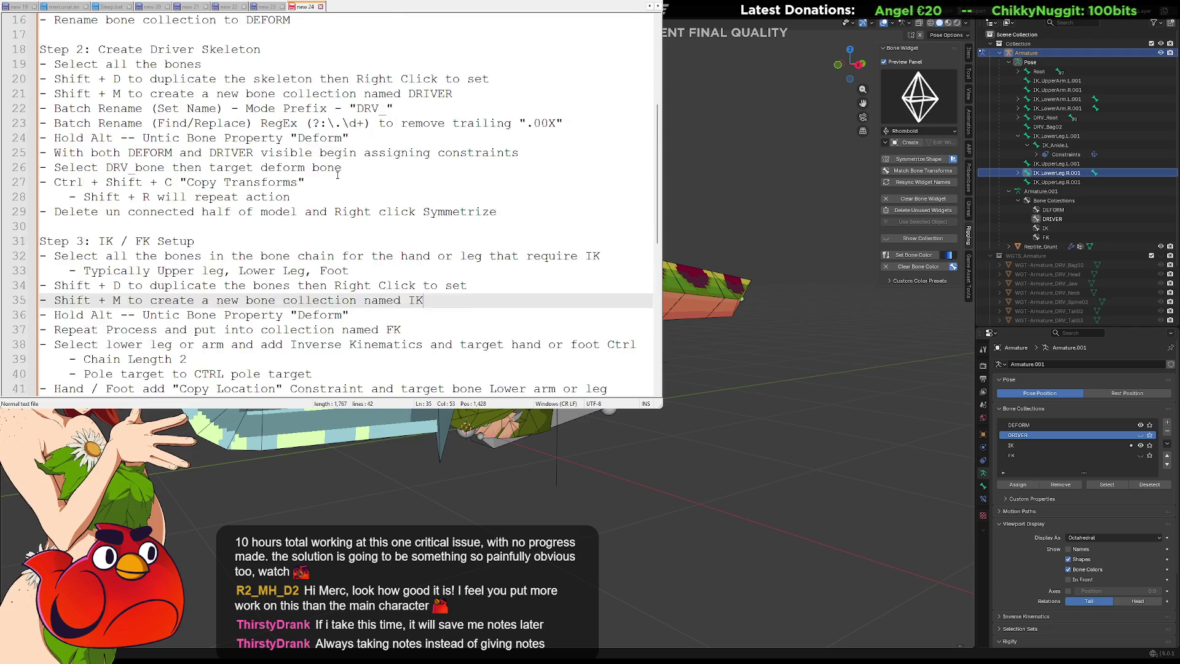
scroll(269, 198, "down", 1)
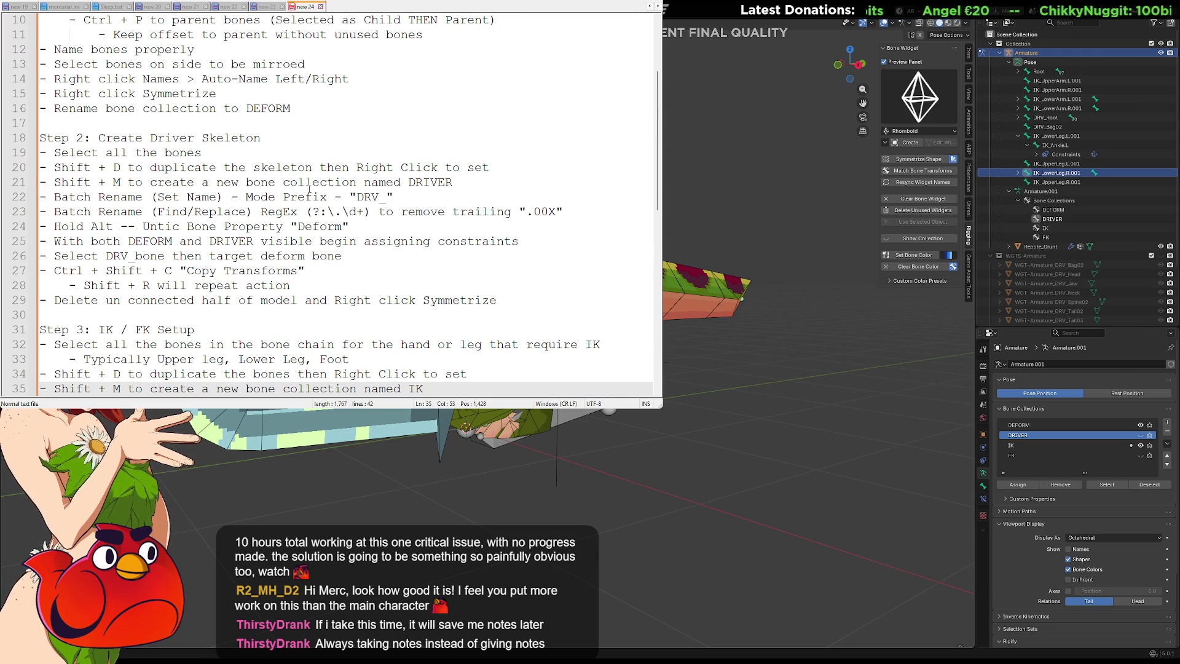
Step: Insert 'In Bone collections with all bones selected, remove from DEFORM' below the DRIVER collection line
left_click(490, 184)
key("Return")
type("-")
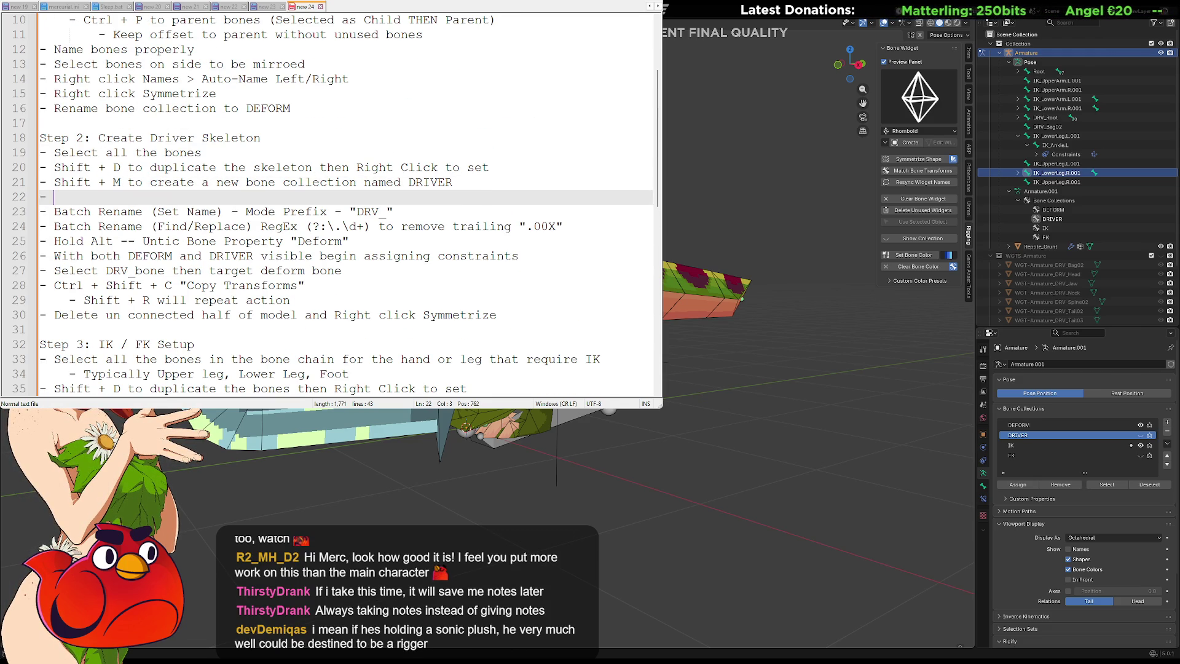
type("In Bone co")
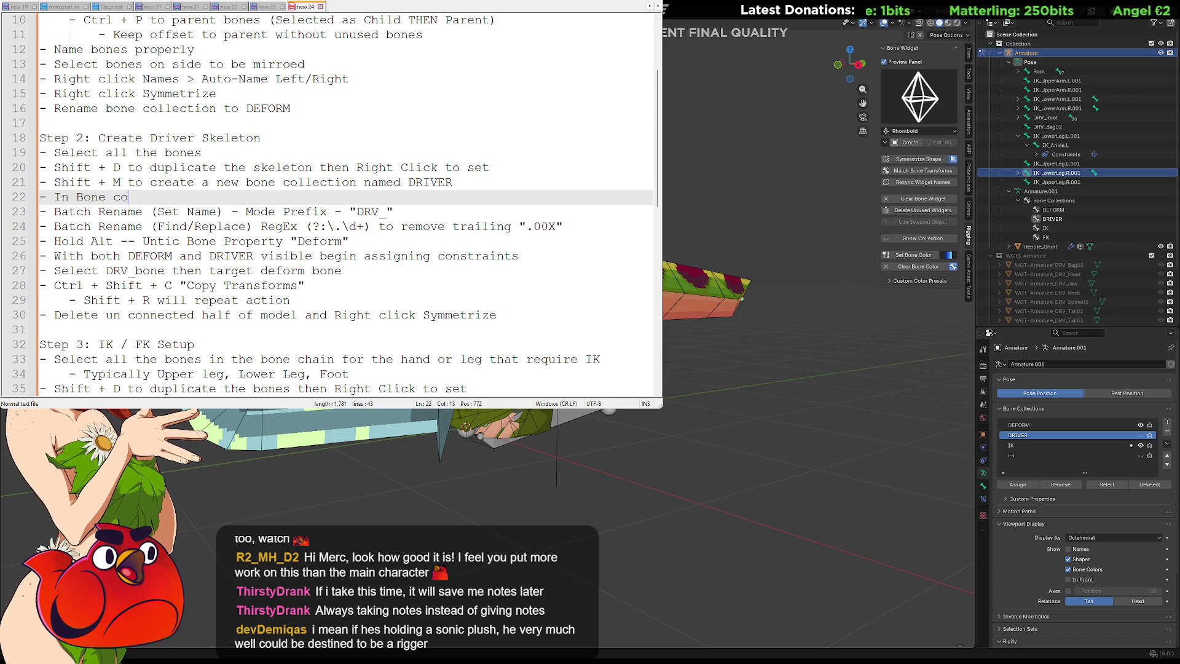
type("llections ")
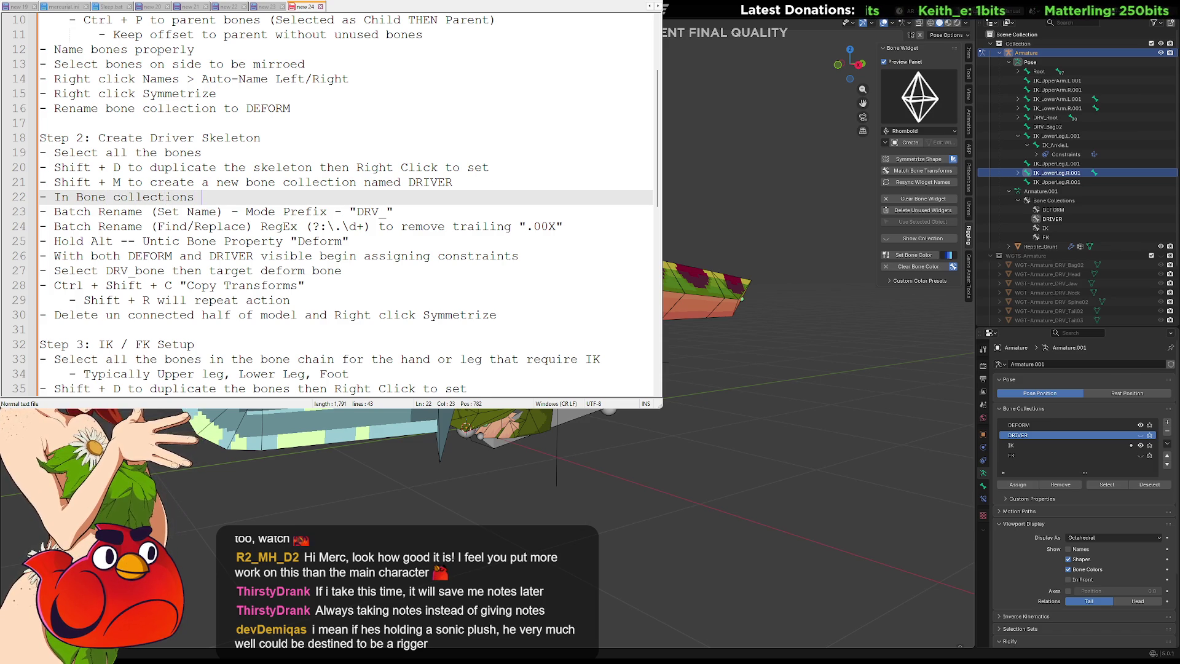
type("wit")
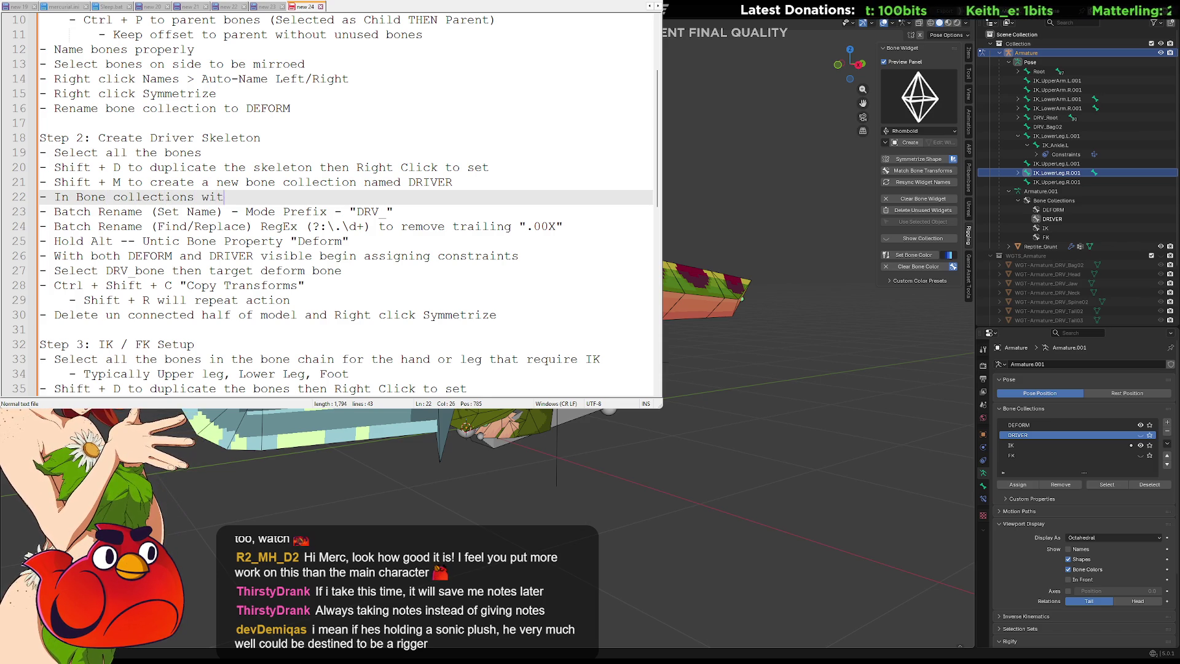
type("h all ")
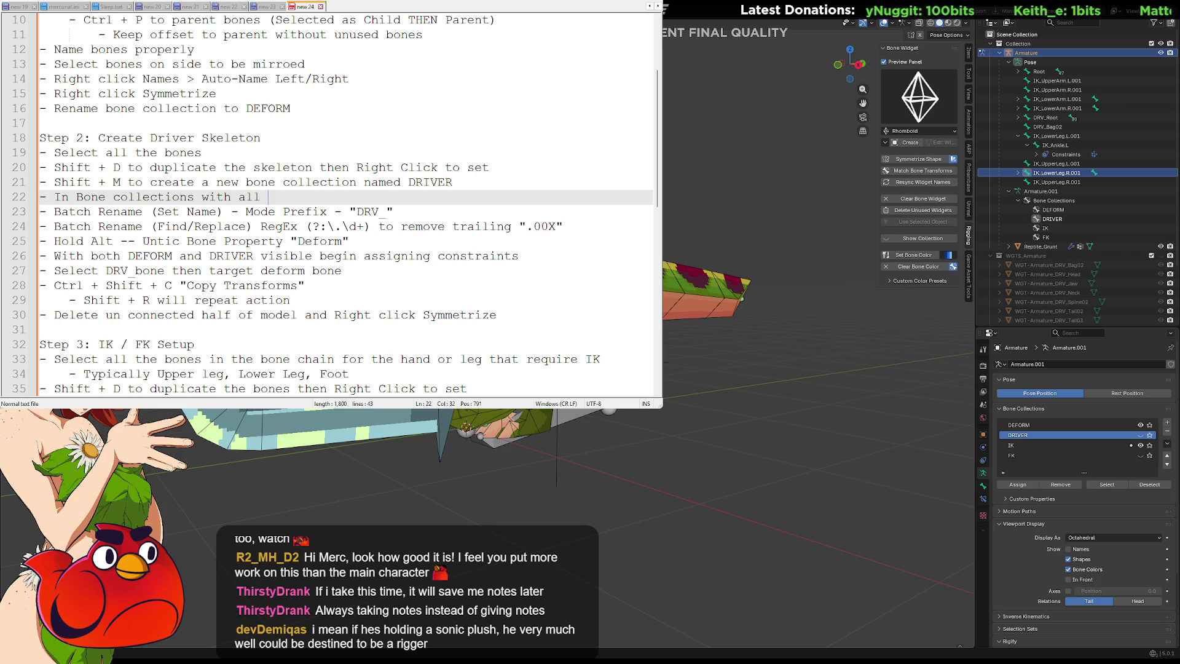
type("bones selected, click")
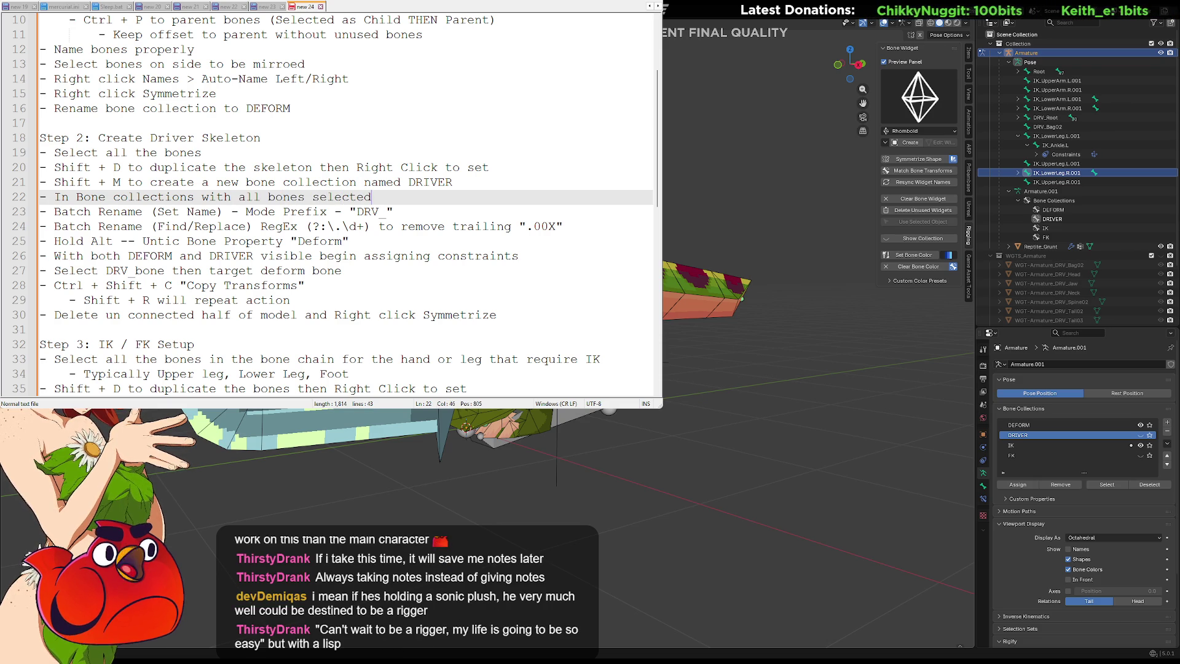
key("BackSpace")
key("BackSpace")
key("BackSpace")
type("remove from DEFORM")
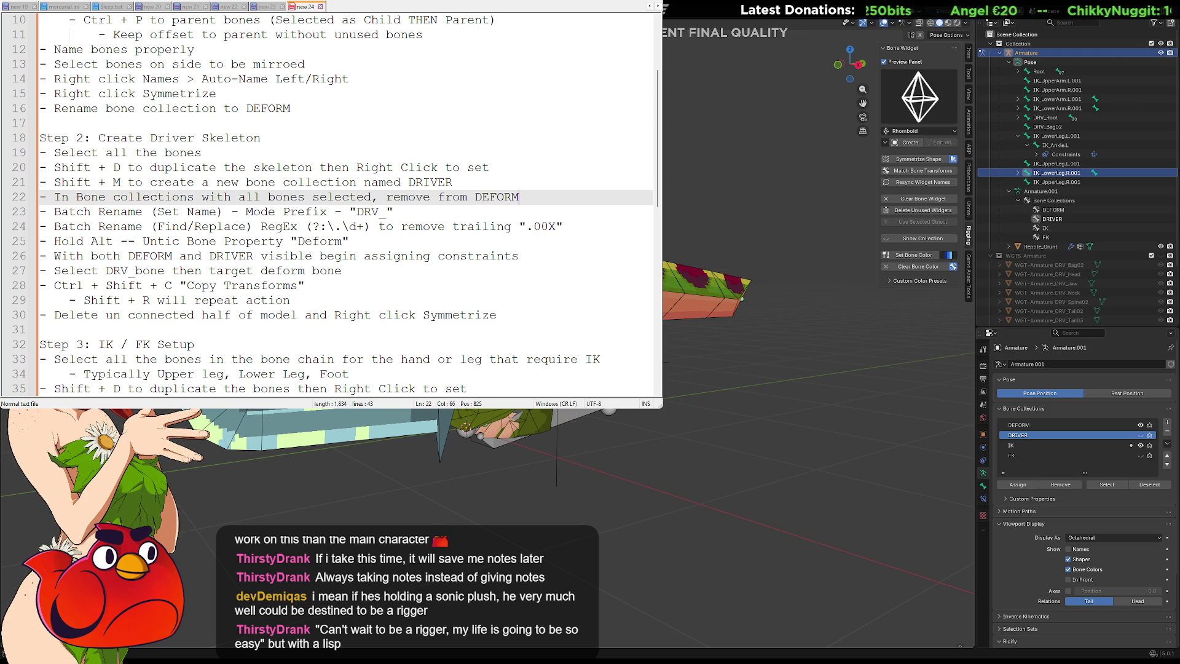
scroll(447, 200, "down", 3)
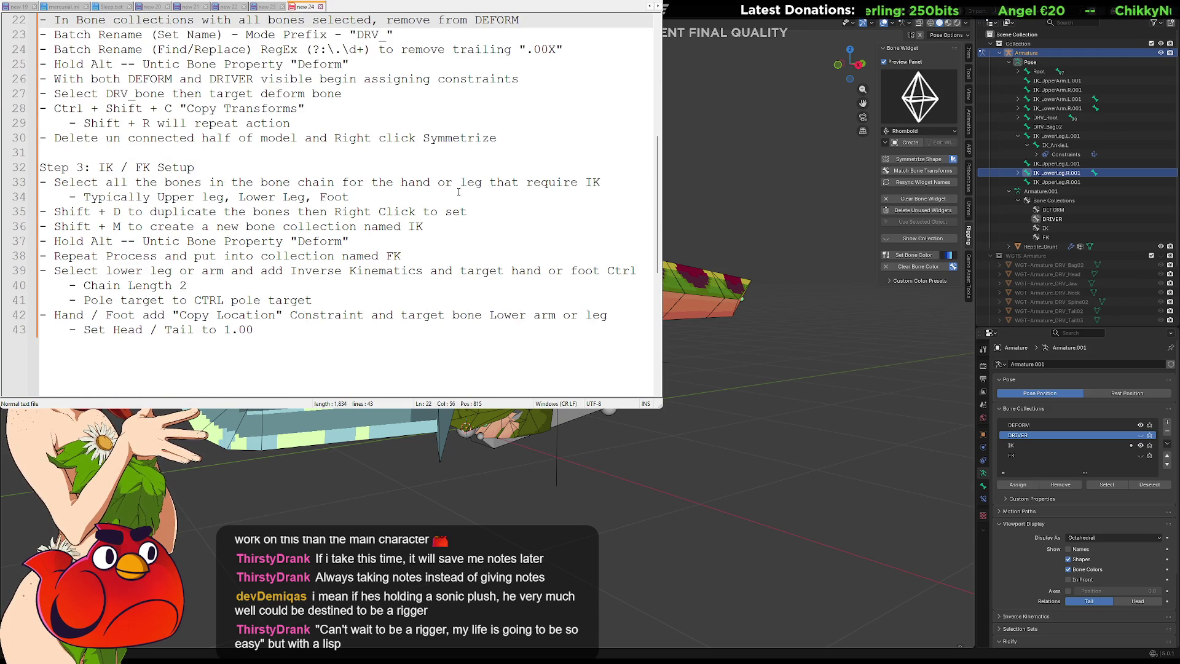
Step: Copy the remove-from-DEFORM note and paste it on a new line after the IK collection step
scroll(491, 153, "up", 2)
left_click(520, 108)
left_click_drag(519, 108, 39, 108)
key("ctrl+c")
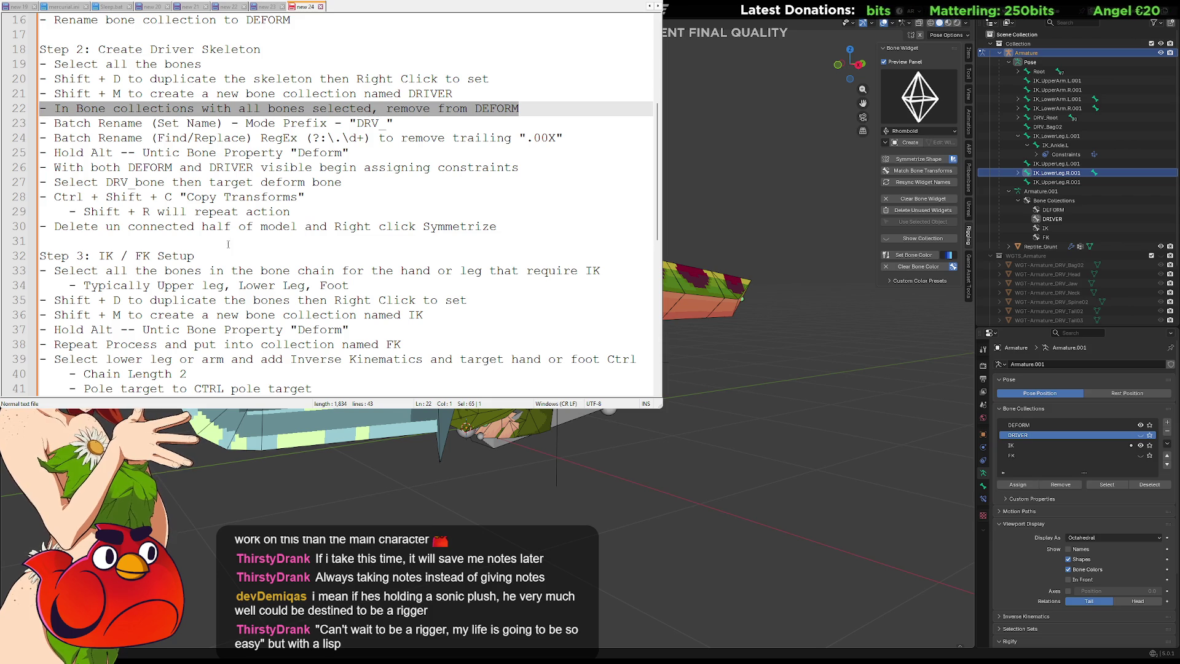
scroll(318, 212, "down", 1)
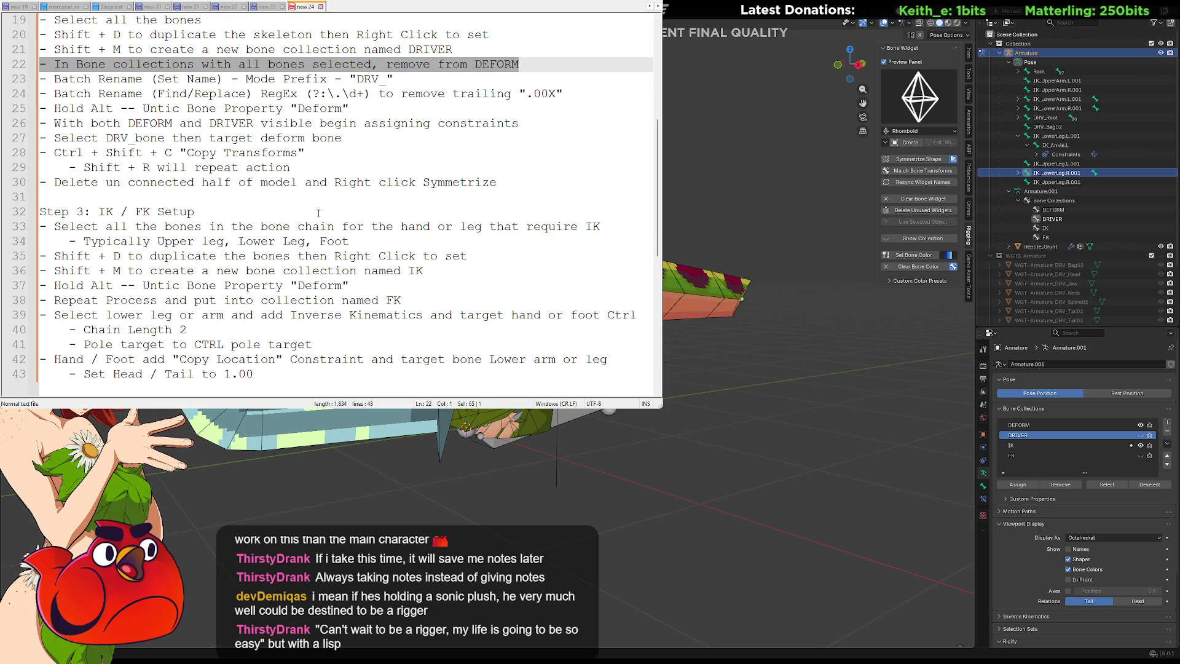
left_click(313, 212)
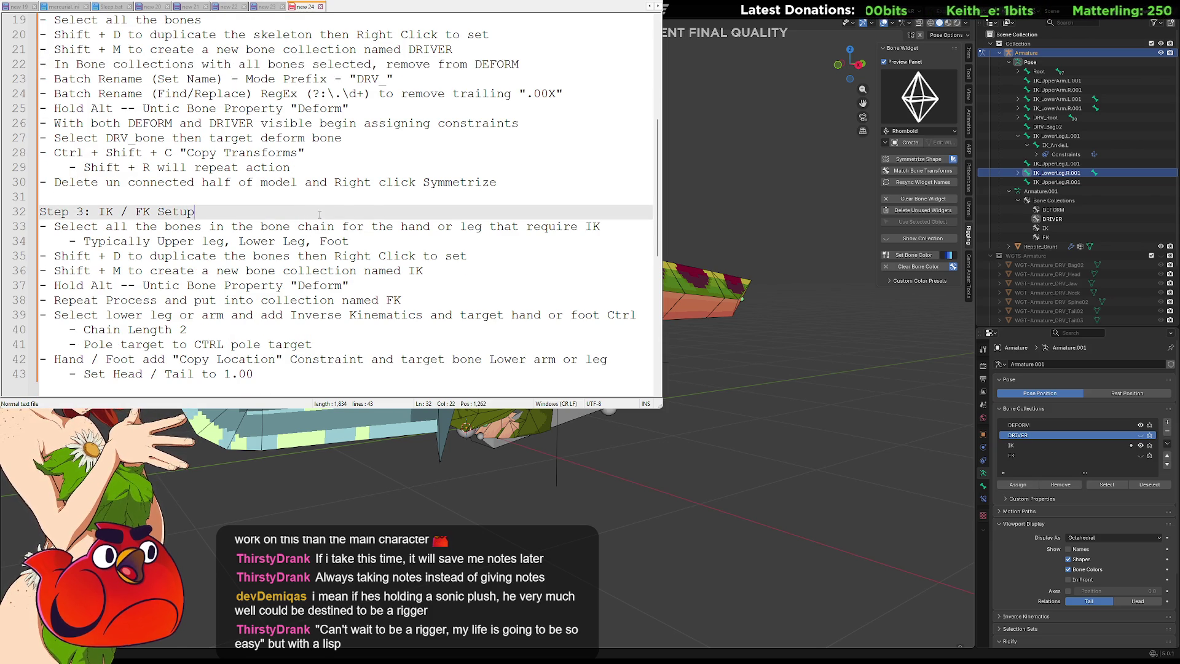
scroll(398, 213, "down", 1)
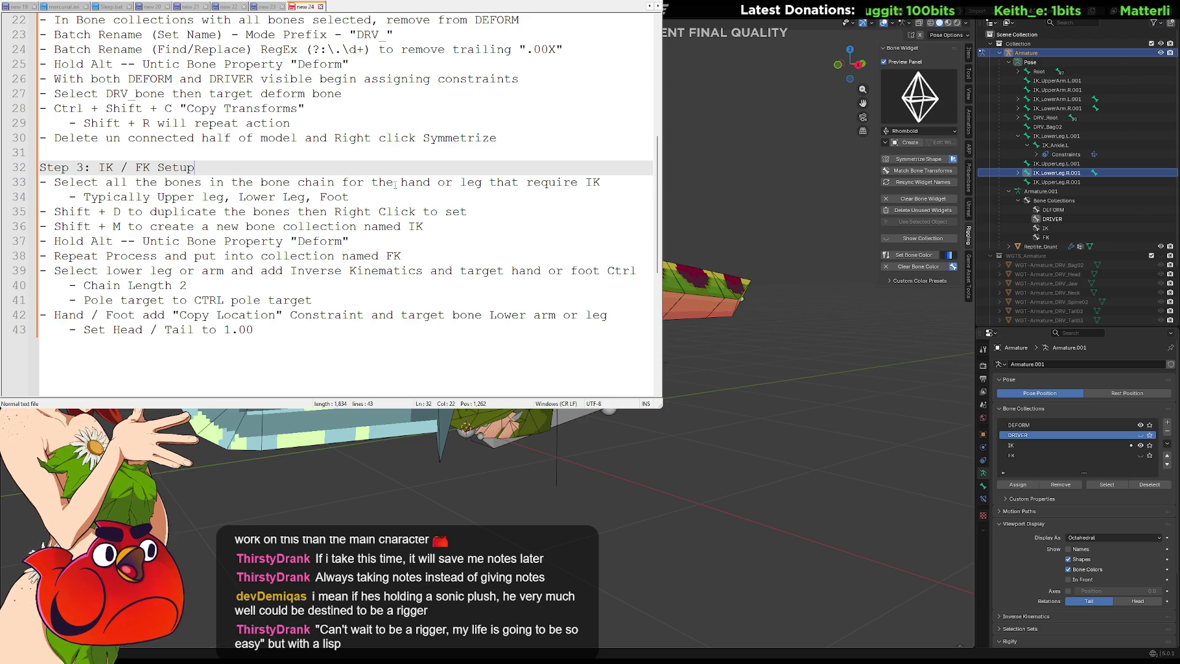
left_click(381, 200)
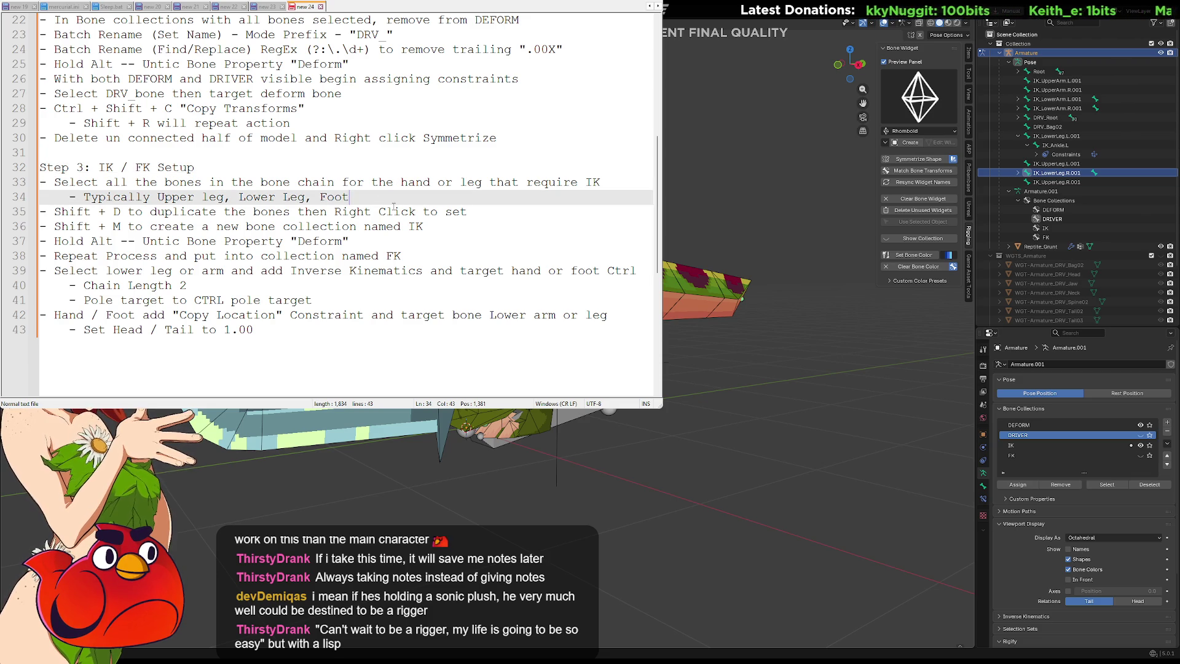
left_click(483, 213)
key("Down")
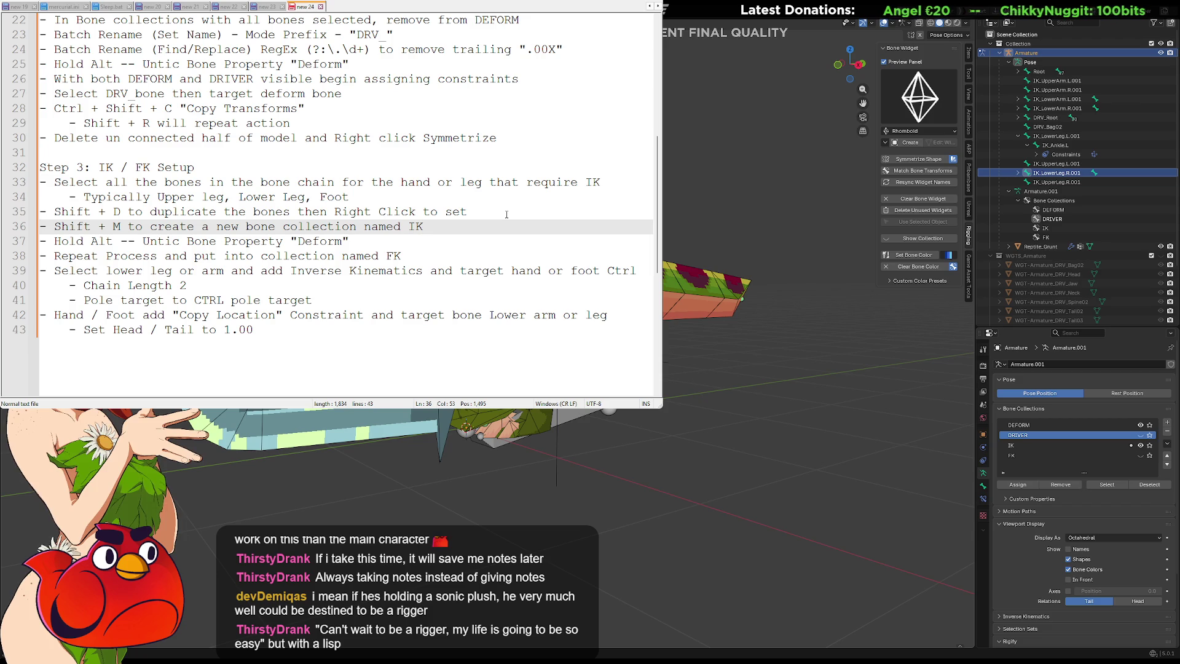
key("Return")
key("ctrl+v")
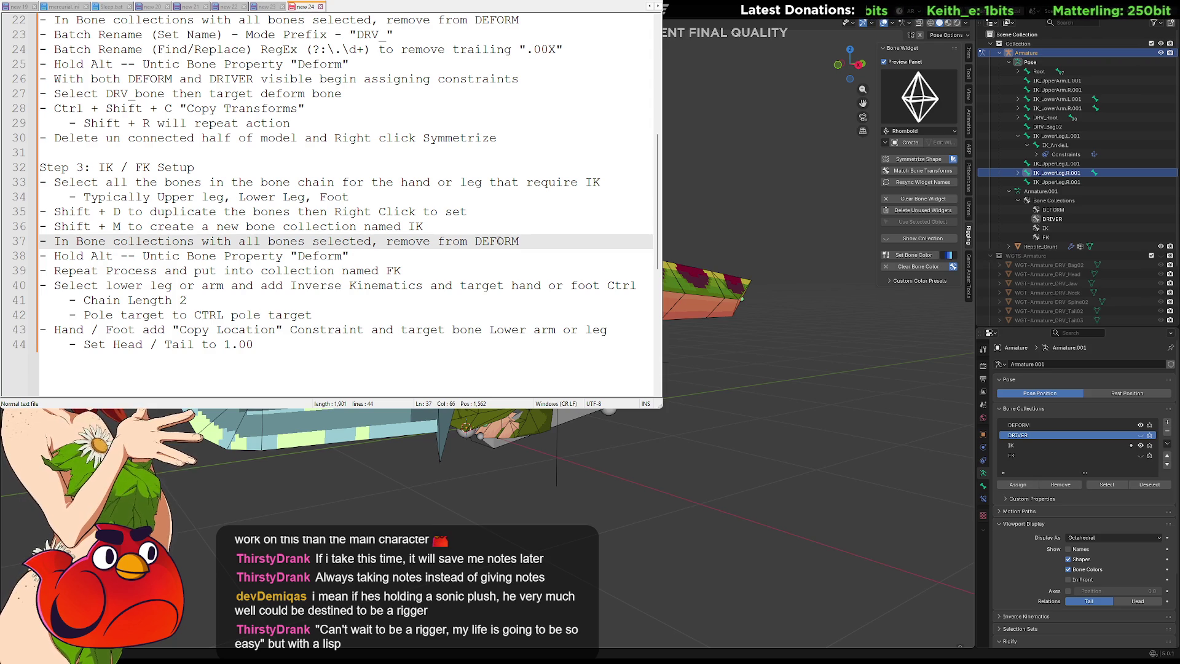
Step: Change 'DEFORM' to 'all other collections' in the pasted Step 3 note
double_click(498, 241)
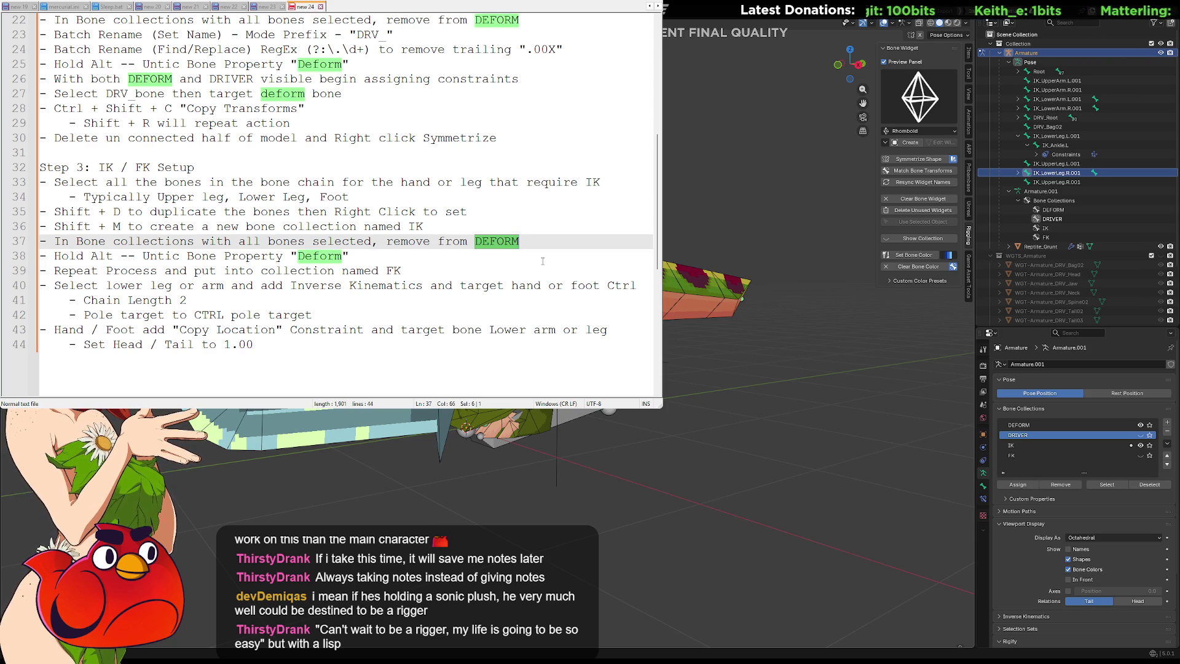
type("all other")
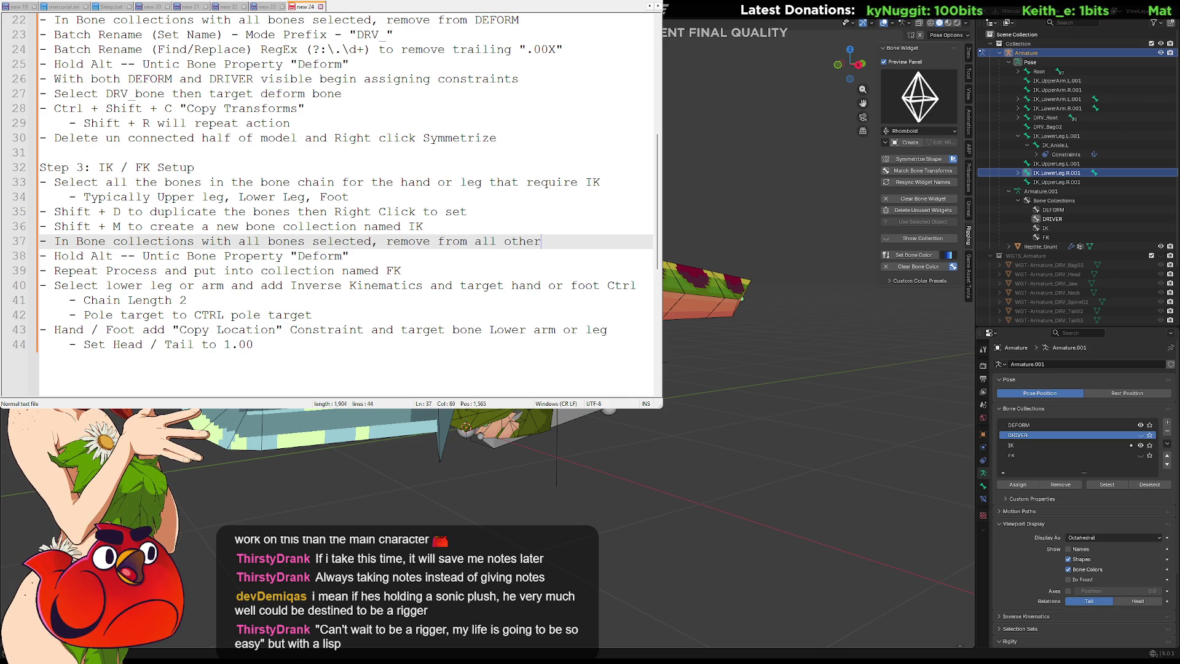
type(" collections")
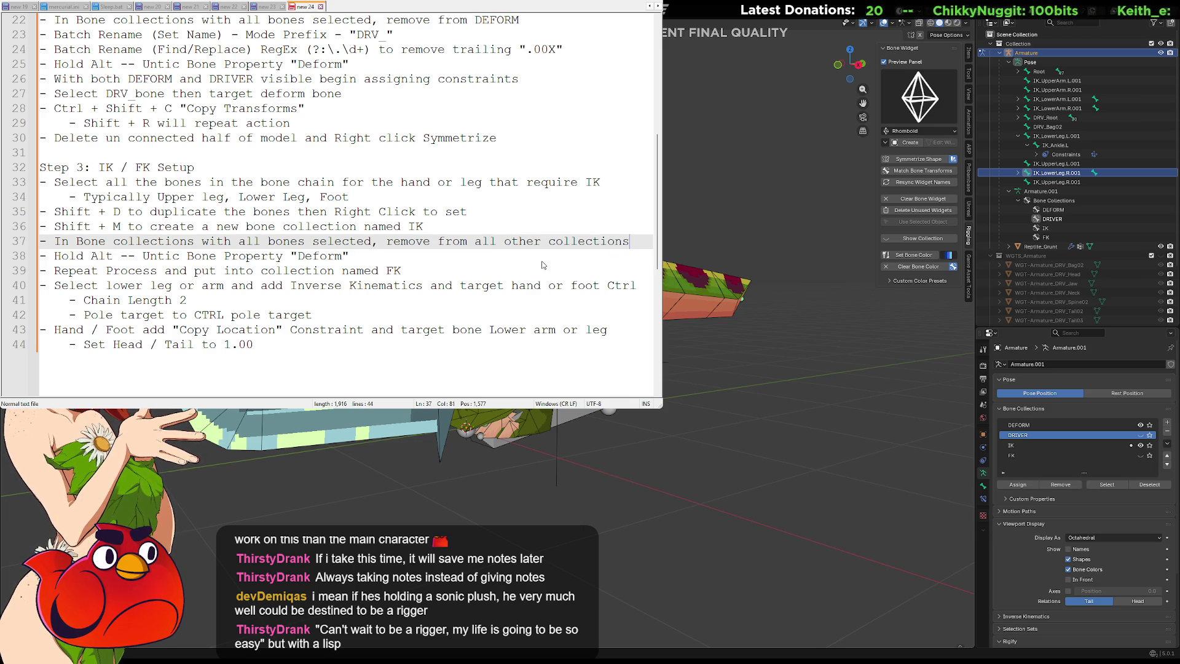
key("Down")
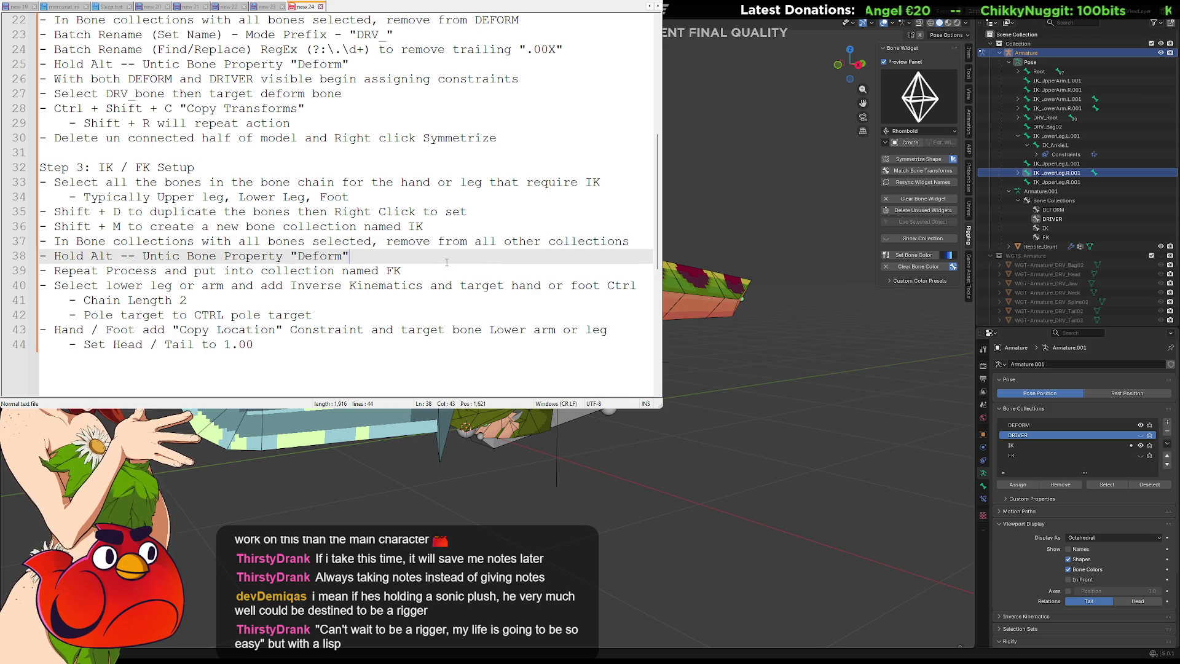
scroll(371, 260, "down", 1)
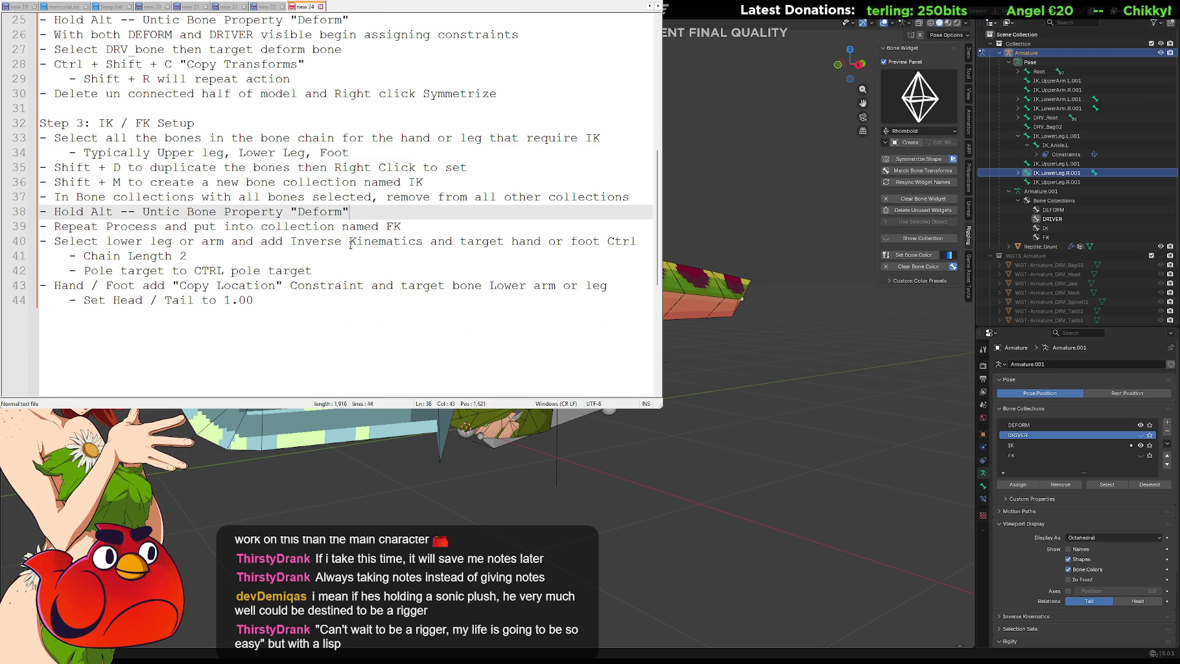
left_click(299, 257)
left_click(406, 197)
left_click(414, 212)
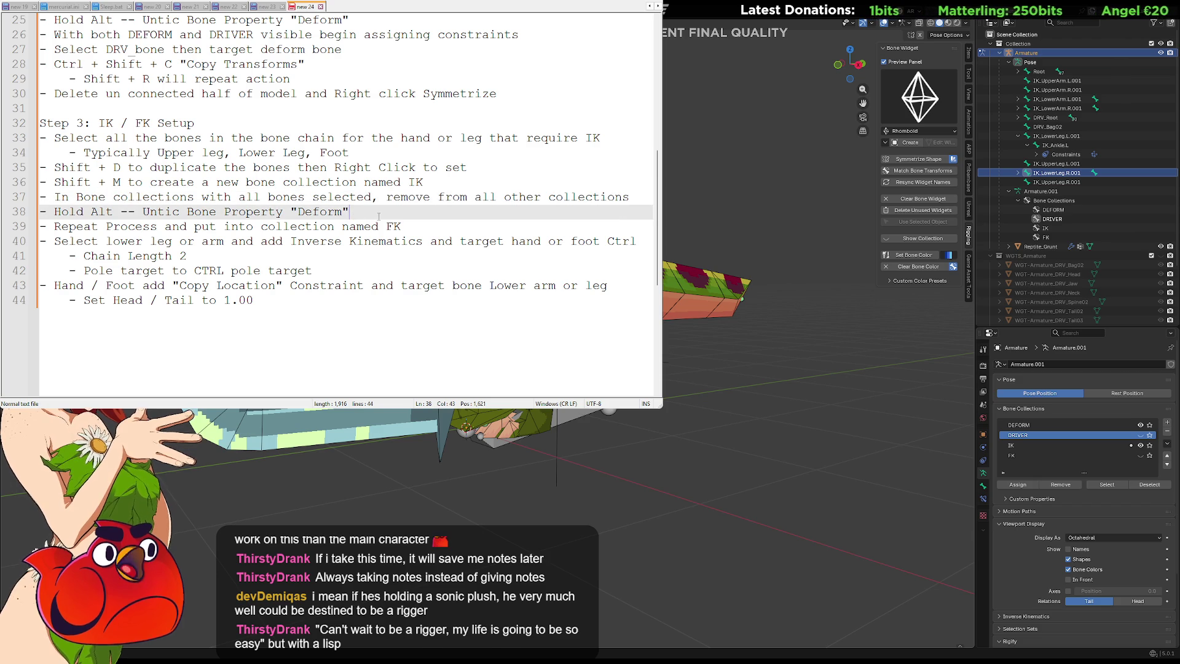
left_click(414, 226)
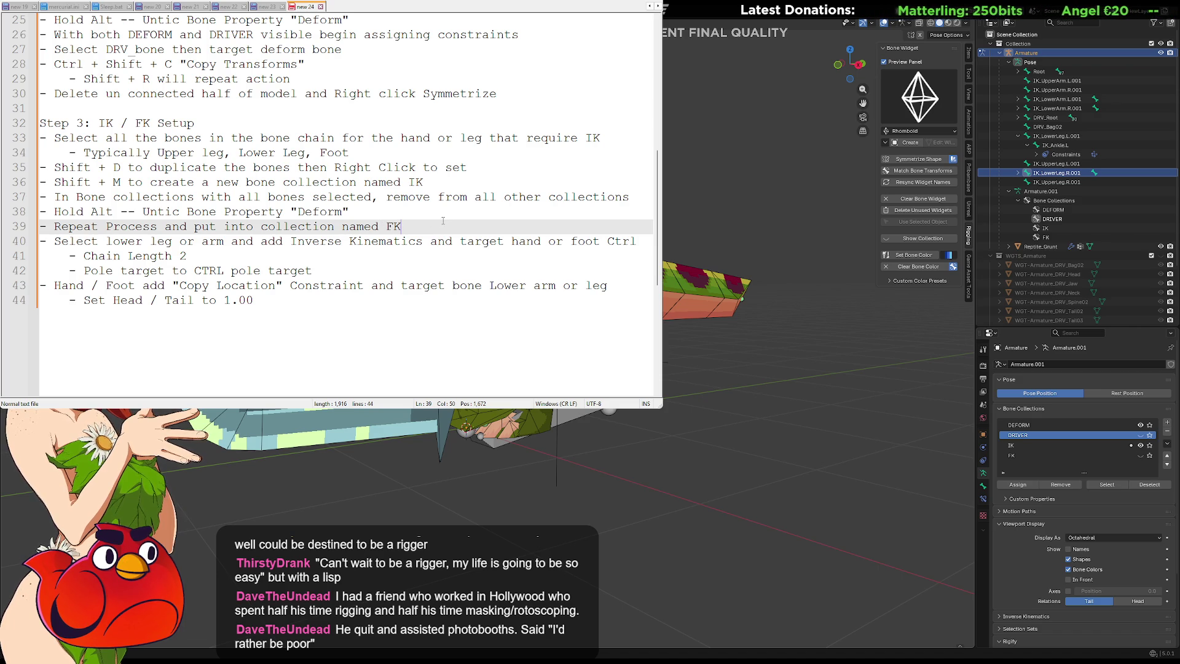
Step: Replace the trailing 'Ctrl' with 'CTRL' at the end of the Inverse Kinematics line
left_click(396, 215)
key("Up")
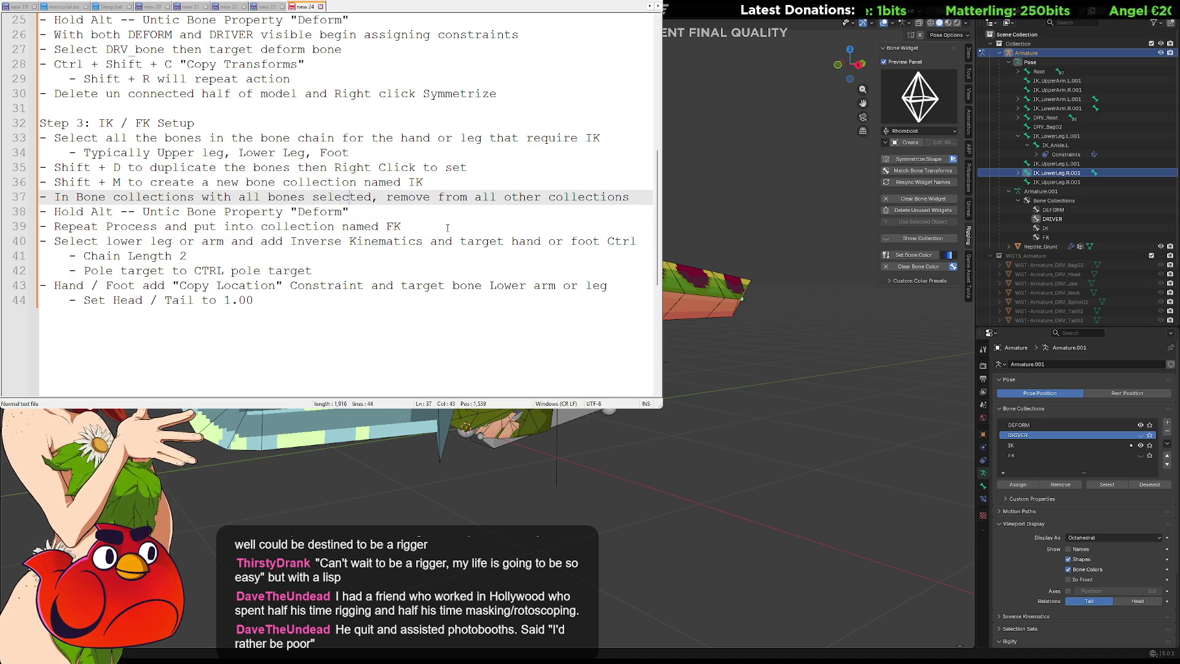
key("Down")
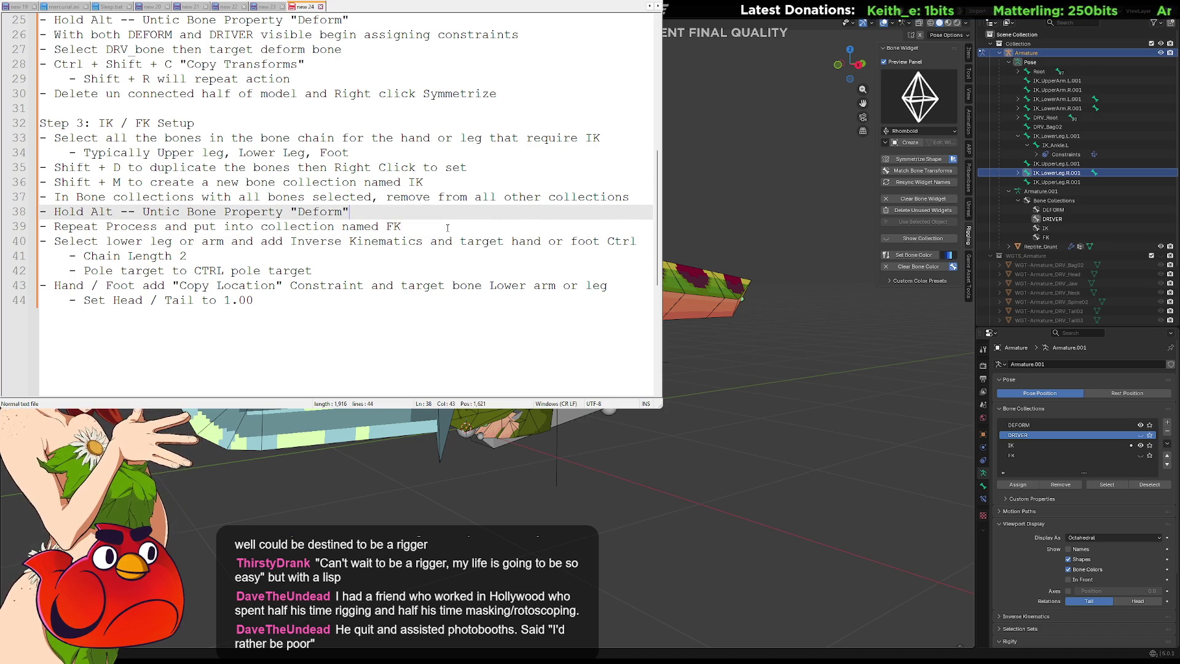
key("Up")
key("Down")
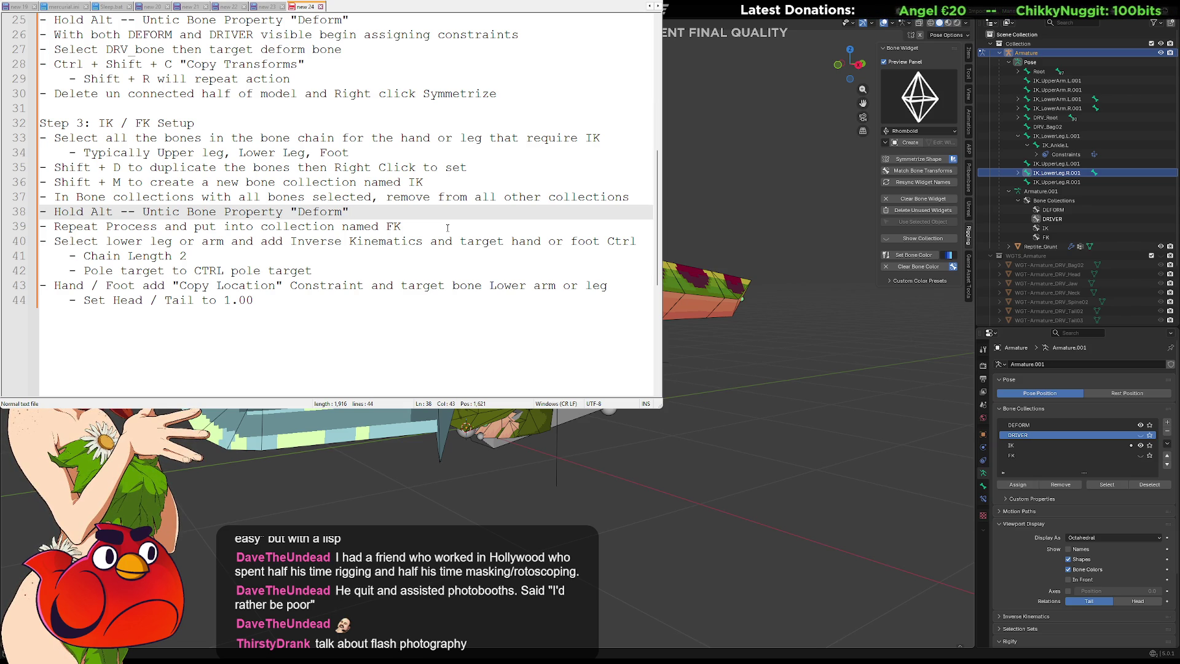
key("Down")
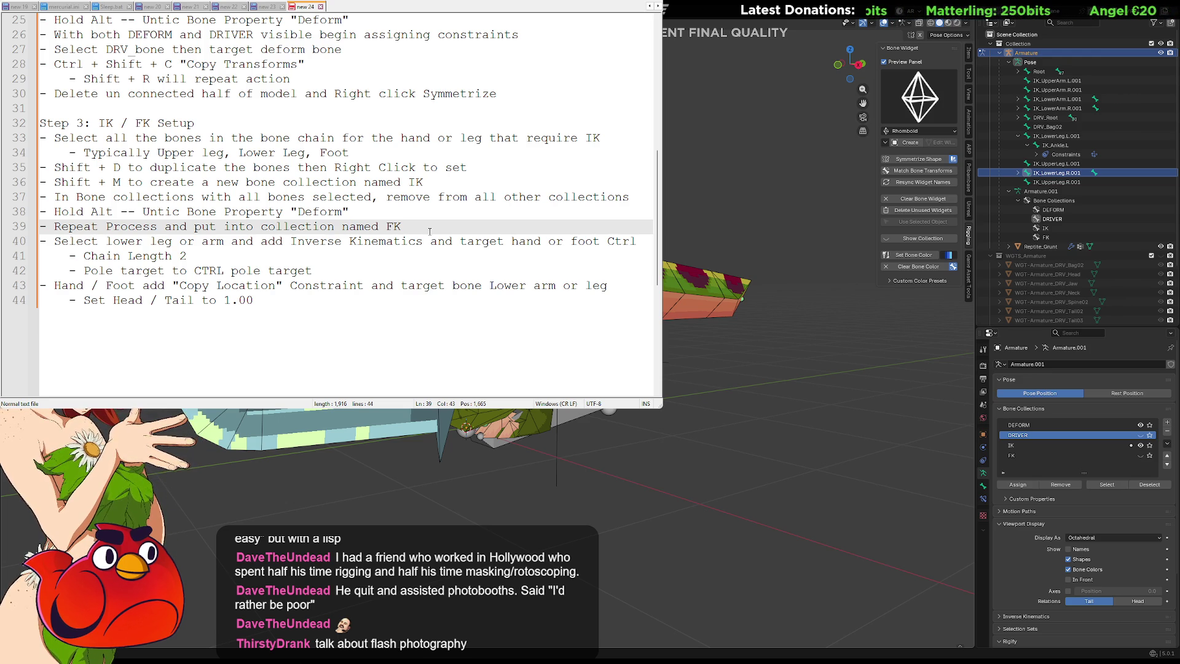
left_click(275, 255)
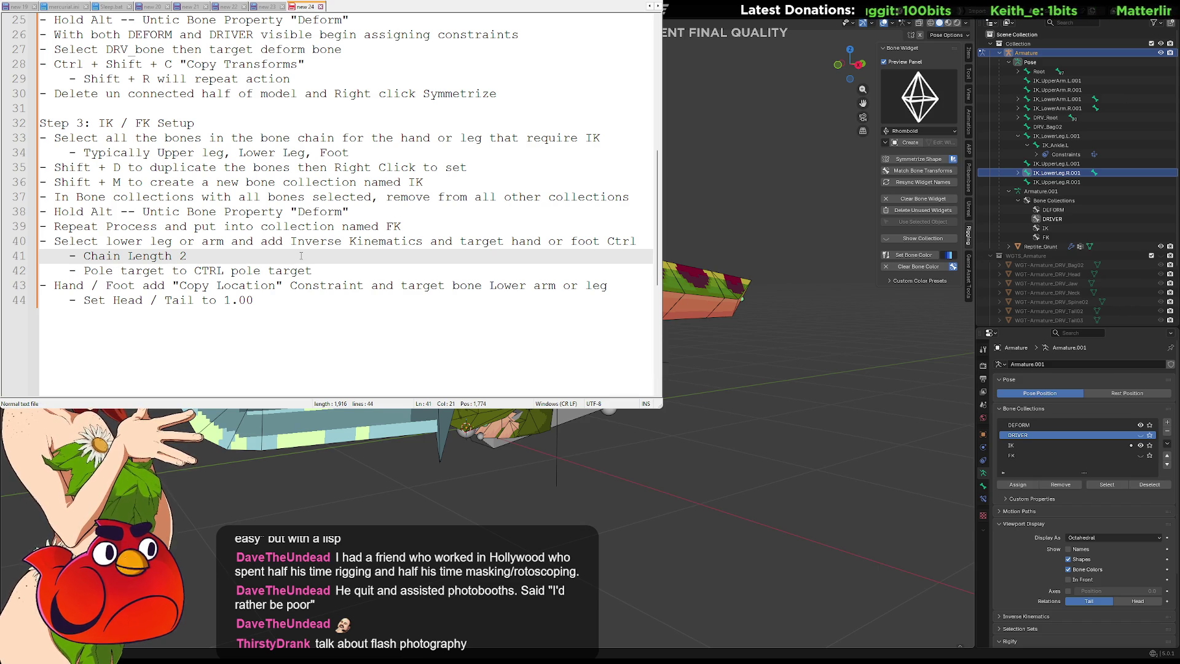
left_click(631, 241)
double_click(631, 241)
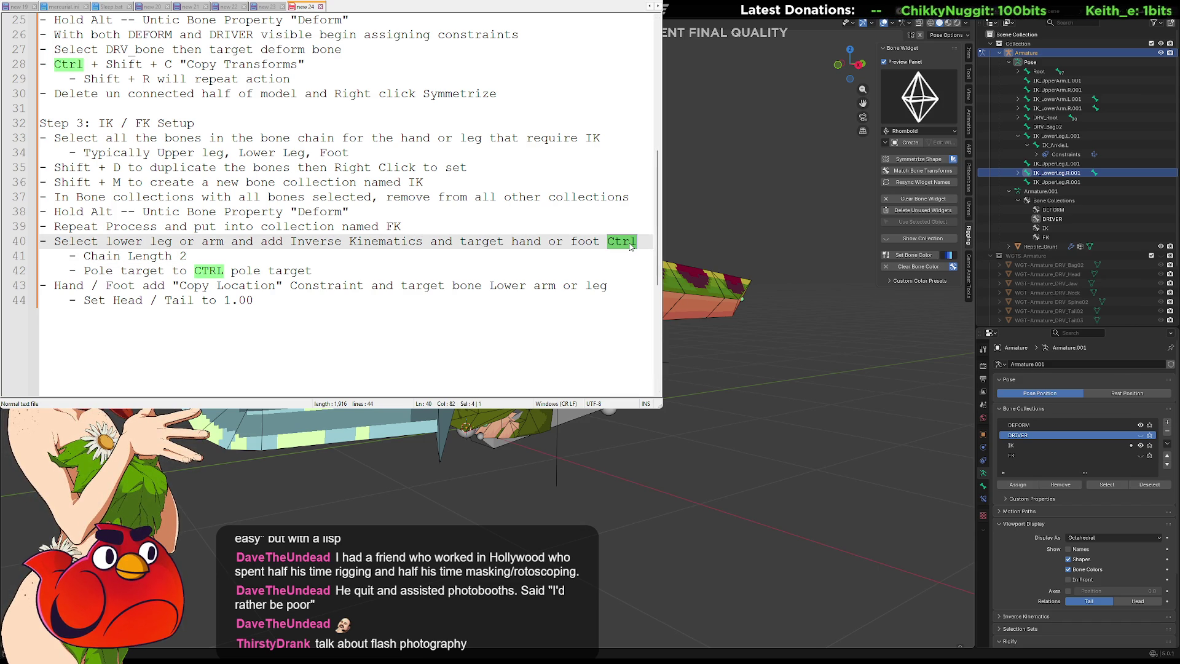
type("CTRL")
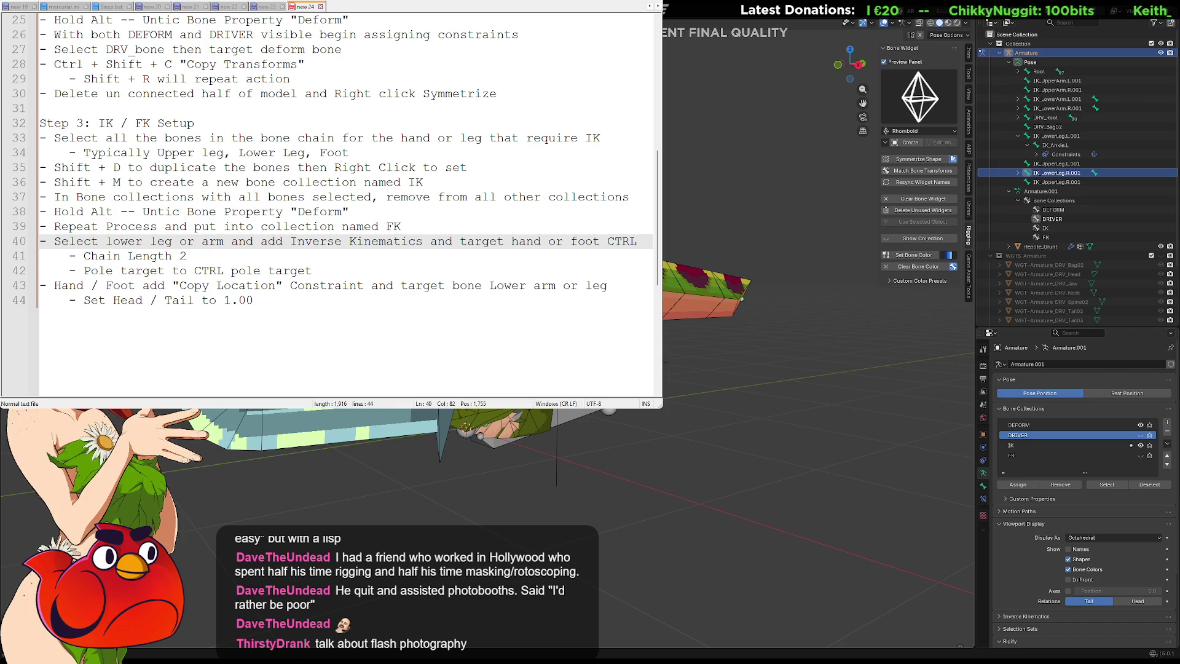
left_click(213, 262)
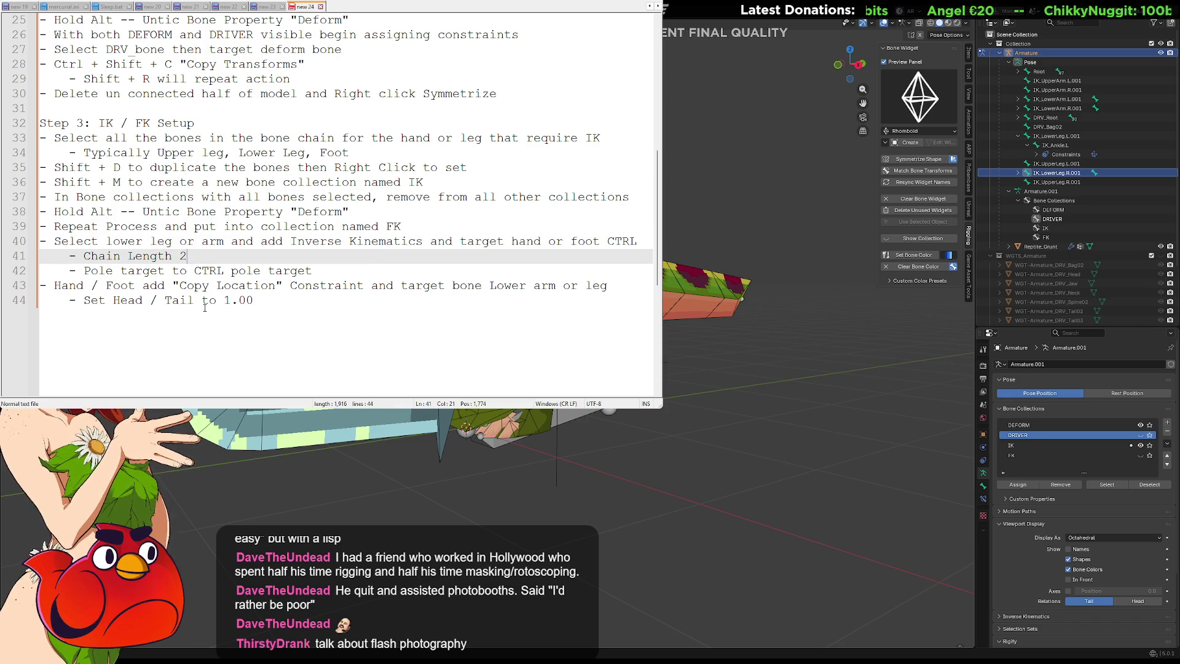
left_click(320, 301)
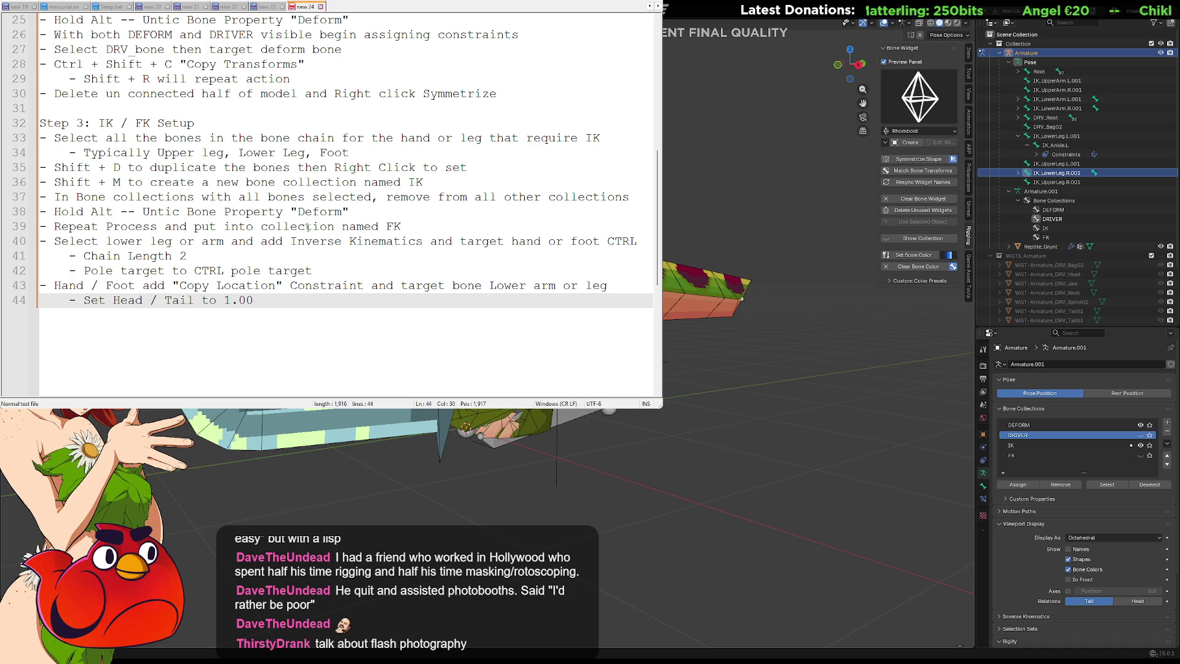
Step: Start a new unindented final bullet reading '- Select the'
key("Return")
type("-")
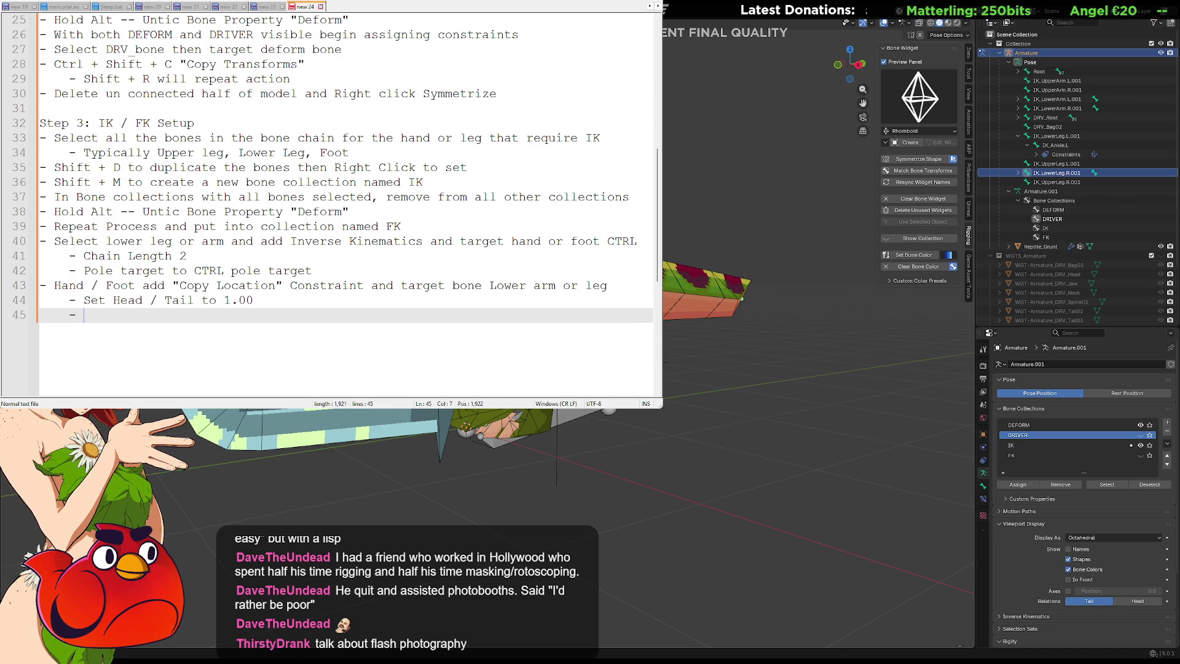
key("shift+Tab")
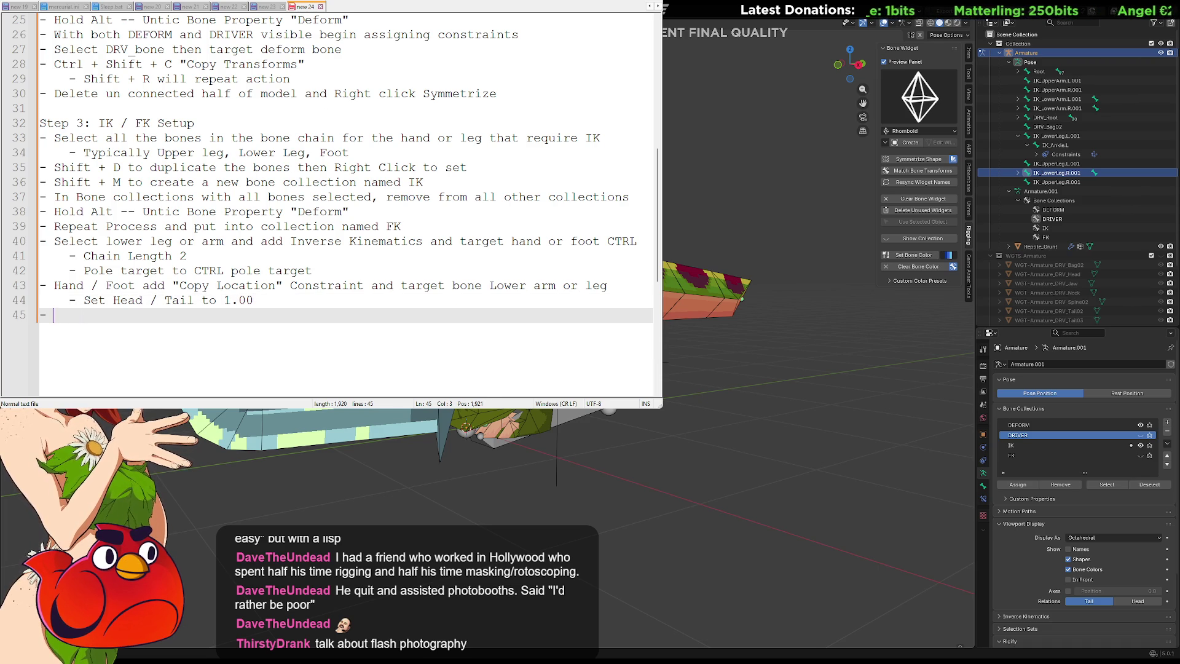
type("Select the")
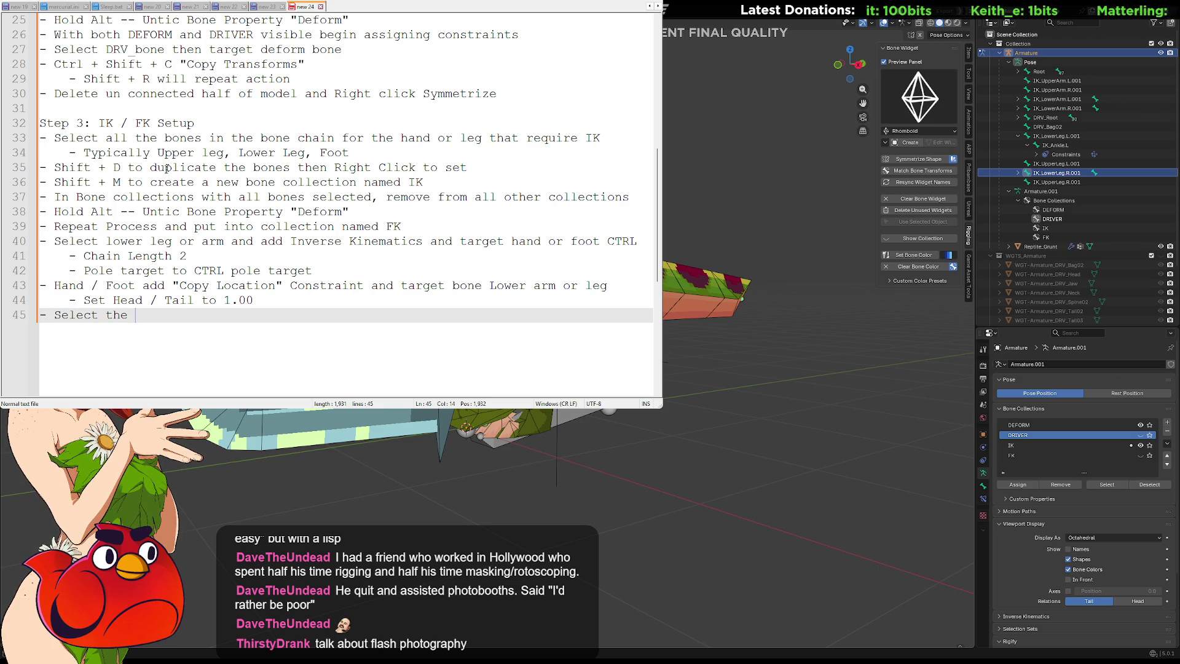
Step: Copy Step 2's two Batch Rename lines and return to the end of the Hold Alt line
scroll(277, 222, "up", 3)
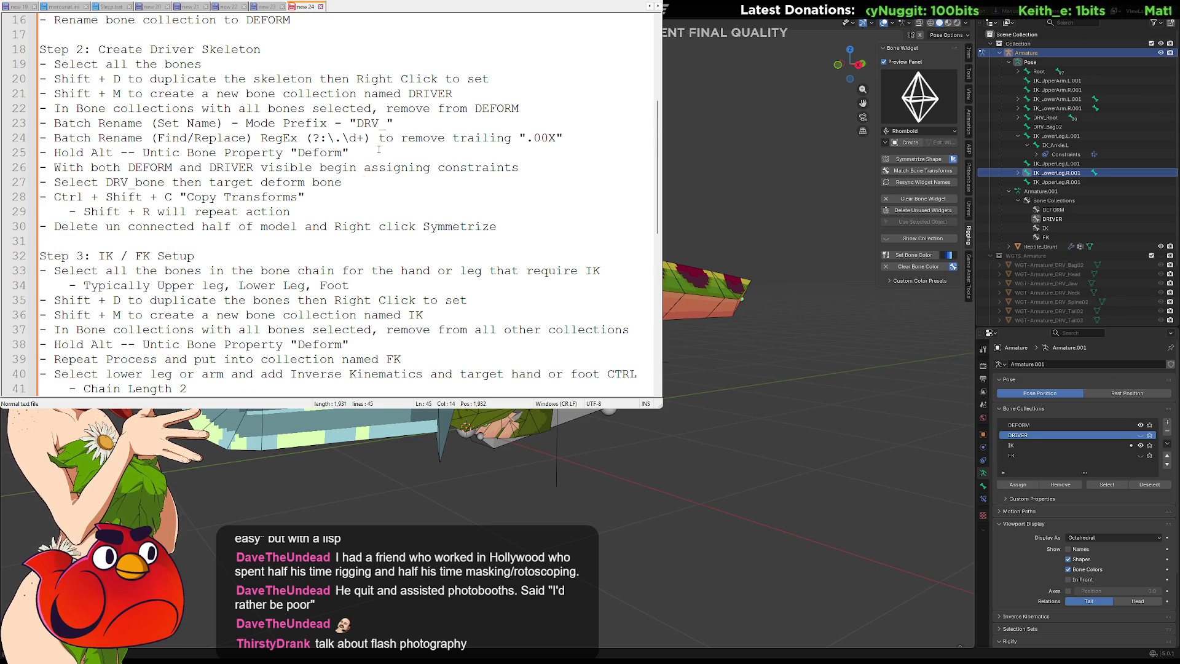
mouse_move(571, 138)
left_mouse_down()
mouse_move(43, 111)
mouse_move(40, 123)
left_mouse_up()
key("ctrl+c")
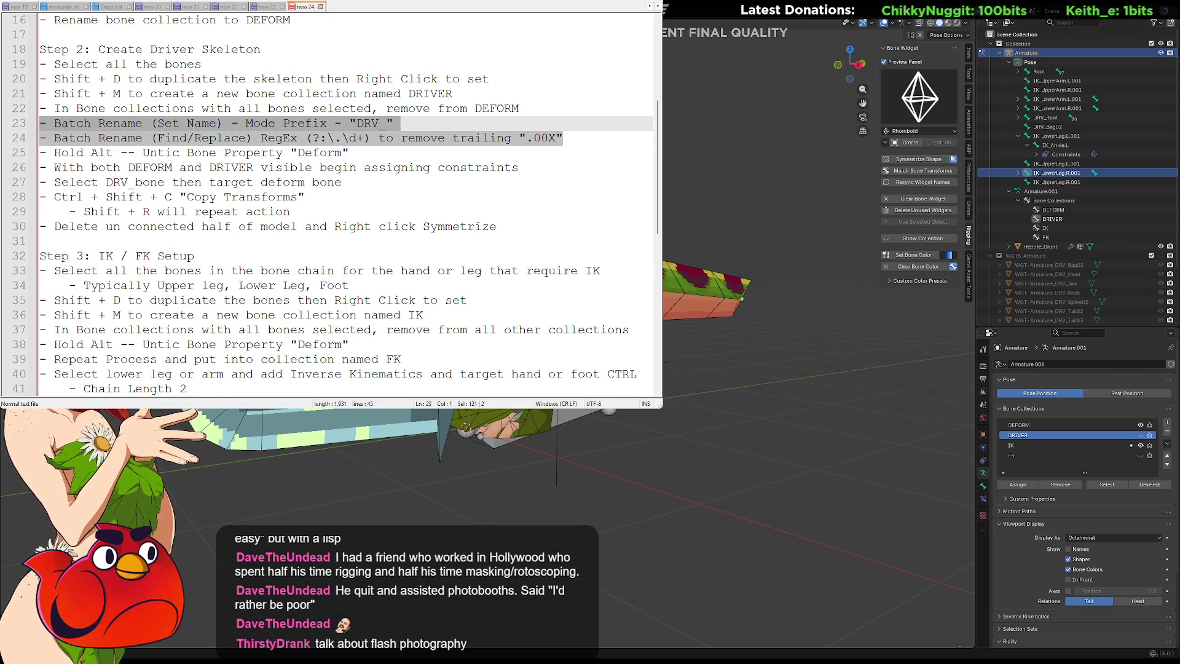
scroll(99, 239, "down", 3)
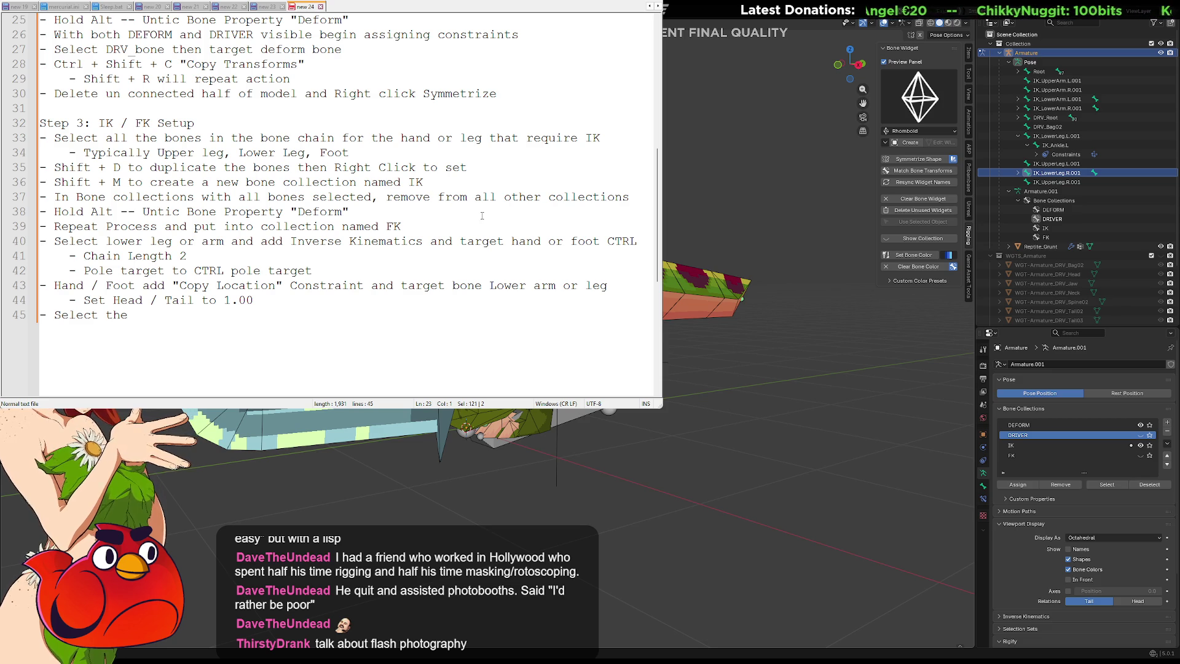
left_click(636, 199)
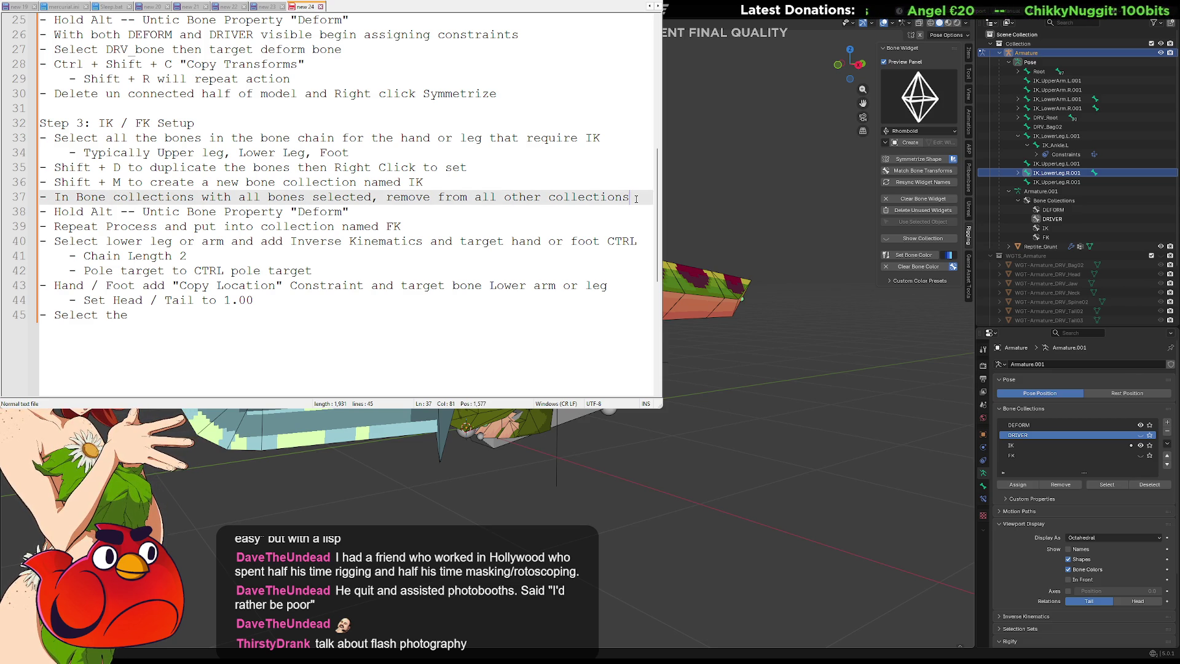
key("Down")
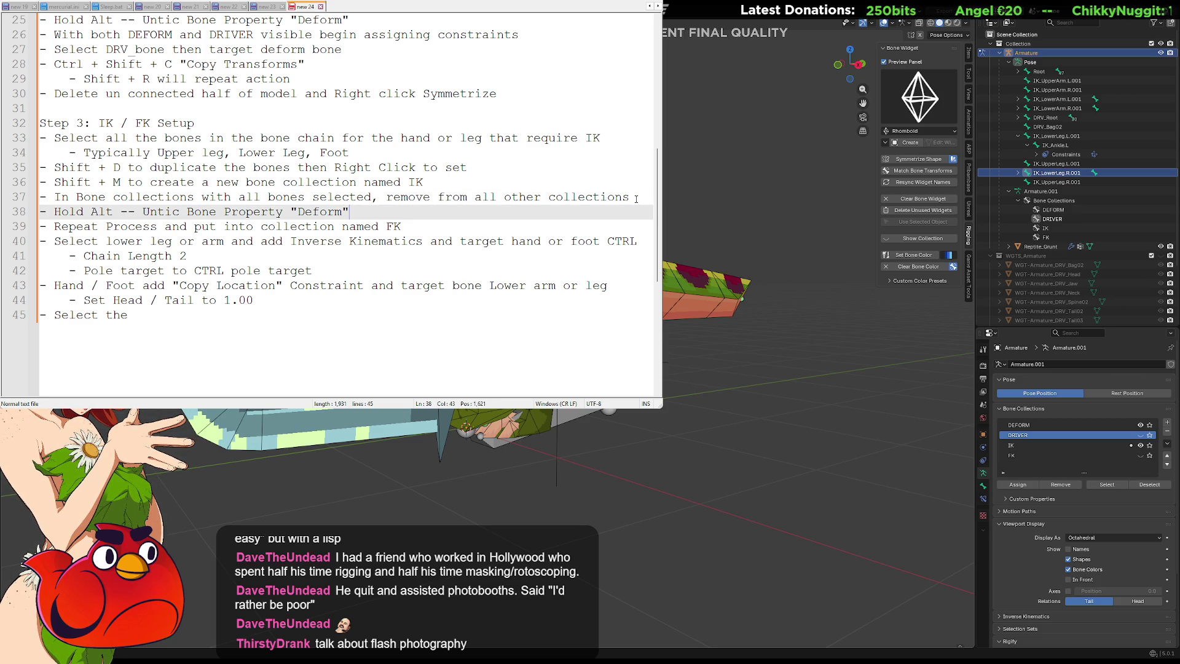
Step: Paste the Batch Rename lines below the Hold Alt line, changing prefix DRV_ to IK_
key("ctrl+v")
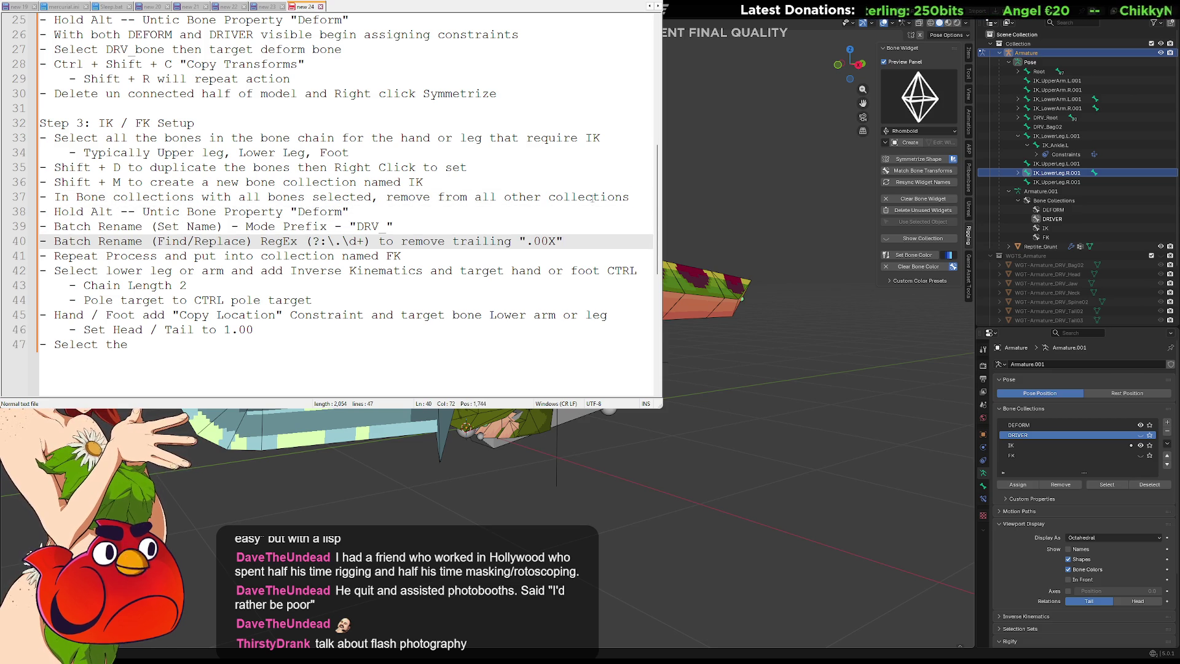
double_click(367, 226)
type("IK_")
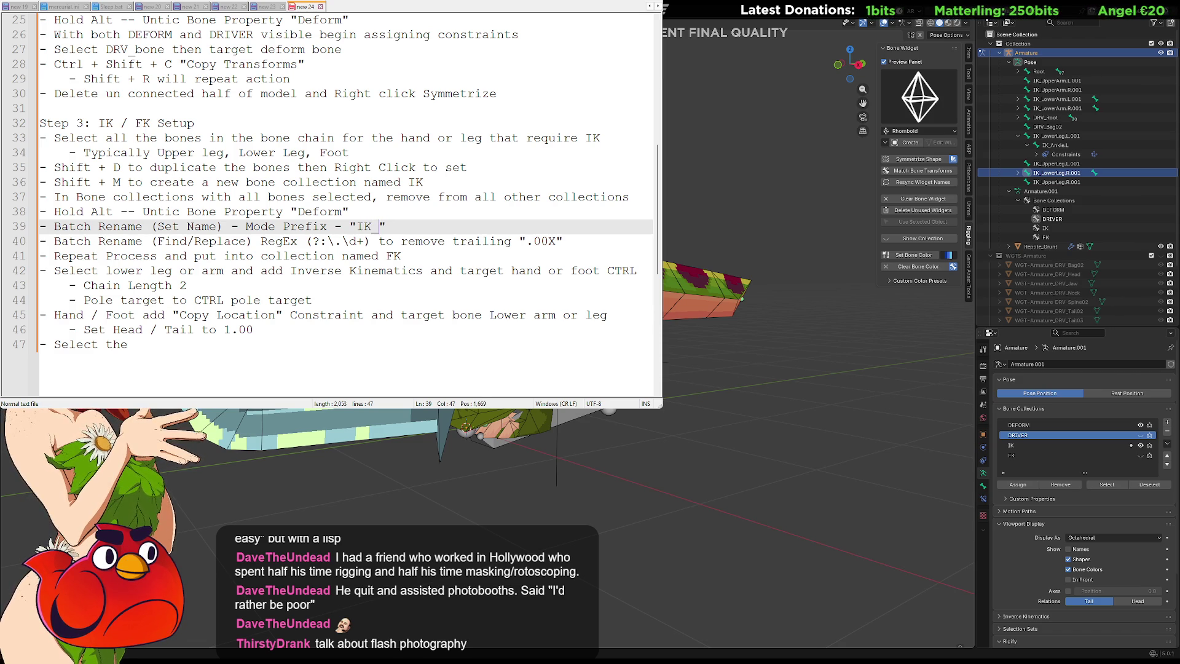
key("Down")
key("End")
key("shift+Up")
key("shift+Home")
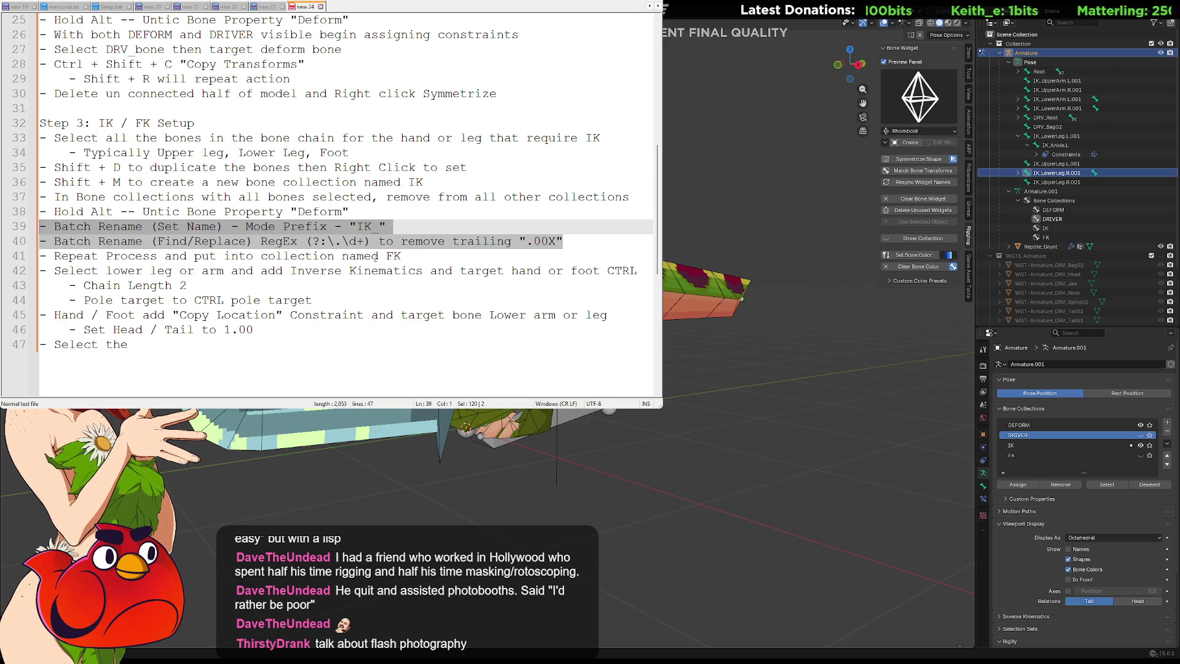
Step: Append 'and set prefix "FK_"' to the FK repeat line
left_click(415, 255)
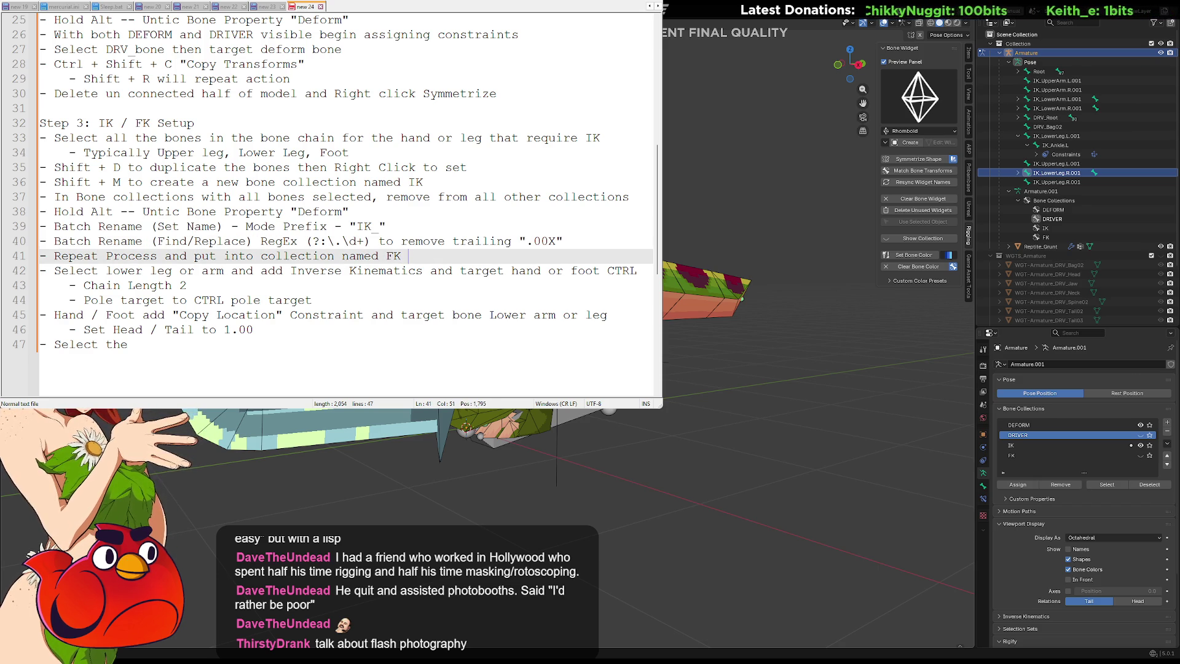
type("and set name")
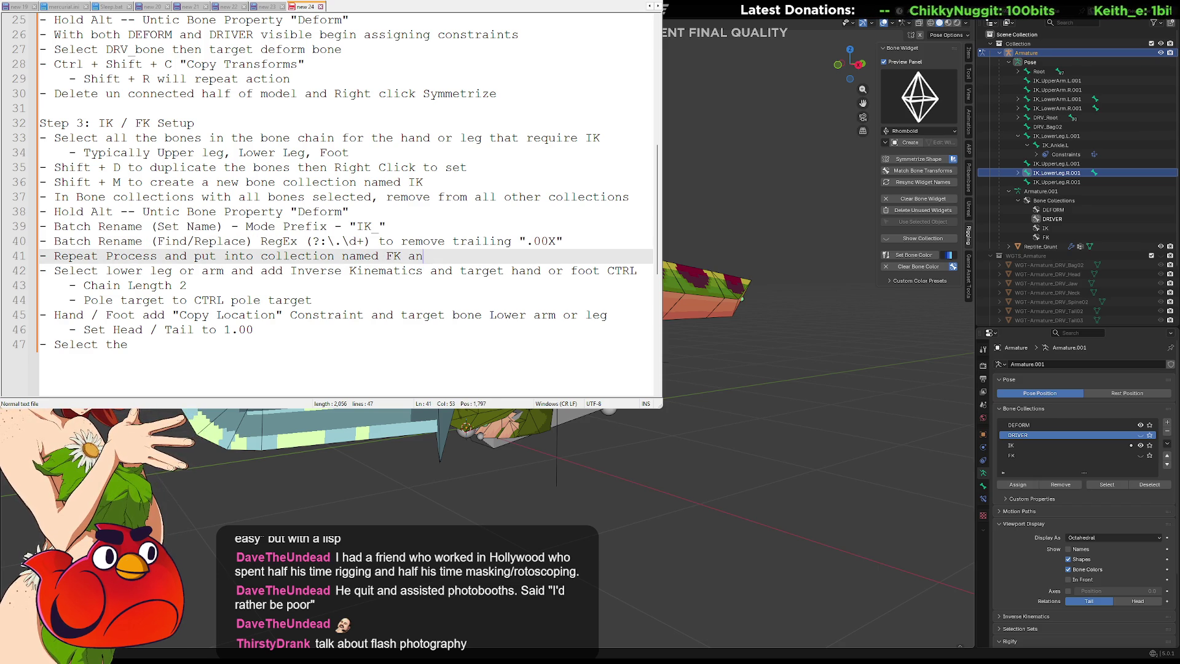
key("BackSpace")
key("BackSpace")
key("BackSpace")
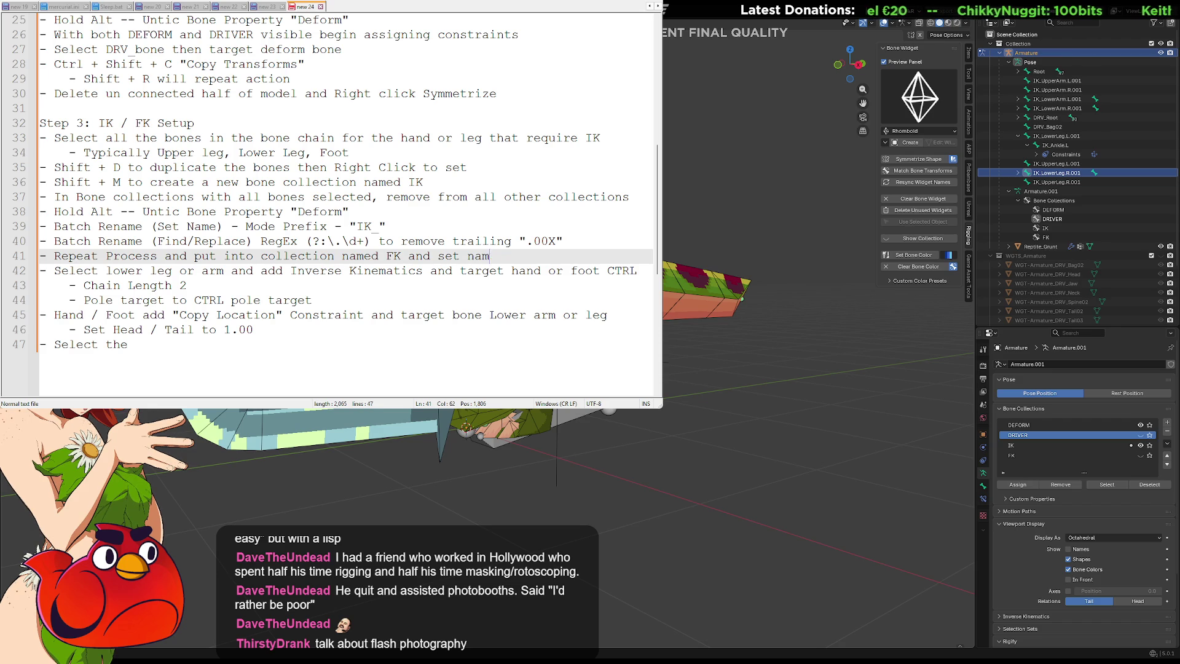
type("prefix \"FK_\"")
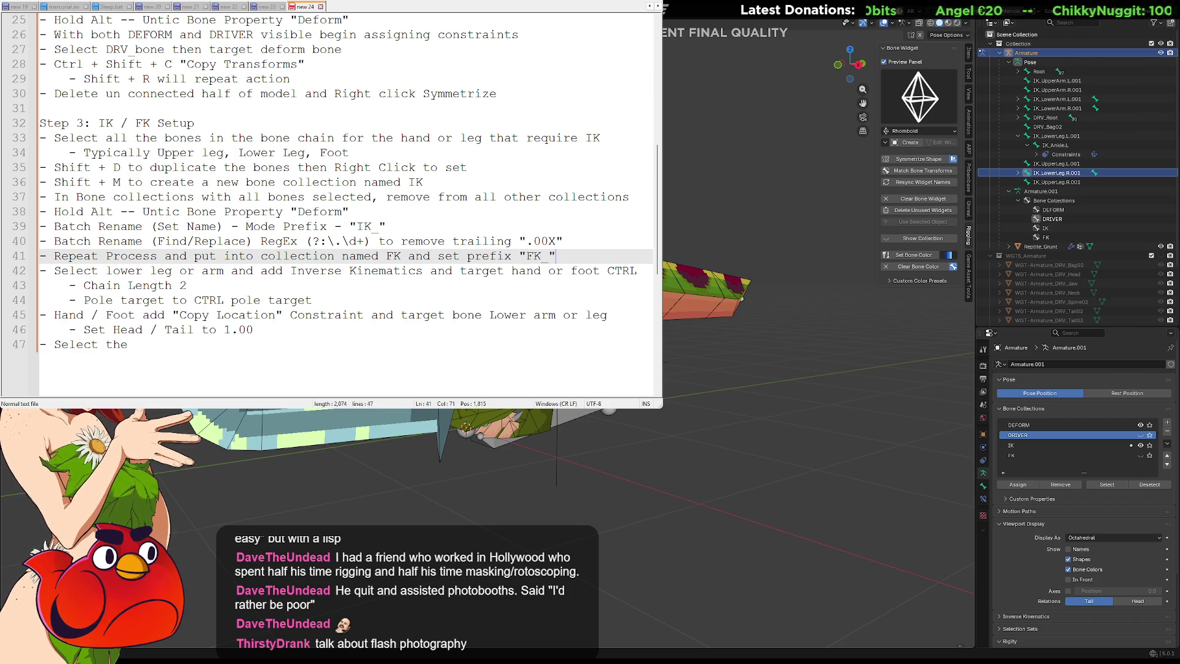
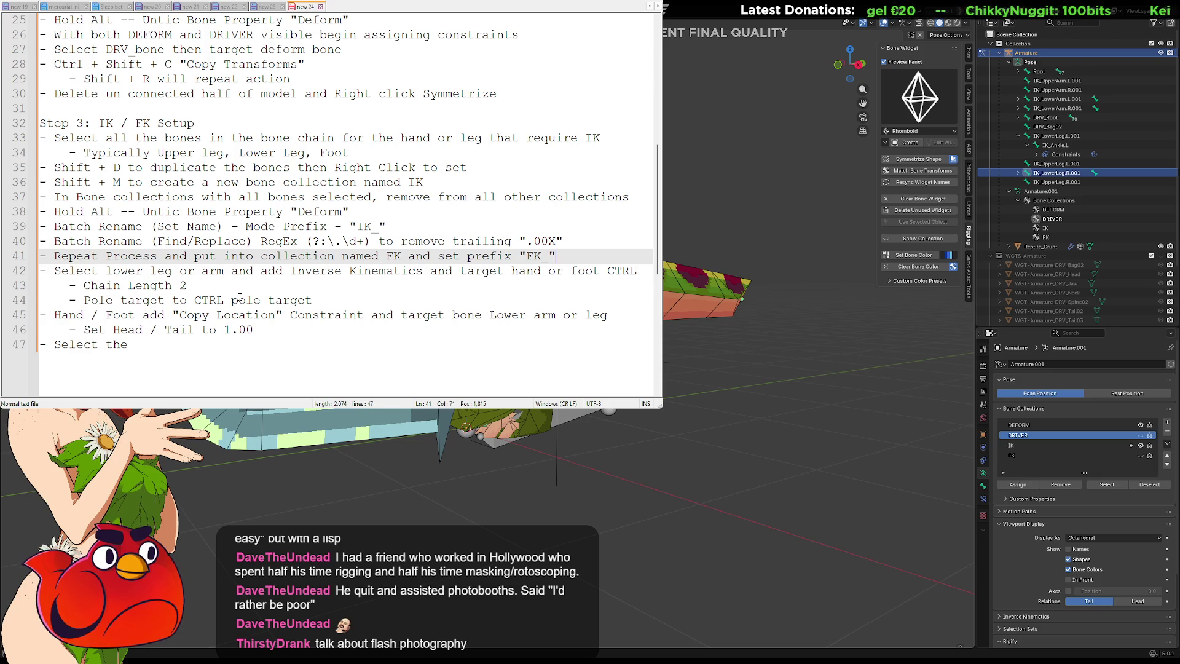
Step: Complete note line 47 with 'the IK/FK bone THEN the target DEFORM bone and add Copy Transforms constraint'
left_click(276, 281)
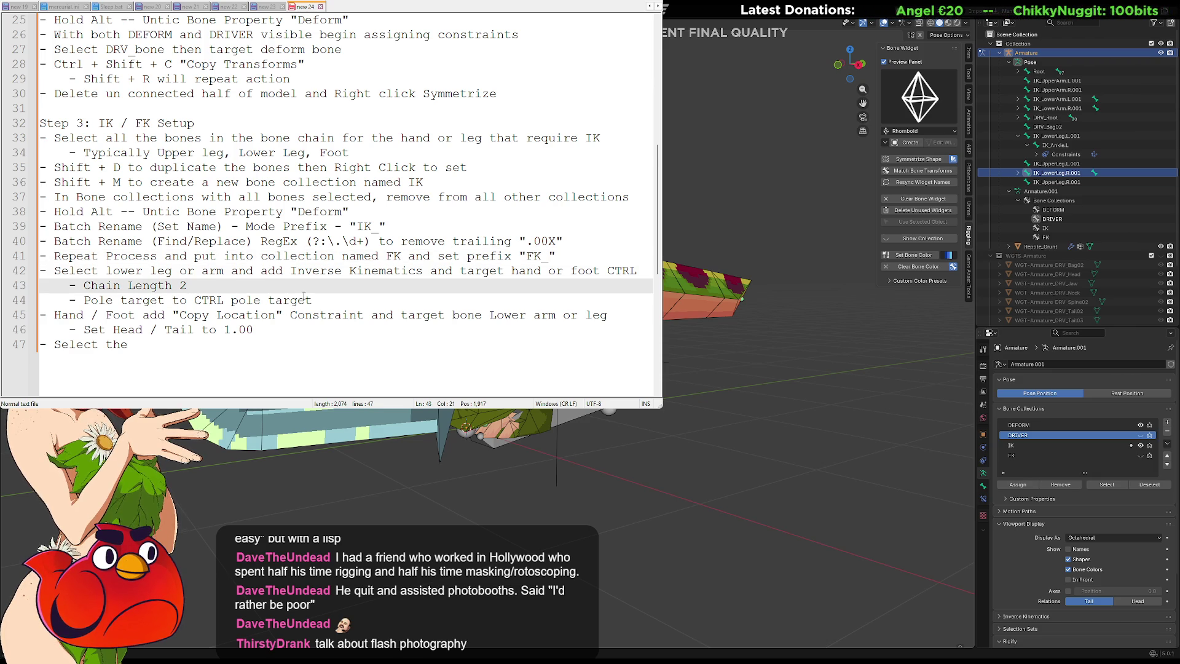
scroll(301, 295, "down", 1)
left_click(231, 302)
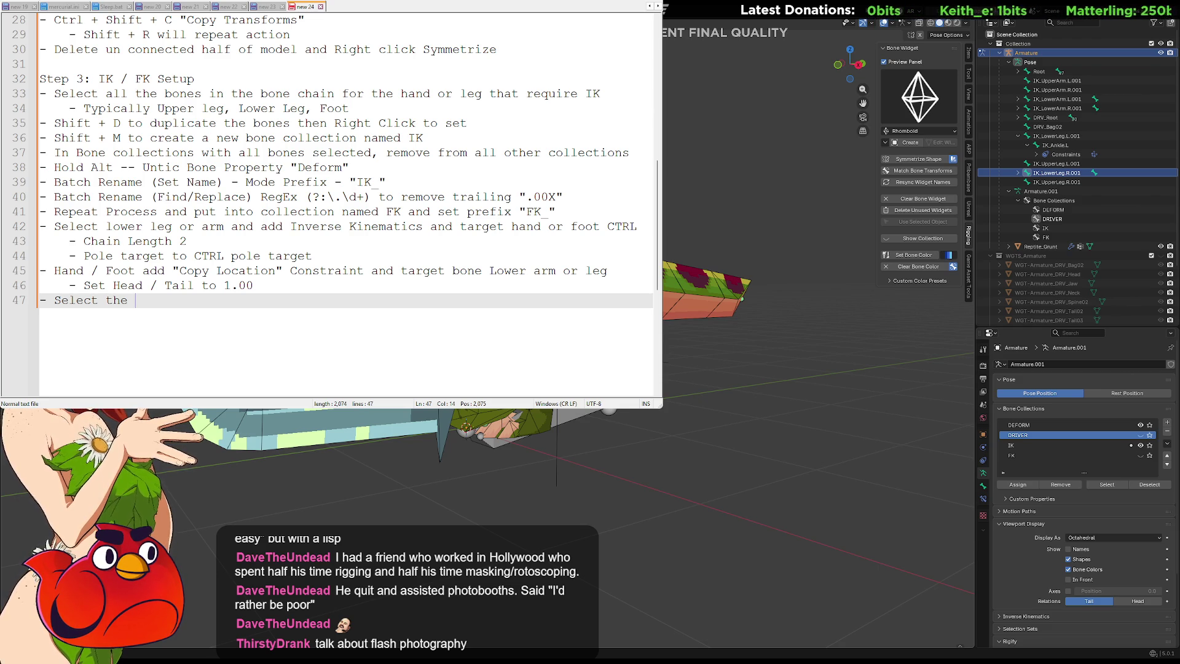
type("the I")
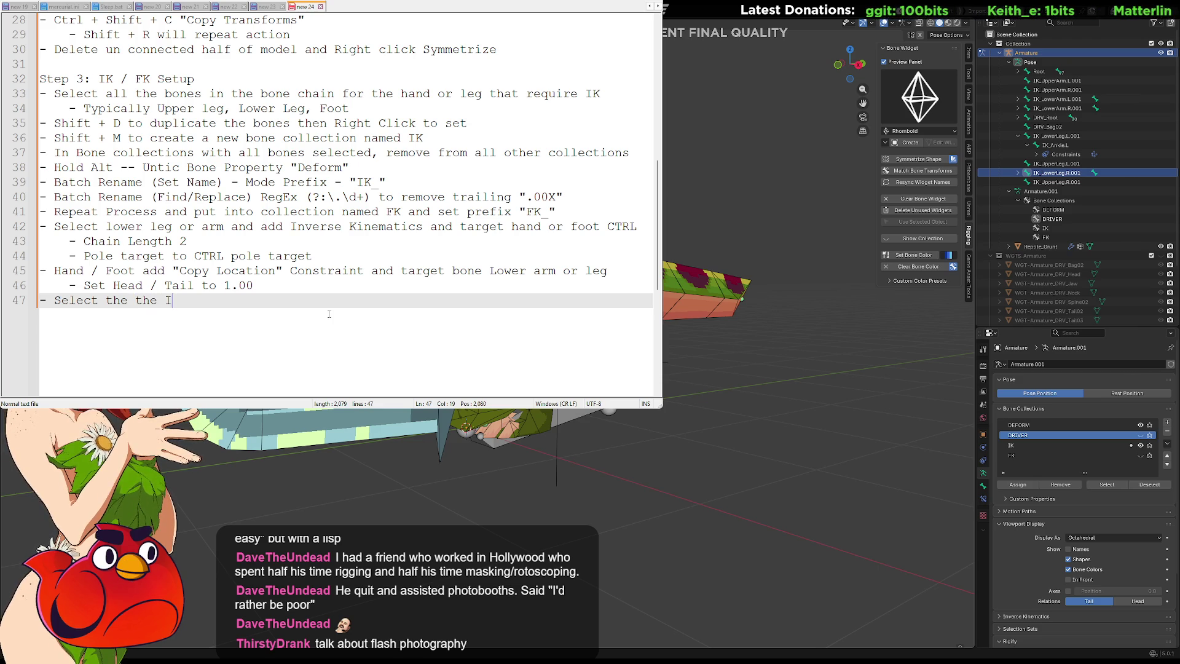
type("K/")
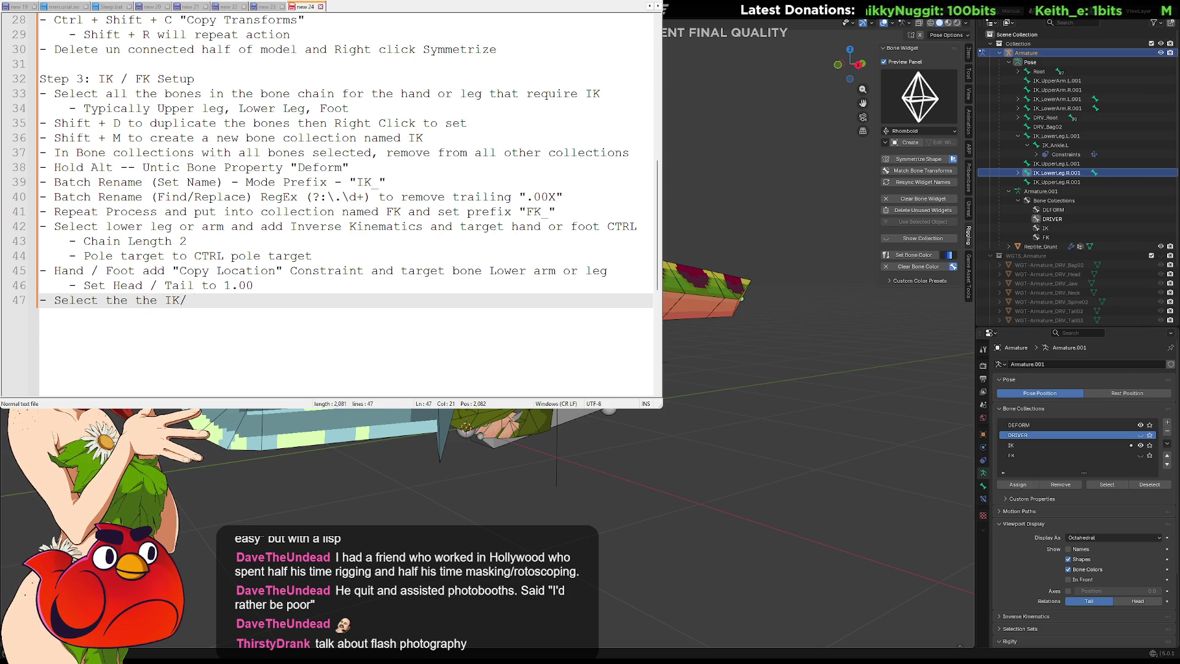
type("FK bone ")
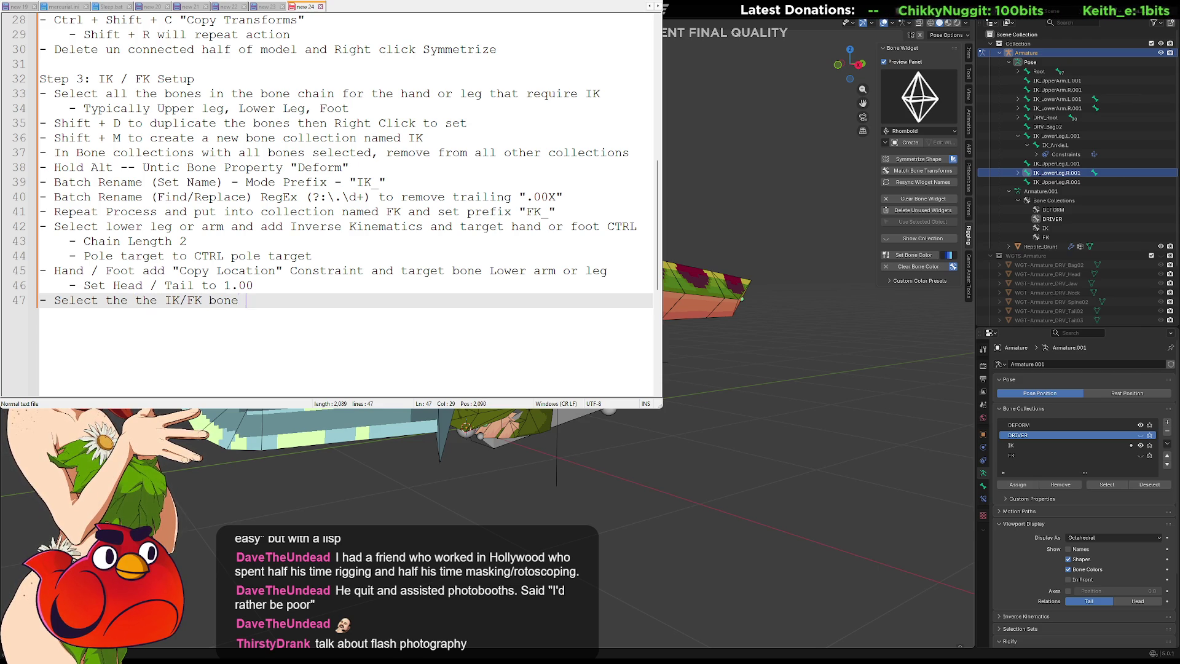
type("th")
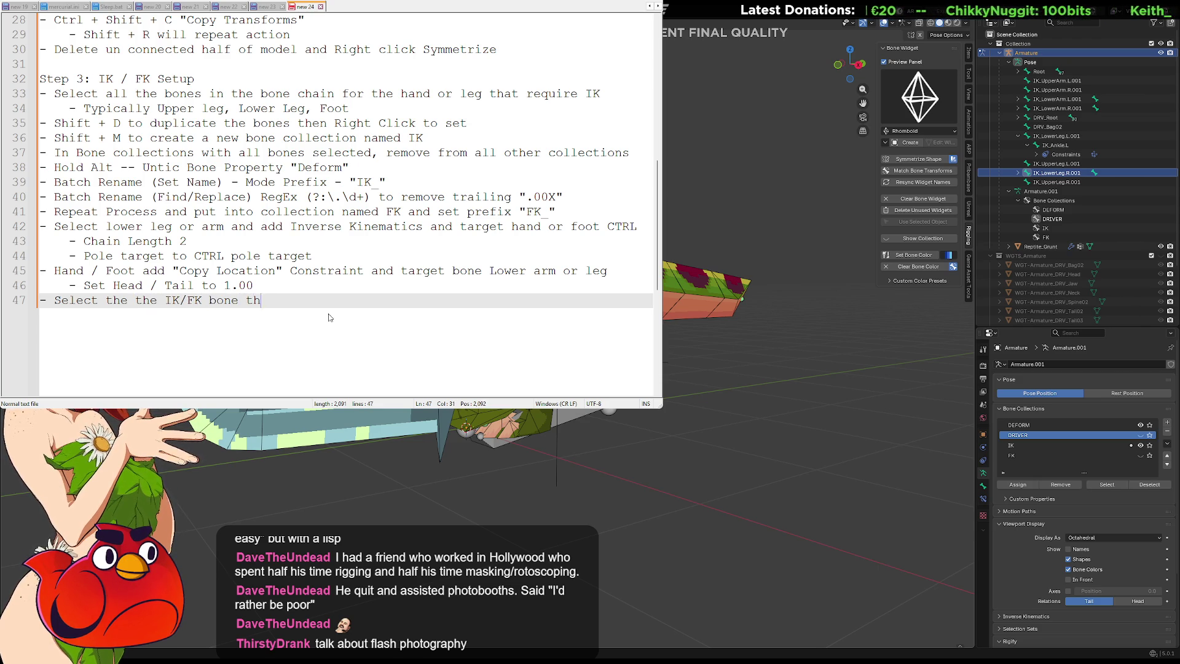
key("BackSpace")
key("BackSpace")
type("THEN the ")
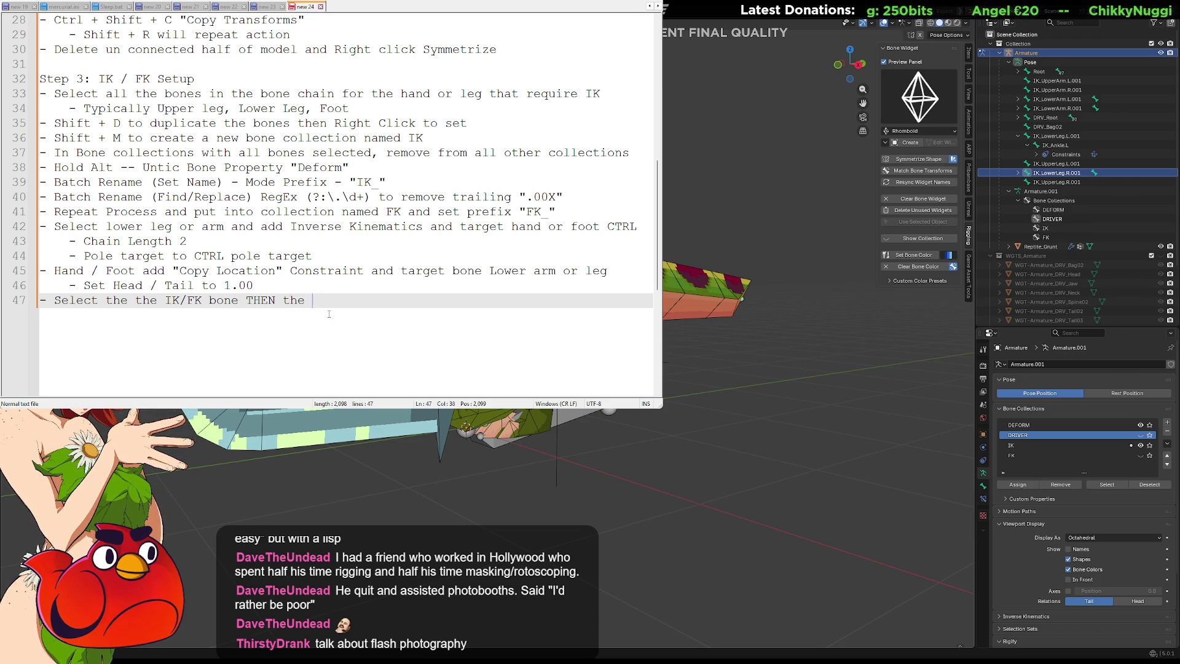
type("target bone")
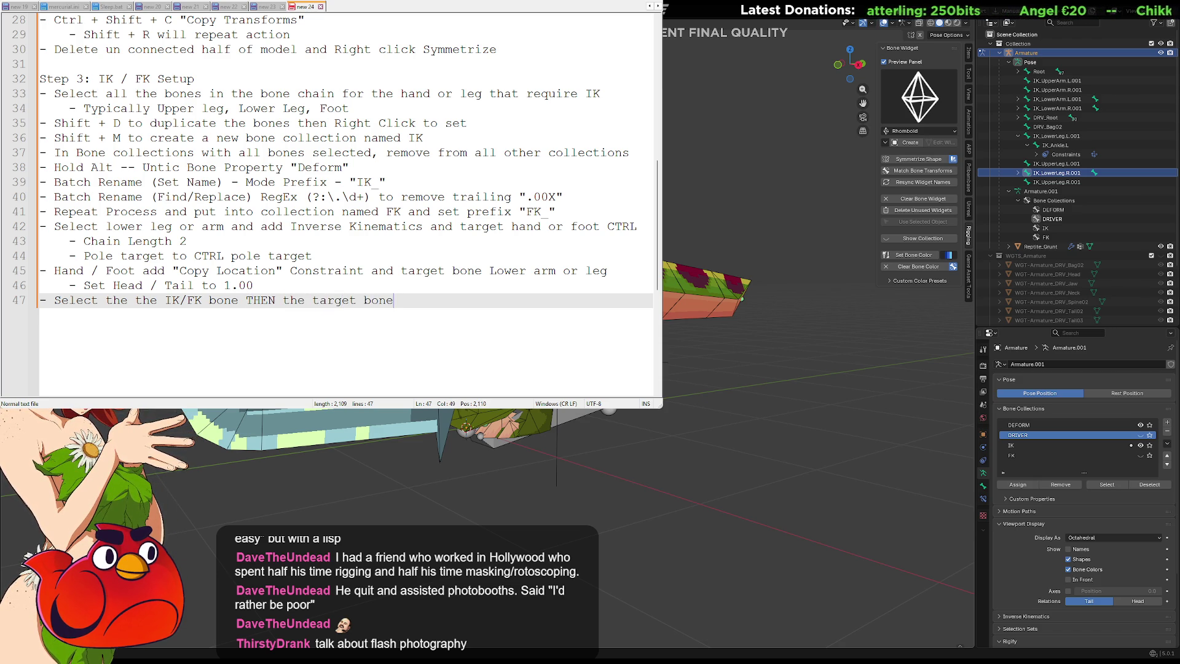
key("BackSpace")
key("BackSpace")
key("BackSpace")
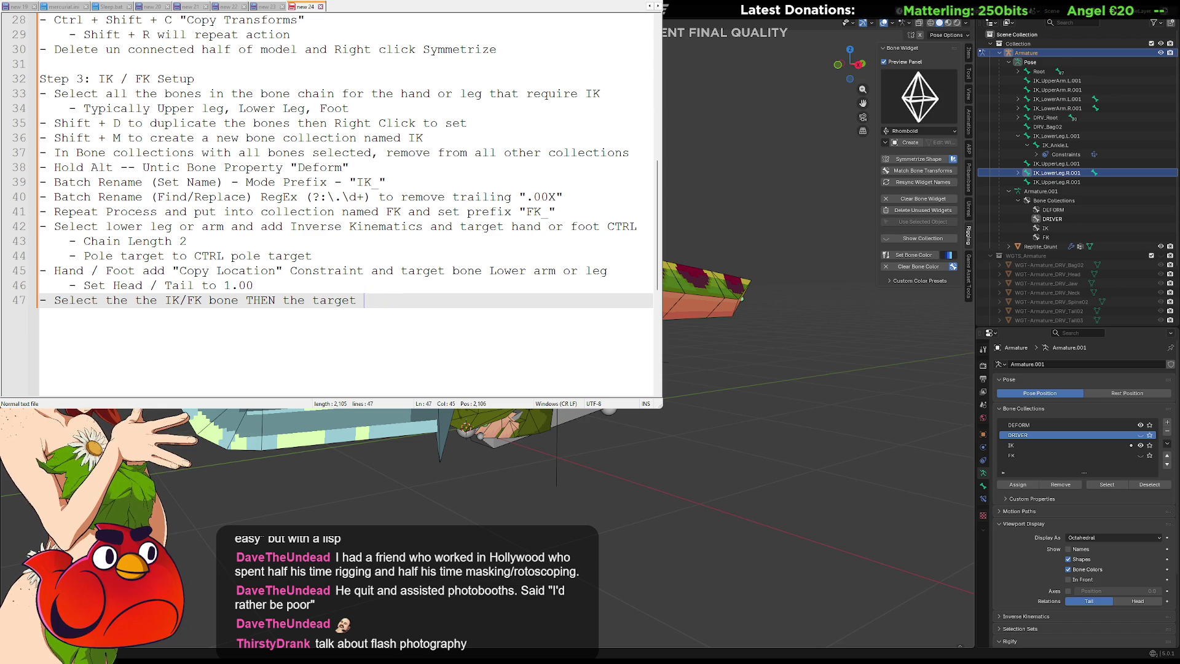
type("DEFORM ")
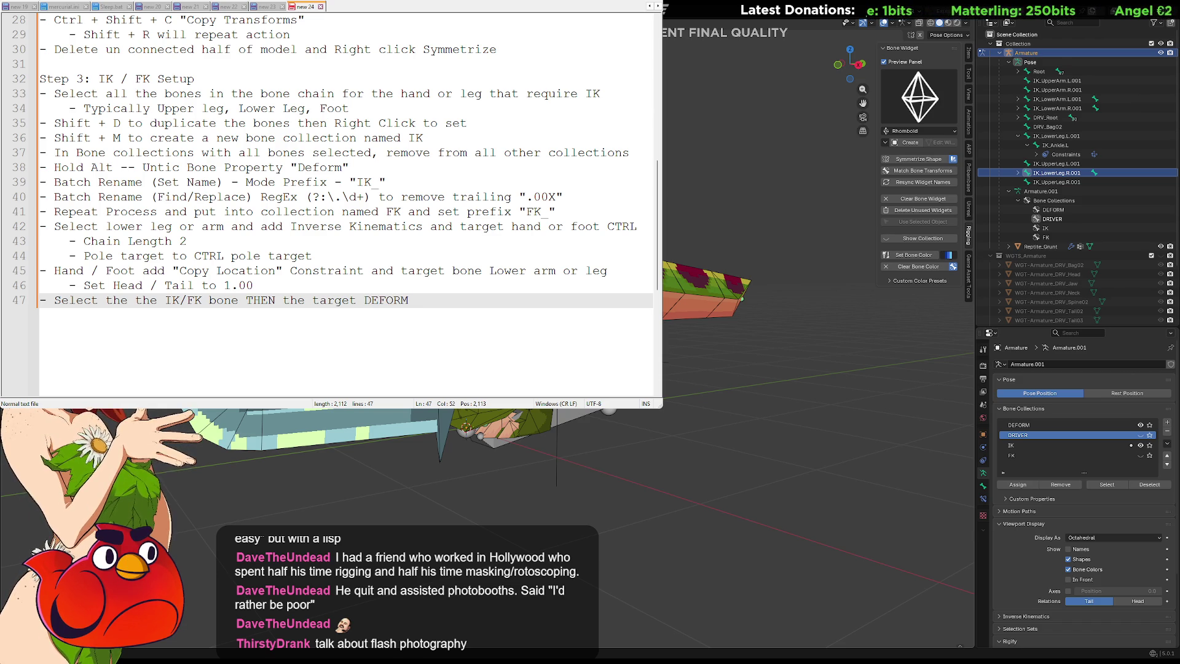
type("bone and add ")
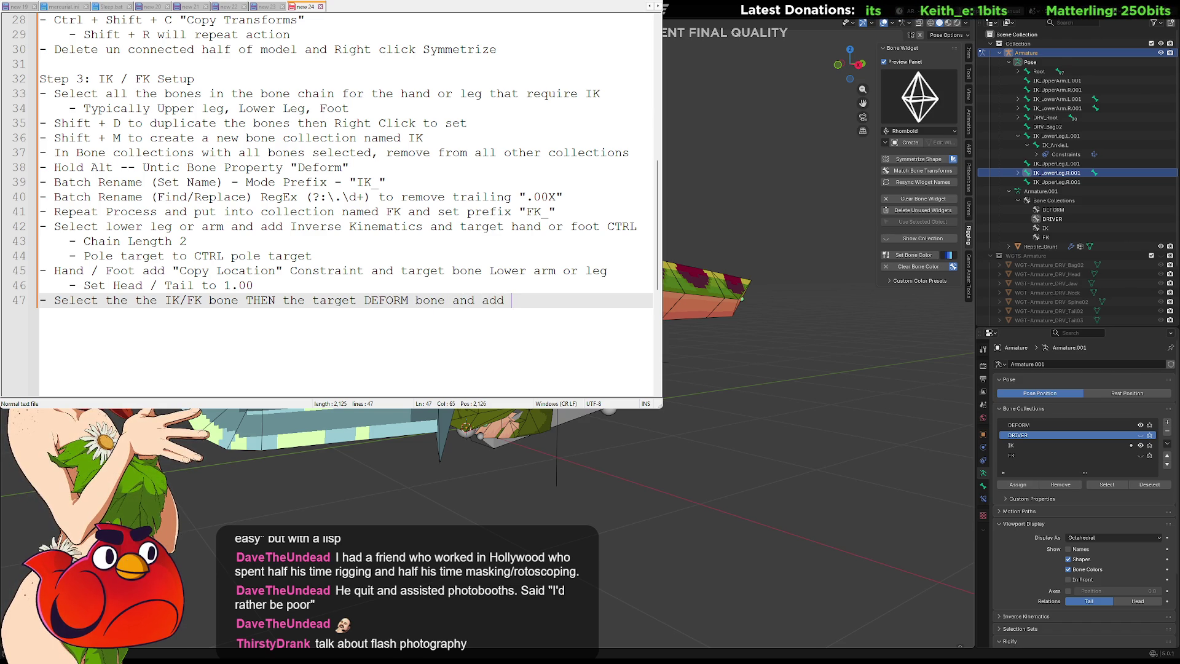
type("Copy Transforms C")
key("BackSpace")
type("constraint")
key("BackSpace")
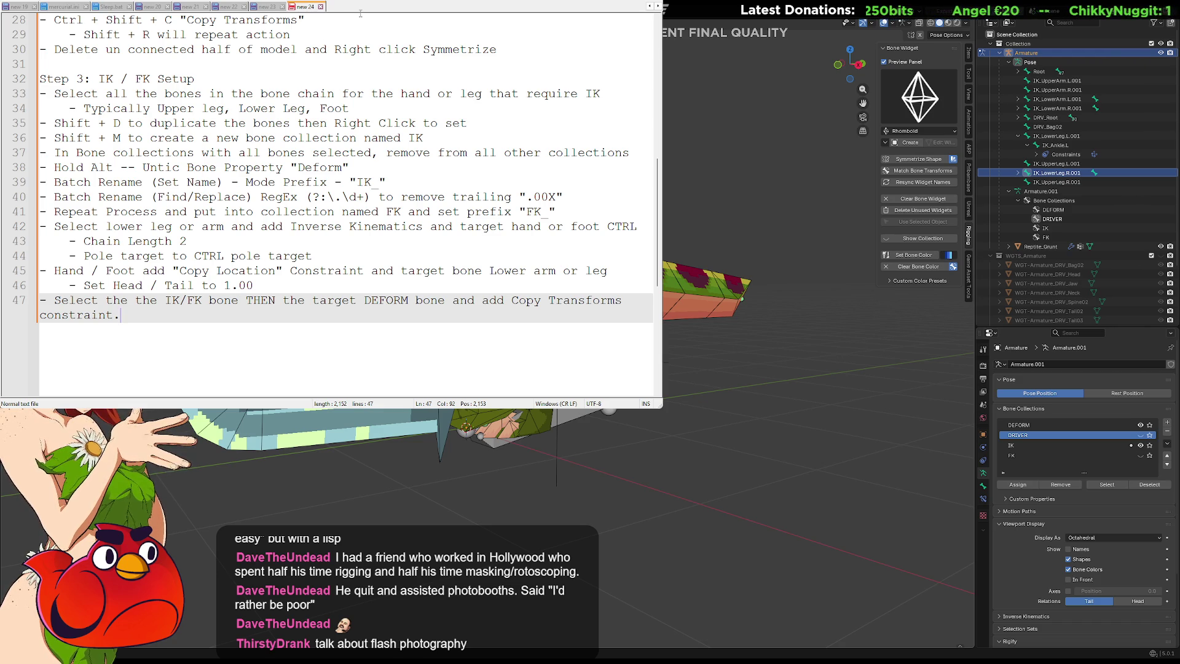
Step: Scroll through the rigging notes, then return to Blender
scroll(312, 191, "up", 9)
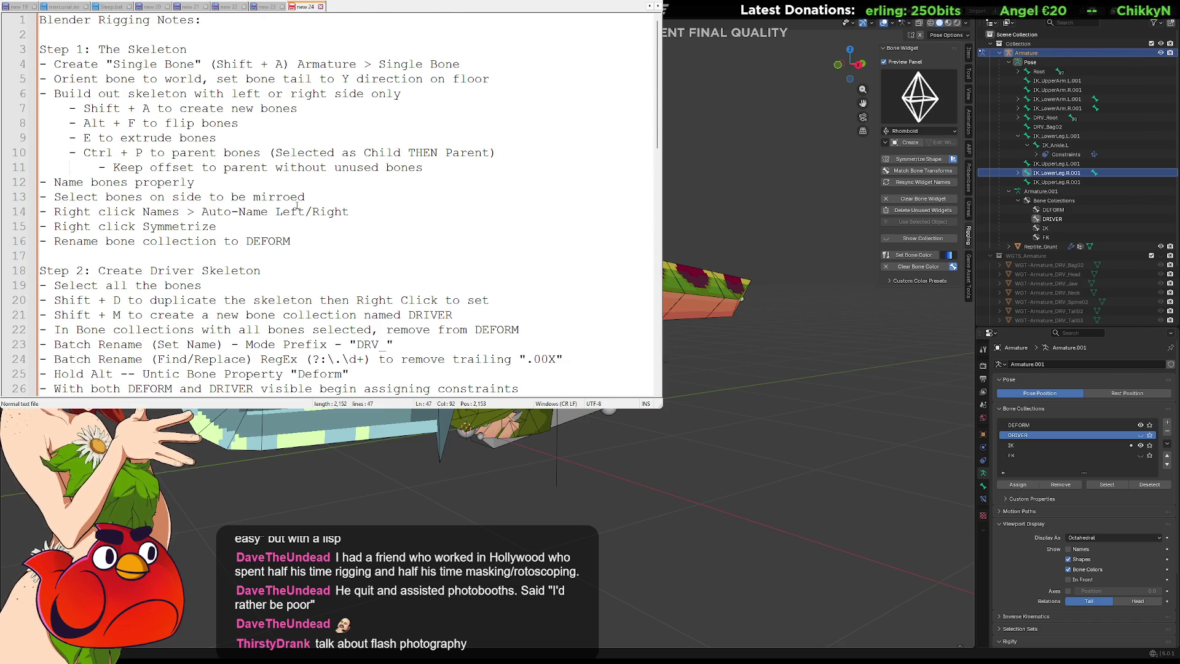
scroll(297, 207, "down", 16)
scroll(298, 207, "up", 5)
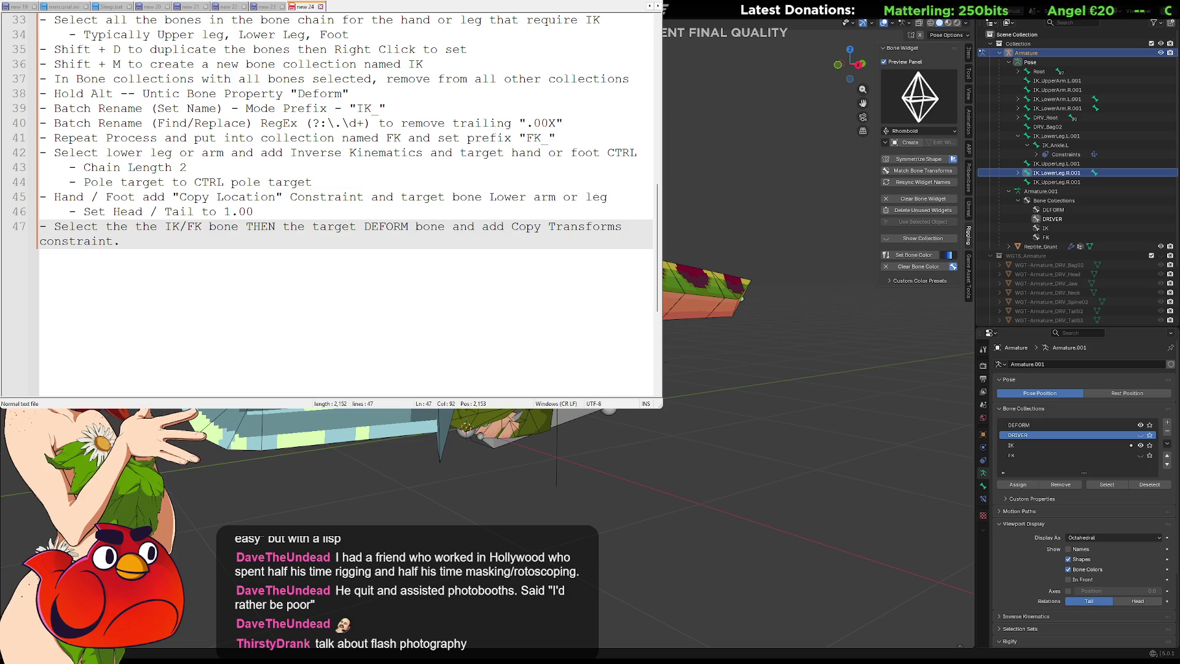
key("alt+Tab")
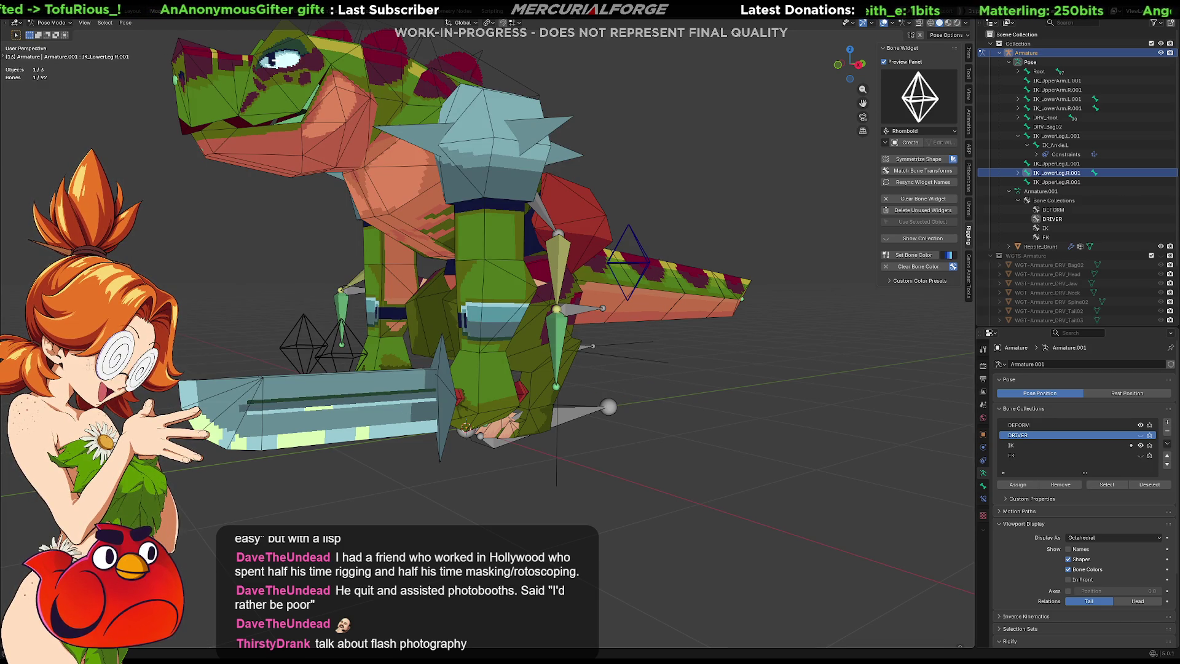
Step: Hide the DEFORM and IK bone collections, show DRIVER, and select DRV_Root
mouse_move(639, 356)
middle_mouse_down()
mouse_move(492, 405)
mouse_move(512, 320)
mouse_move(581, 311)
mouse_move(679, 332)
mouse_move(562, 344)
mouse_move(651, 344)
middle_mouse_up()
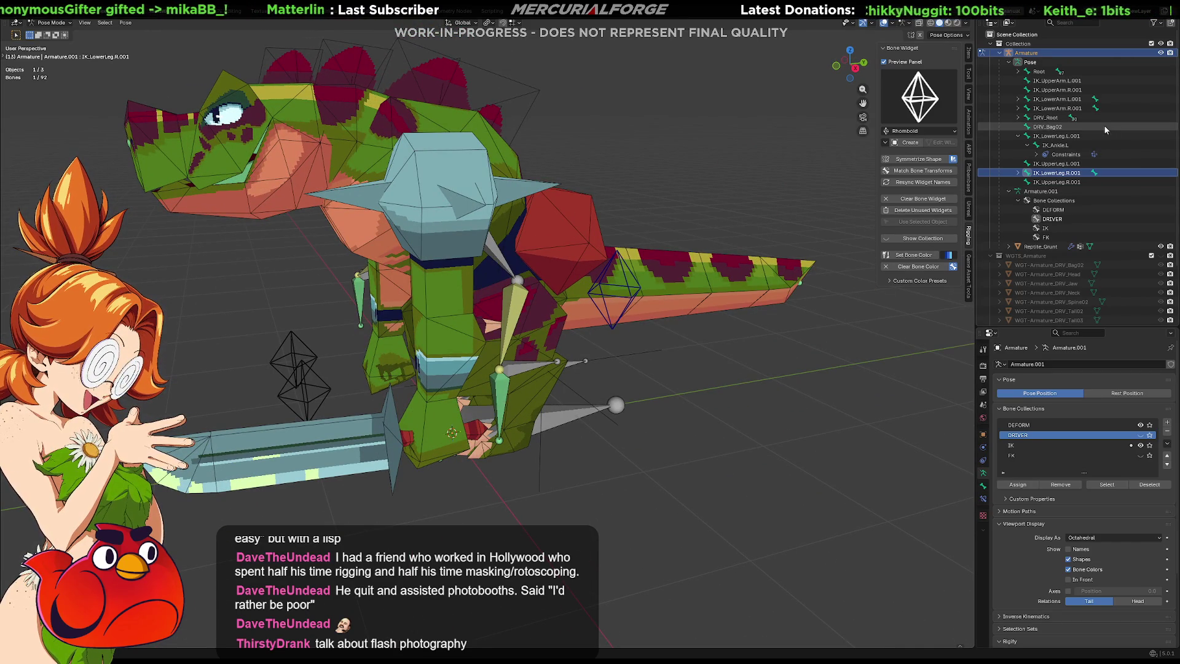
middle_click_drag(773, 374, 788, 344)
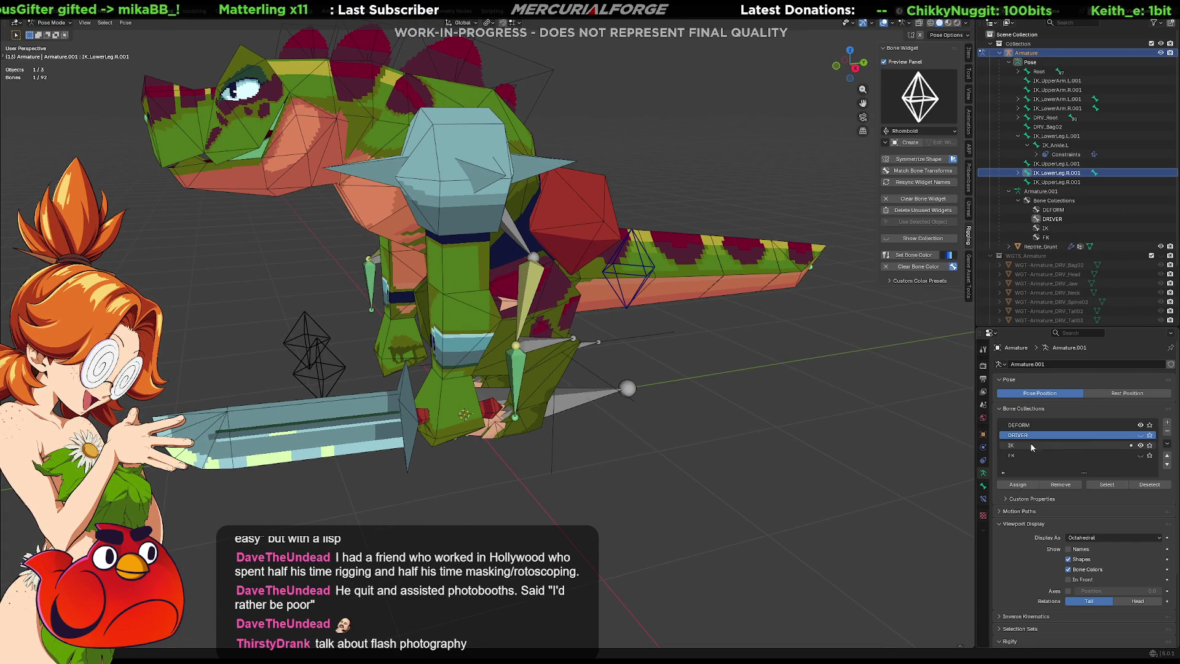
left_click(1140, 424)
left_click(1140, 445)
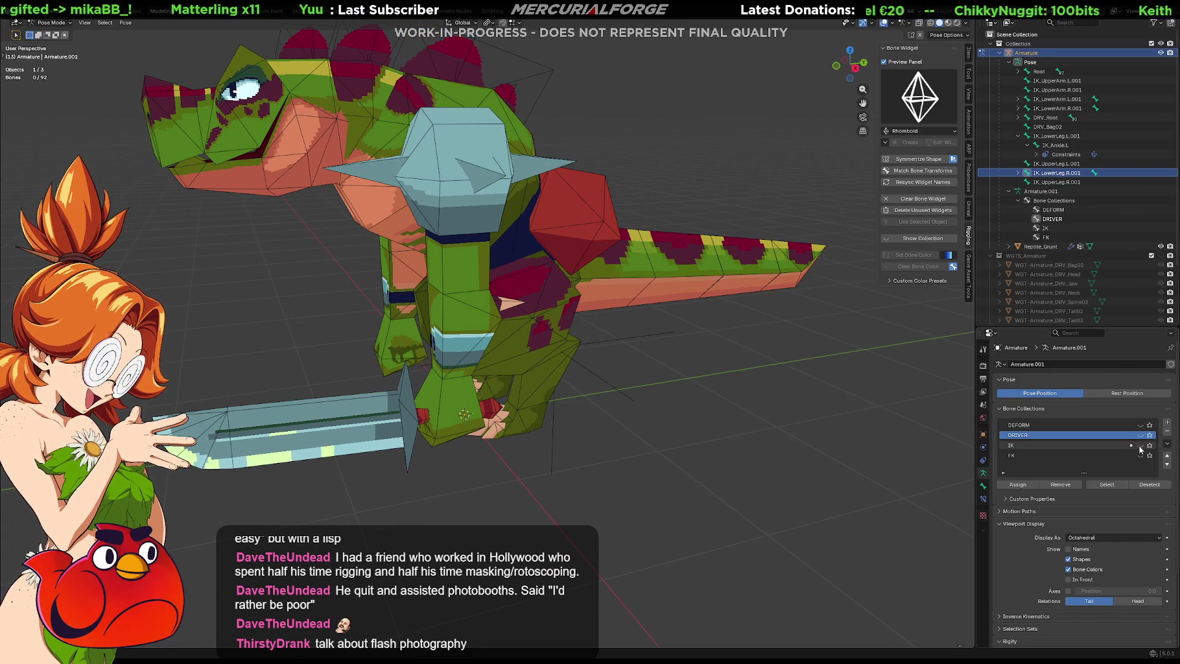
left_click(1140, 434)
left_click(562, 397)
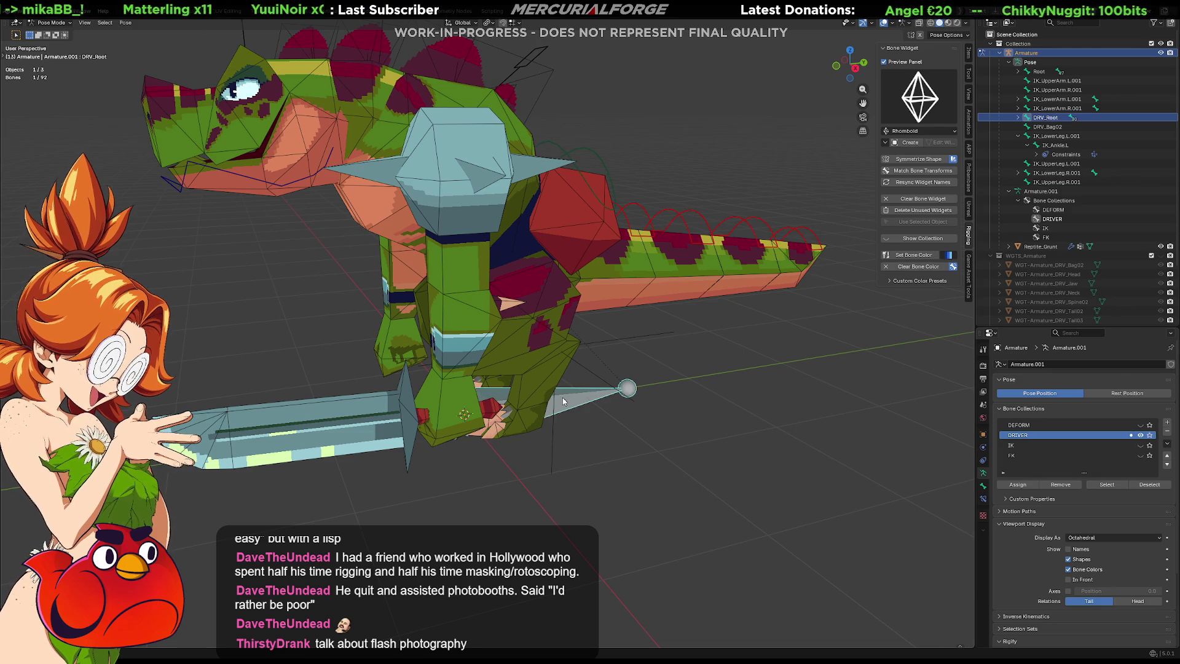
Step: Create a Root 1 bone widget on DRV_Root
left_click(919, 98)
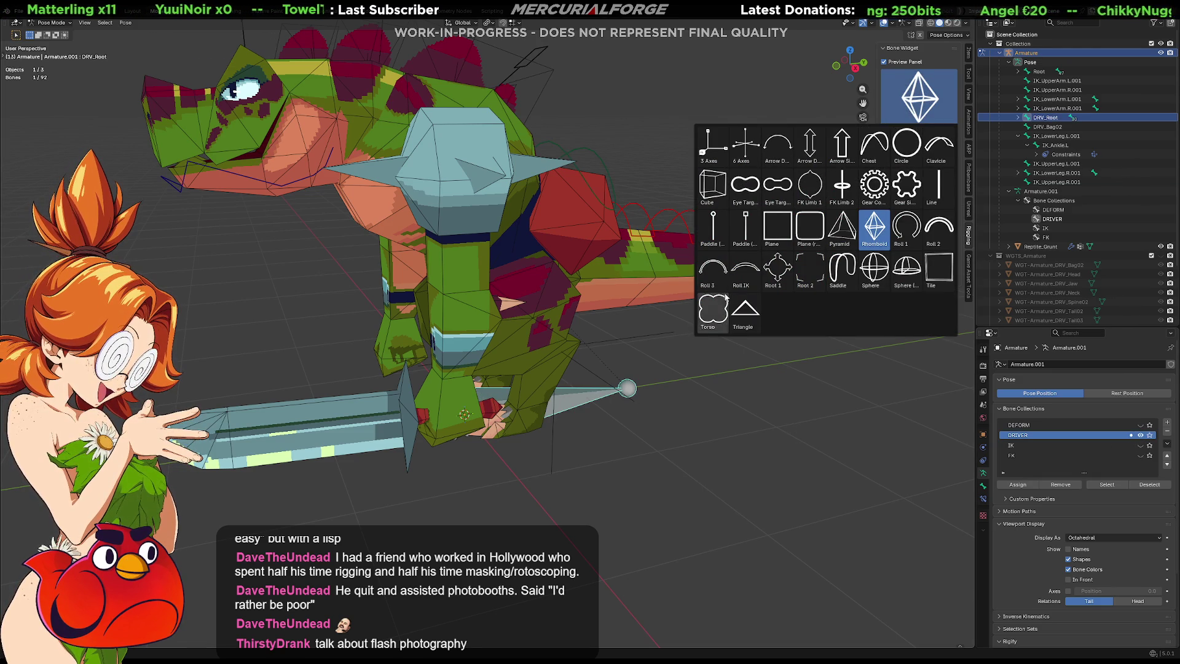
left_click(775, 279)
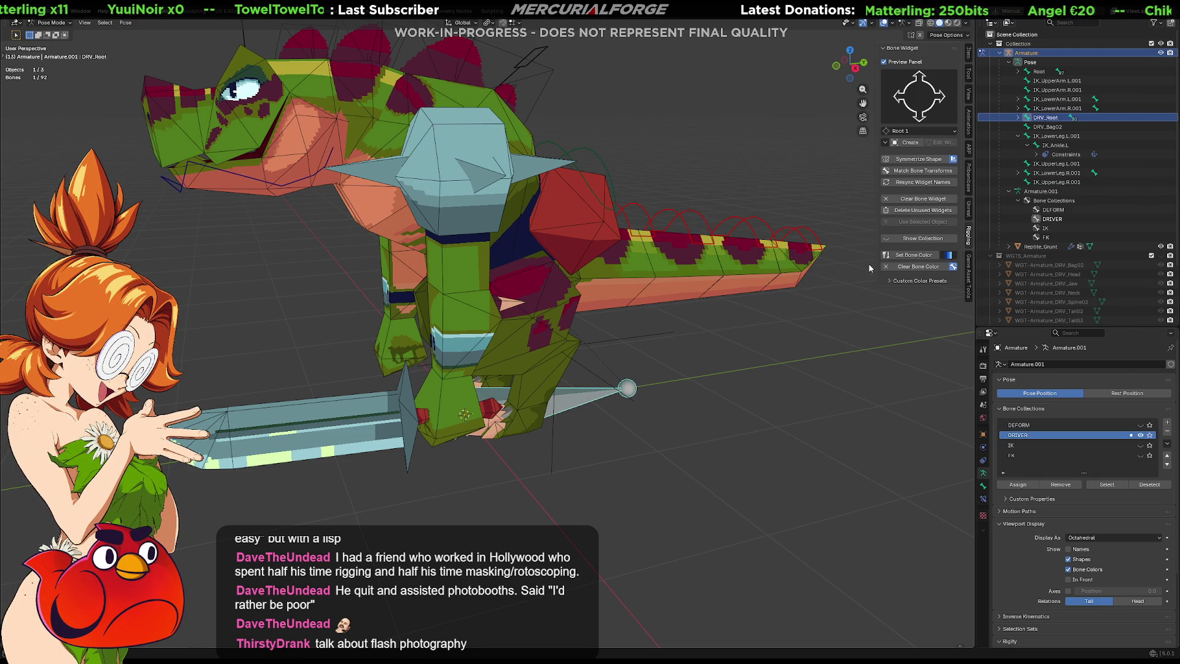
left_click(910, 142)
mouse_move(646, 374)
middle_mouse_down()
mouse_move(688, 391)
mouse_move(735, 385)
mouse_move(817, 295)
middle_mouse_up()
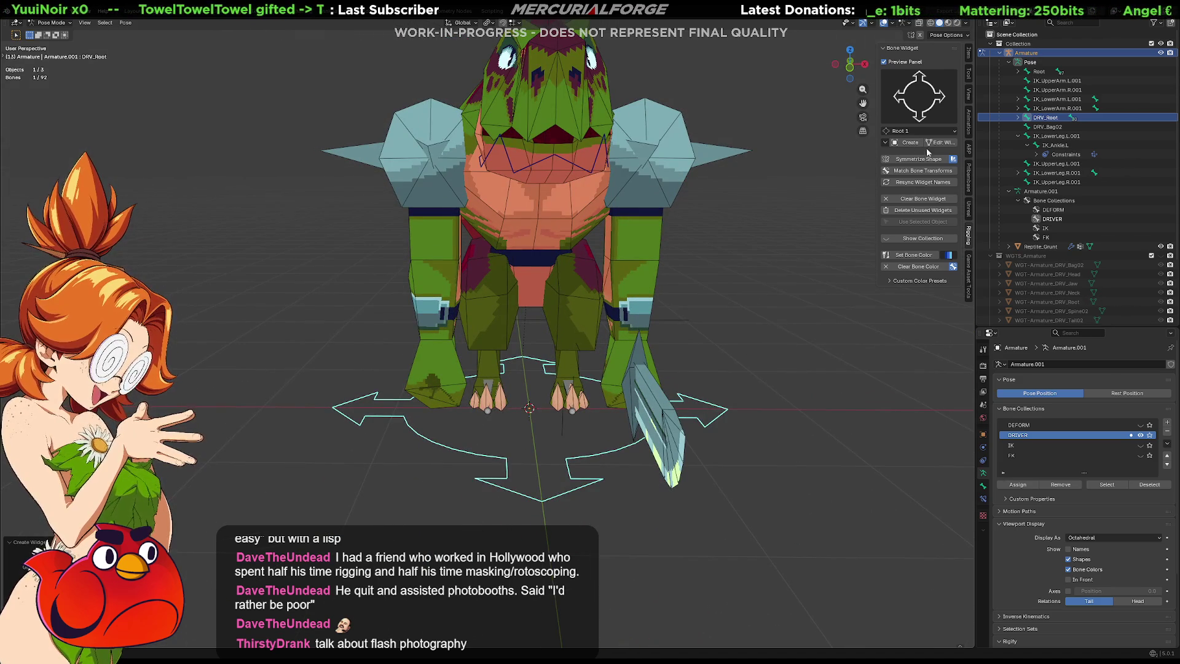
Step: Scale up the Root 1 widget mesh around the feet and reselect DRV_Root
left_click(949, 143)
key("s")
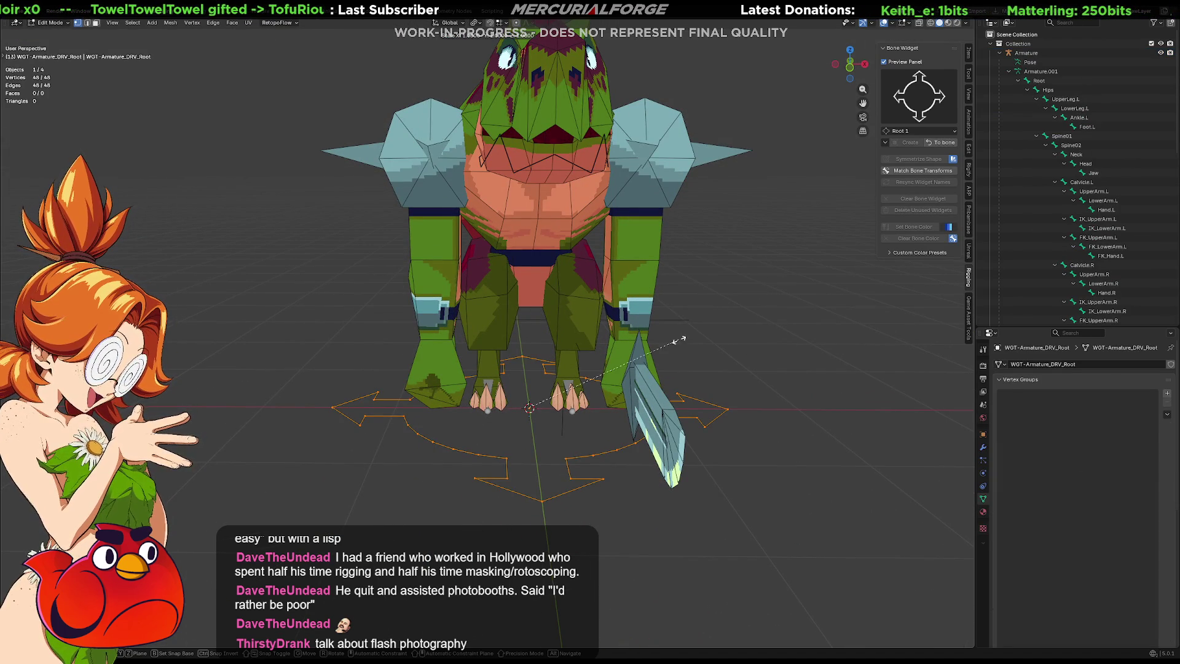
left_click(799, 330)
left_click(941, 143)
left_click(810, 349)
middle_click_drag(810, 349, 753, 403)
left_click(735, 467)
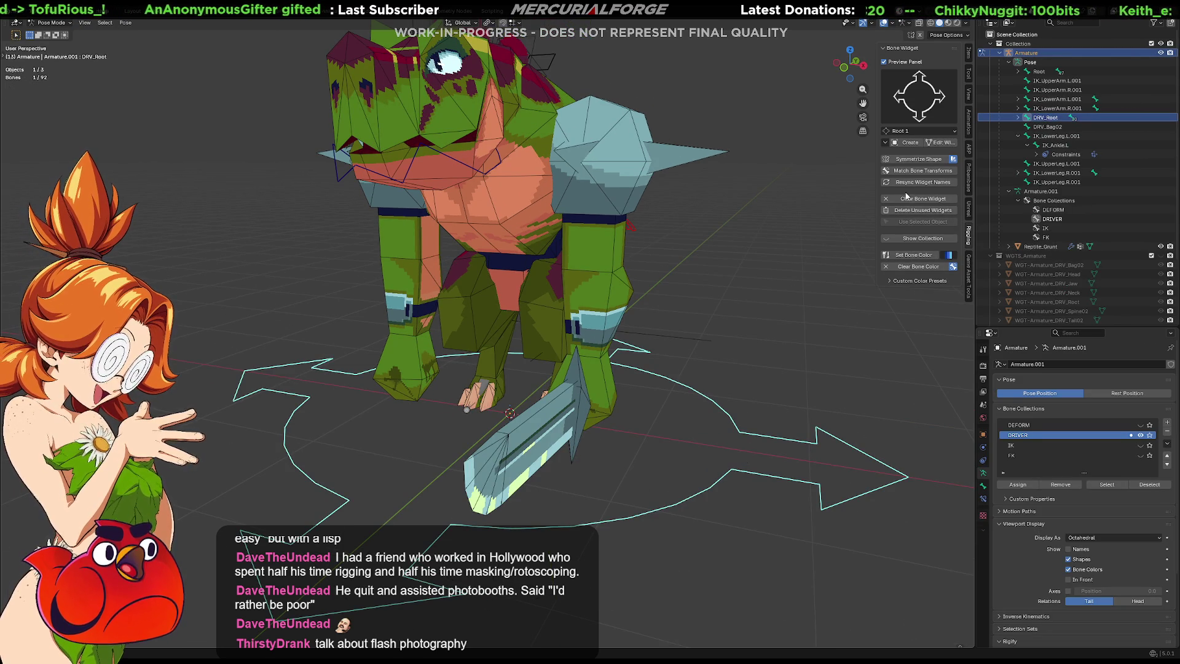
left_click(949, 255)
left_click(951, 287)
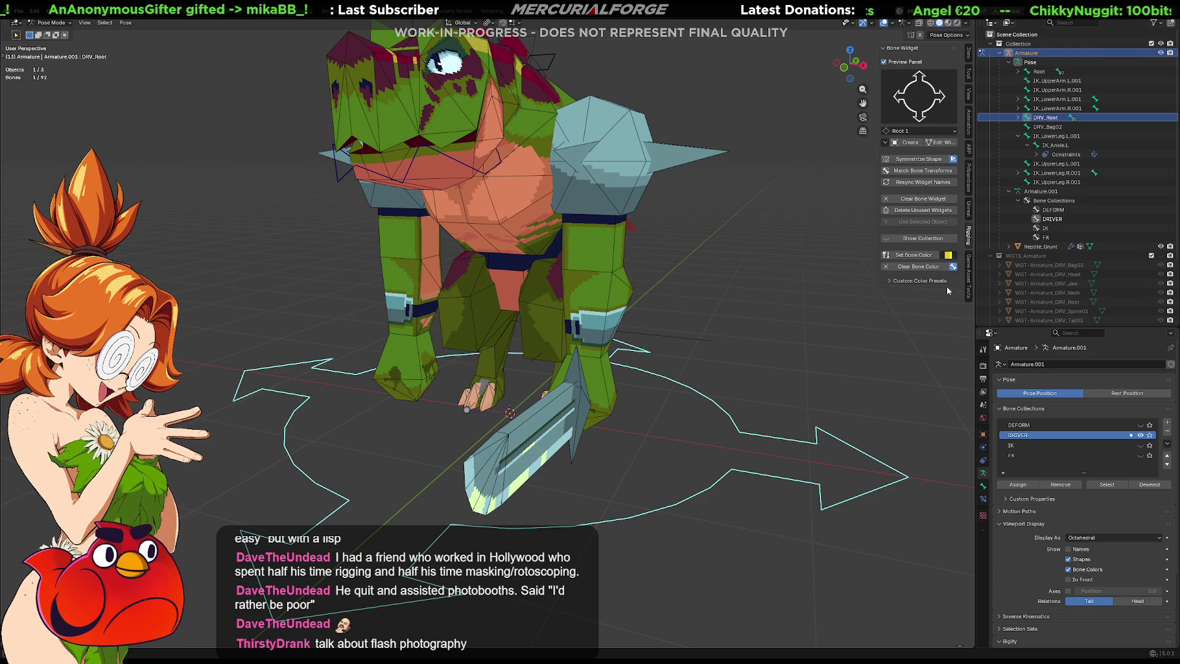
left_click(761, 337)
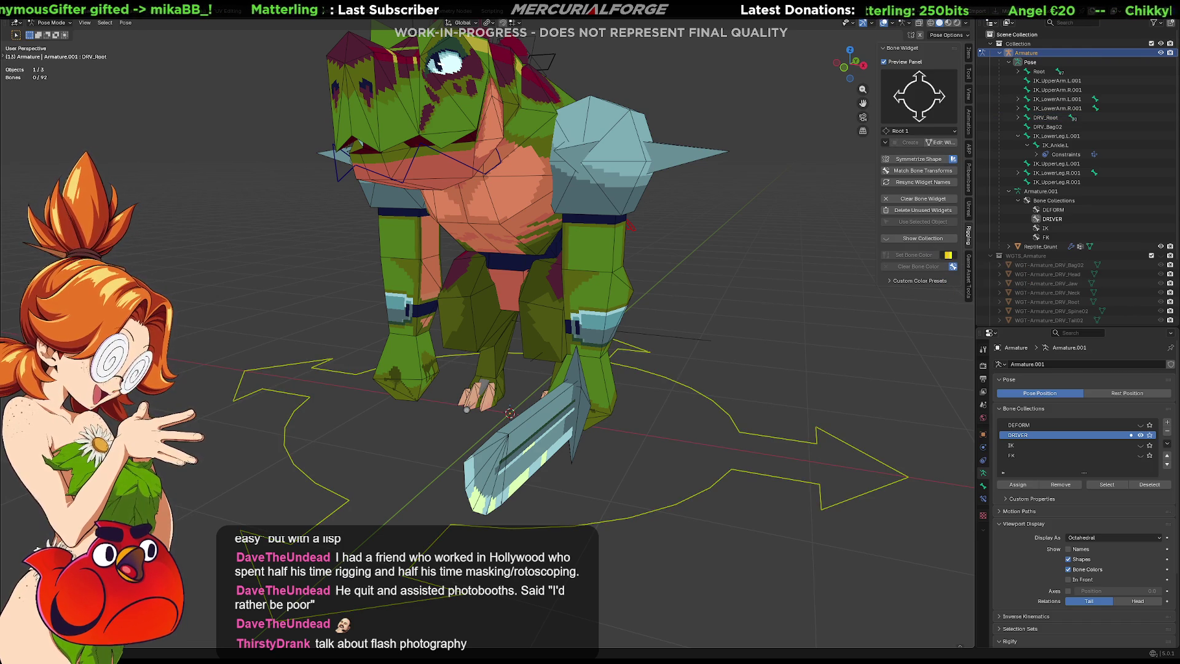
left_click(739, 434)
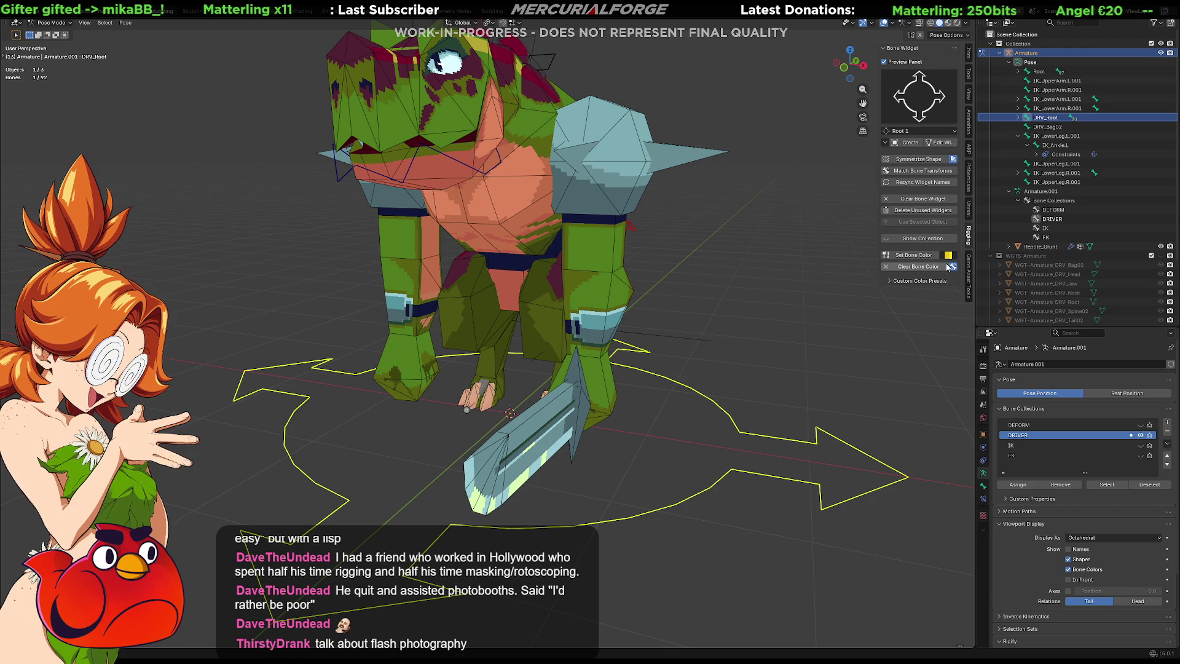
left_click(949, 255)
left_click(967, 271)
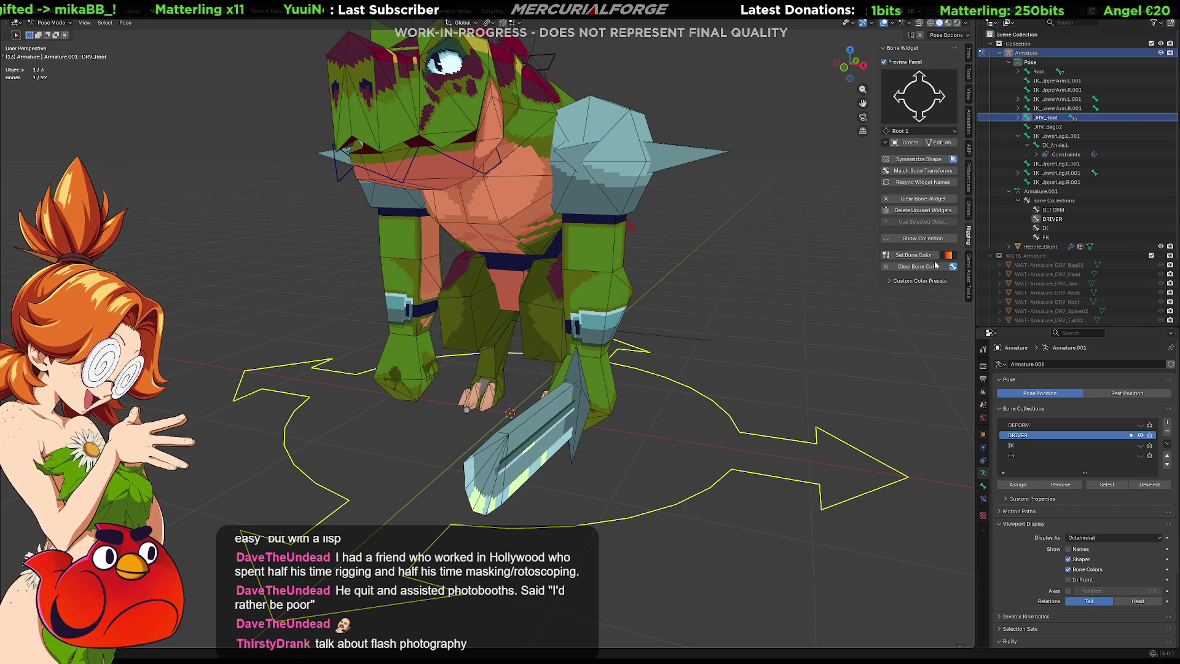
left_click(810, 333)
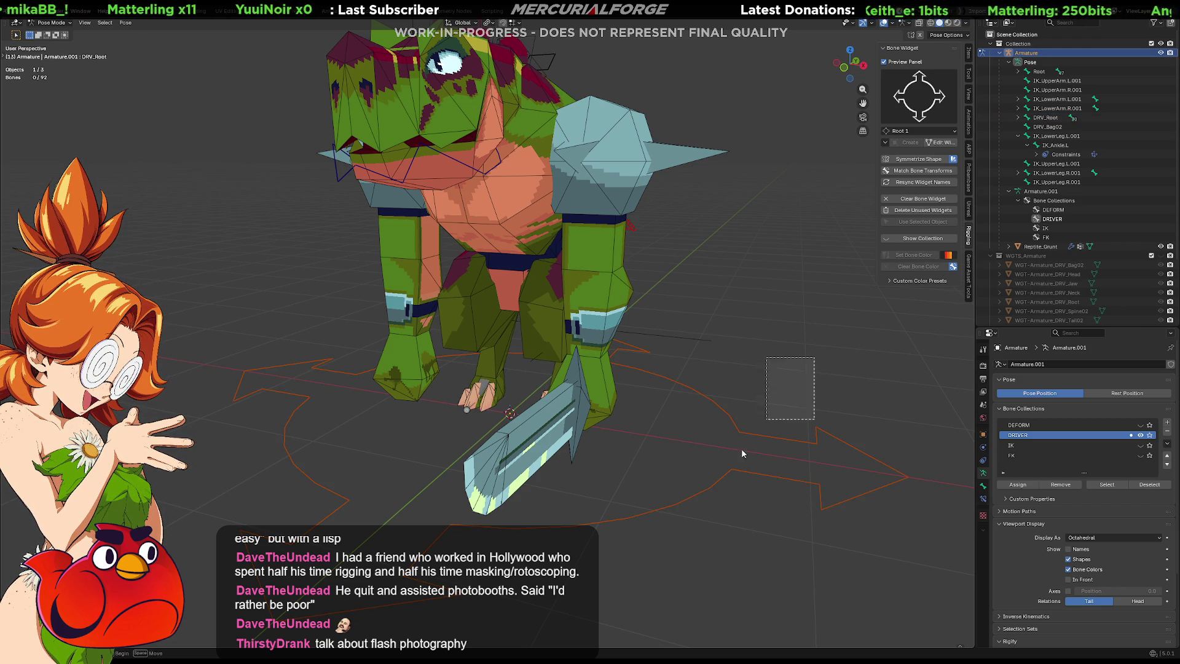
left_click(755, 434)
left_click(950, 255)
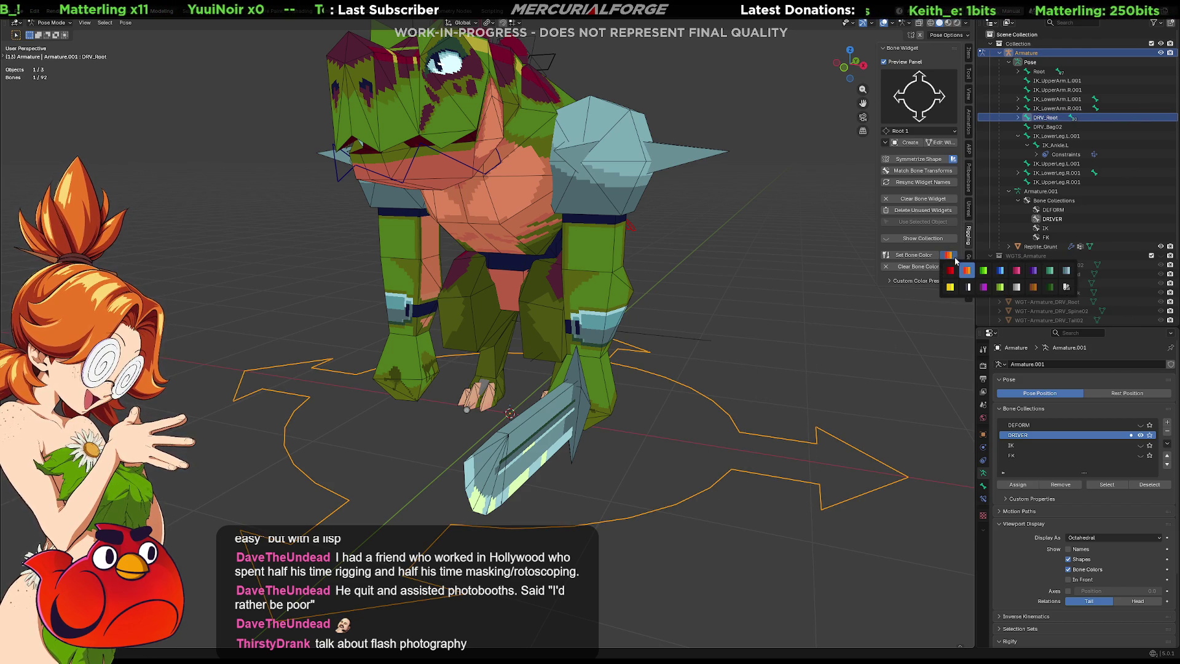
left_click(950, 287)
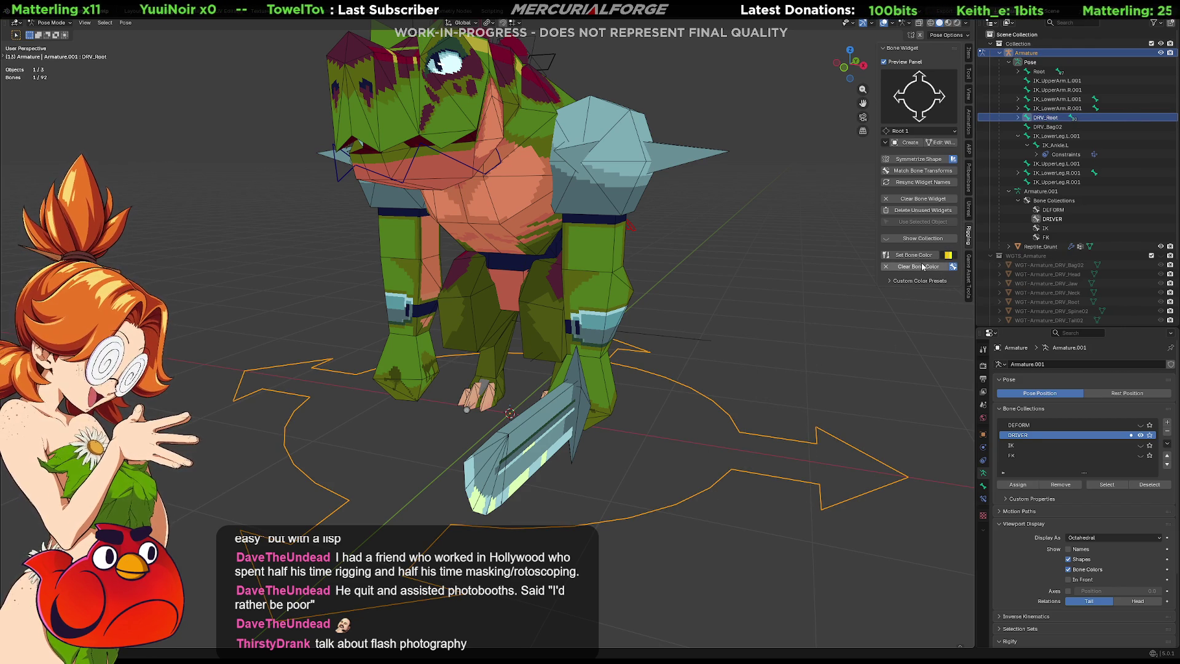
left_click(809, 332)
left_click(696, 474)
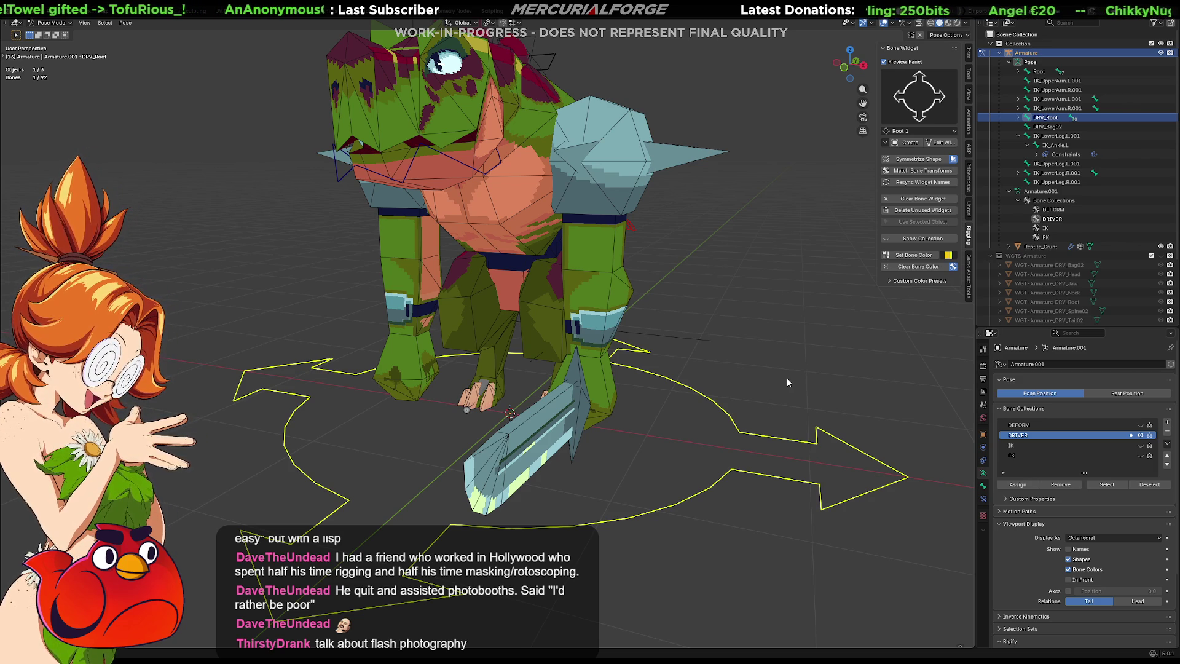
mouse_move(753, 300)
middle_mouse_down()
mouse_move(518, 311)
mouse_move(703, 324)
mouse_move(751, 301)
mouse_move(709, 345)
middle_mouse_up()
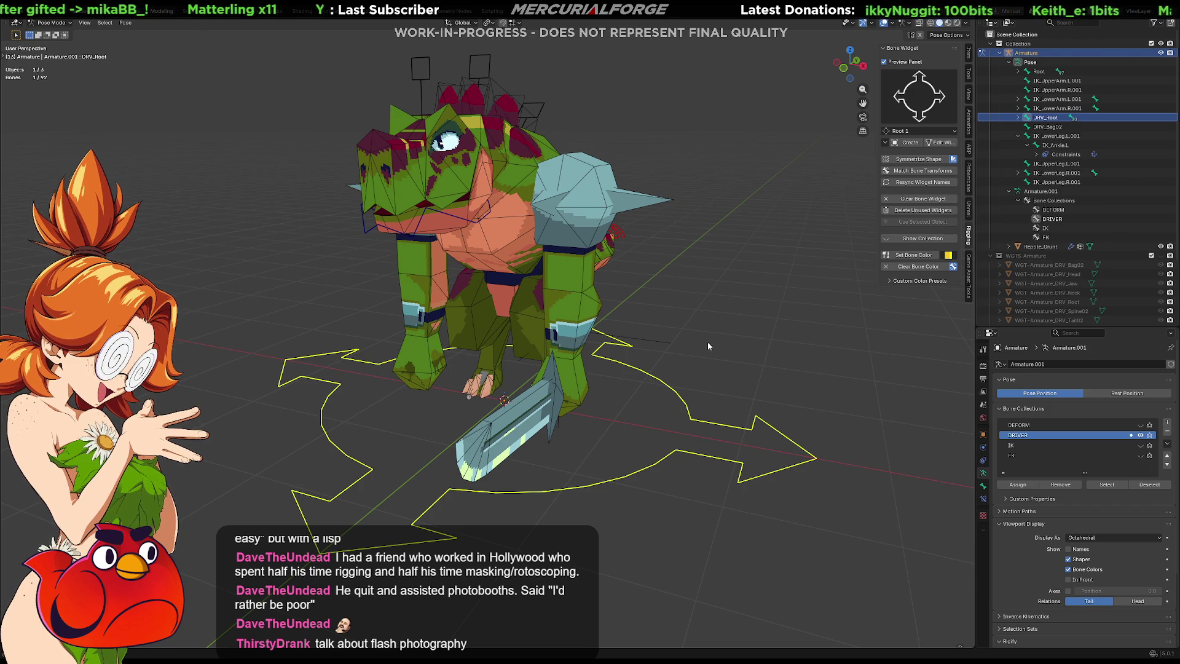
Step: Show the DEFORM bone collection and enable In Front for the armature
scroll(707, 342, "up", 5)
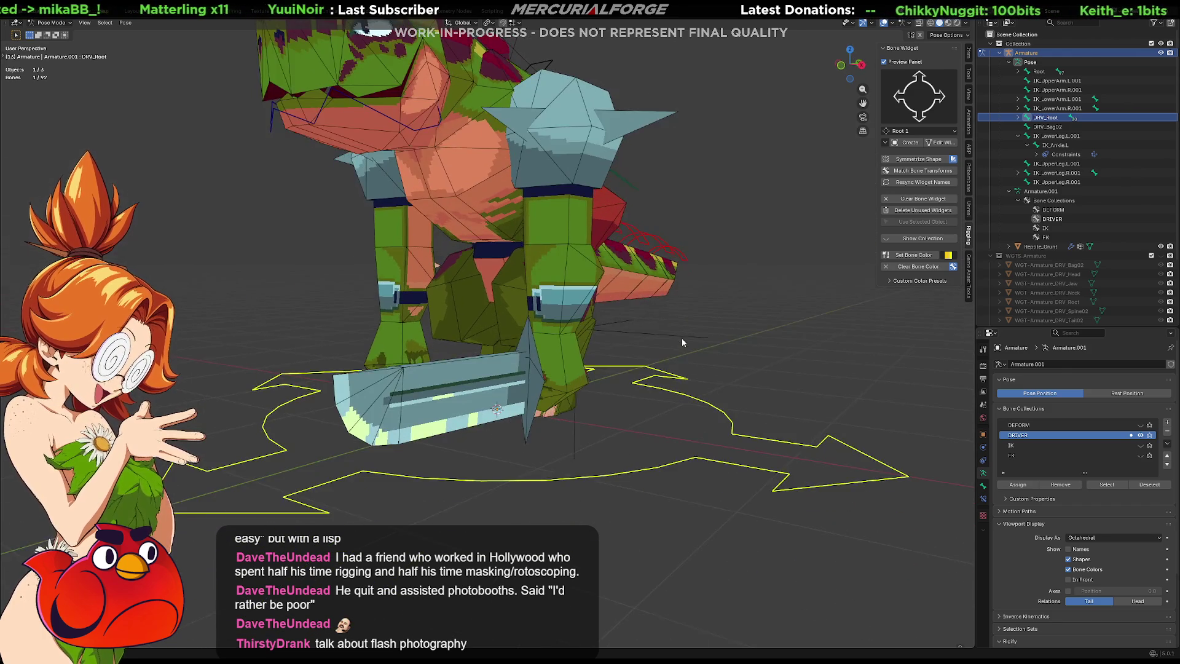
scroll(682, 343, "down", 4)
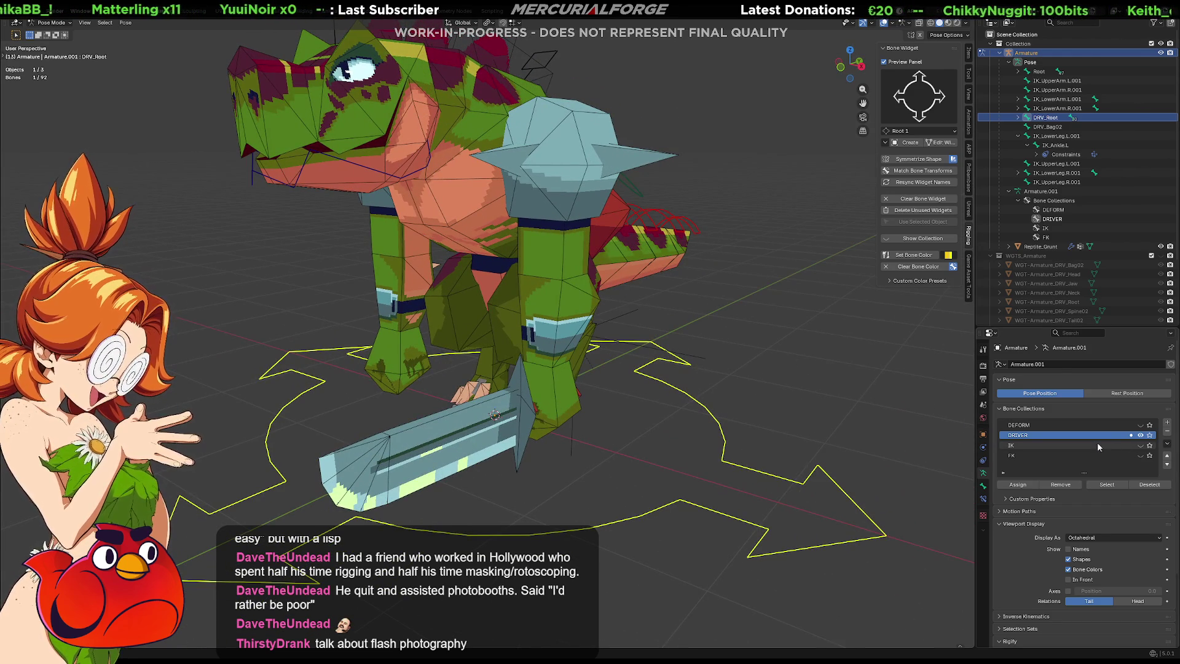
left_click(1140, 424)
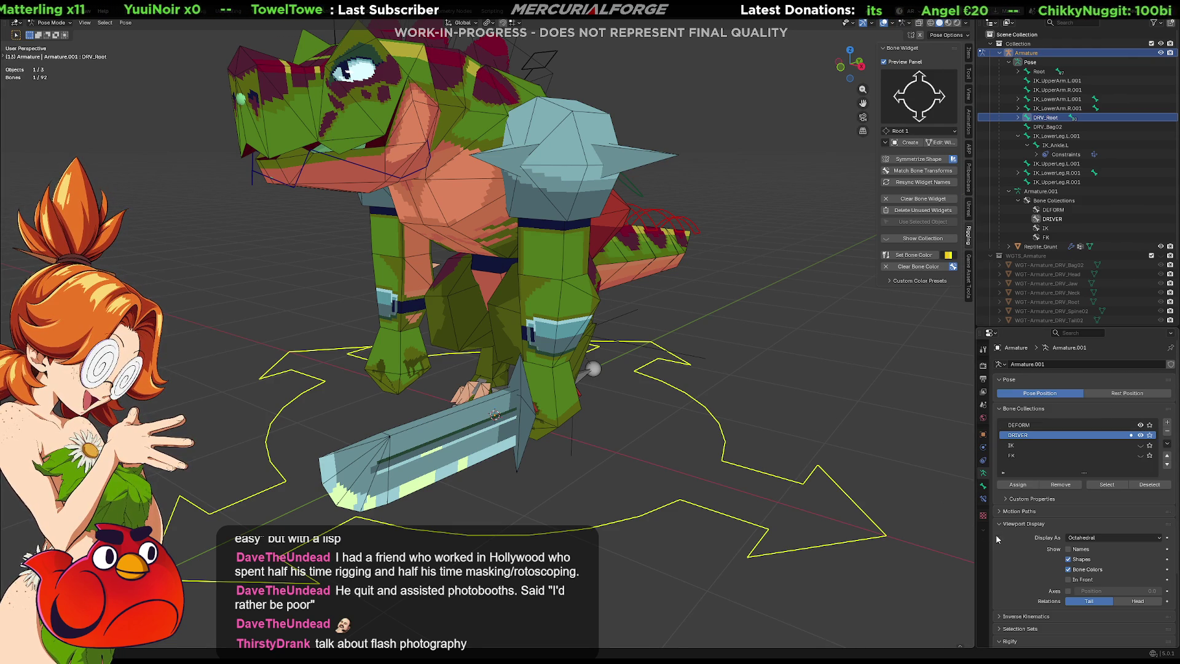
left_click(1068, 578)
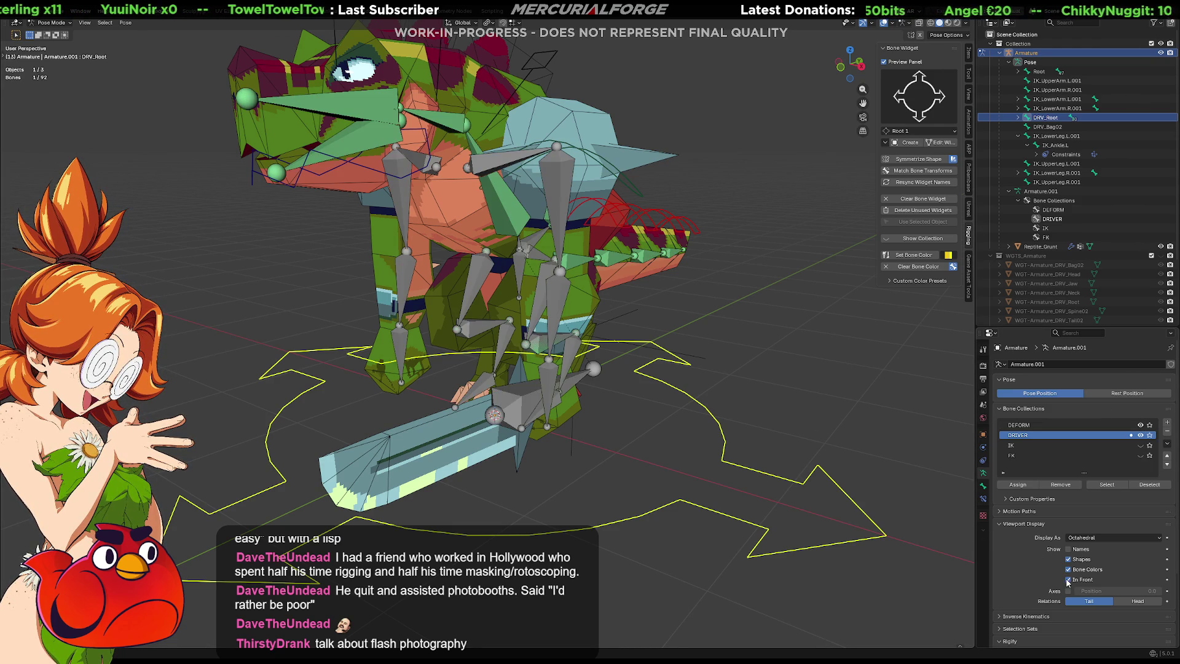
Step: Select DRV_LowerArm.L in Edit Mode, return to Pose Mode, and view its bone constraints
key("alt+a")
key("Tab")
left_click(561, 295)
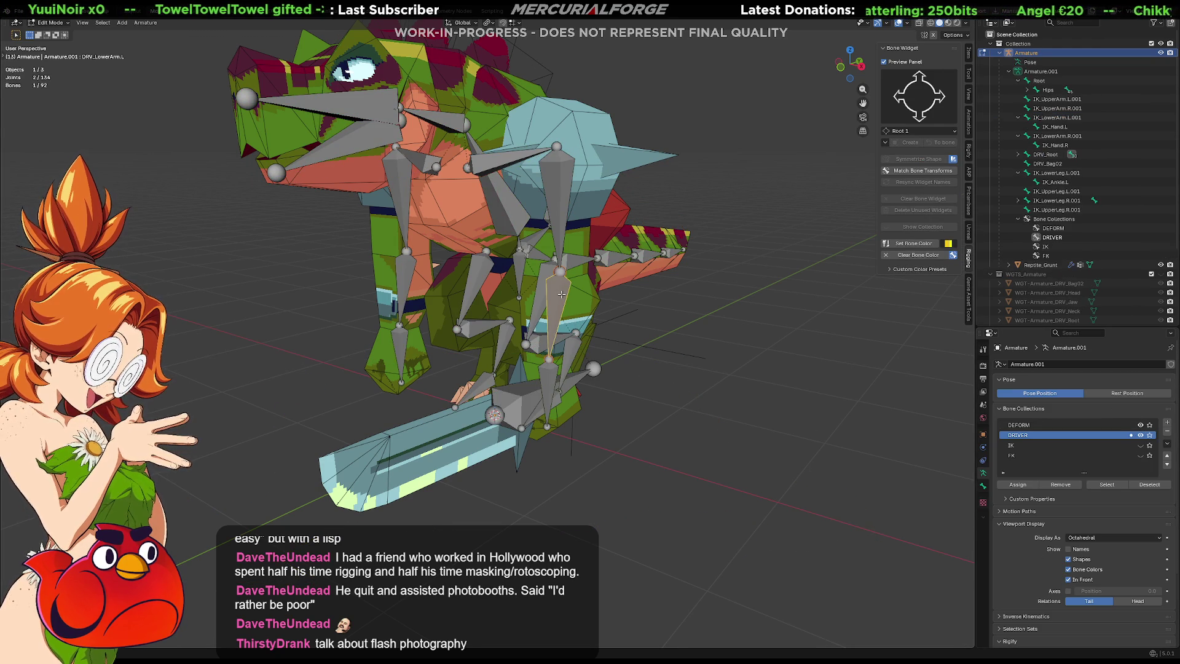
key("Tab")
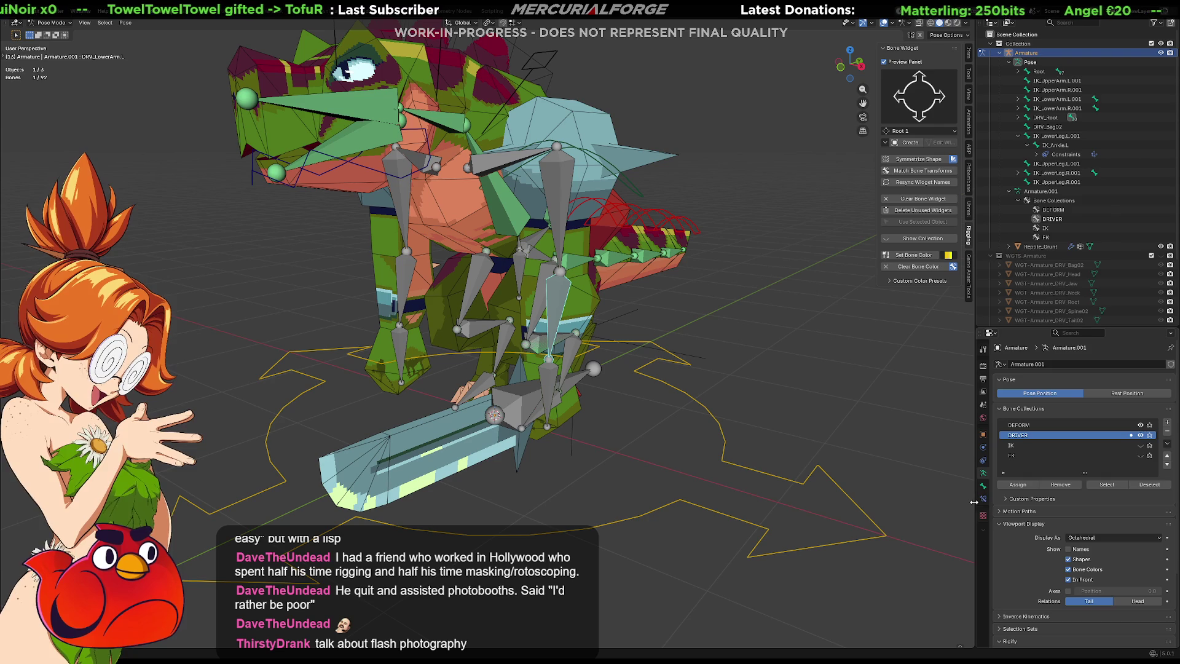
left_click(983, 498)
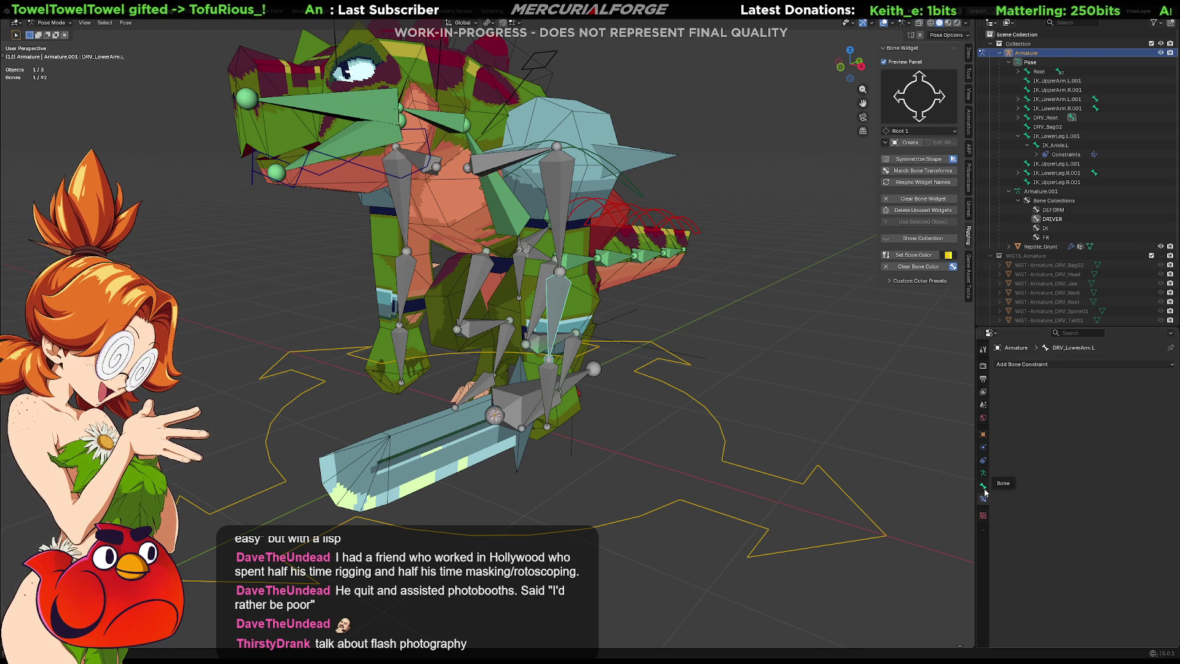
Step: Select LowerArm.L, hide the DRIVER bones, and test its FK Copy Transforms influence
mouse_move(779, 392)
middle_mouse_down()
mouse_move(816, 381)
mouse_move(740, 376)
mouse_move(772, 384)
middle_mouse_up()
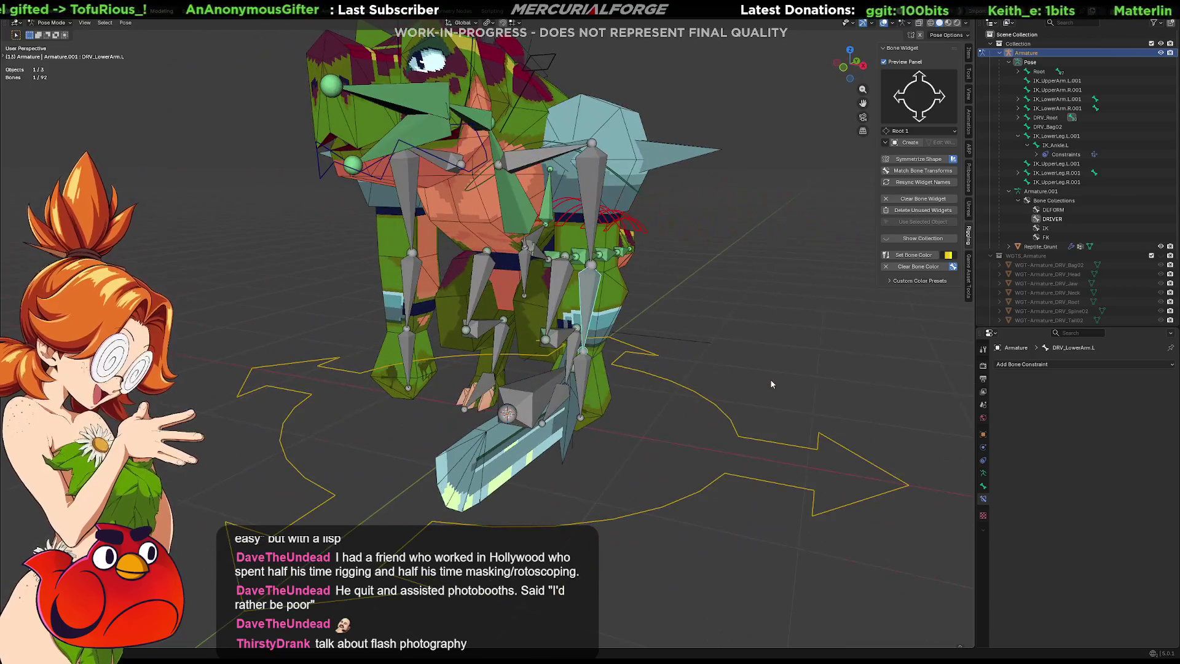
left_click(983, 473)
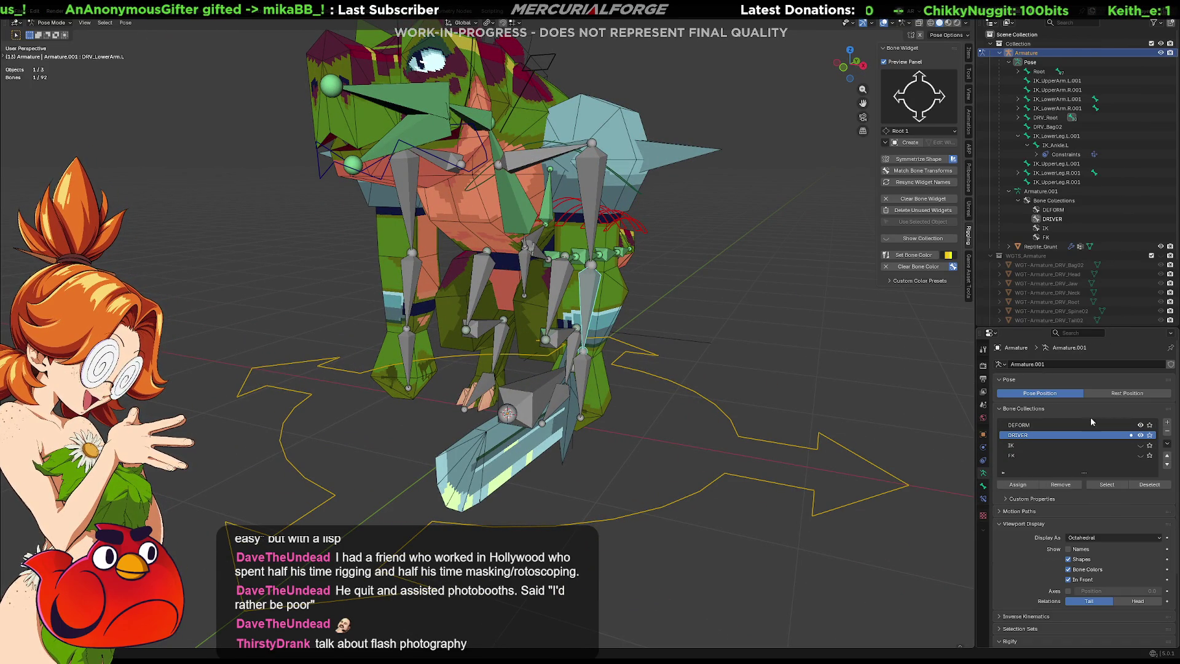
left_click(599, 296)
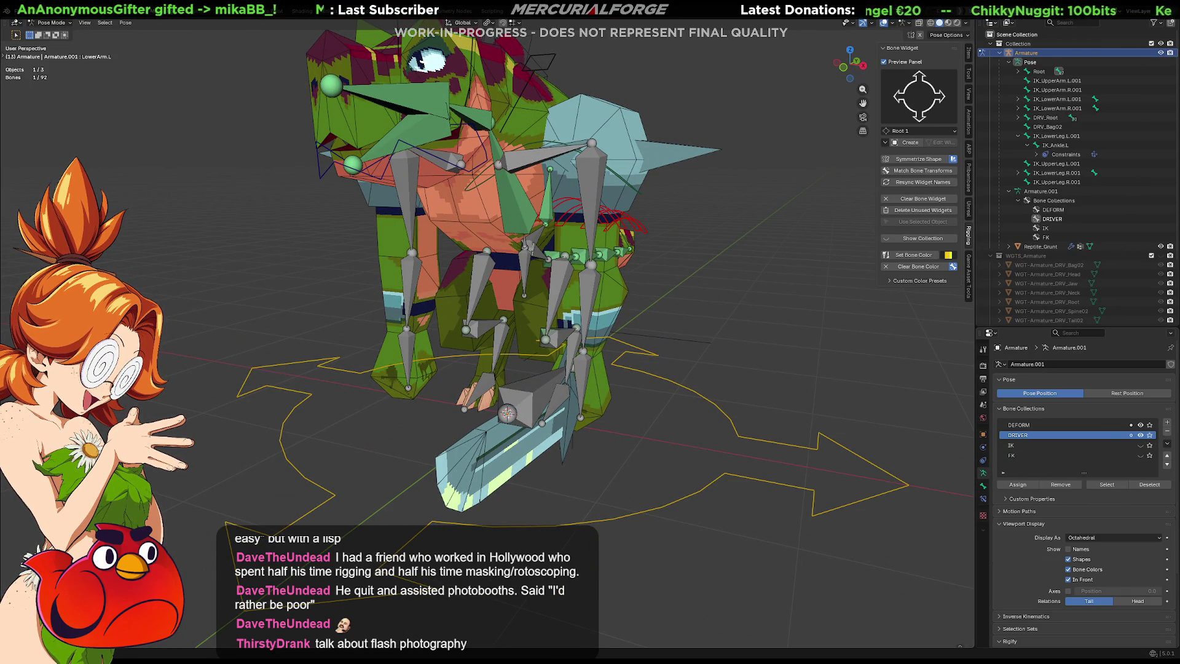
left_click(1140, 435)
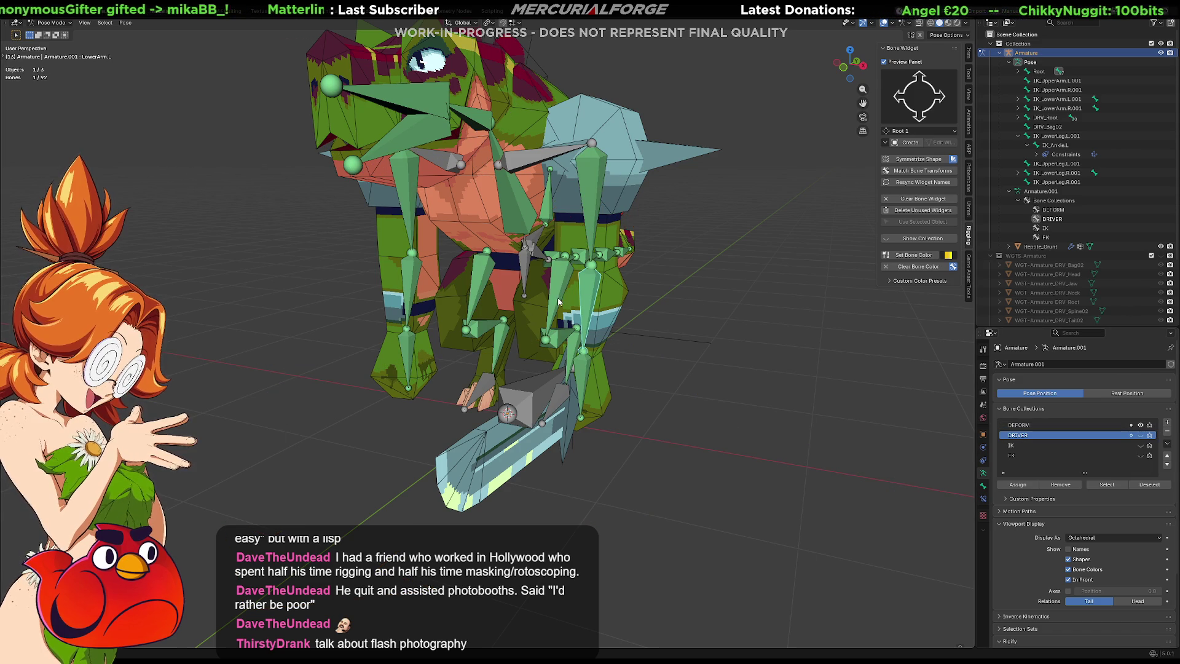
left_click(983, 498)
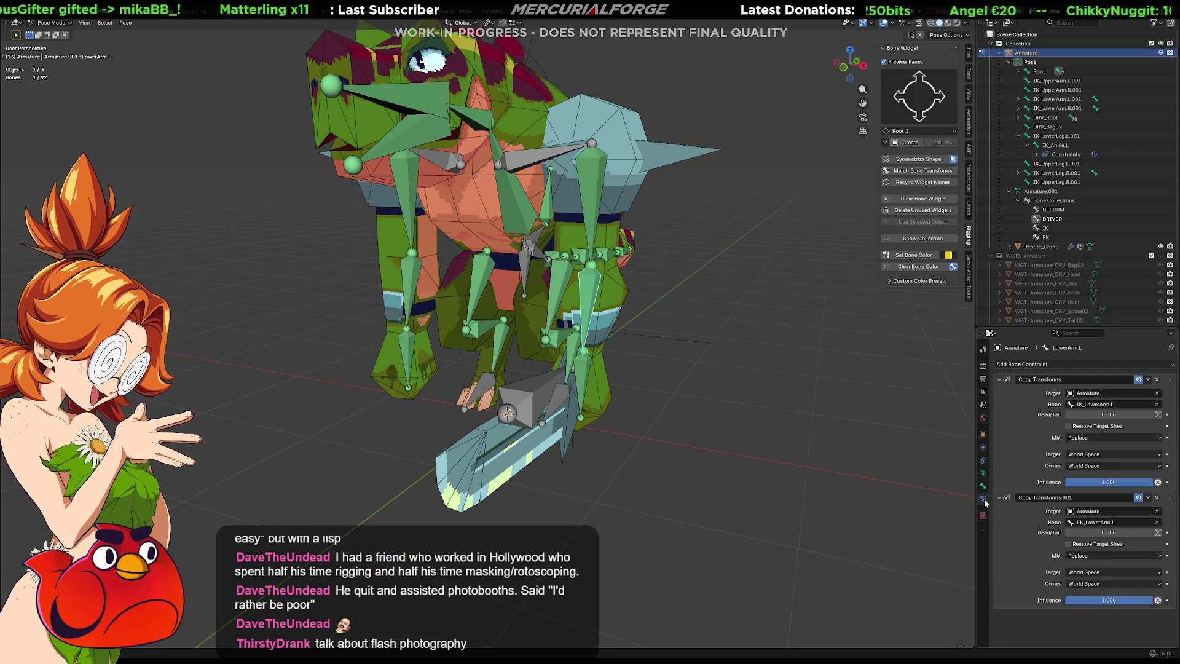
mouse_move(1129, 604)
left_mouse_down()
mouse_move(1082, 604)
mouse_move(1155, 604)
left_mouse_up()
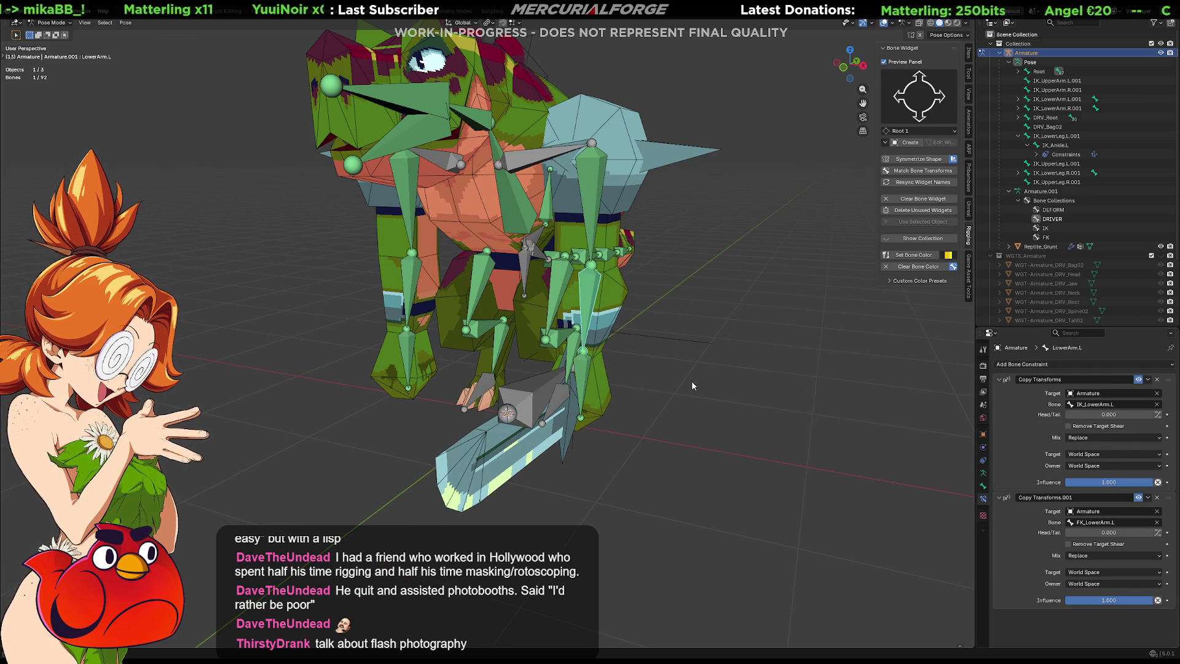
Step: Test the FK Copy Transforms influence on UpperArm.L as well
left_click(584, 225)
mouse_move(1113, 604)
left_mouse_down()
mouse_move(1070, 604)
mouse_move(1155, 600)
mouse_move(1070, 600)
mouse_move(1155, 599)
left_mouse_up()
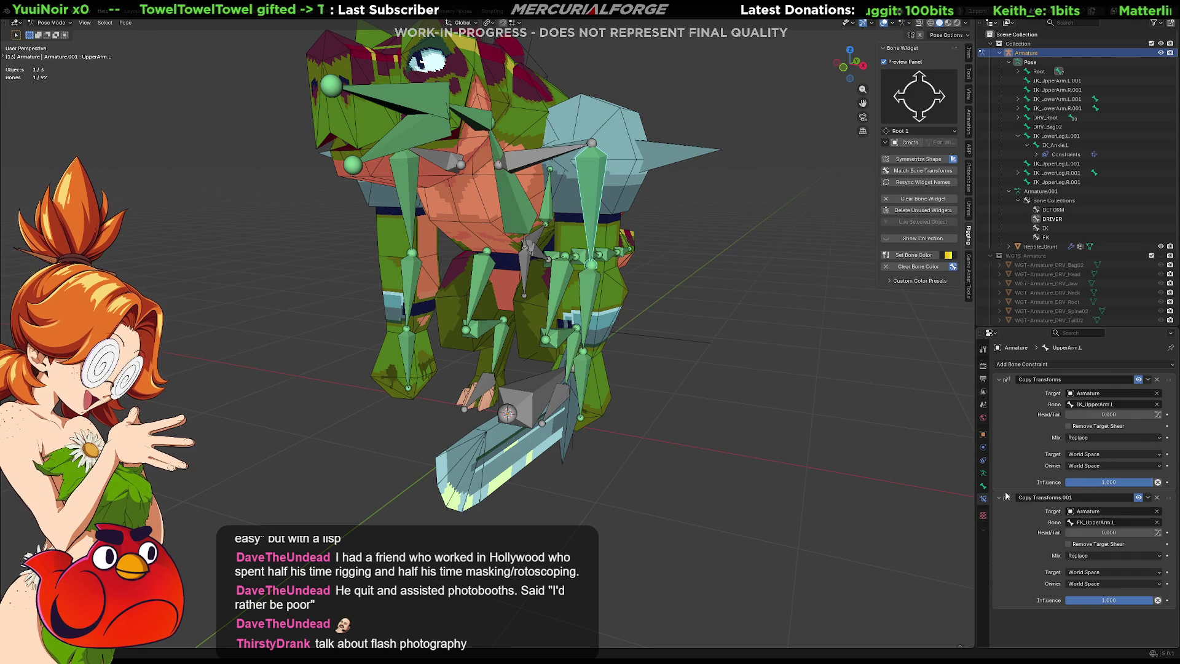
left_click(982, 485)
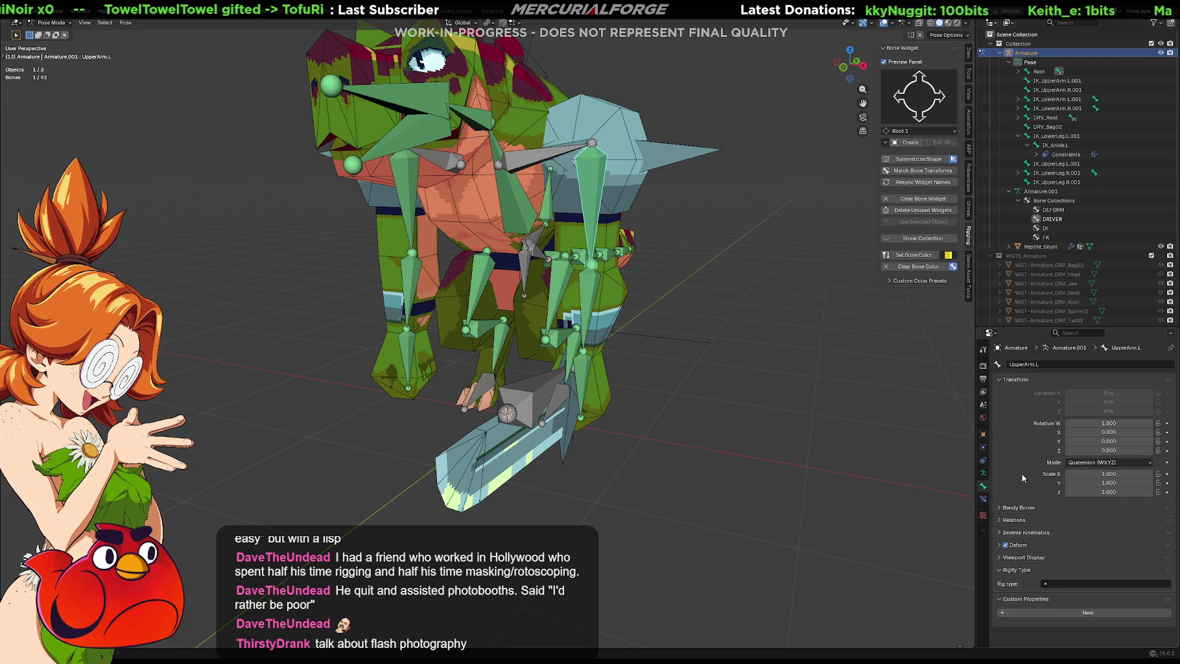
Step: Show the DRIVER collection, select DRV_Root, and view its Item transforms and bone properties
left_click(983, 473)
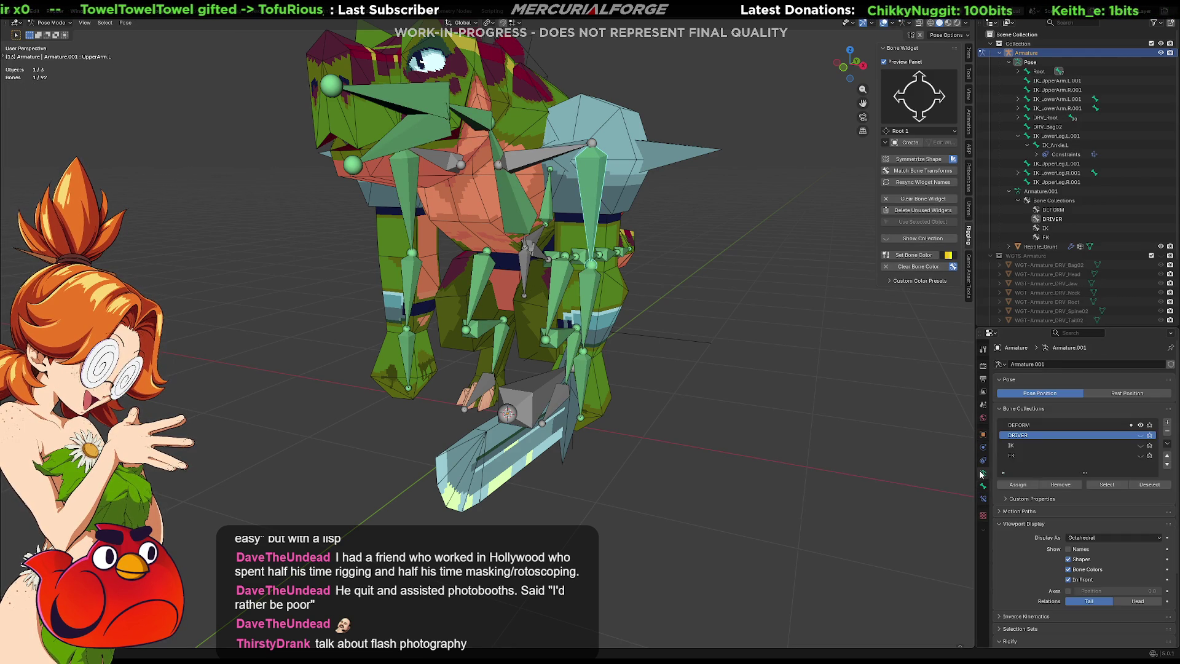
left_click(1140, 435)
left_click(732, 423)
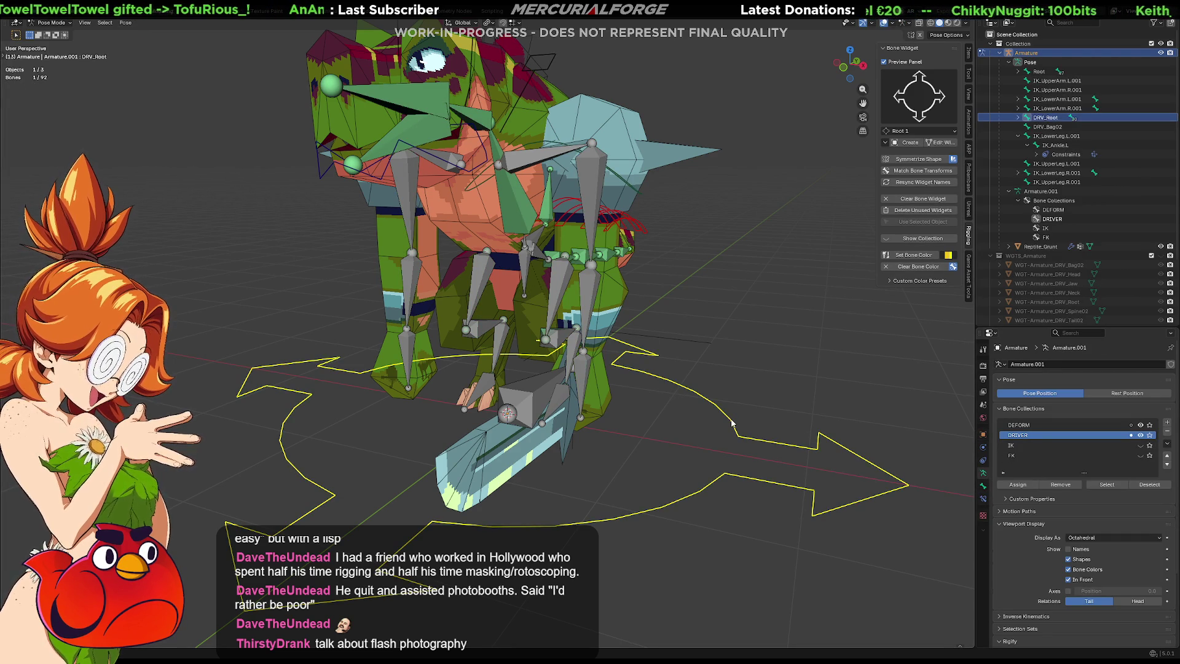
scroll(1059, 574, "down", 5)
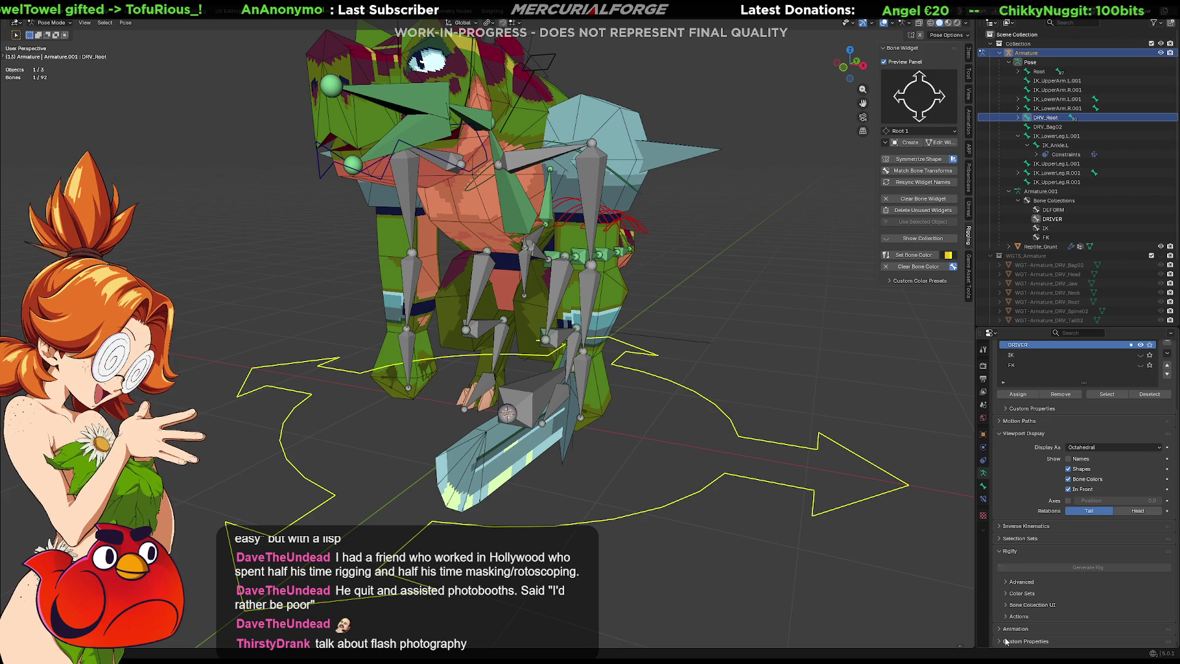
left_click(970, 53)
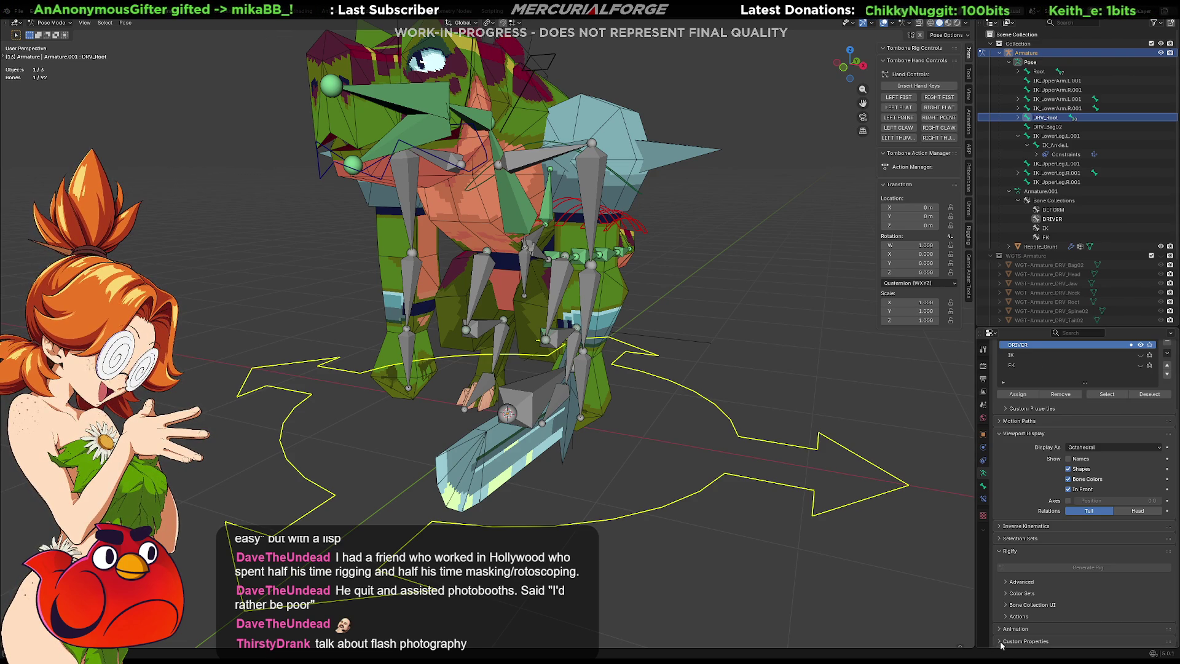
left_click(983, 486)
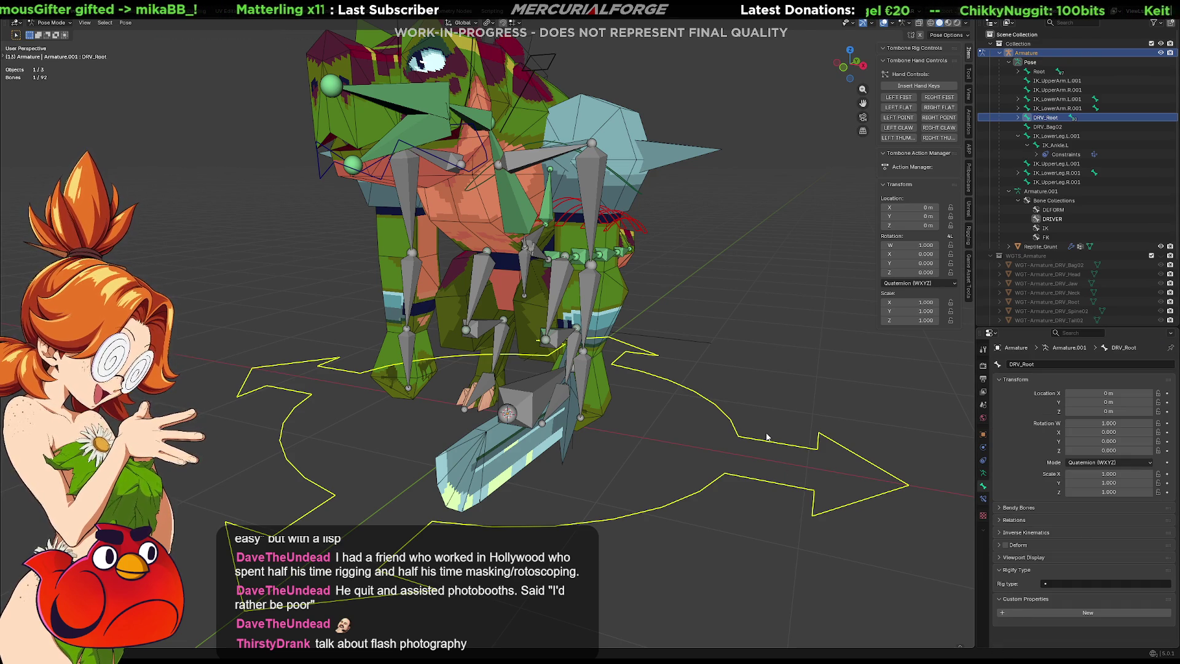
Step: Add a Boolean custom property named ArmFK_left to DRV_Root
left_click(1064, 608)
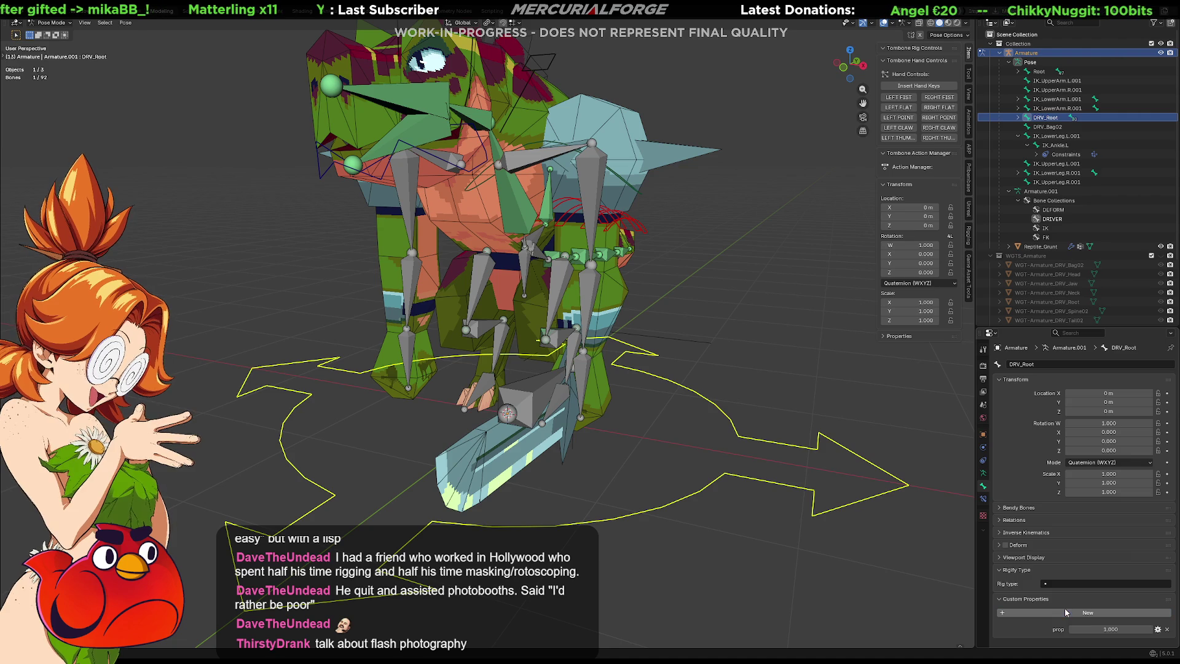
left_click(1157, 628)
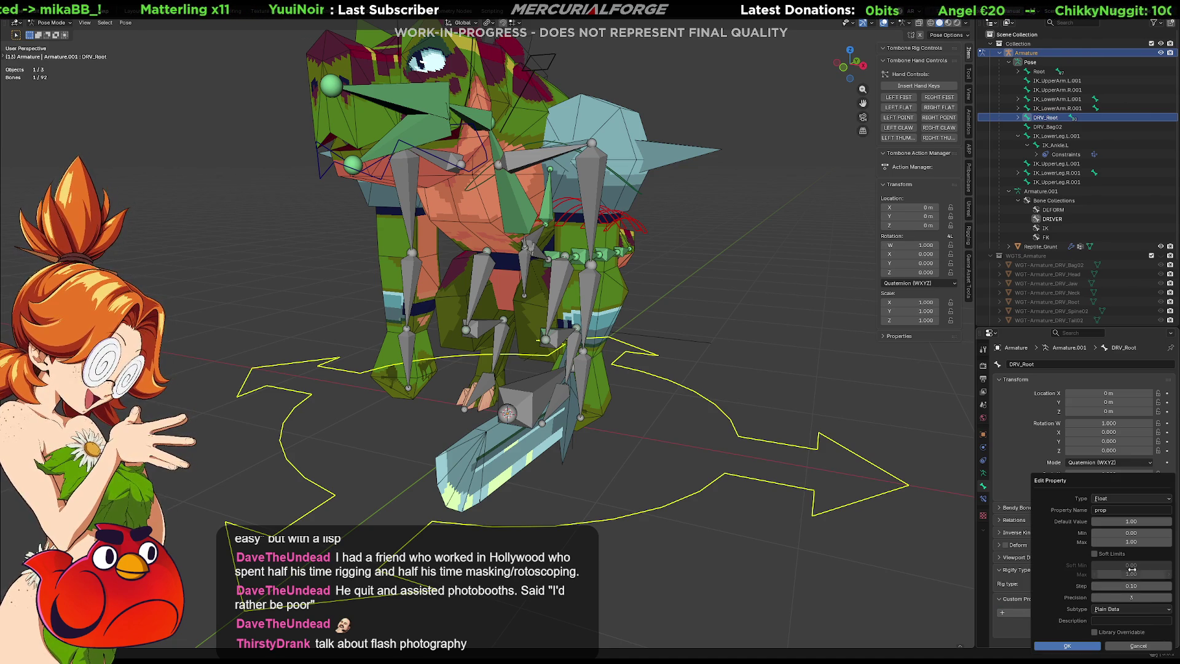
left_click(1109, 499)
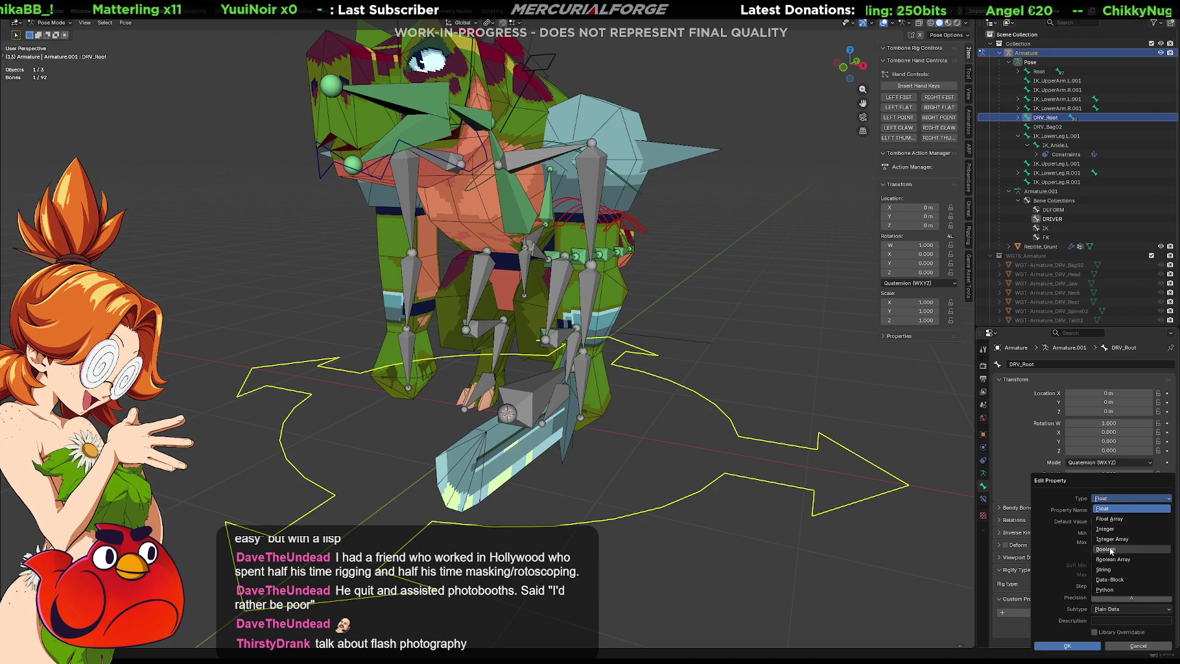
left_click(1111, 527)
left_click(1116, 511)
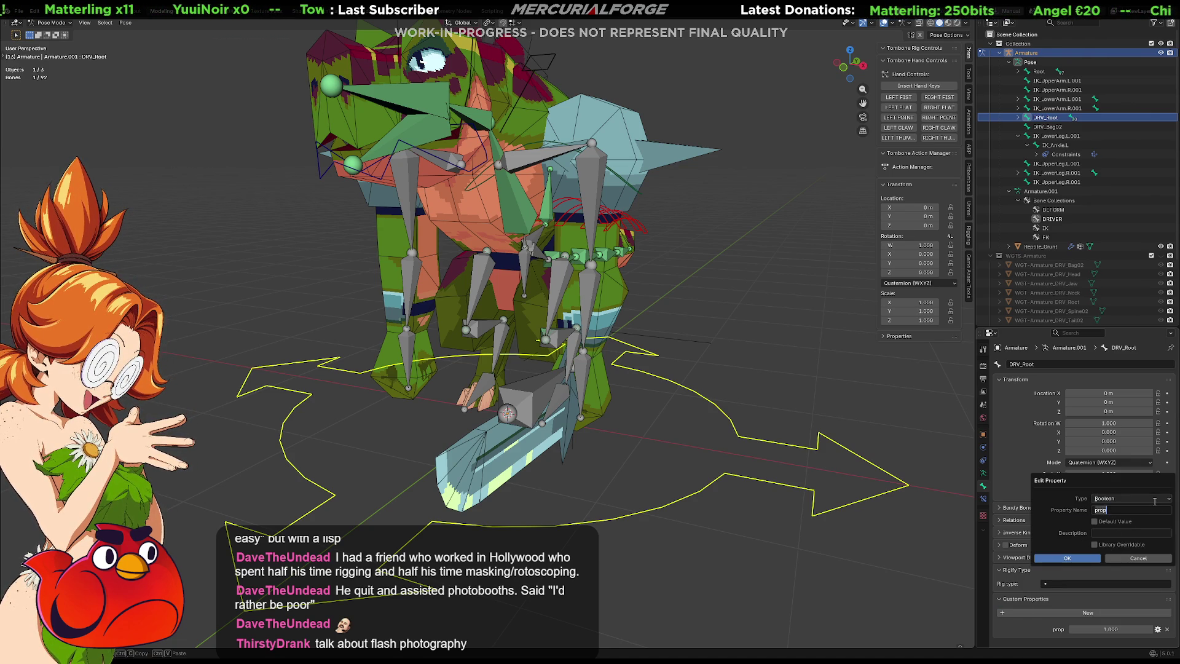
type("Arm")
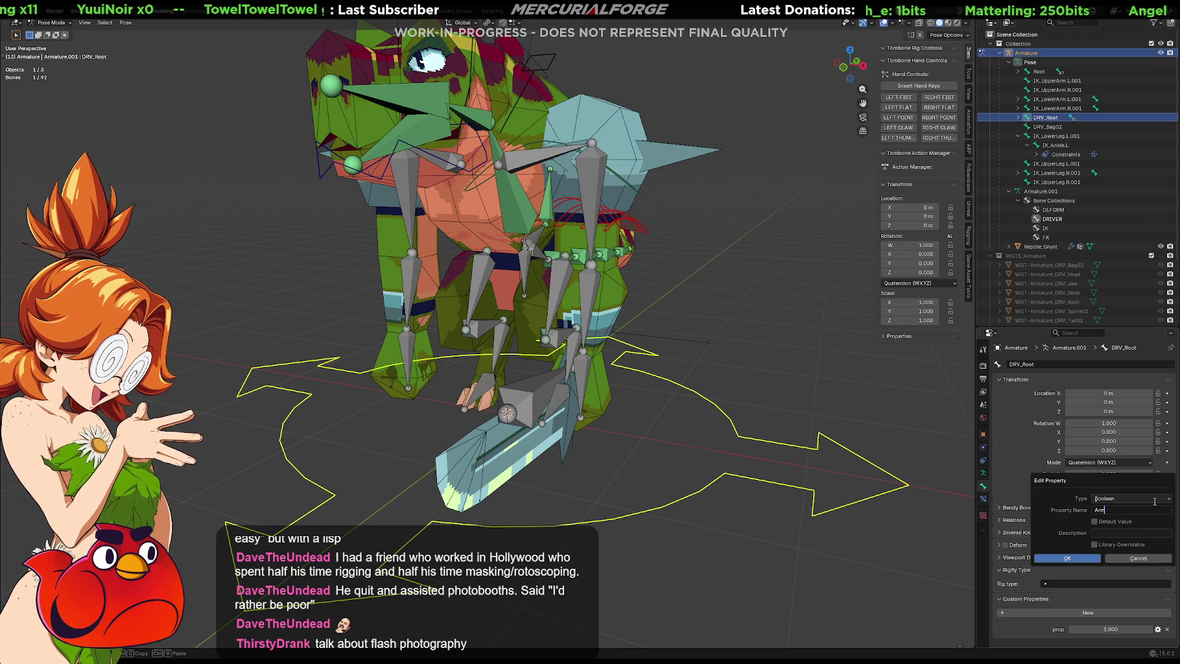
type("FK_")
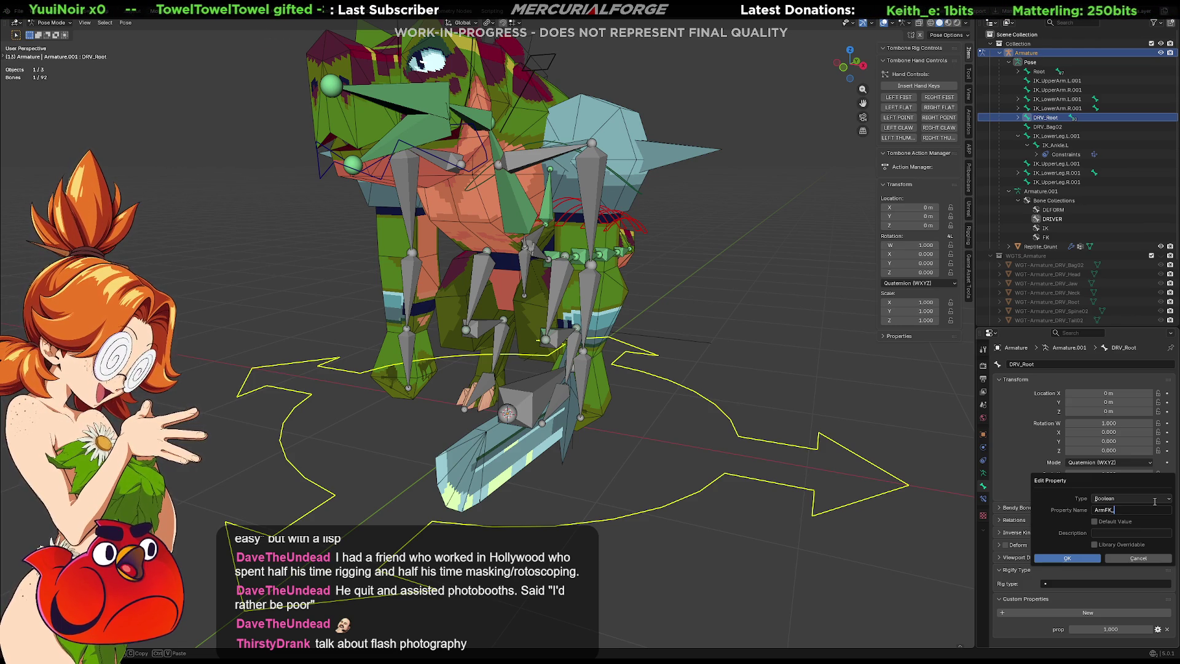
type("left")
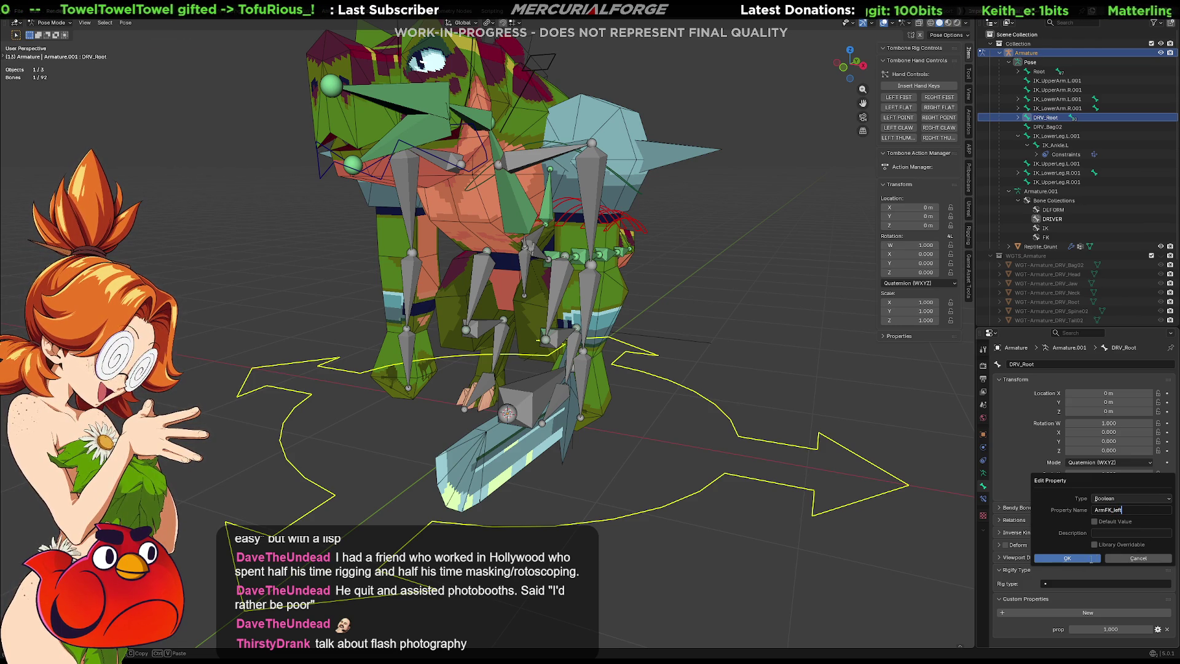
left_click(1076, 559)
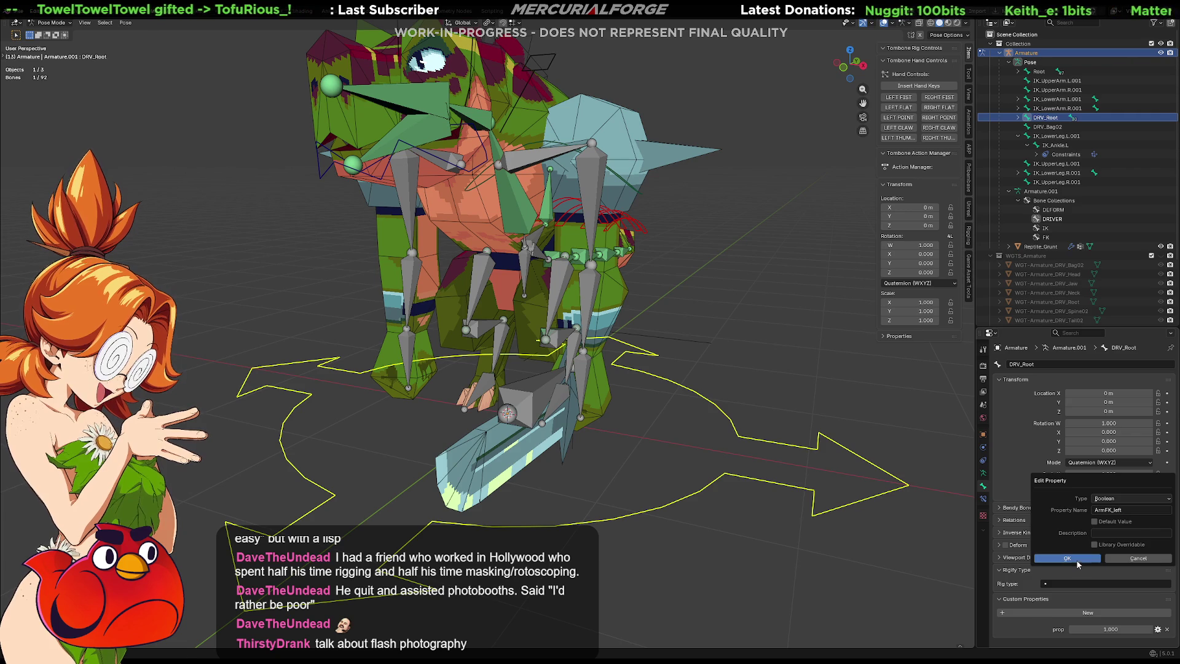
Step: Add a second Boolean custom property named ArmFK_right
left_click(1077, 614)
left_click(1159, 642)
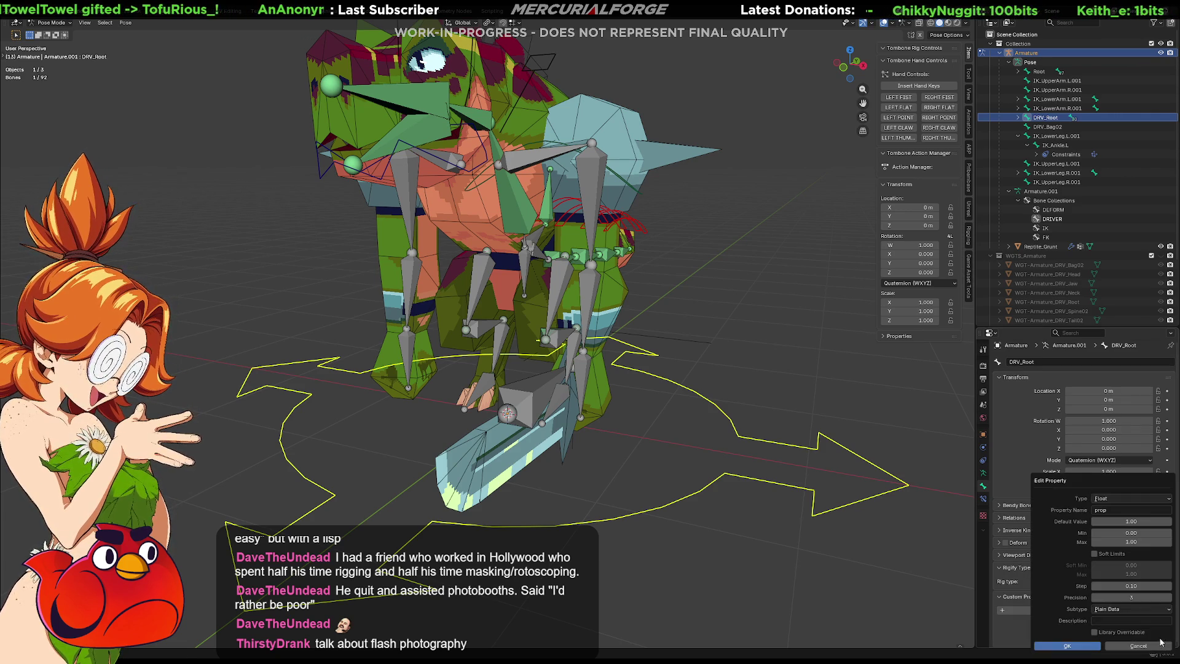
left_click(1118, 510)
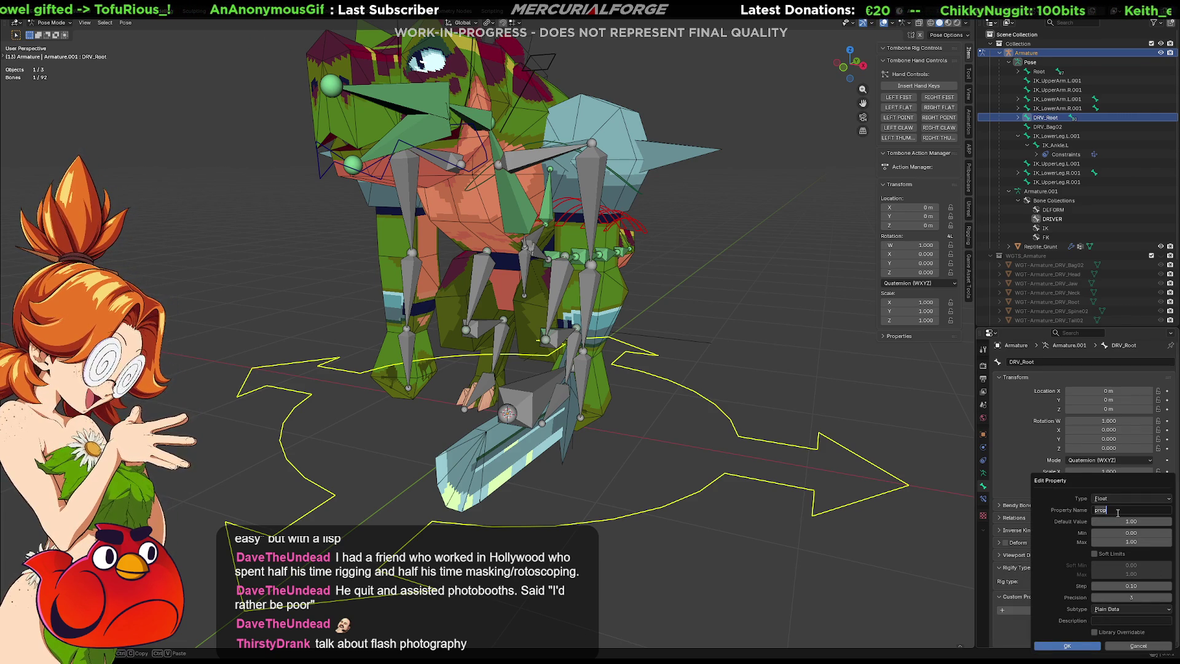
type("Arm")
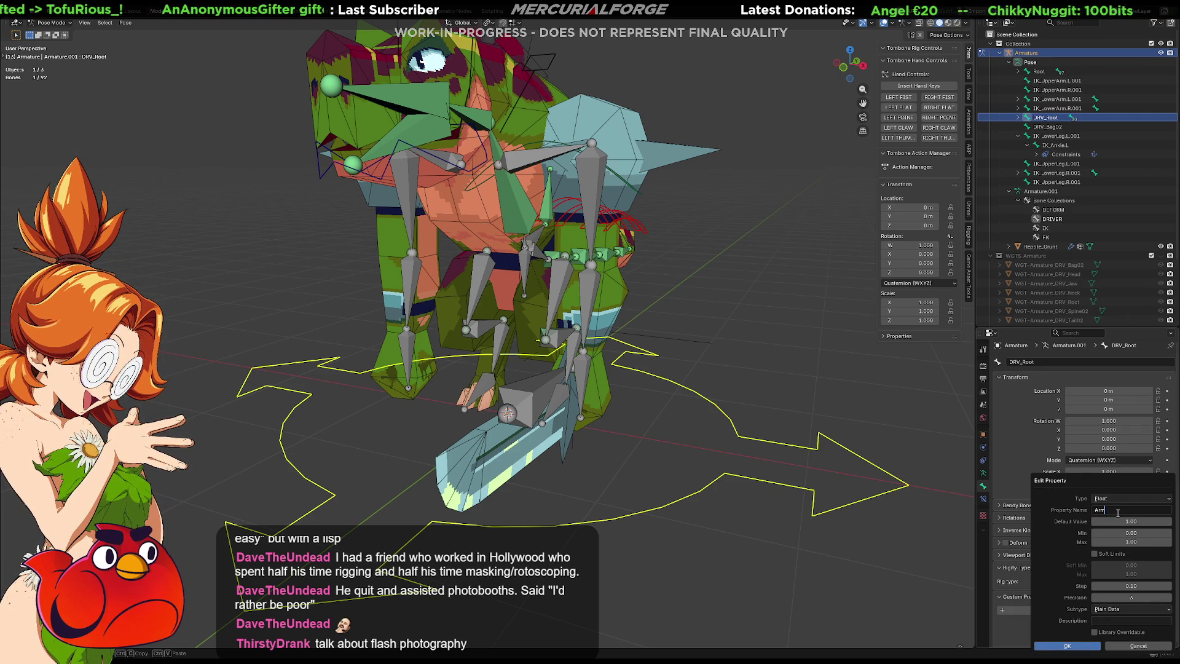
type("FK_right")
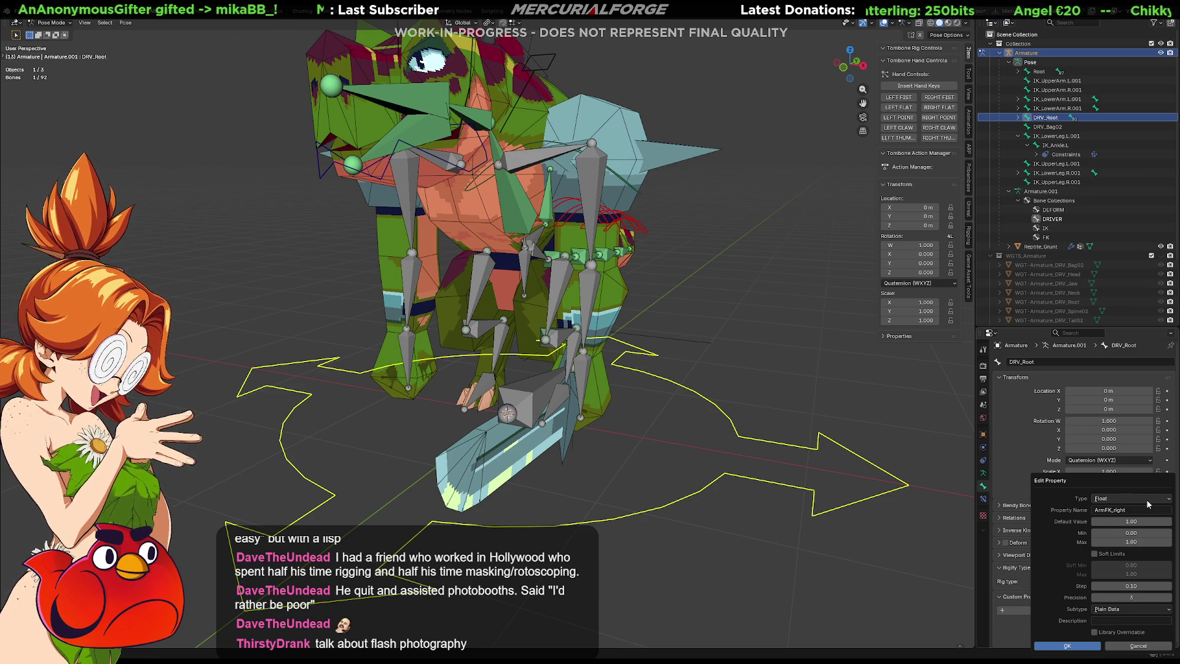
left_click(1145, 499)
left_click(1119, 550)
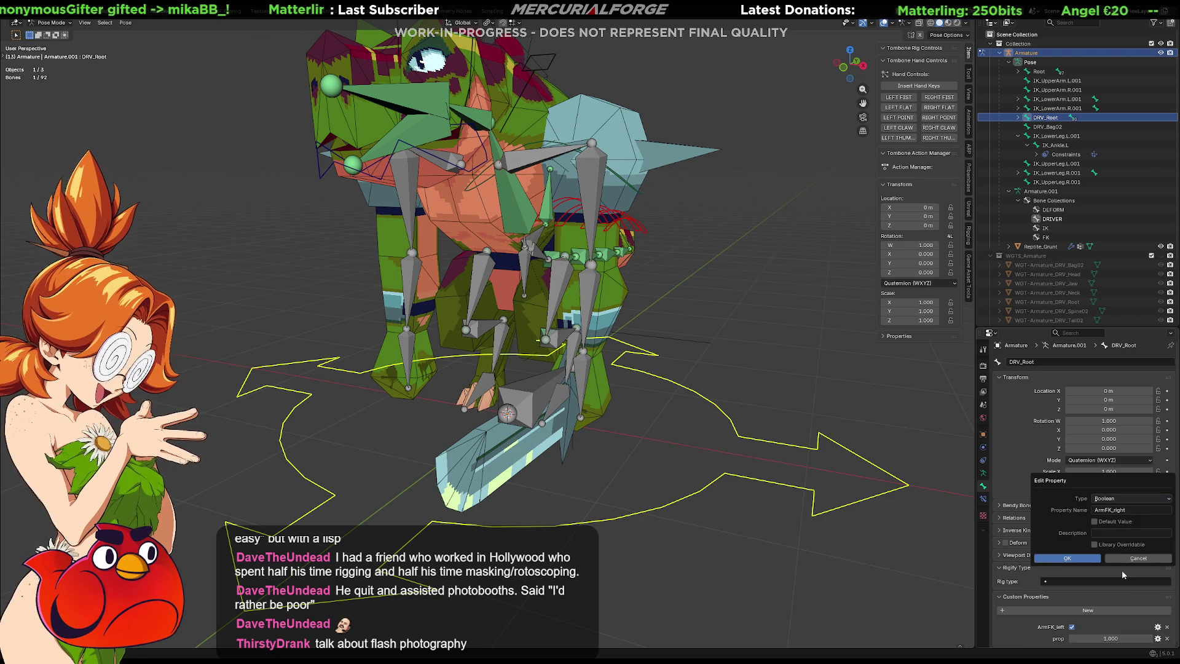
left_click(1077, 558)
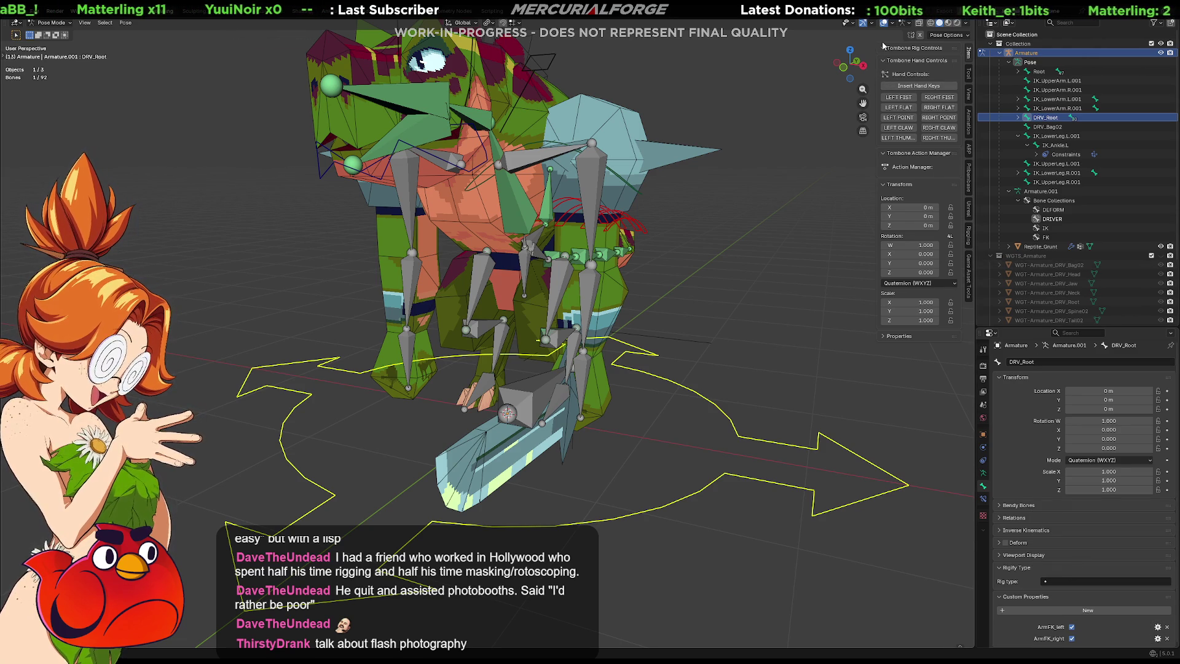
mouse_move(720, 359)
middle_mouse_down()
mouse_move(672, 381)
mouse_move(523, 401)
mouse_move(680, 367)
mouse_move(733, 371)
mouse_move(680, 371)
mouse_move(686, 398)
mouse_move(736, 440)
mouse_move(751, 413)
mouse_move(671, 428)
mouse_move(599, 414)
mouse_move(739, 397)
mouse_move(869, 404)
middle_mouse_up()
middle_click_drag(921, 405, 716, 408)
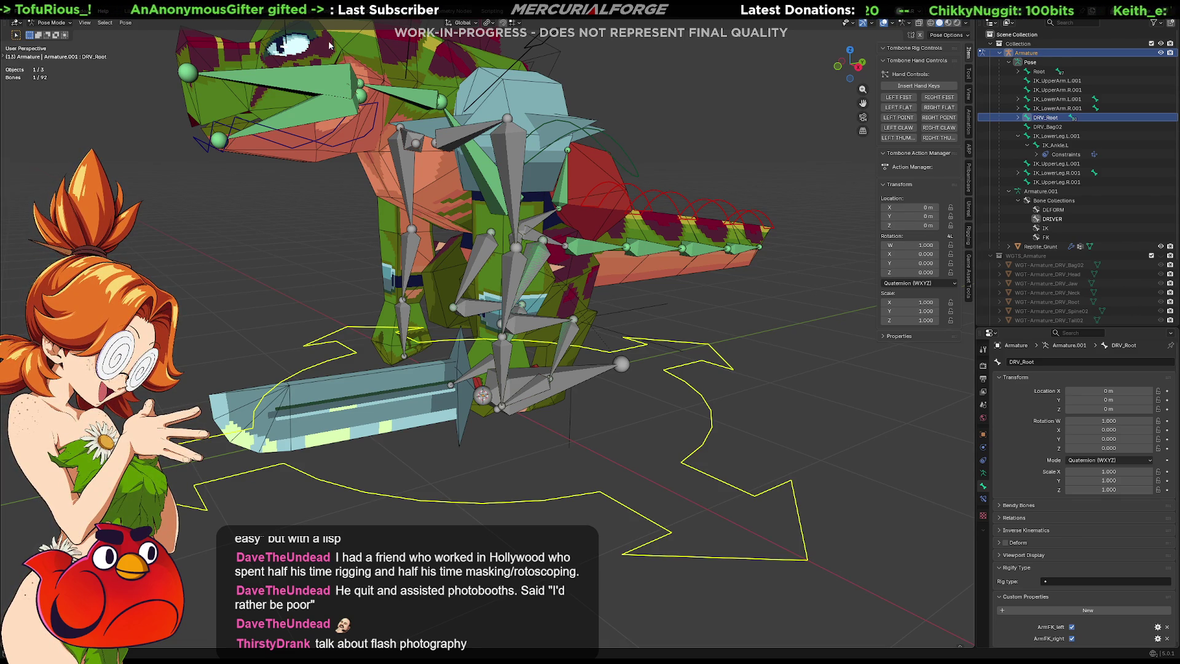
key("ctrl+Page_Up")
Step: Switch back to the single-viewport workspace and frame the rig closer
mouse_move(808, 287)
middle_mouse_down()
mouse_move(817, 321)
mouse_move(878, 308)
mouse_move(809, 313)
mouse_move(750, 371)
mouse_move(755, 345)
middle_mouse_up()
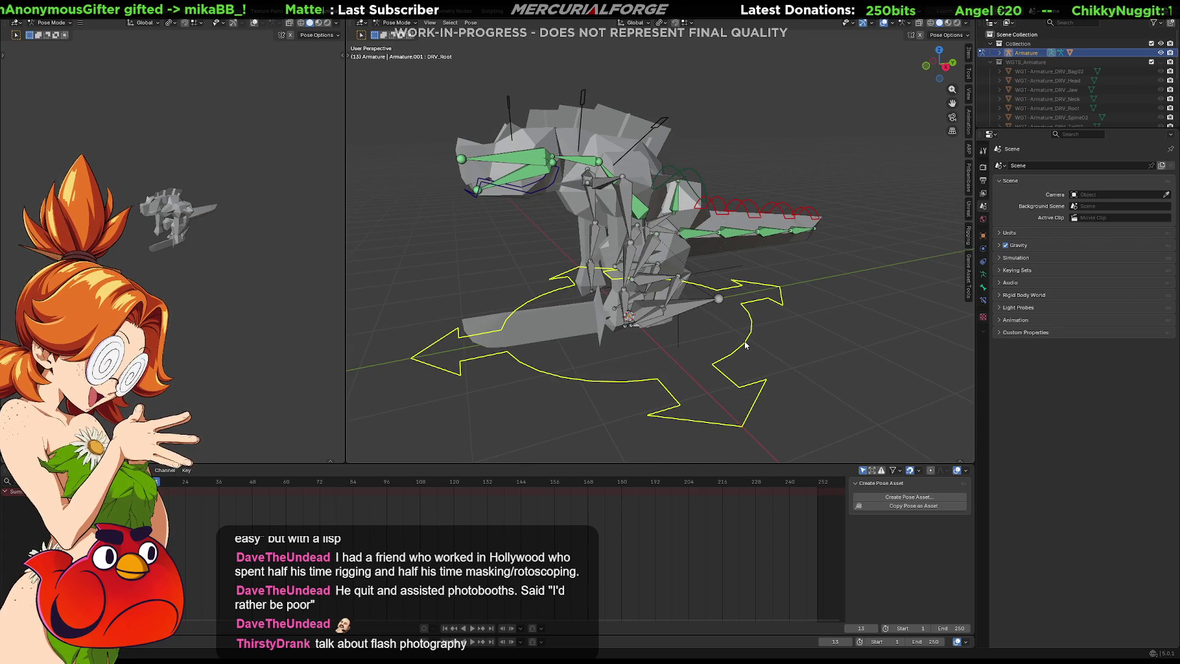
middle_click_drag(750, 346, 494, 98)
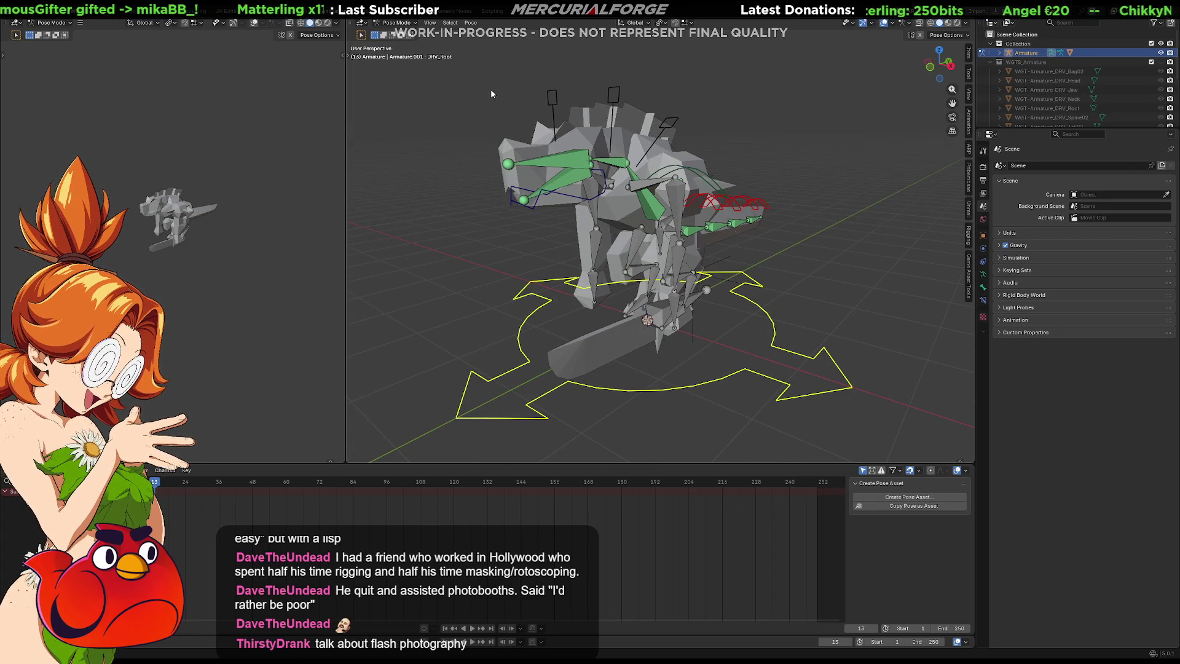
left_click(167, 13)
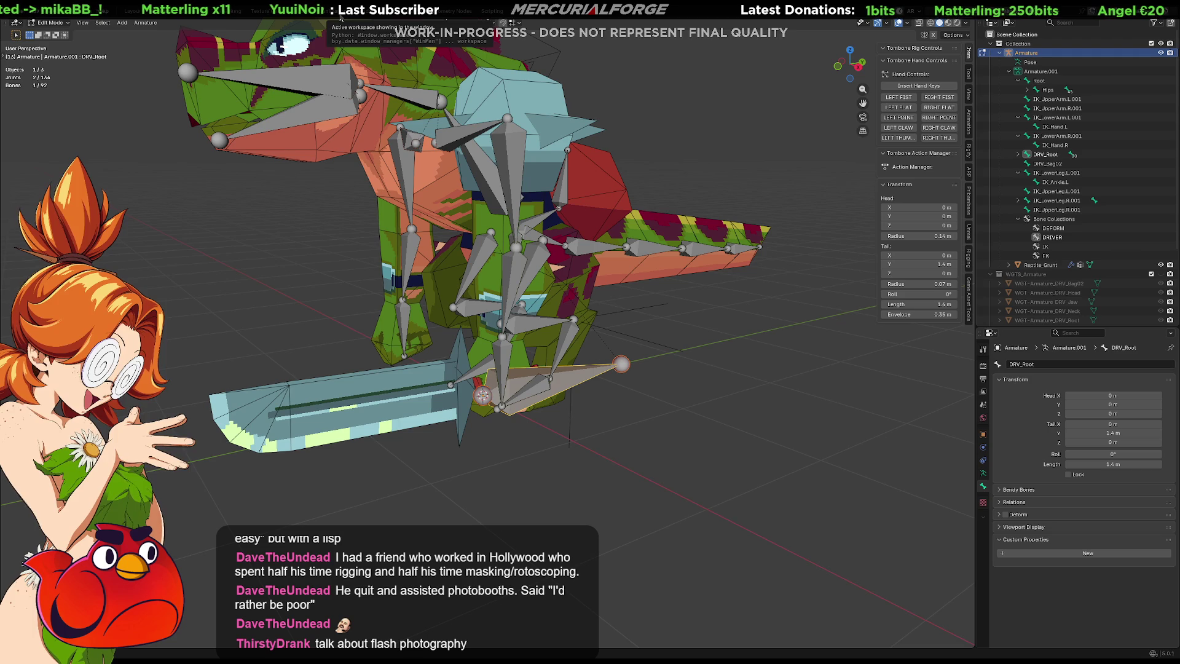
mouse_move(624, 231)
middle_mouse_down("shift")
mouse_move(730, 293)
mouse_move(769, 351)
mouse_move(802, 369)
middle_mouse_up("shift")
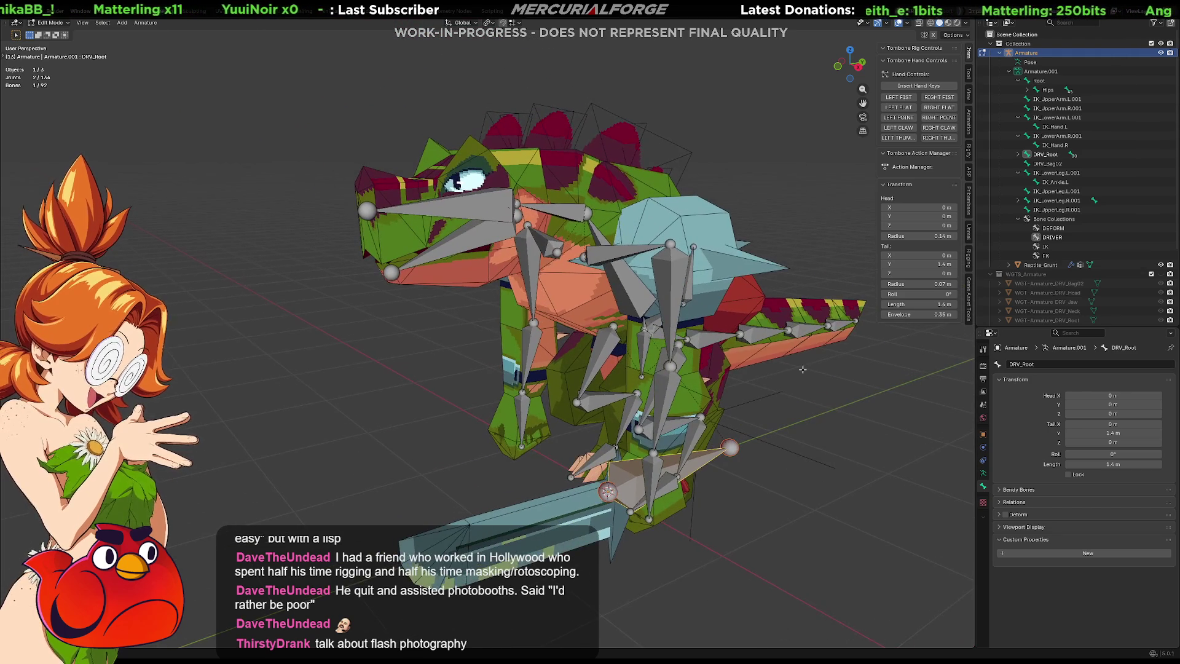
scroll(784, 445, "up", 2)
middle_click_drag(821, 452, 751, 421)
Step: Go to Object Mode and delete the stray Empty object
left_click(697, 384)
key("Tab")
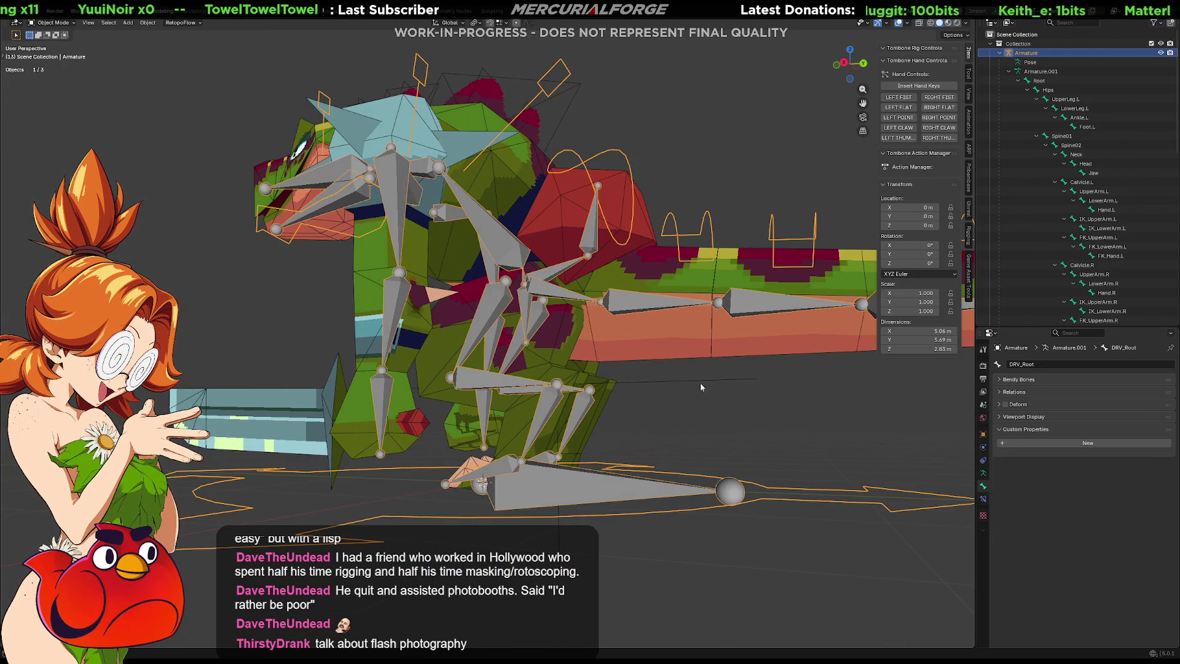
left_click(660, 379)
mouse_move(662, 380)
middle_mouse_down()
mouse_move(681, 411)
mouse_move(758, 437)
mouse_move(757, 352)
middle_mouse_up()
scroll(1018, 180, "down", 10)
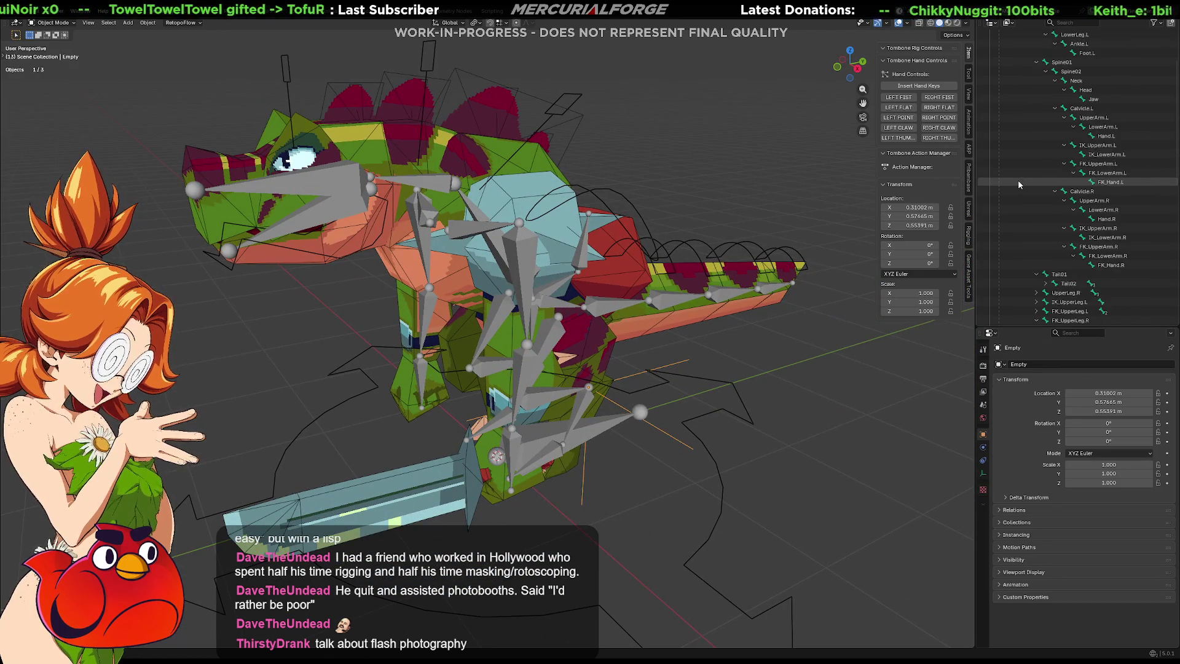
scroll(1017, 182, "down", 10)
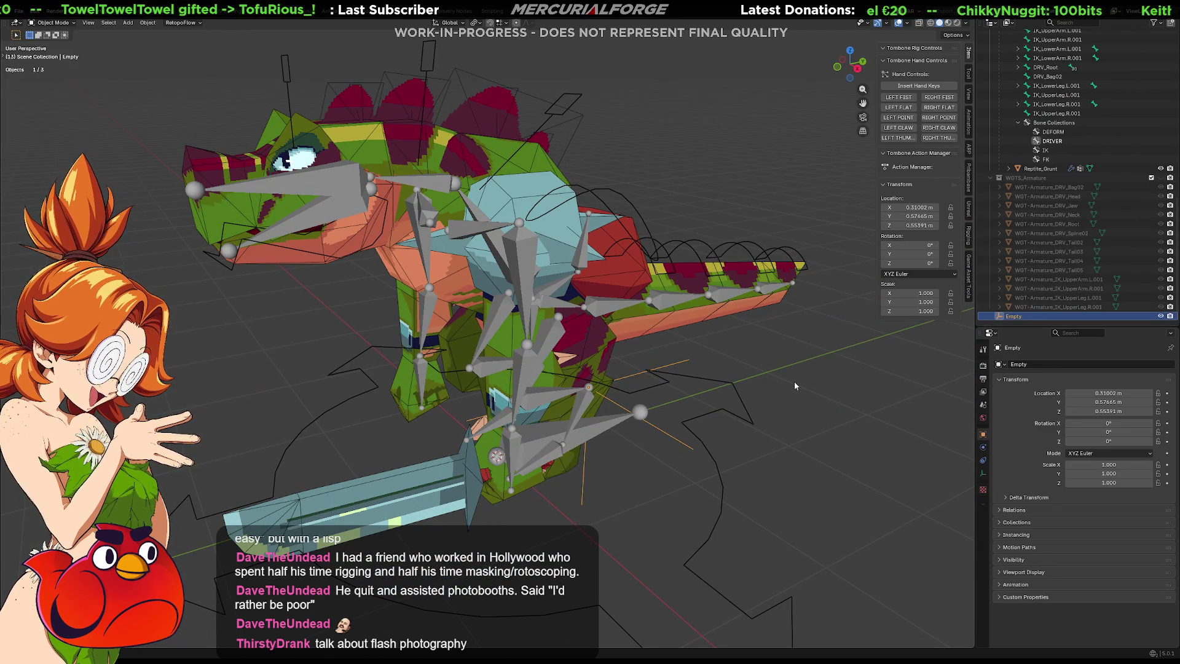
key("Delete")
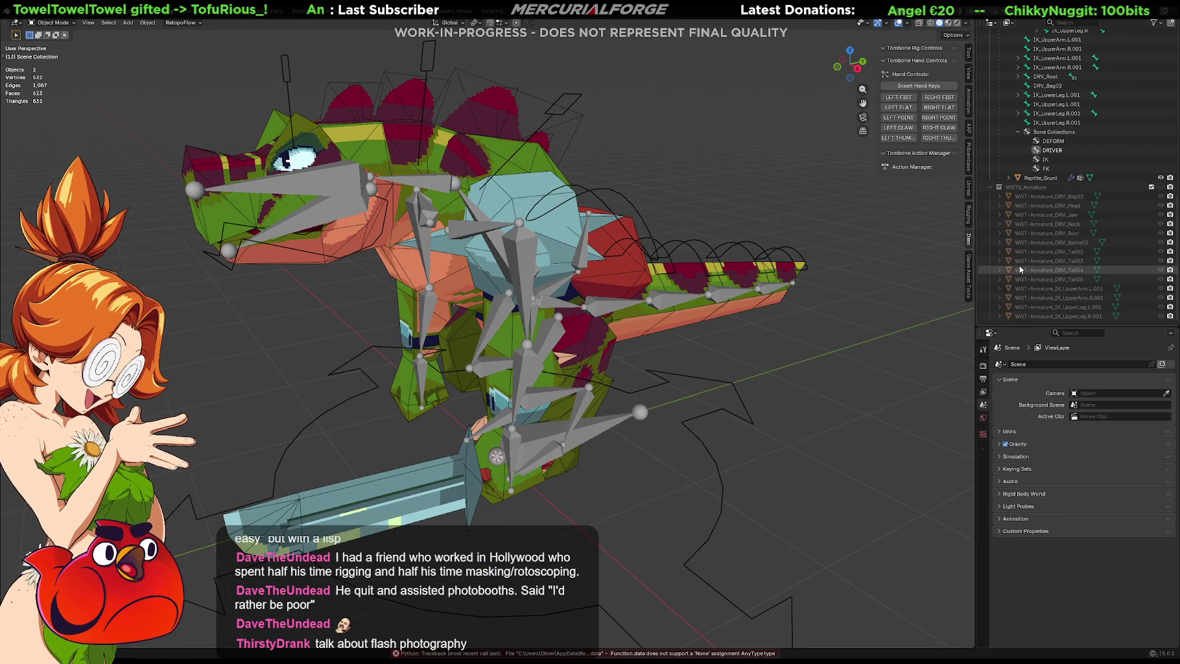
mouse_move(765, 333)
middle_mouse_down()
mouse_move(658, 398)
mouse_move(621, 384)
mouse_move(642, 369)
mouse_move(645, 383)
middle_mouse_up()
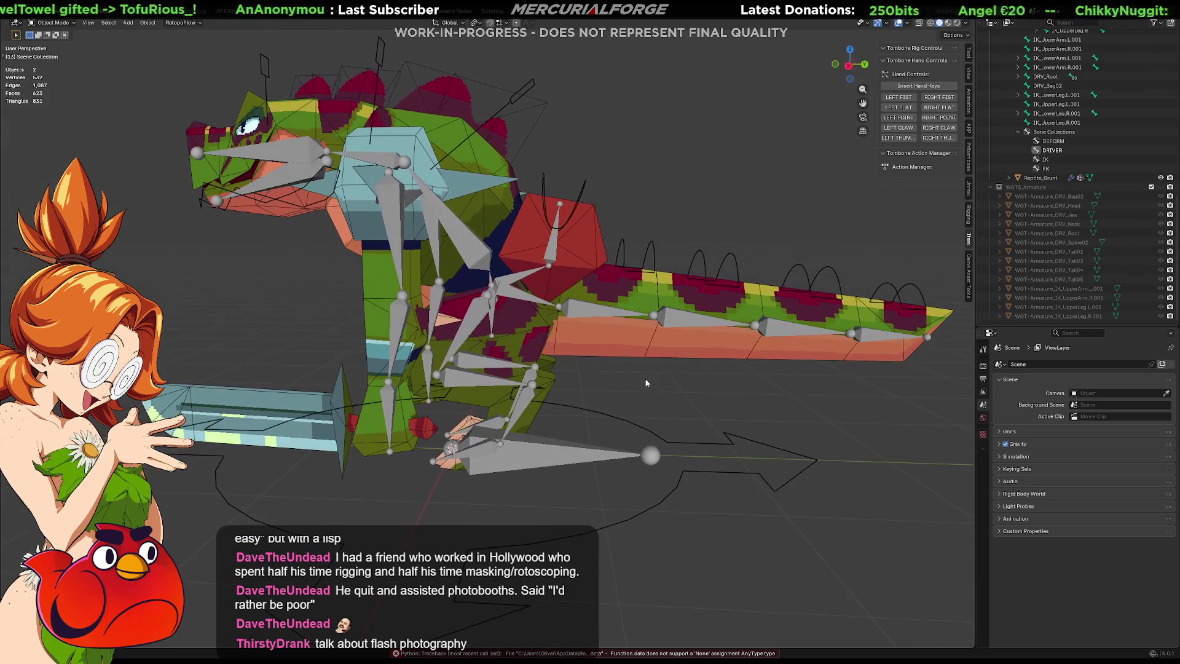
Step: Select the armature and switch it into Pose Mode with Ctrl+Tab
key("ctrl+Tab")
left_click(529, 387)
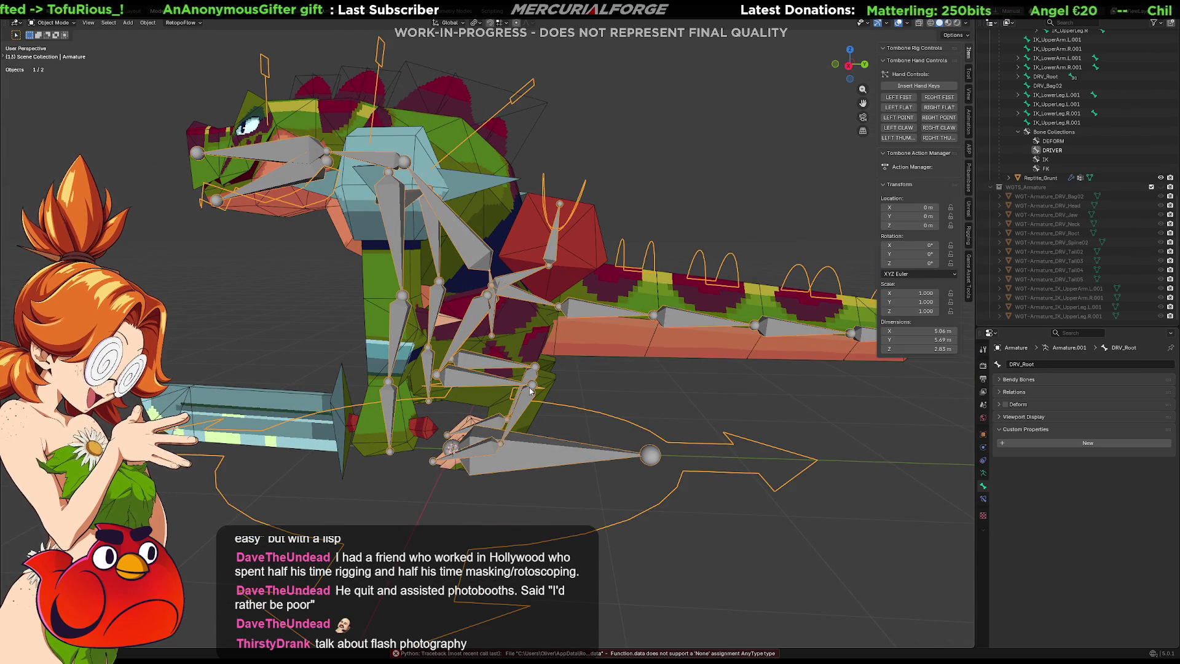
key("ctrl+Tab")
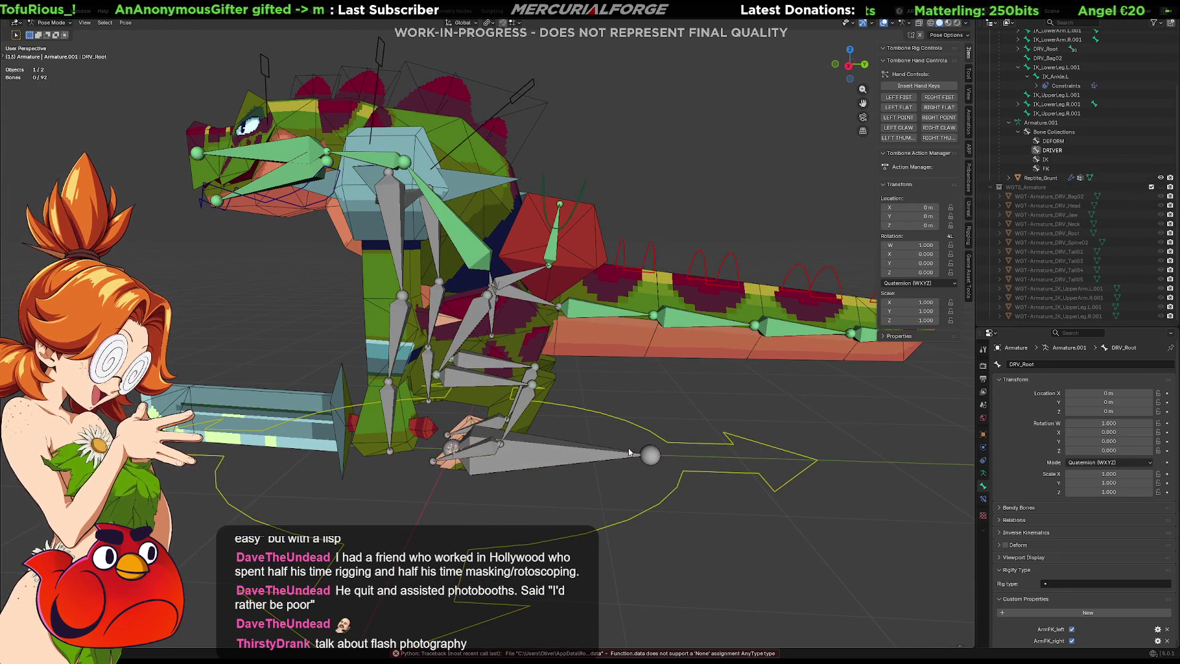
mouse_move(591, 387)
middle_mouse_down()
mouse_move(678, 391)
mouse_move(580, 389)
middle_mouse_up()
scroll(581, 387, "down", 3)
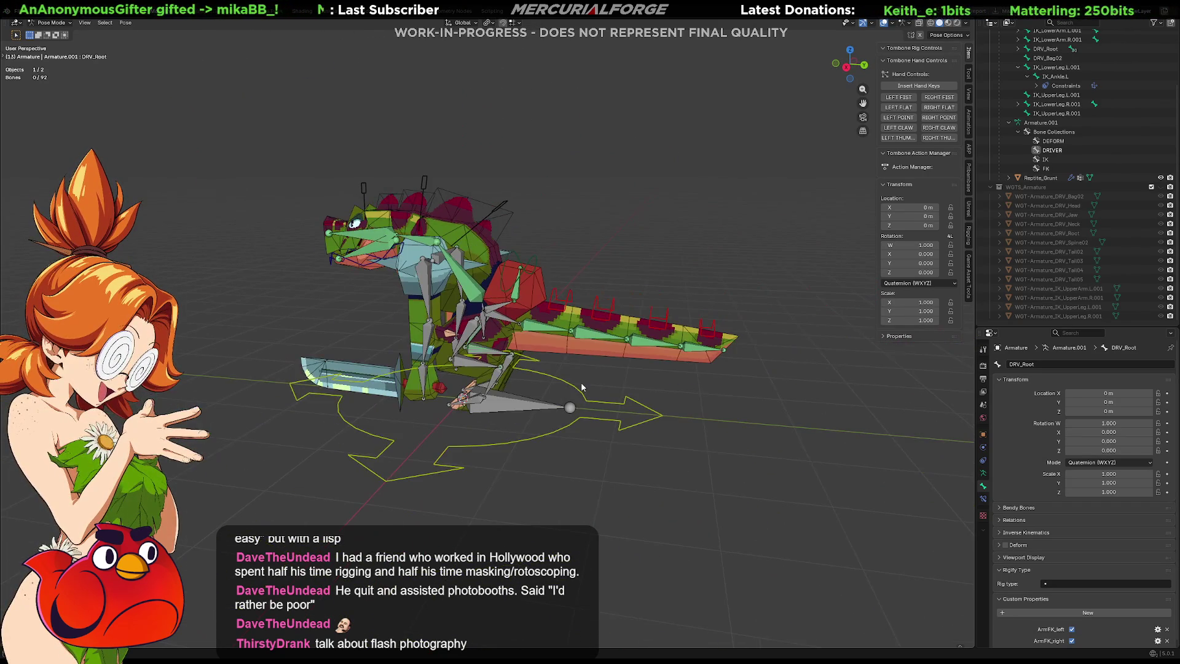
Step: Toggle the DRIVER, IK, FK and DEFORM collections' visibility to compare the bone sets
left_click(983, 473)
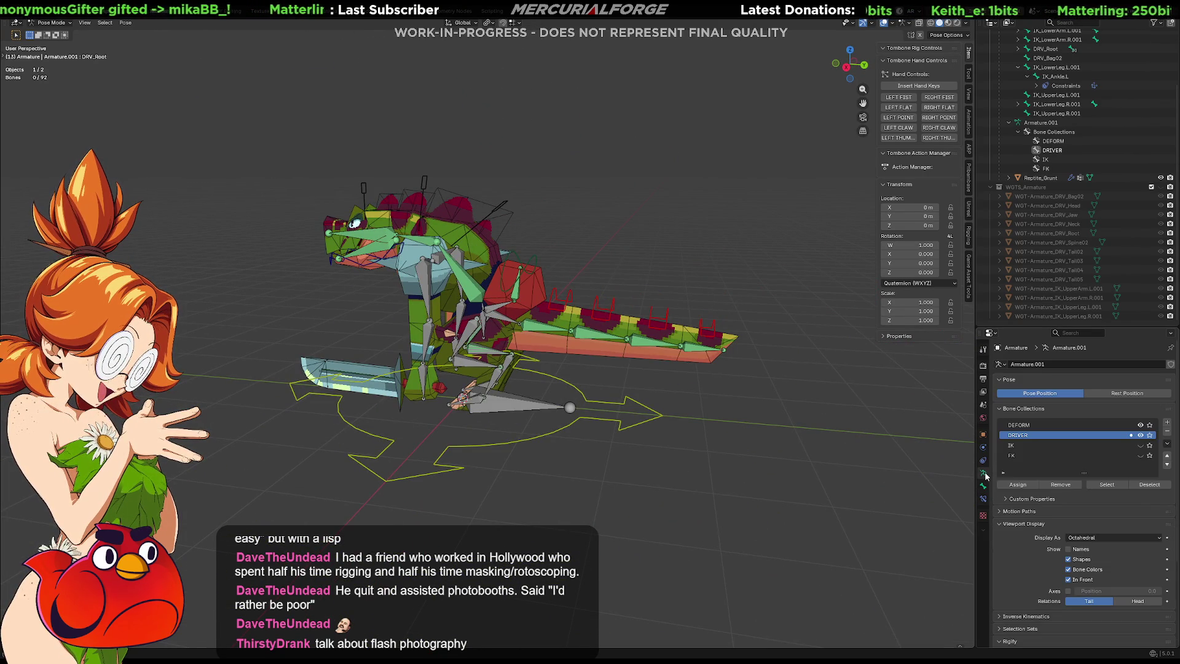
left_click(1140, 435)
left_click(1139, 435)
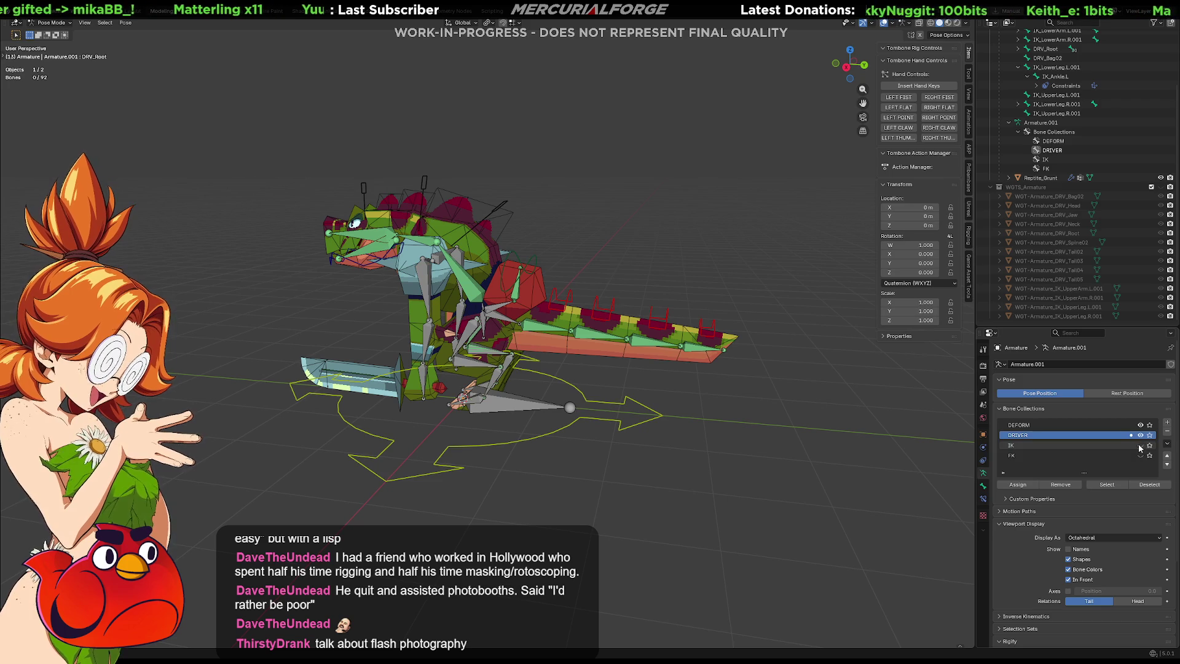
left_click(1140, 446)
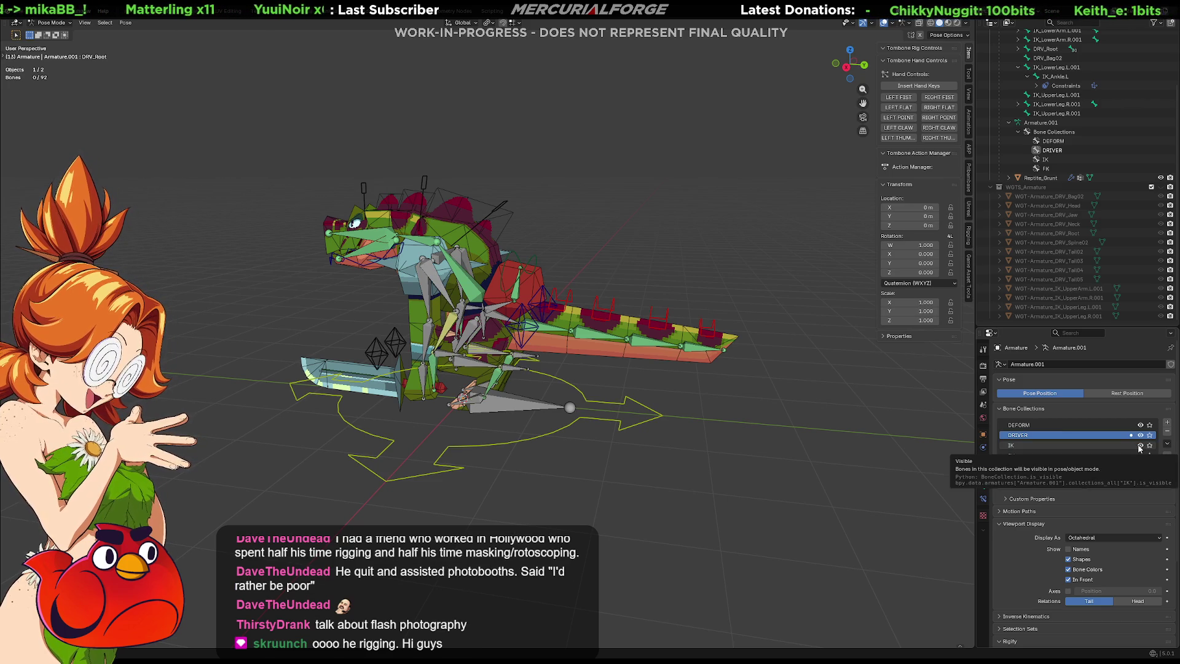
left_click(1140, 446)
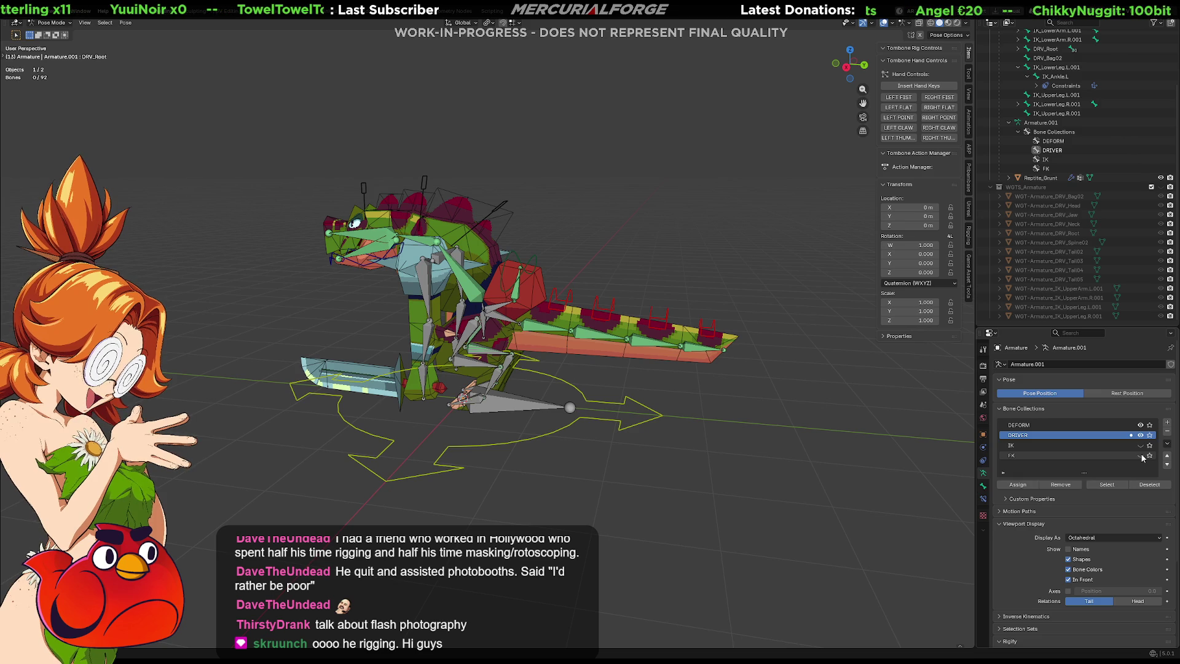
left_click(1140, 455)
left_click_drag(1138, 438, 1140, 425)
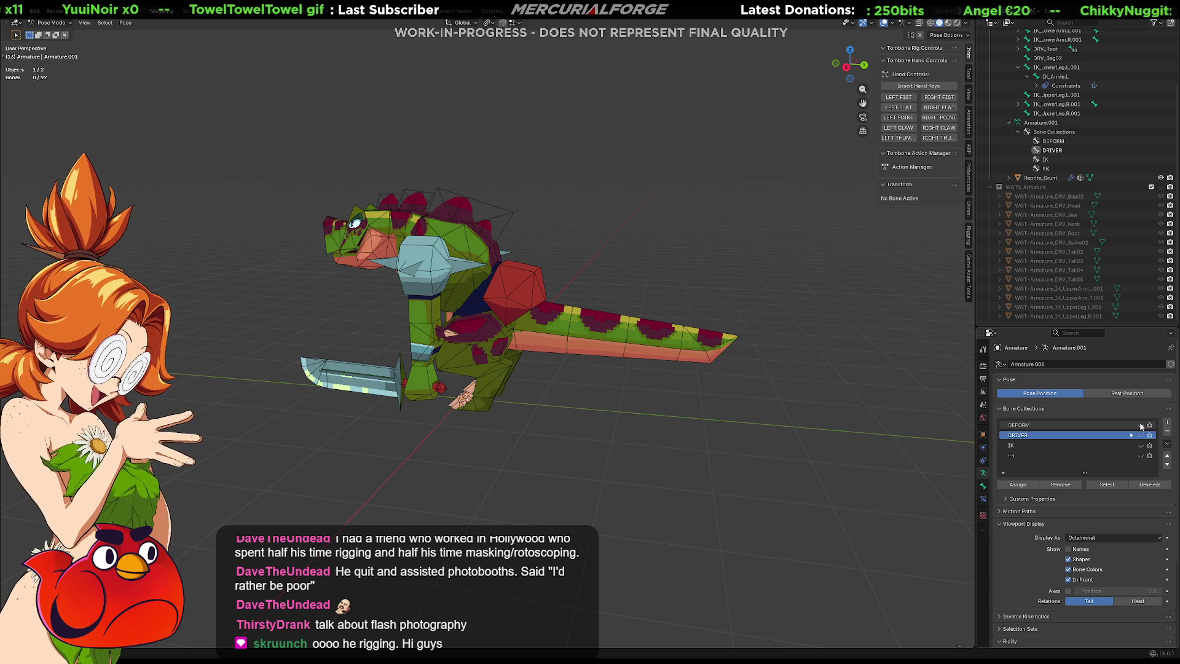
left_click(1141, 456)
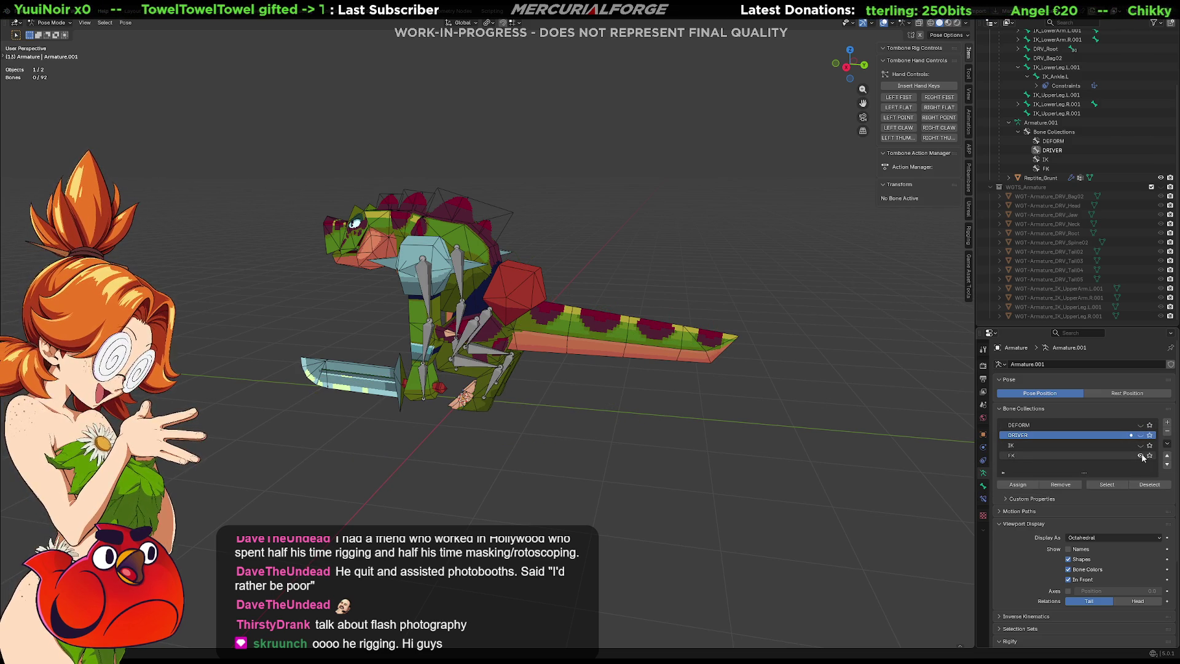
scroll(602, 398, "up", 4)
mouse_move(603, 392)
middle_mouse_down()
mouse_move(665, 389)
mouse_move(620, 374)
mouse_move(632, 356)
middle_mouse_up()
scroll(633, 348, "up", 3)
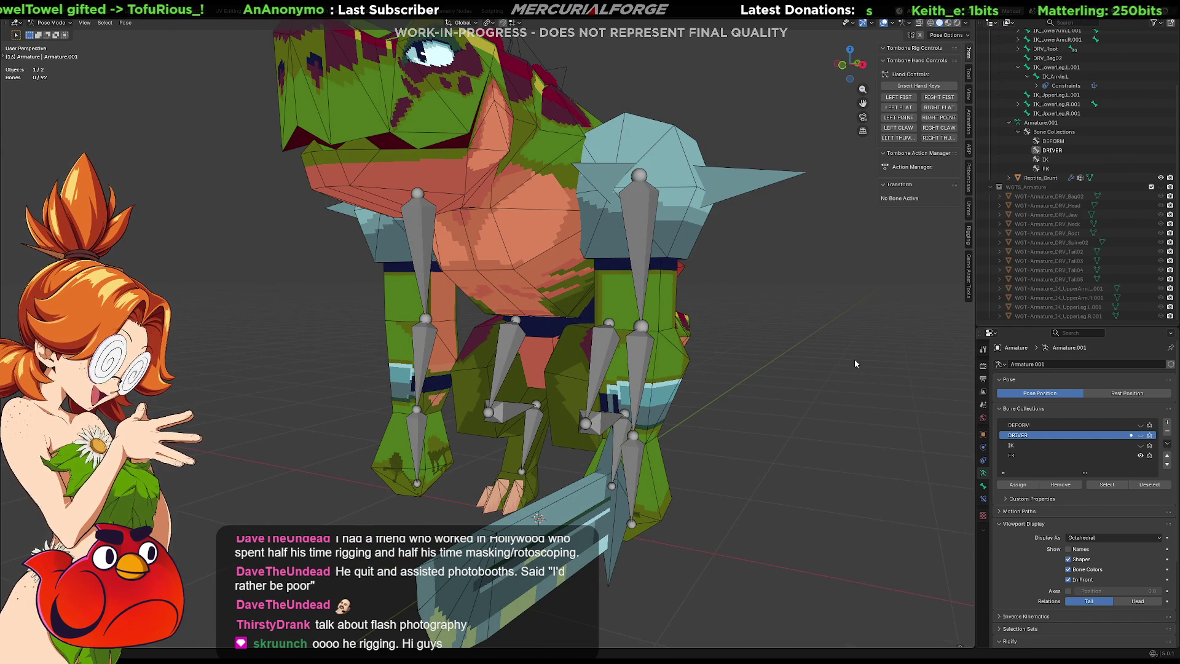
Step: Hide DRIVER, IK and FK, show only DEFORM, and select UpperArm.L
left_click(1140, 435)
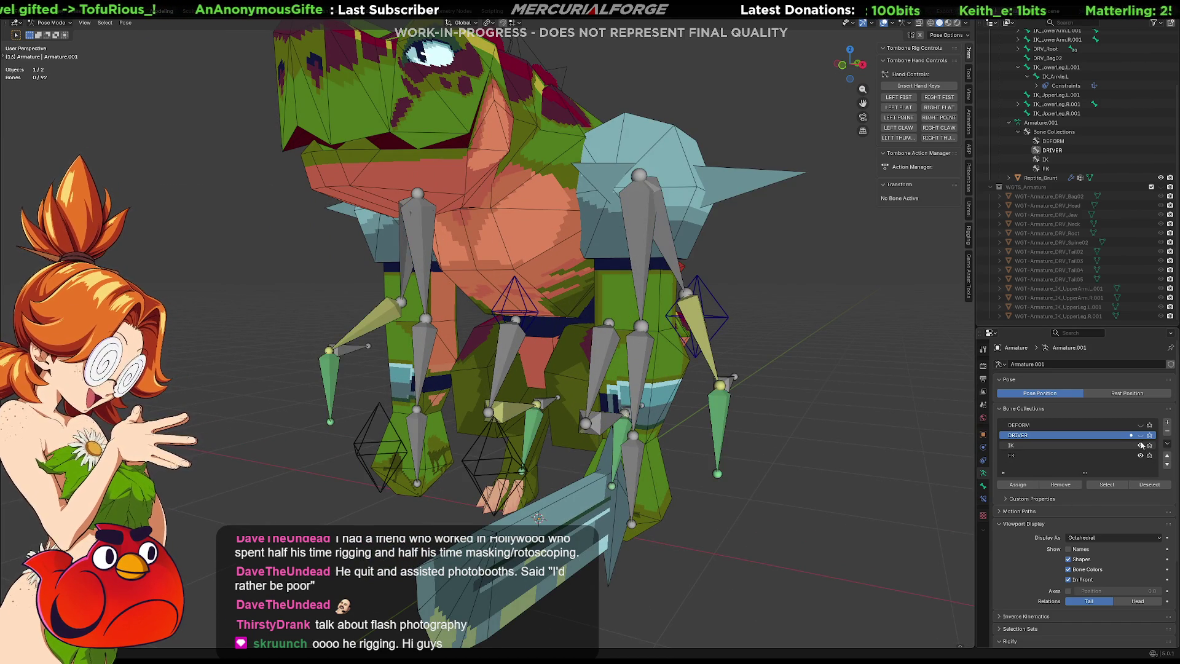
left_click(1141, 435)
left_click(1141, 435)
left_click(1141, 435)
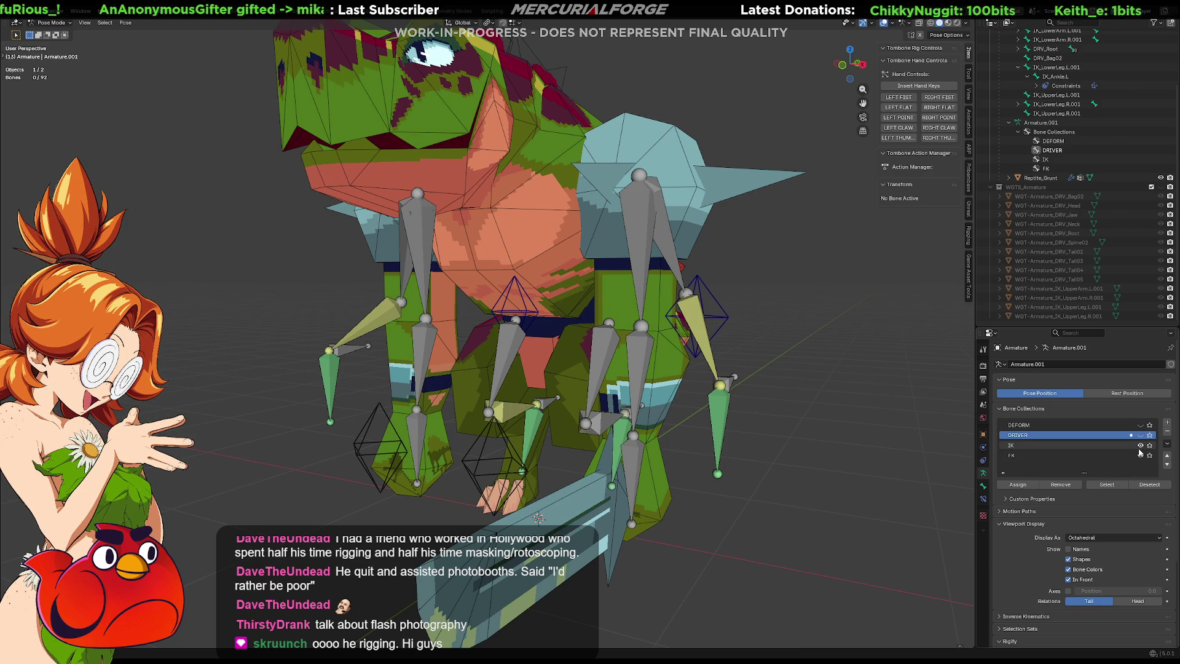
left_click(1140, 445)
left_click(1140, 455)
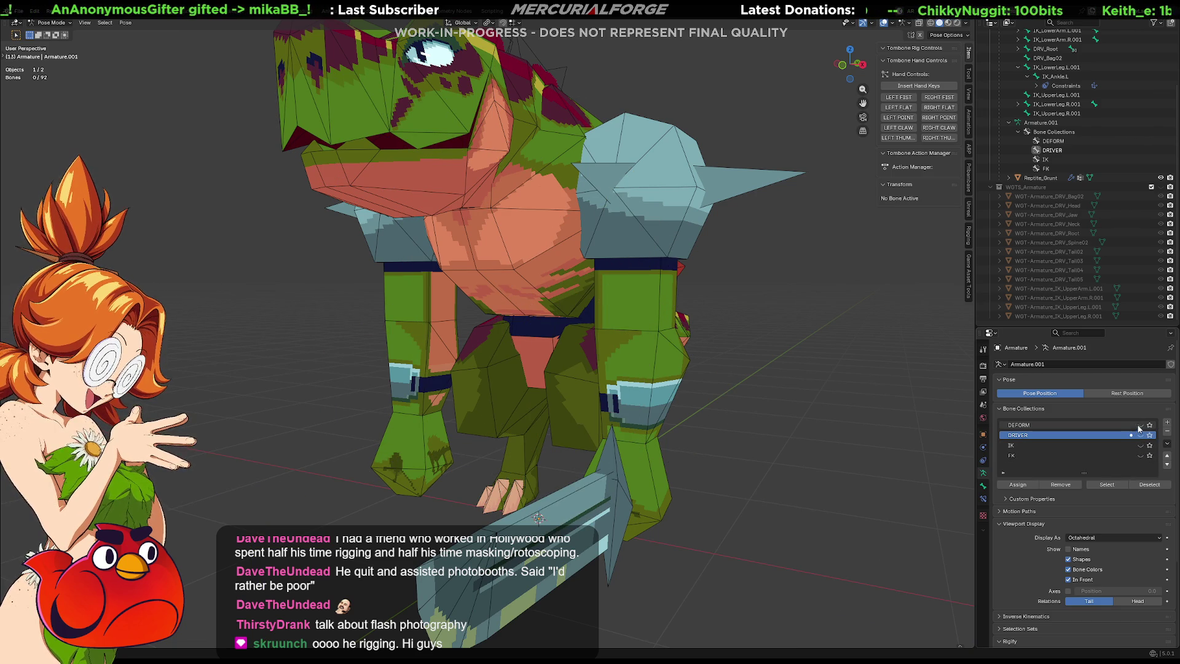
left_click(1140, 425)
left_click(653, 276)
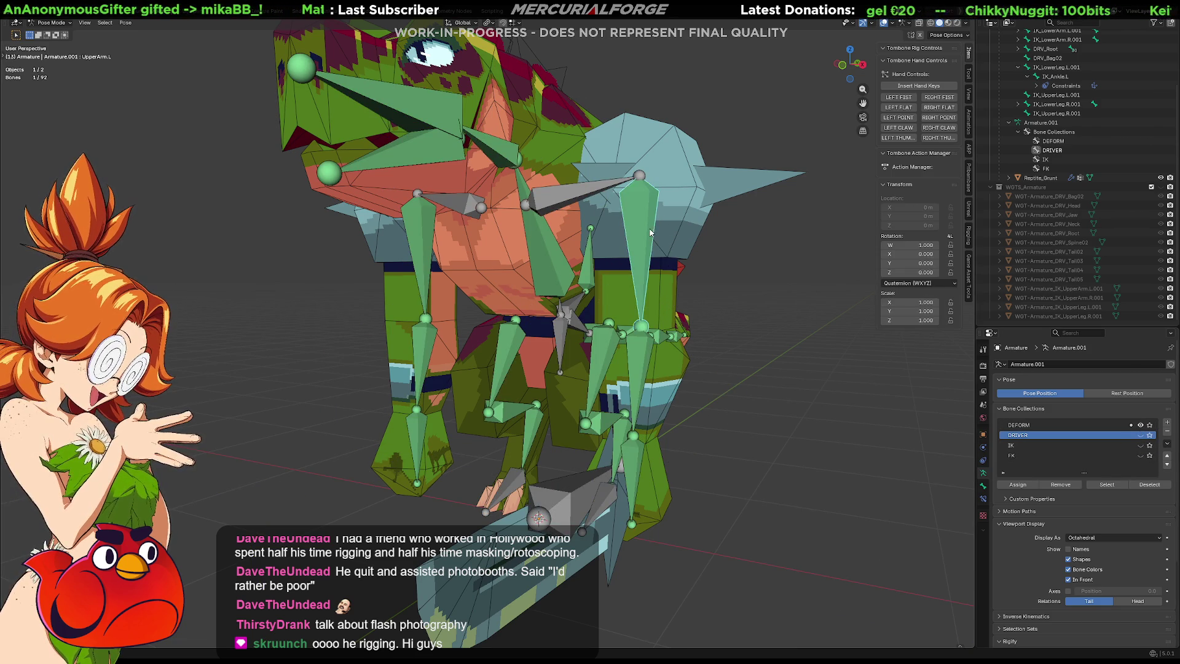
Step: Check UpperArm.L's two Copy Transforms constraints, then make the DRIVER bones visible again
left_click(984, 486)
left_click(983, 498)
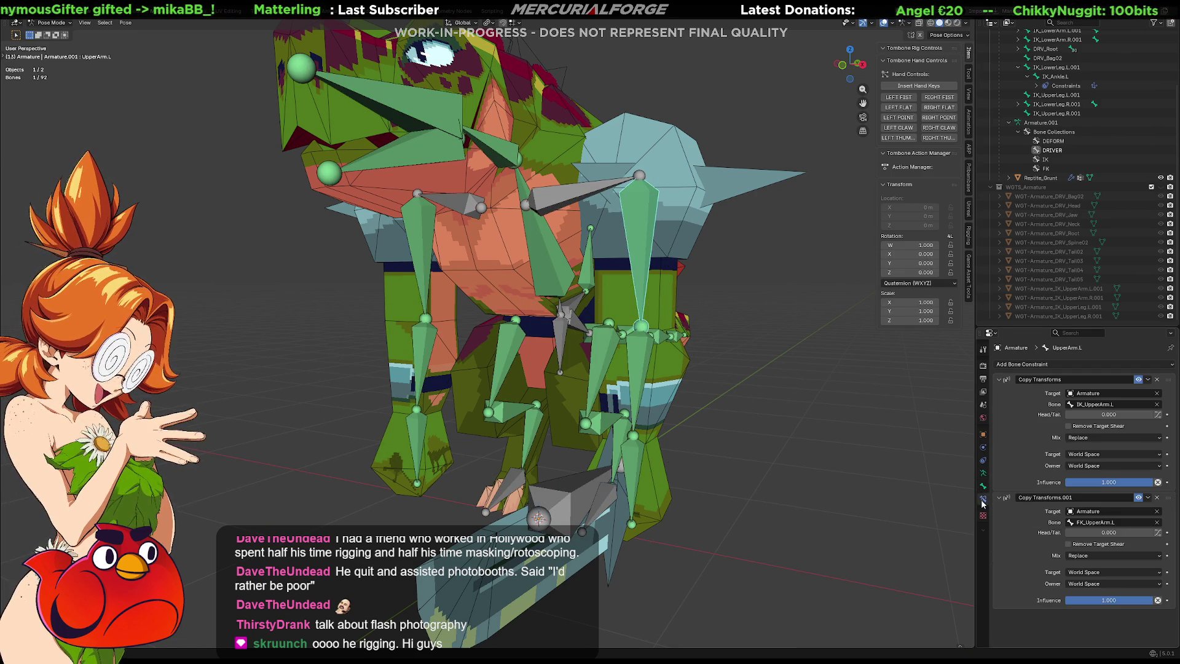
middle_click_drag(880, 485, 871, 467)
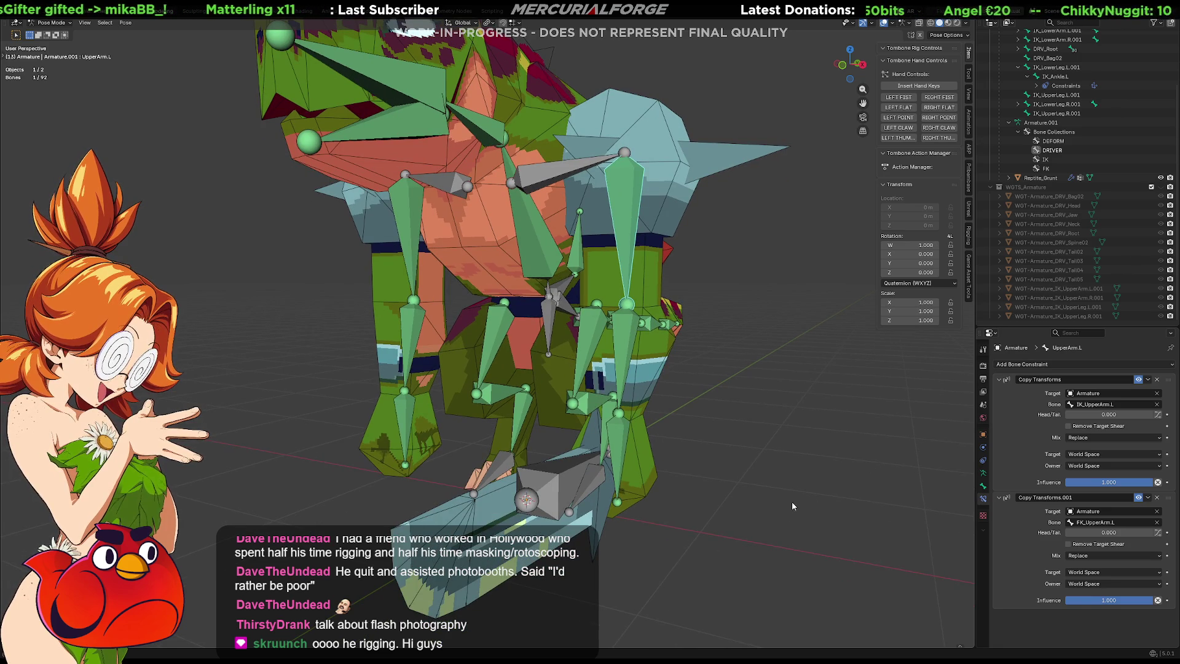
left_click(982, 473)
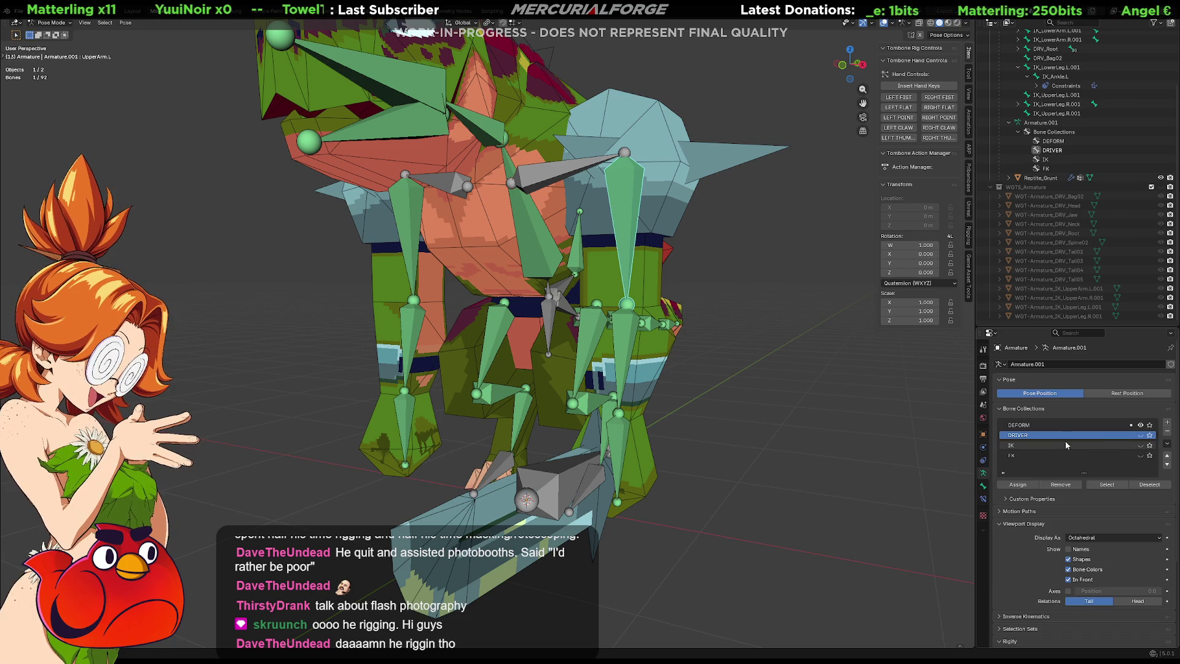
left_click(1140, 435)
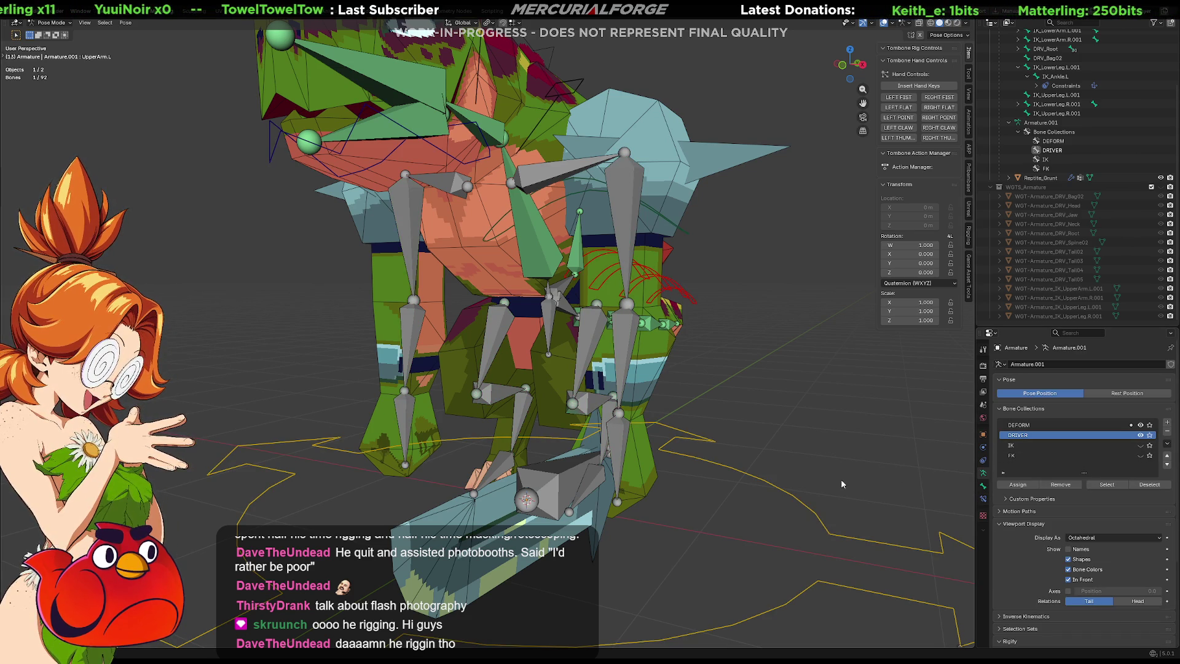
scroll(1097, 538, "down", 5)
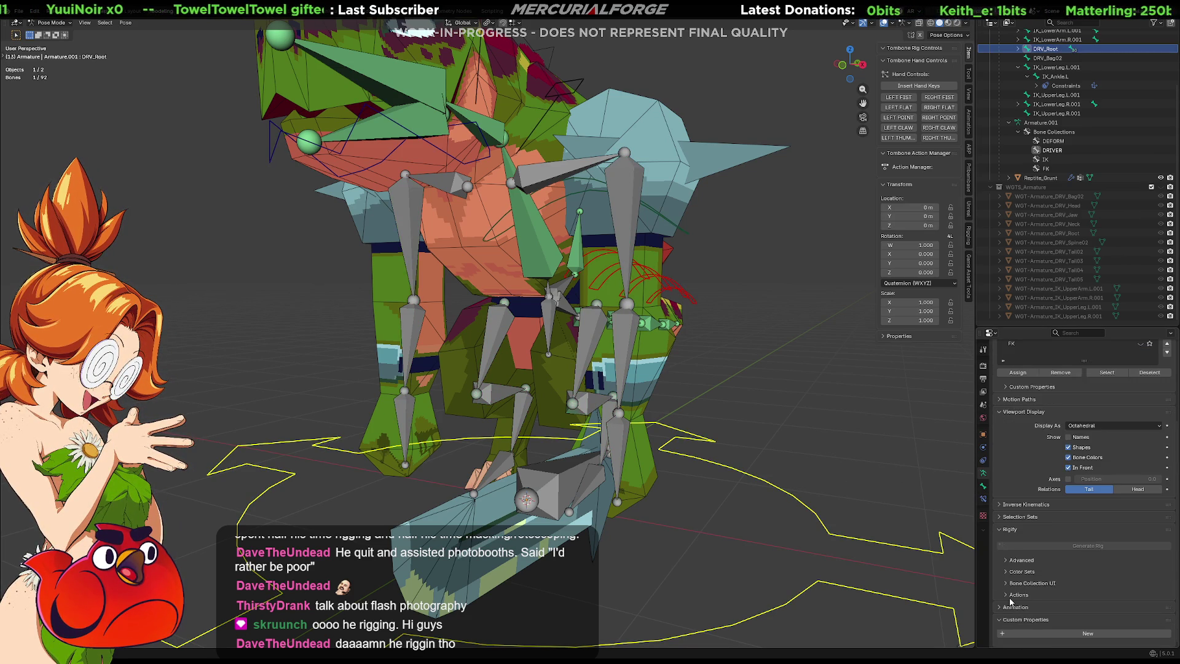
Step: Copy DRV_Root's ArmFK_left custom property as a new driver
left_click(983, 487)
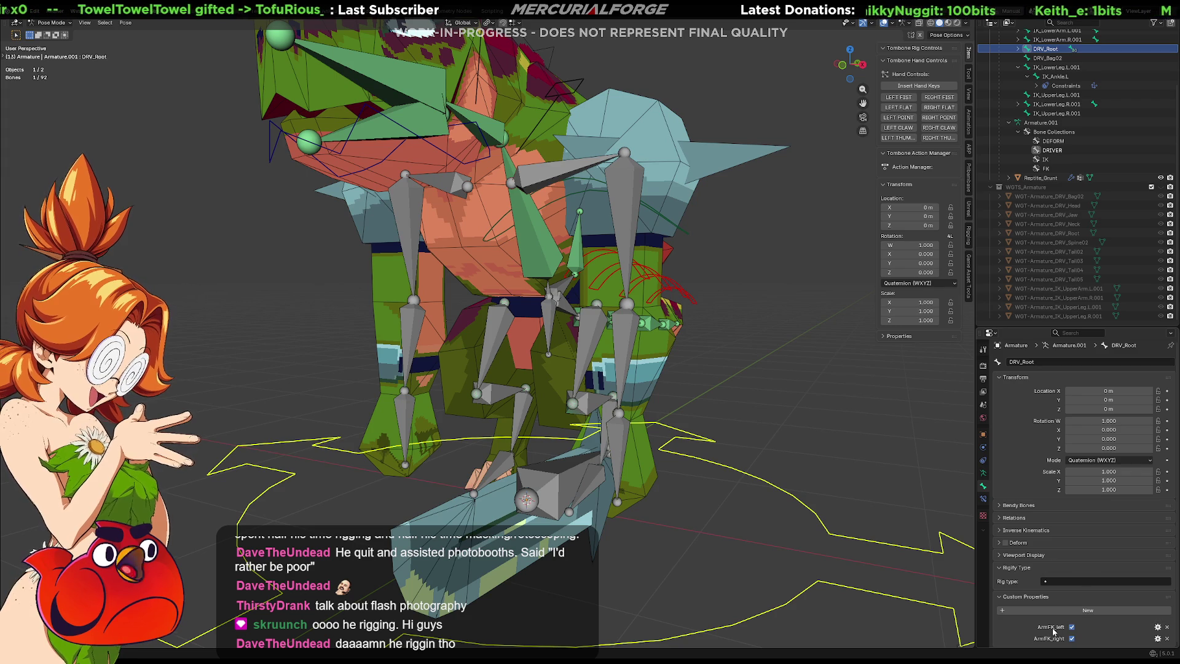
right_click(1020, 630)
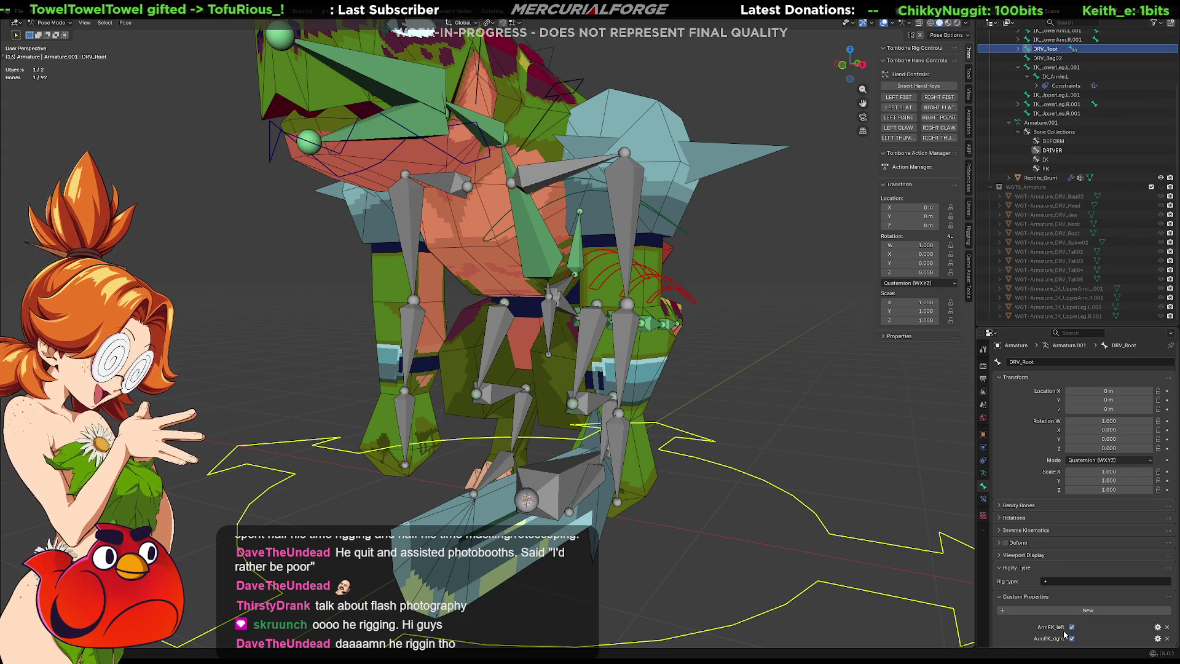
right_click(1074, 630)
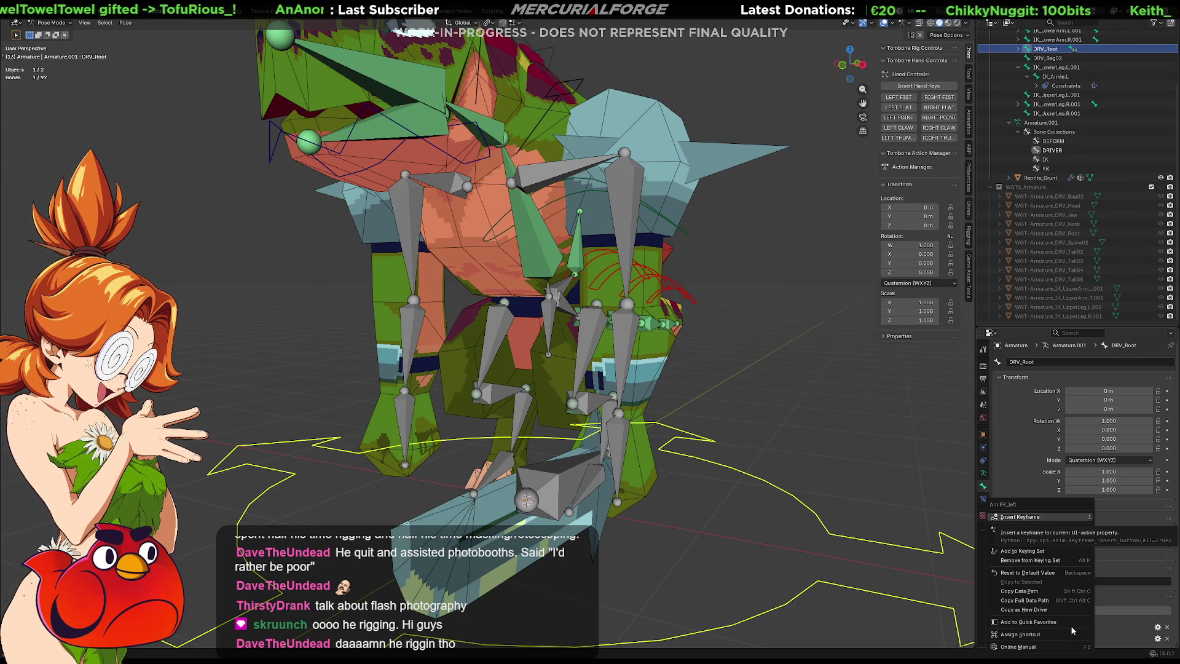
left_click(1041, 609)
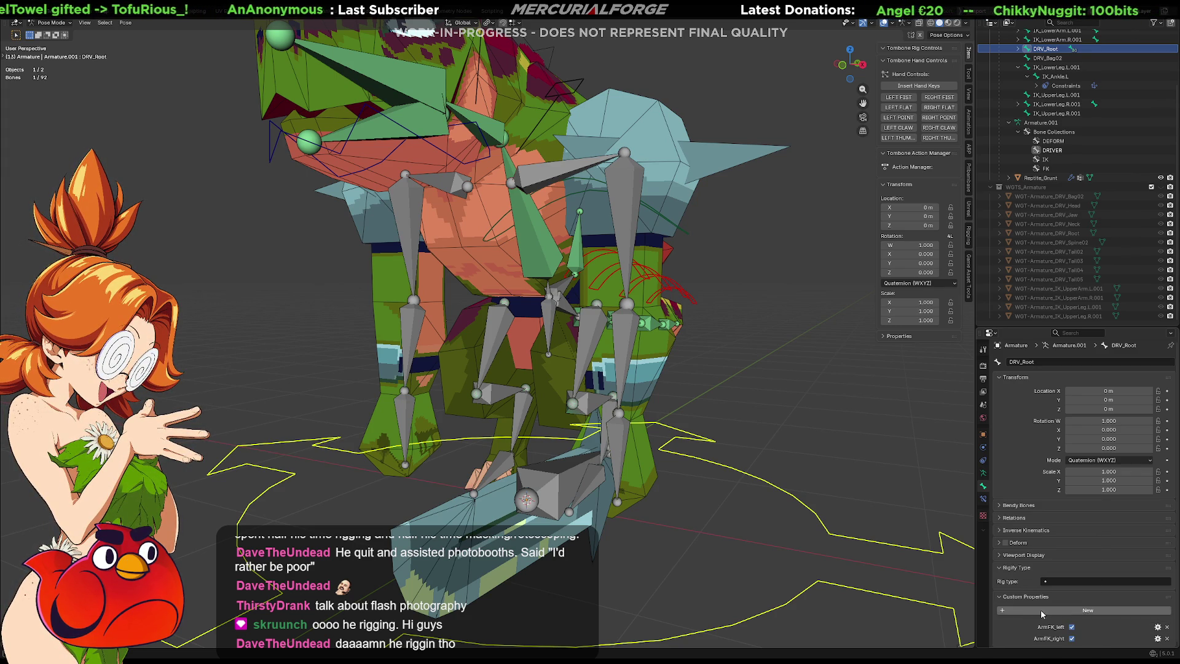
Step: Paste the driver onto UpperArm.L's Copy Transforms.001 Influence
left_click(631, 211)
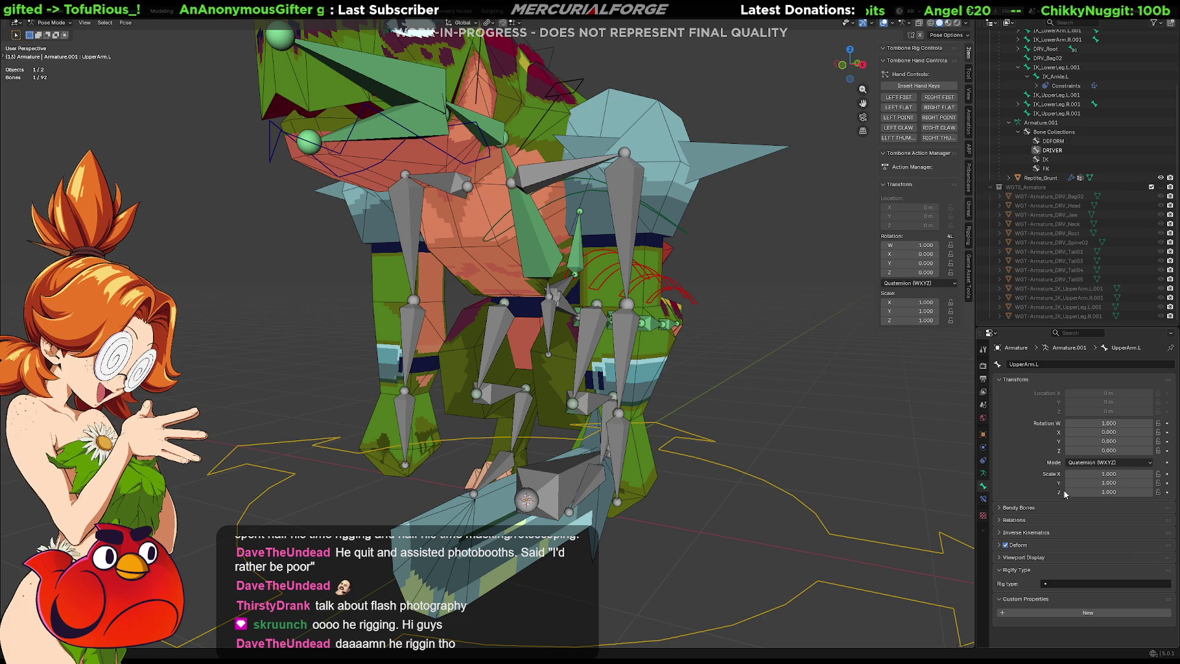
left_click(983, 472)
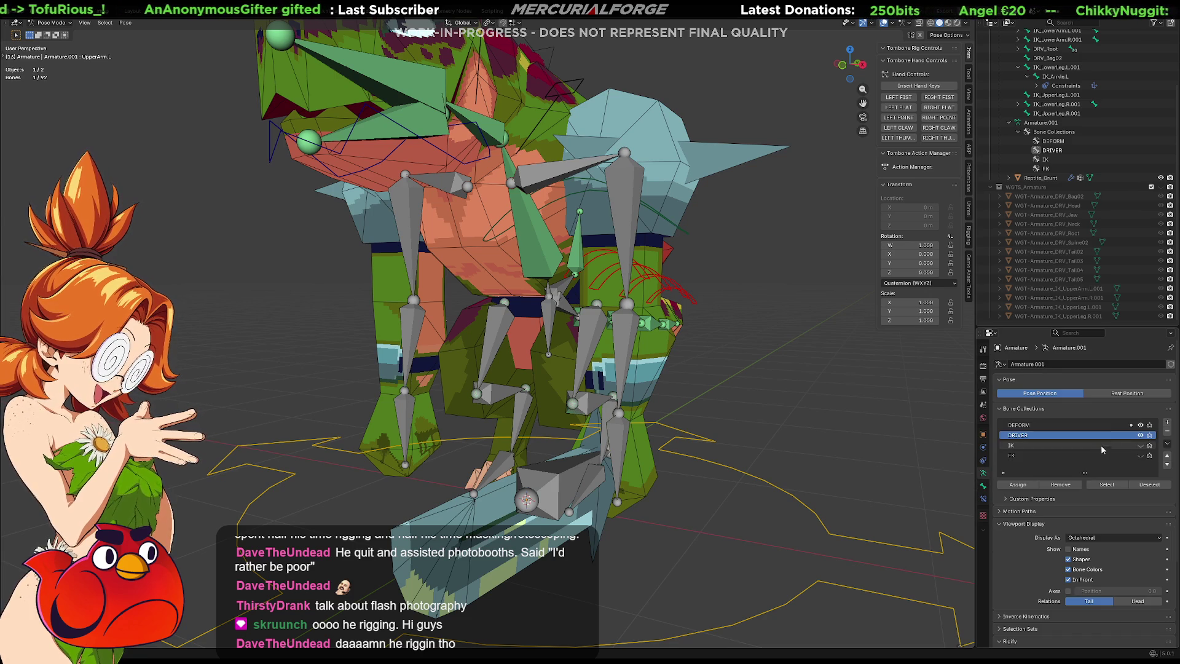
left_click(1140, 440)
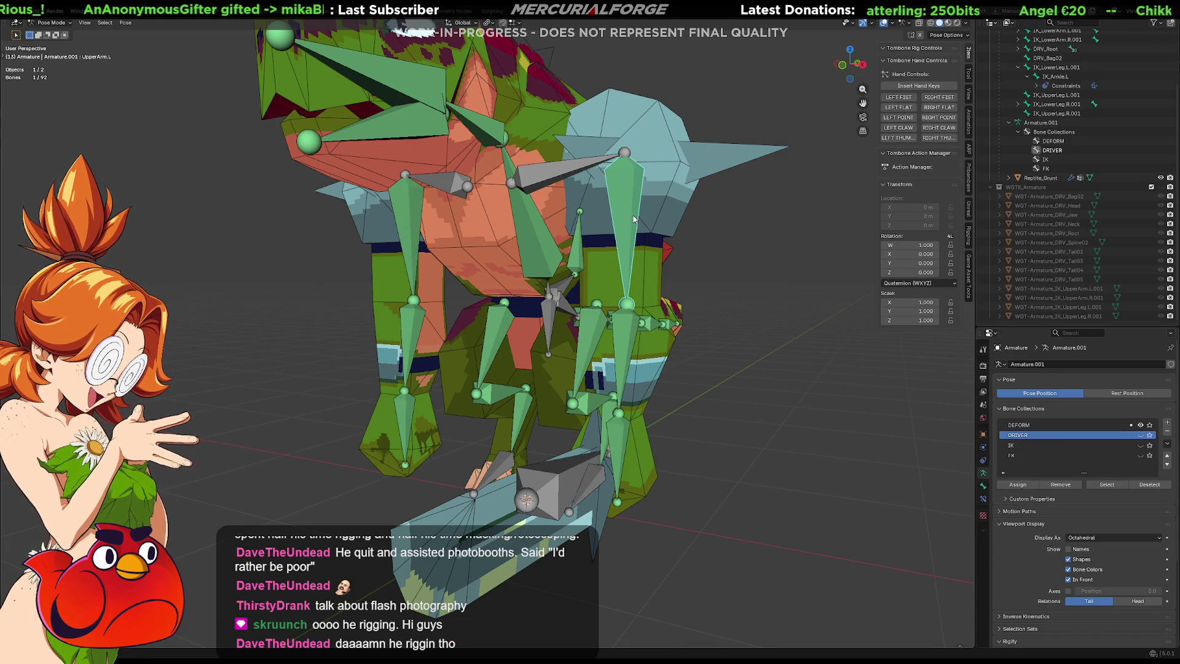
left_click(982, 500)
right_click(1096, 603)
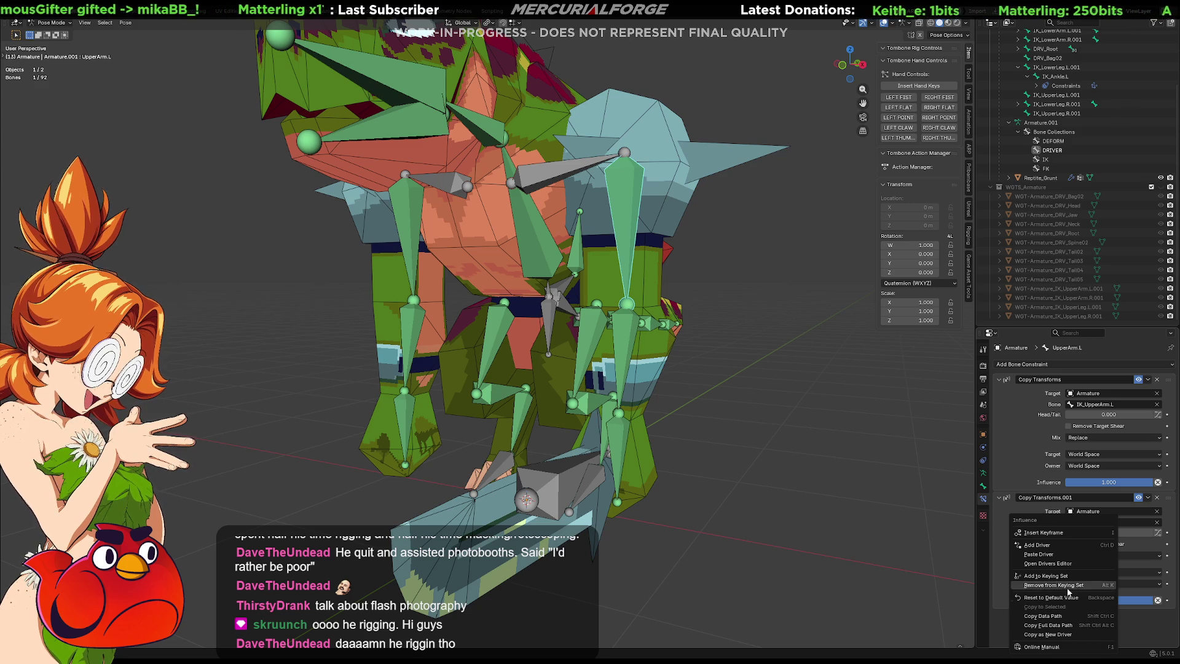
left_click(1089, 545)
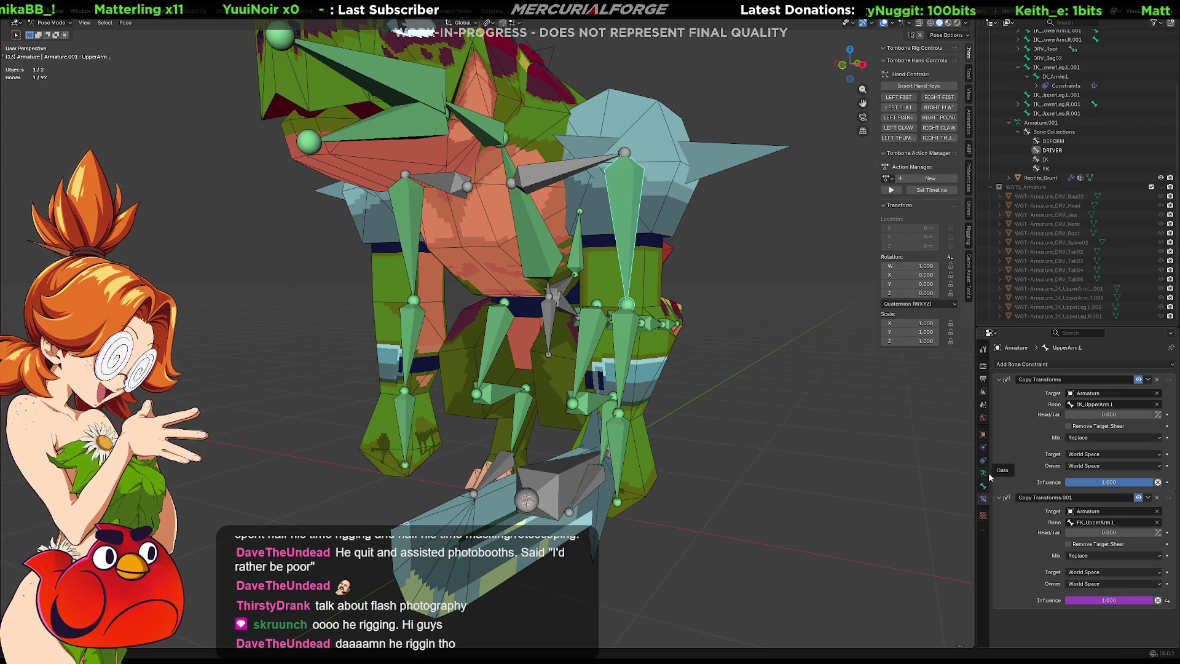
Step: Show the DRIVER collection again and reselect the DRV_Root control bone
left_click(984, 474)
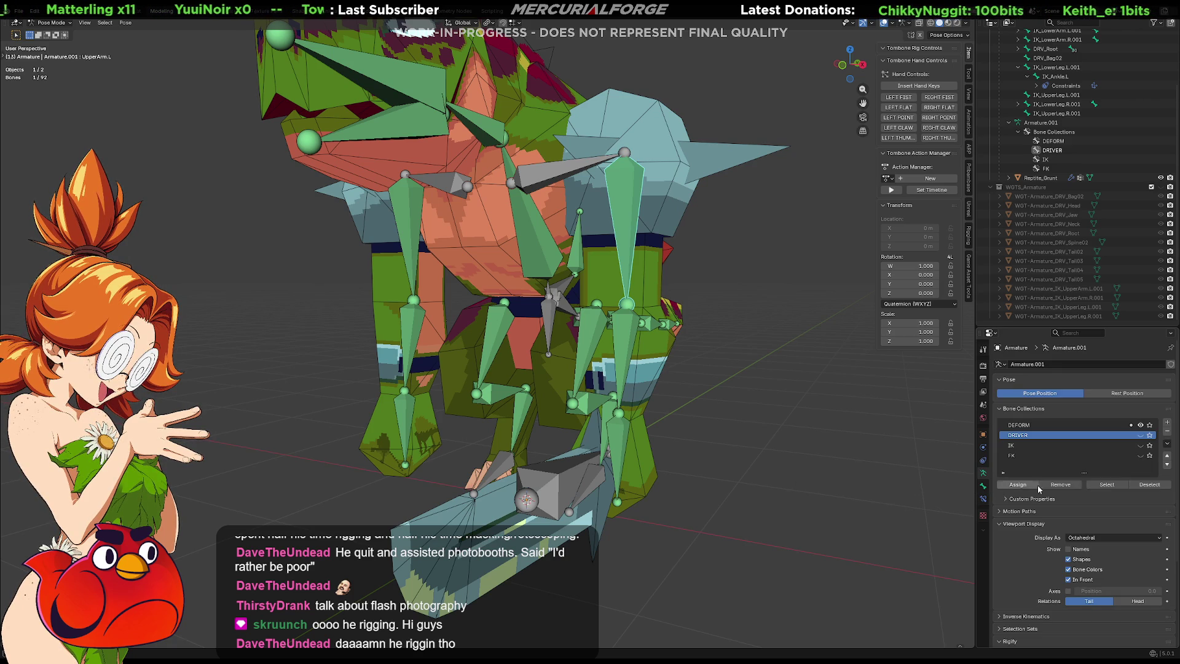
left_click(1141, 435)
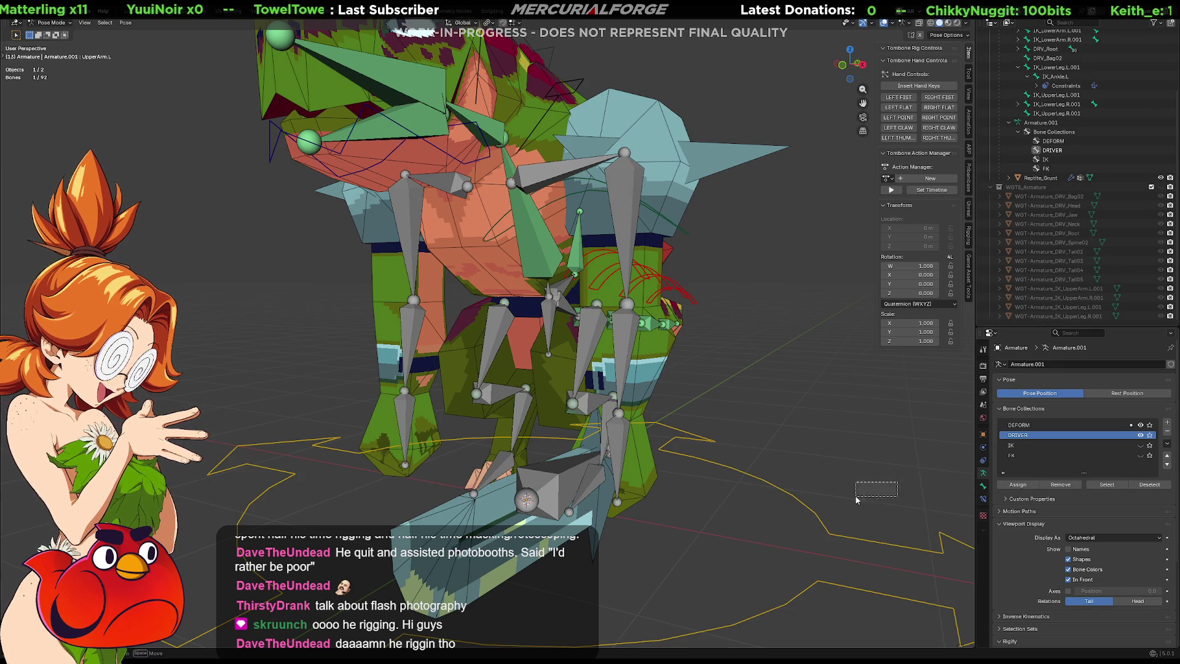
scroll(1041, 595, "down", 5)
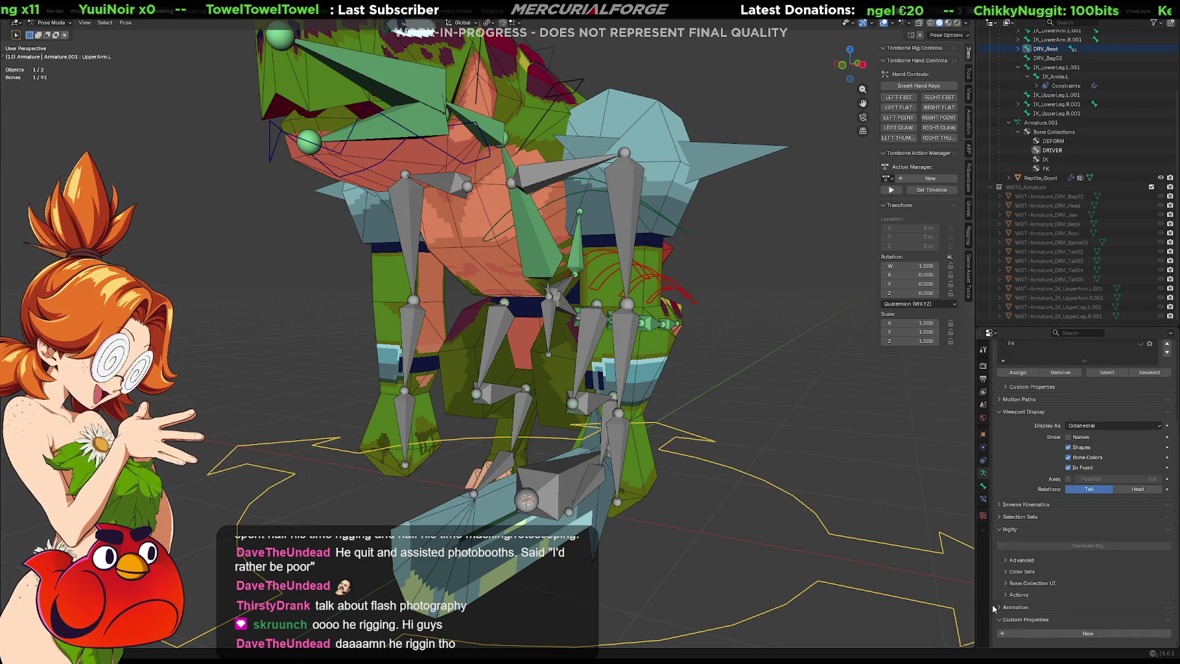
left_click(983, 486)
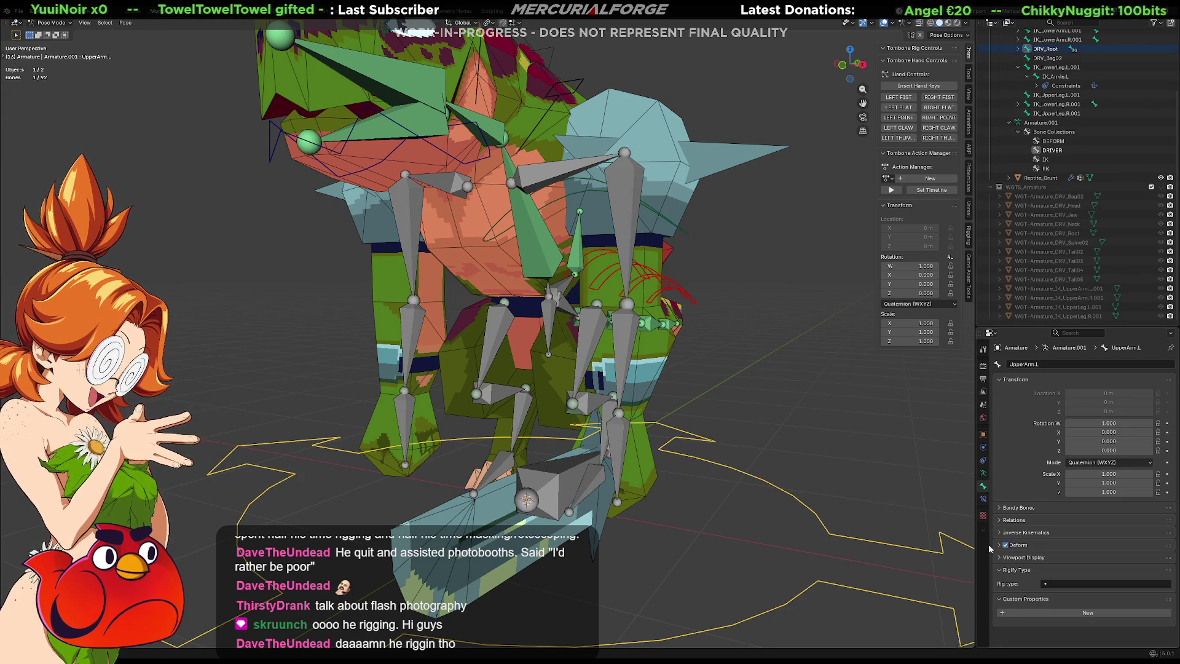
left_click_drag(897, 525, 860, 579)
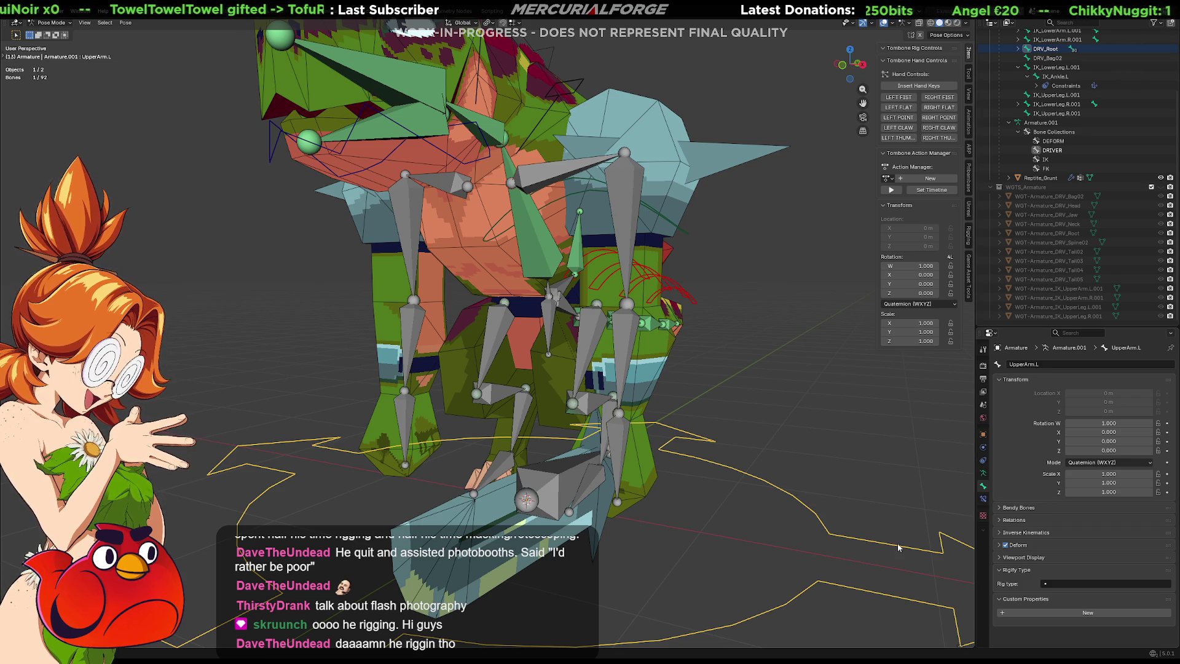
Step: Toggle the ArmFK_left checkbox repeatedly to test the left arm's IK/FK switch
left_click(1070, 630)
left_click(1070, 629)
left_click(1071, 629)
left_click(1070, 630)
left_click(1070, 629)
left_click(1070, 630)
left_click(1071, 629)
left_click(1071, 629)
left_click(1070, 629)
left_click(1070, 629)
left_click(1071, 629)
left_click(1070, 629)
left_click(1070, 629)
left_click(1070, 630)
left_click(1070, 629)
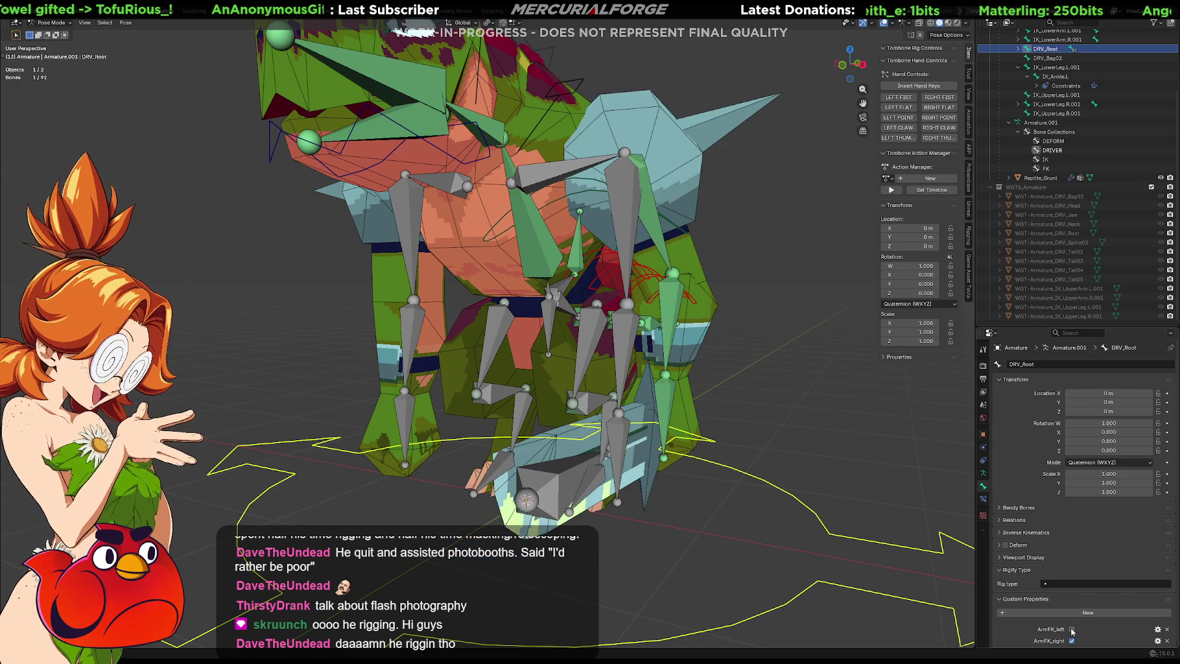
left_click(1070, 629)
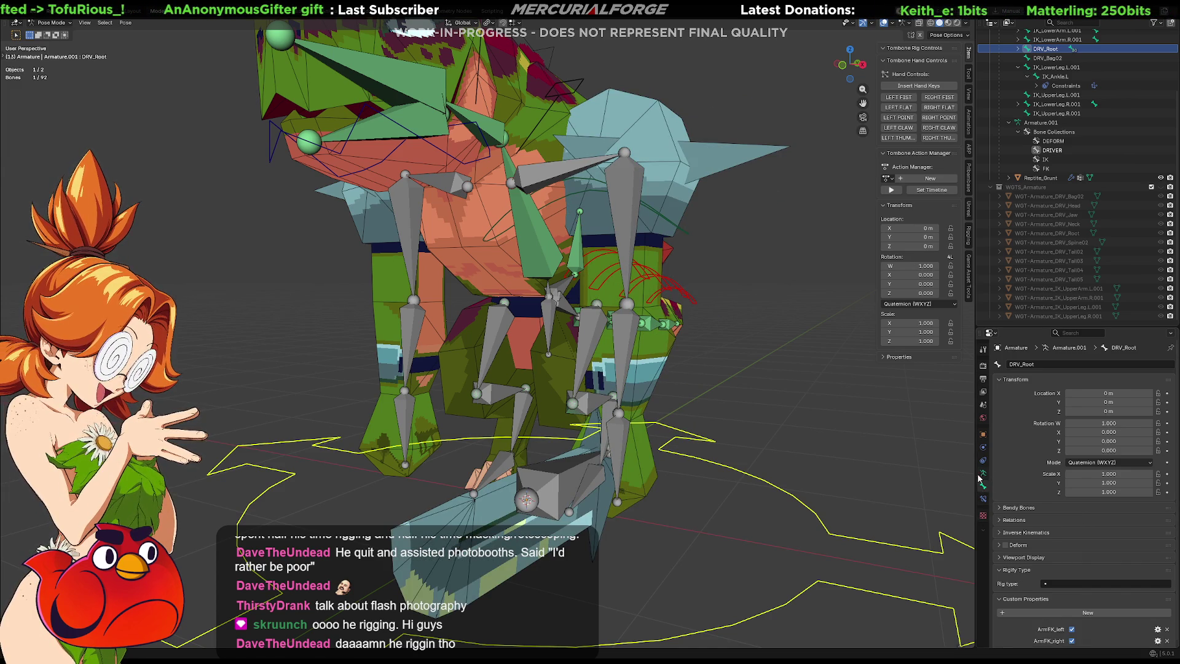
left_click(1072, 629)
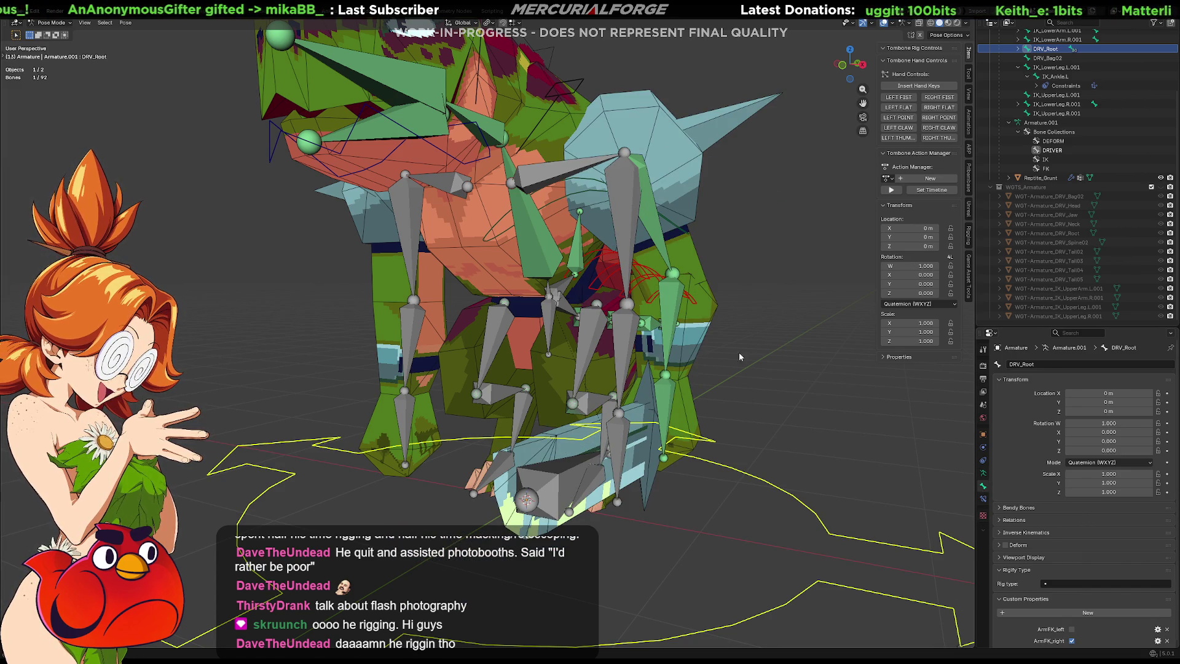
Step: Paste the ArmFK_left driver onto the Copy Transforms.001 Influence of LowerArm.L and Hand.L
left_click(675, 301)
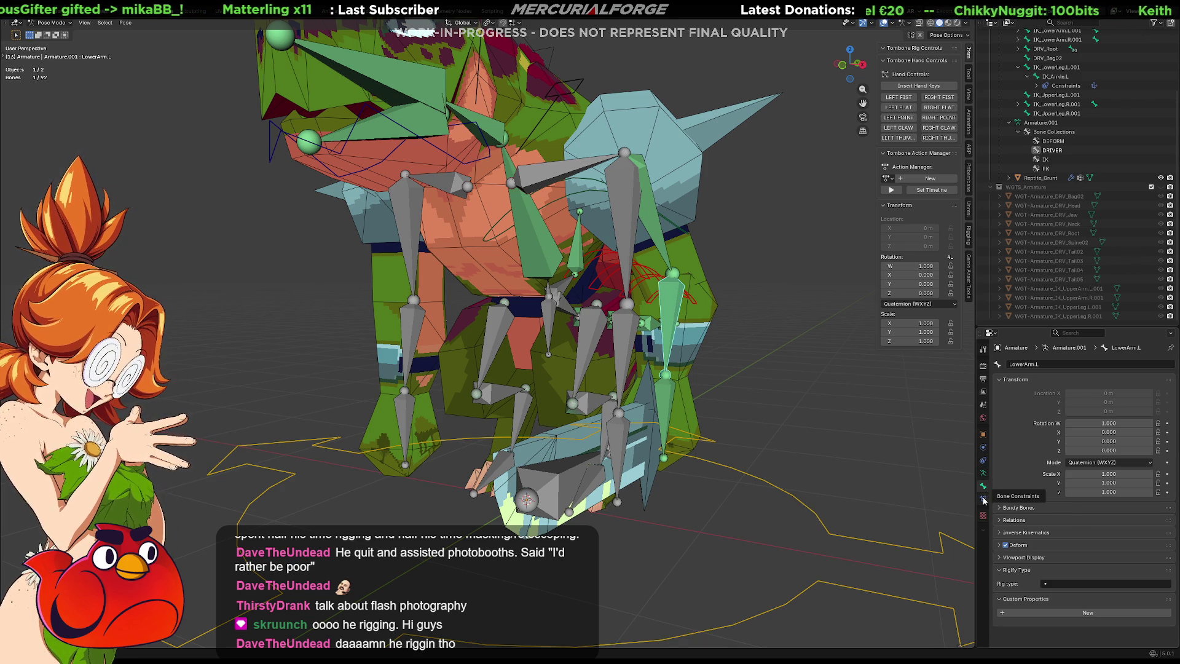
left_click(983, 499)
right_click(1095, 606)
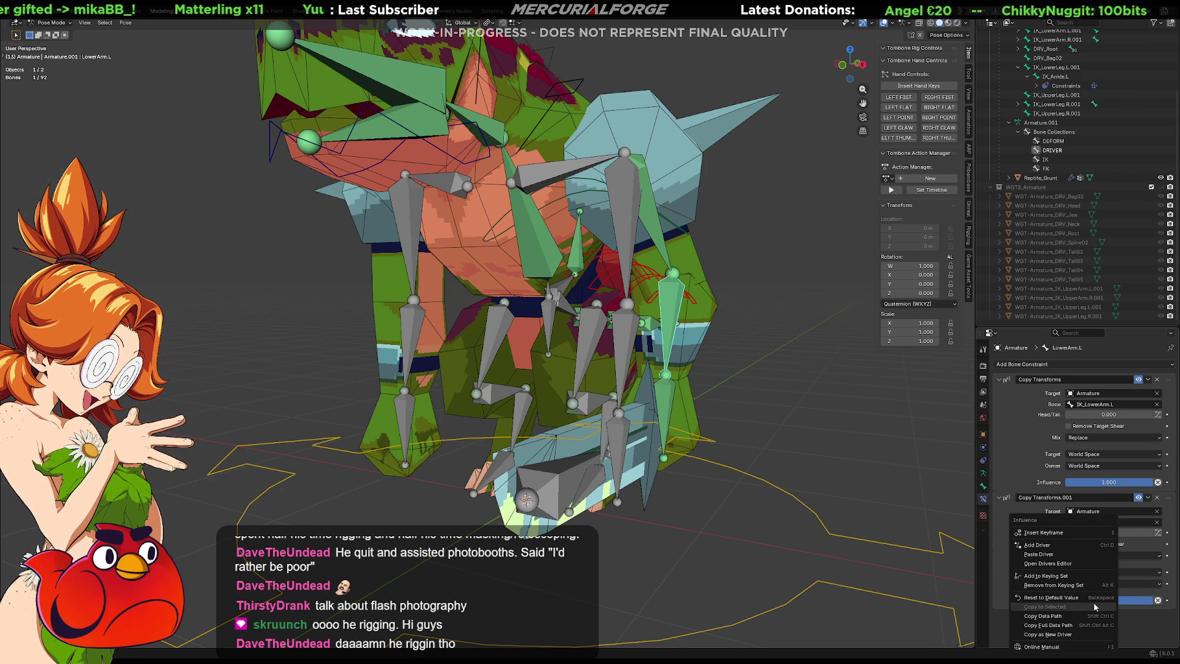
left_click(1052, 555)
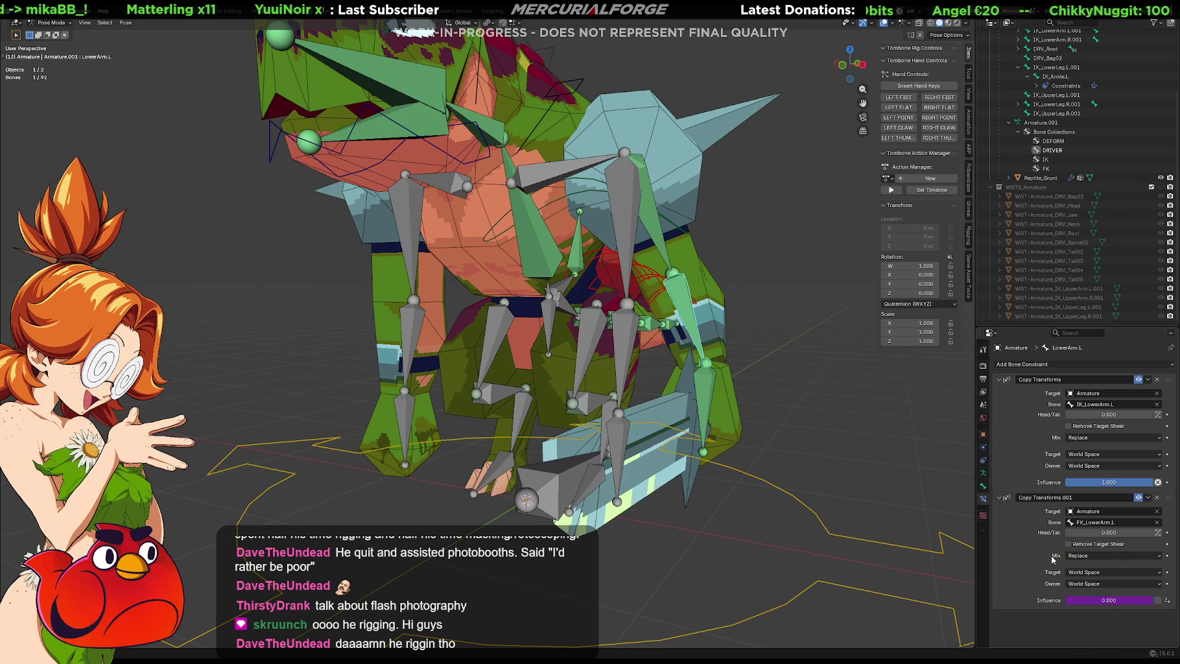
right_click(1078, 601)
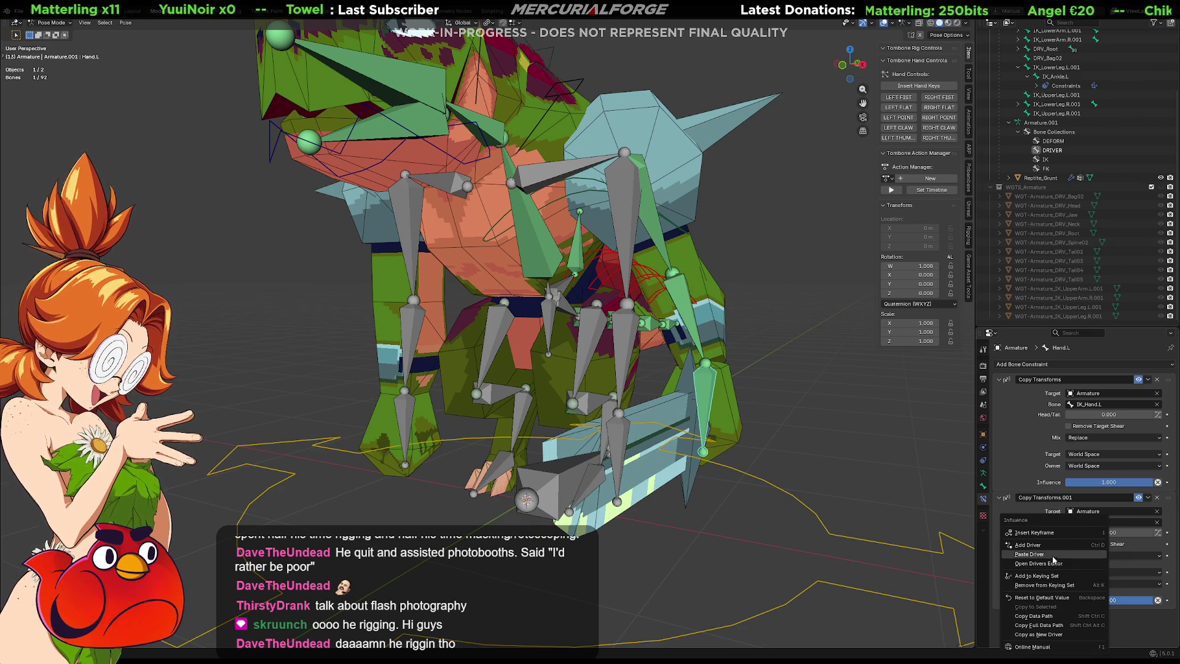
left_click(1053, 555)
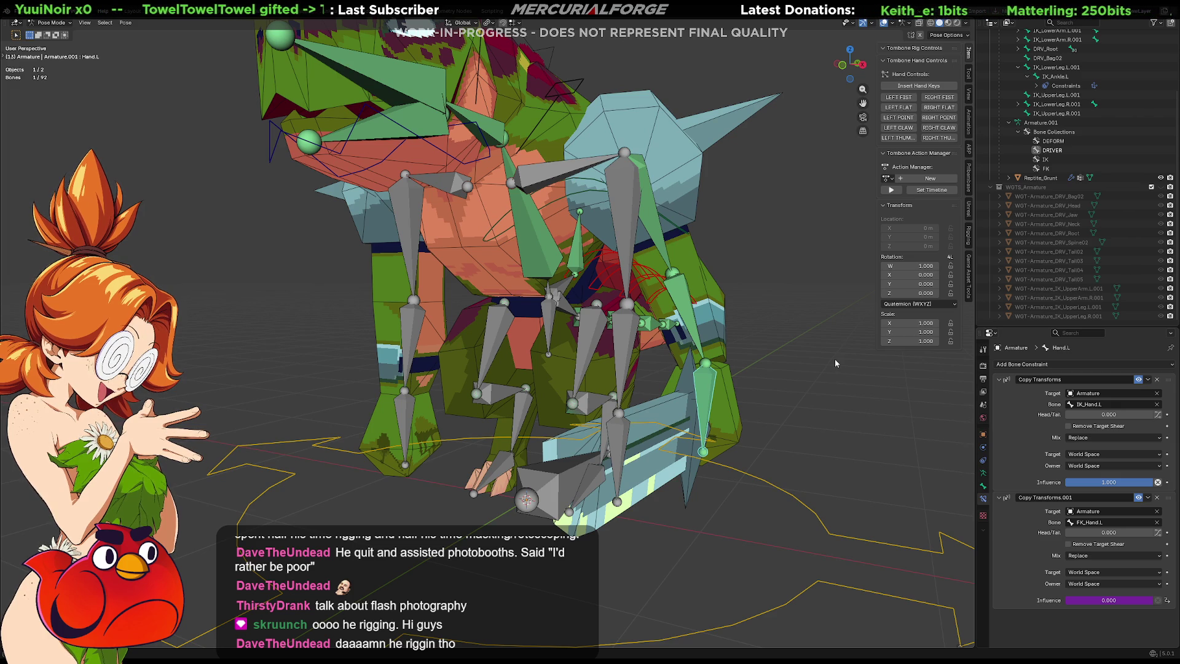
left_click(983, 487)
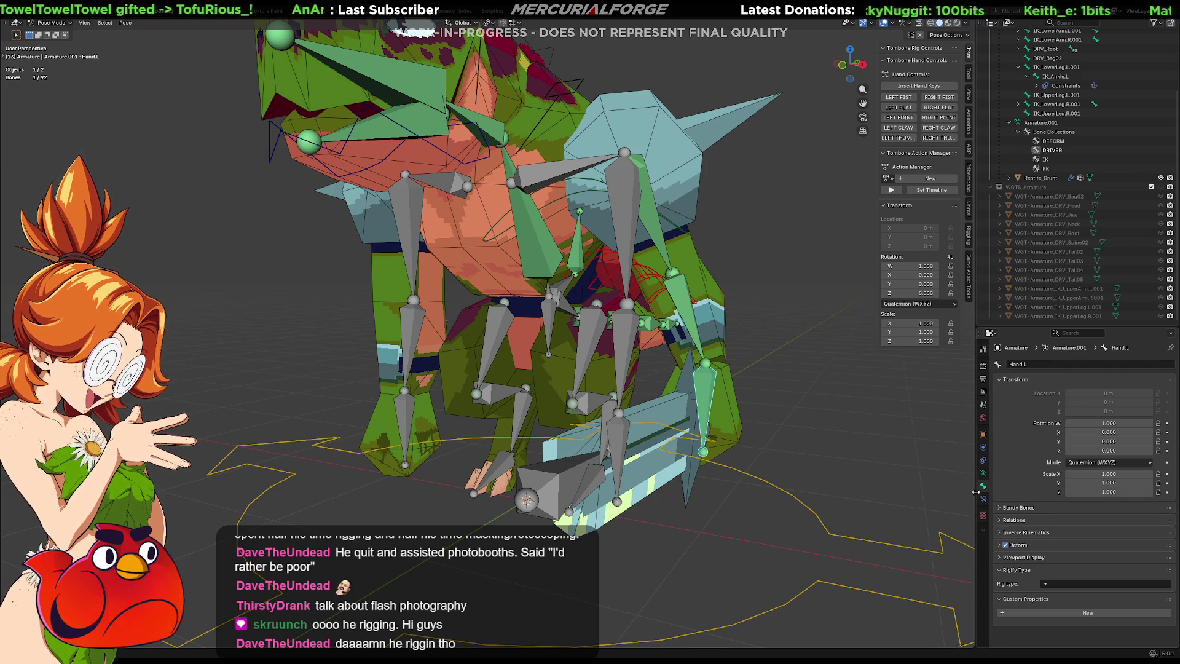
left_click(921, 549)
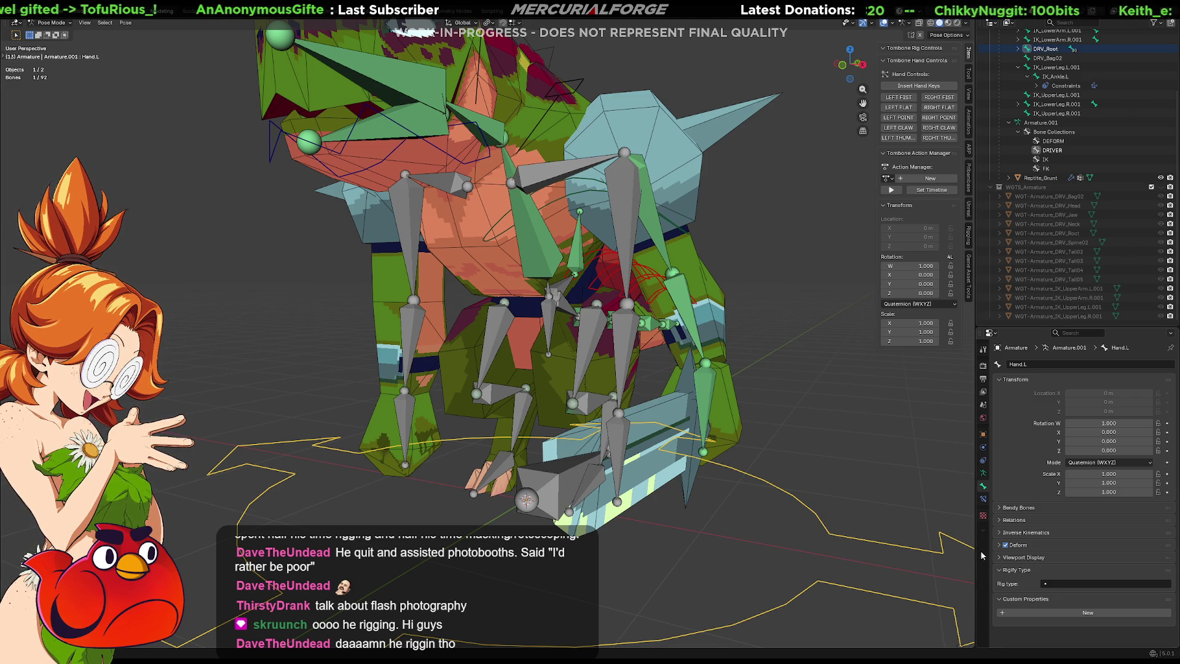
Step: Select DRV_Root and flip ArmFK_left a few times, leaving it switched on
left_click(877, 539)
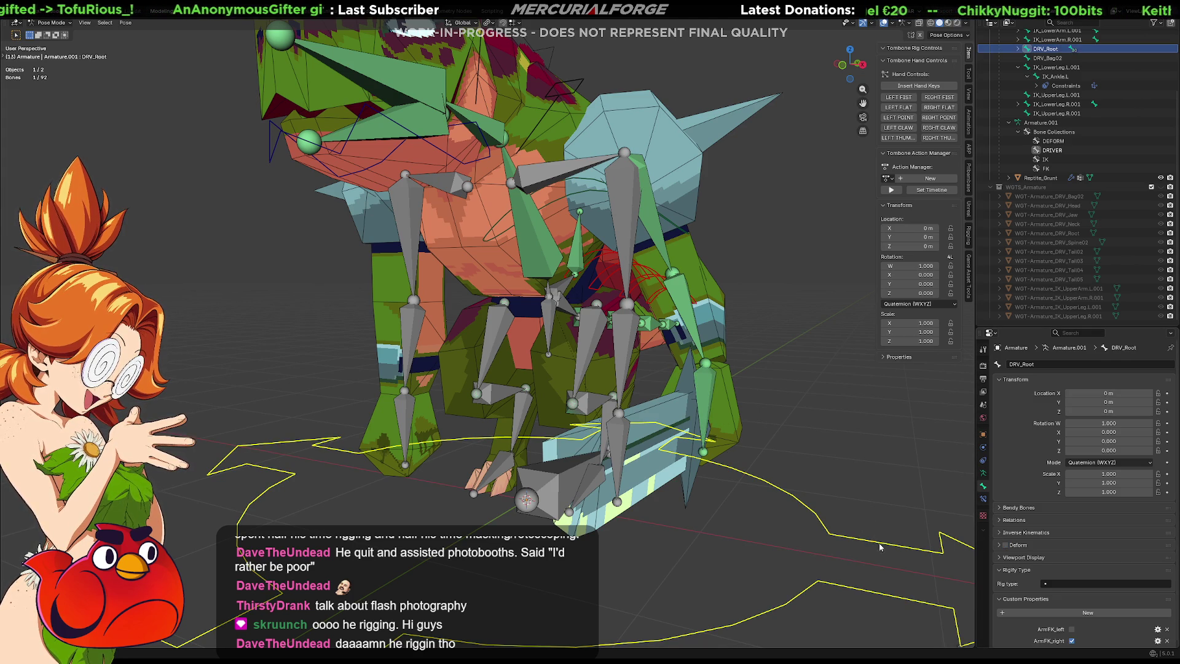
left_click(1071, 627)
left_click(1072, 627)
left_click(1072, 628)
left_click(1072, 627)
left_click(1072, 627)
left_click(1072, 627)
left_click(1072, 628)
Step: Show the IK bone collection and set IK_LowerArm.L.001's location to 0, 0, 0
mouse_move(789, 499)
middle_mouse_down()
mouse_move(698, 492)
mouse_move(698, 462)
mouse_move(890, 534)
mouse_move(809, 504)
mouse_move(956, 486)
middle_mouse_up()
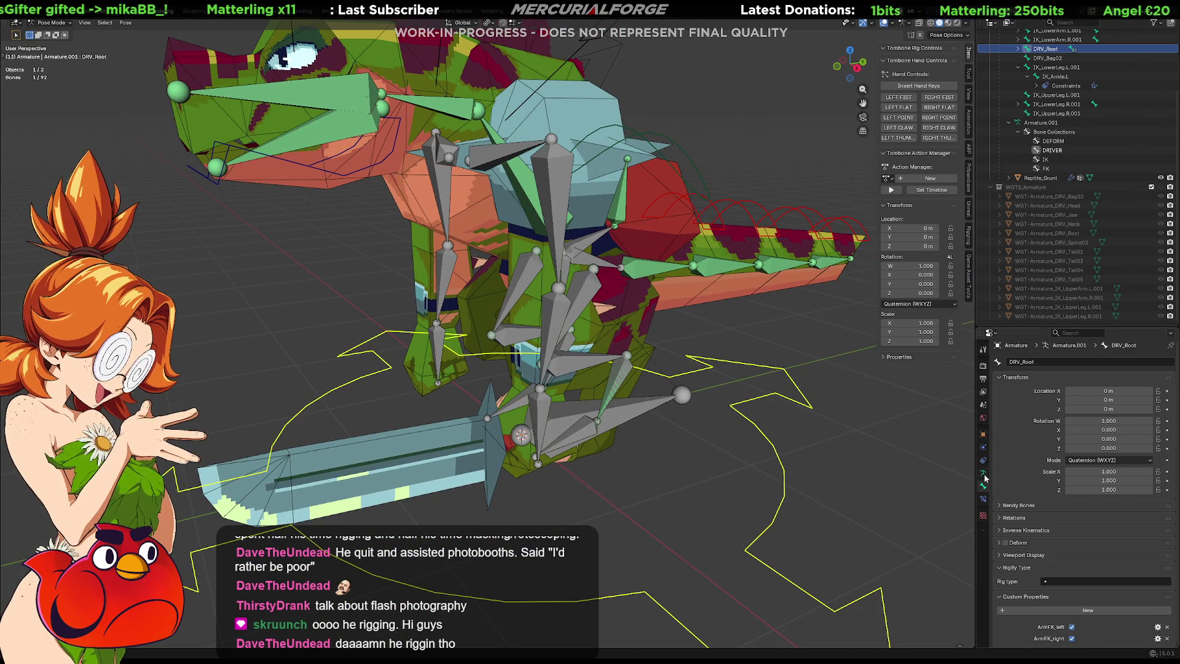
left_click(983, 473)
left_click(1140, 443)
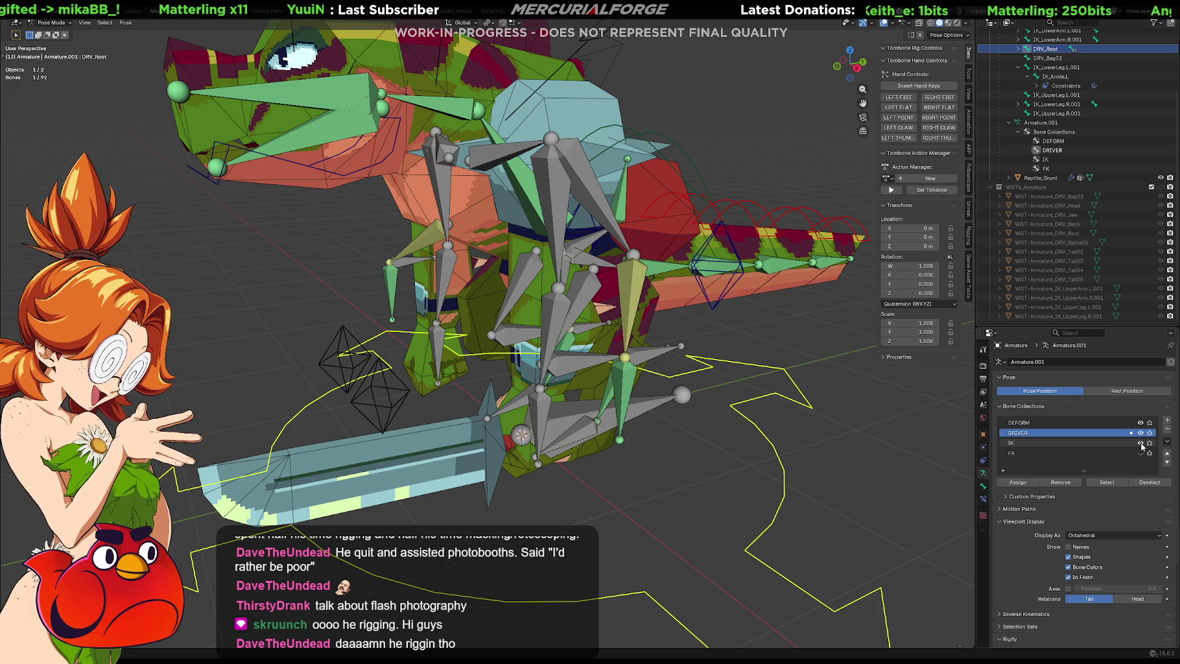
left_click(630, 351)
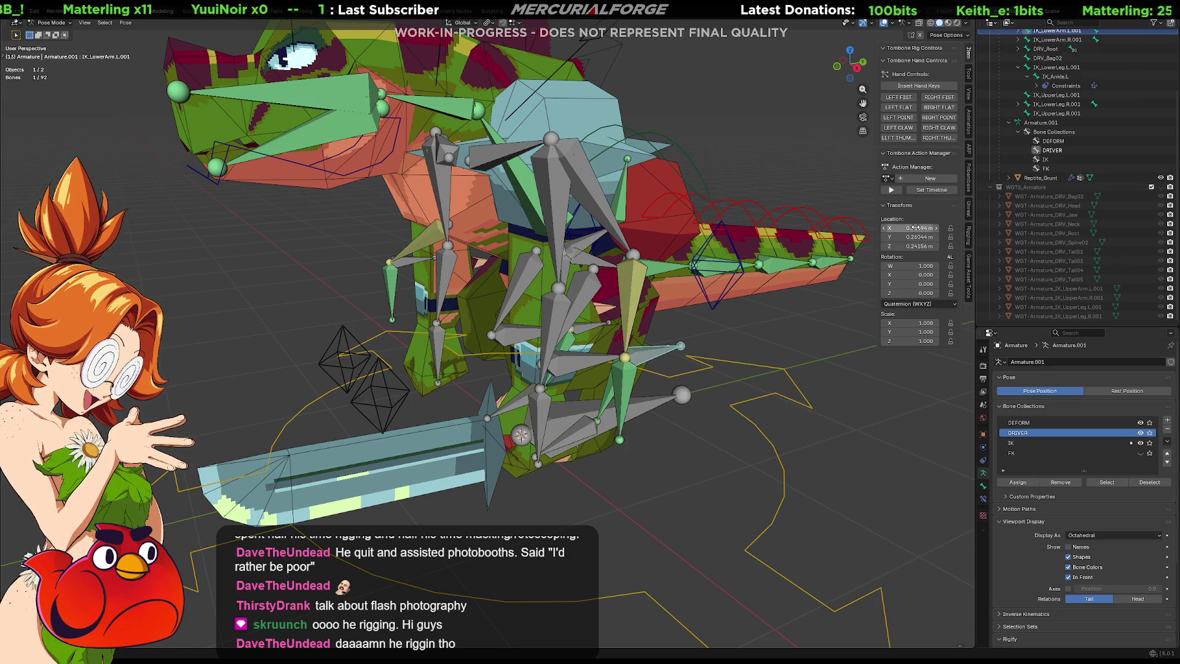
left_click(915, 228)
type("0")
key("Return")
left_click(911, 237)
type("0")
key("Return")
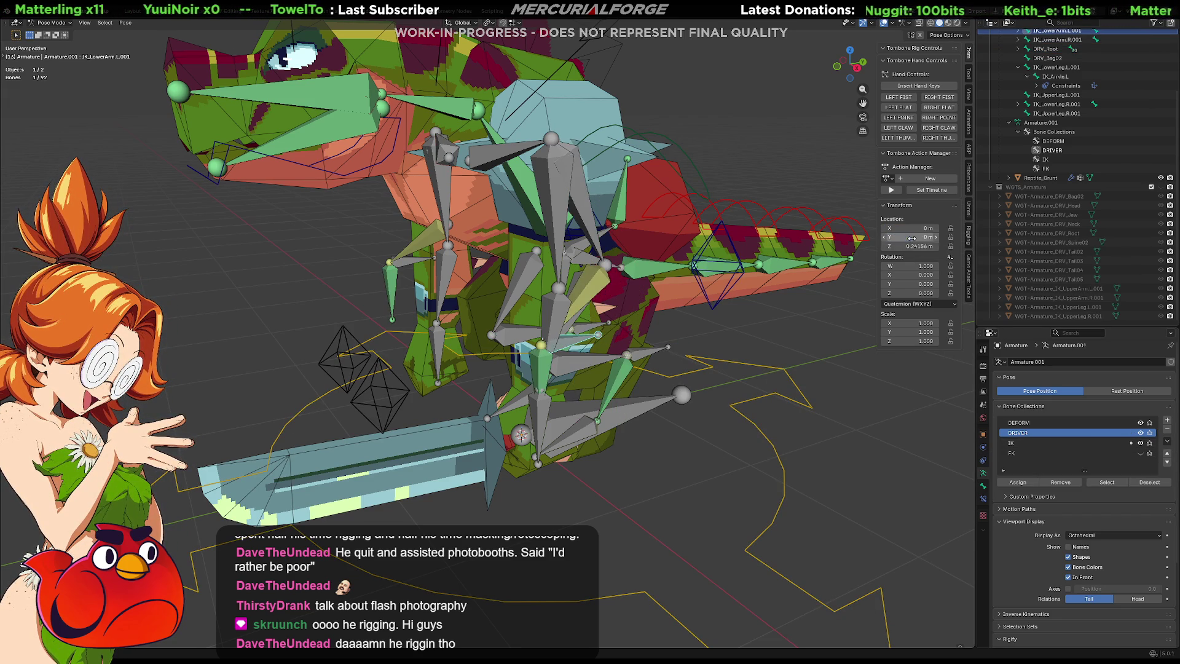
left_click(908, 246)
type("0")
key("Return")
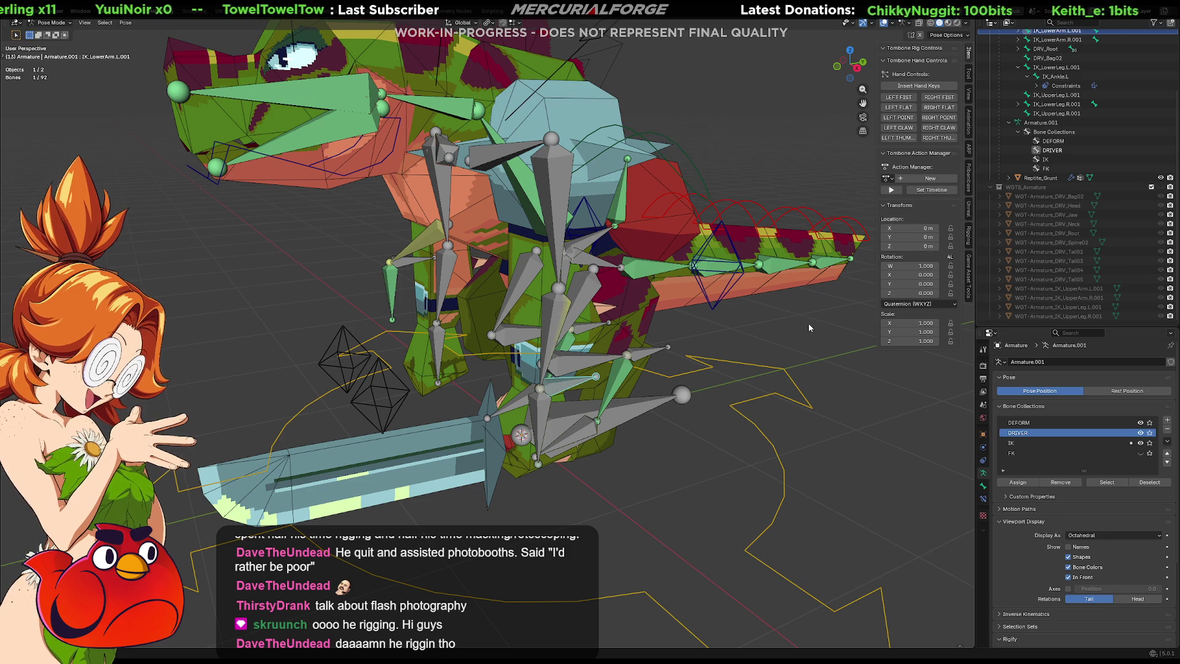
Step: Deselect all, hide the IK bone collection, and make DRV_Root the active bone
left_click(804, 331)
mouse_move(706, 338)
middle_mouse_down()
mouse_move(850, 341)
mouse_move(553, 375)
mouse_move(650, 384)
middle_mouse_up()
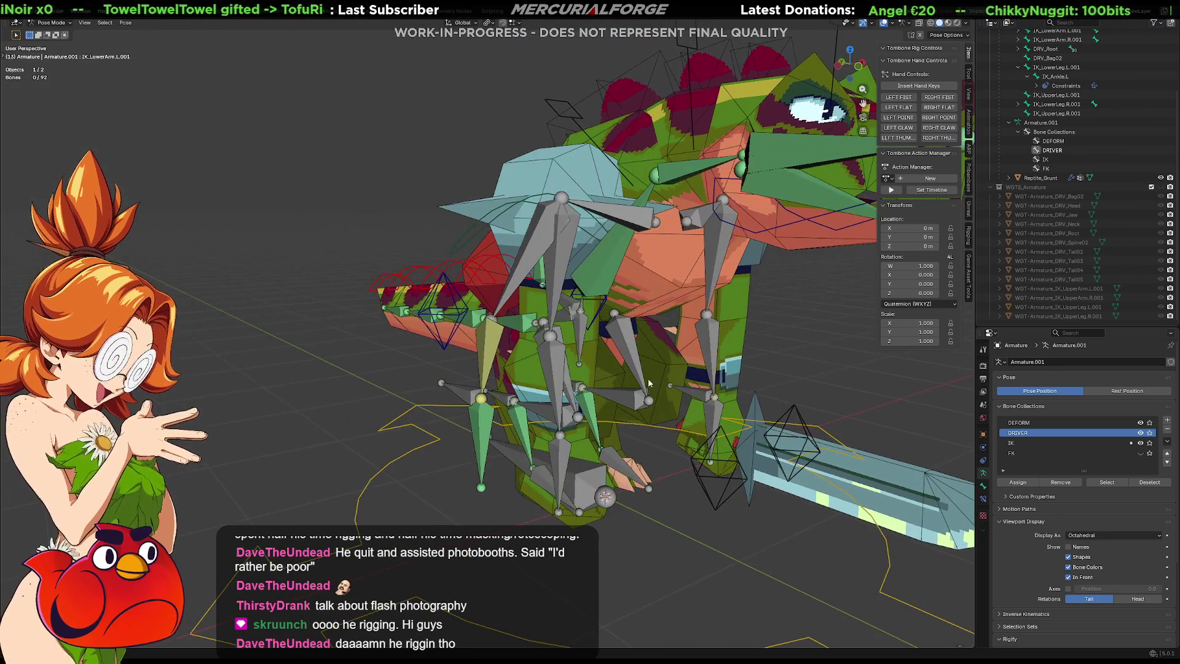
left_click(1140, 443)
scroll(1086, 521, "down", 4)
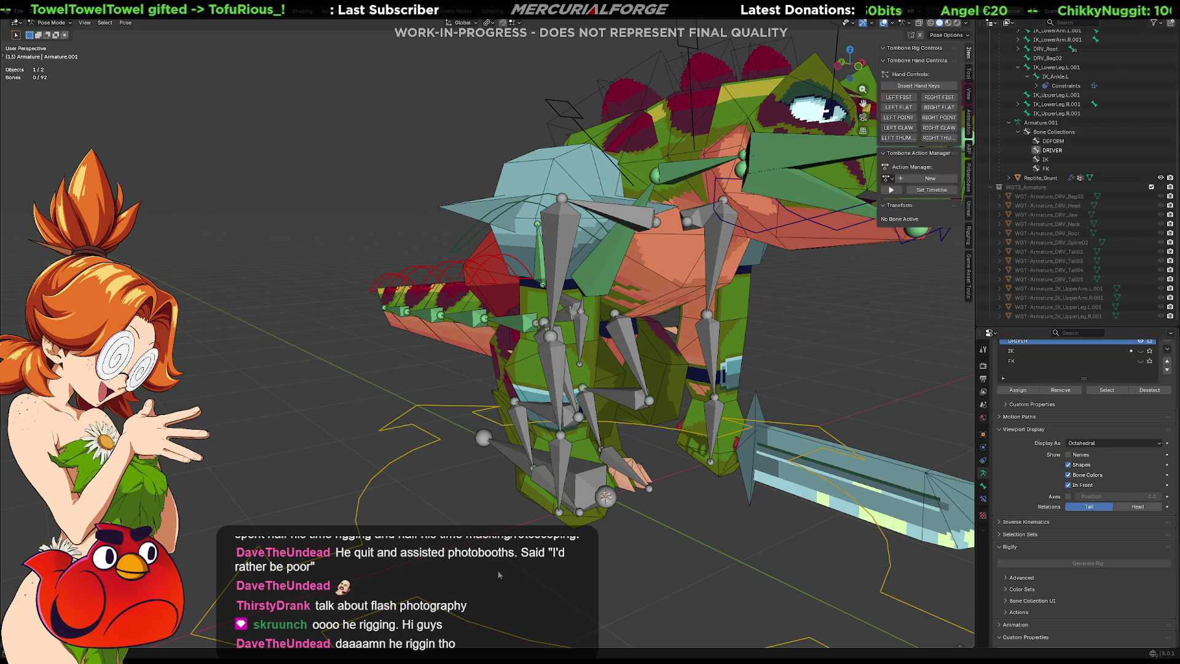
left_click(889, 565)
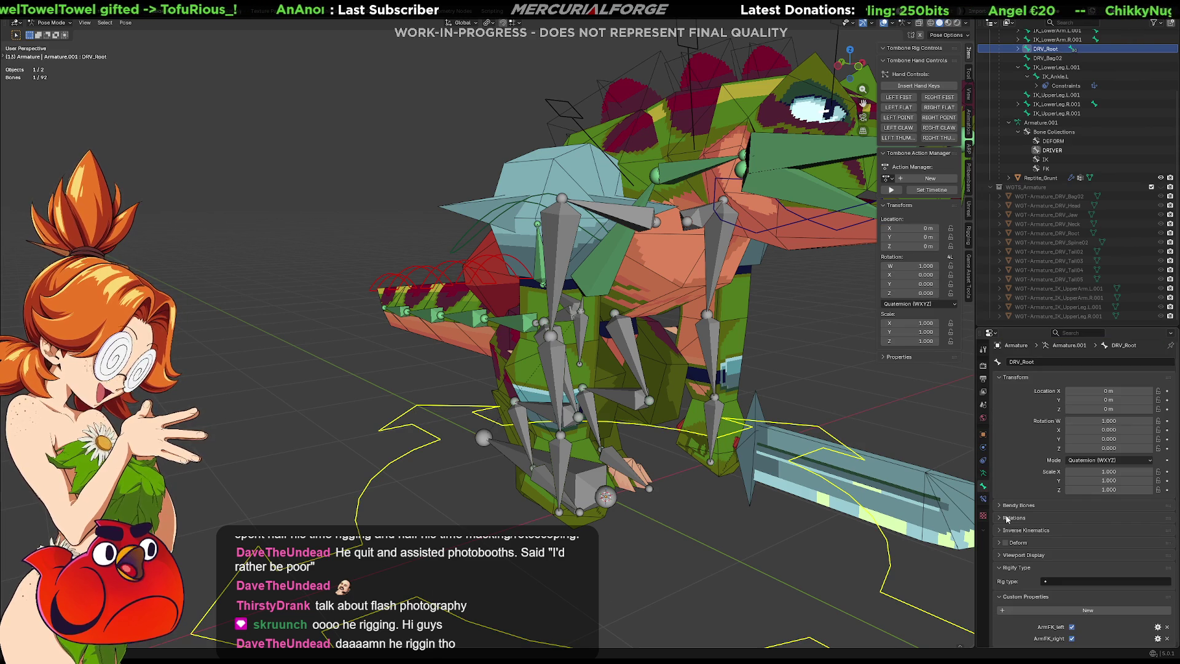
Step: Copy ArmFK_right as a new driver and paste it onto UpperArm.R's Copy Transforms.001 Influence
right_click(1072, 639)
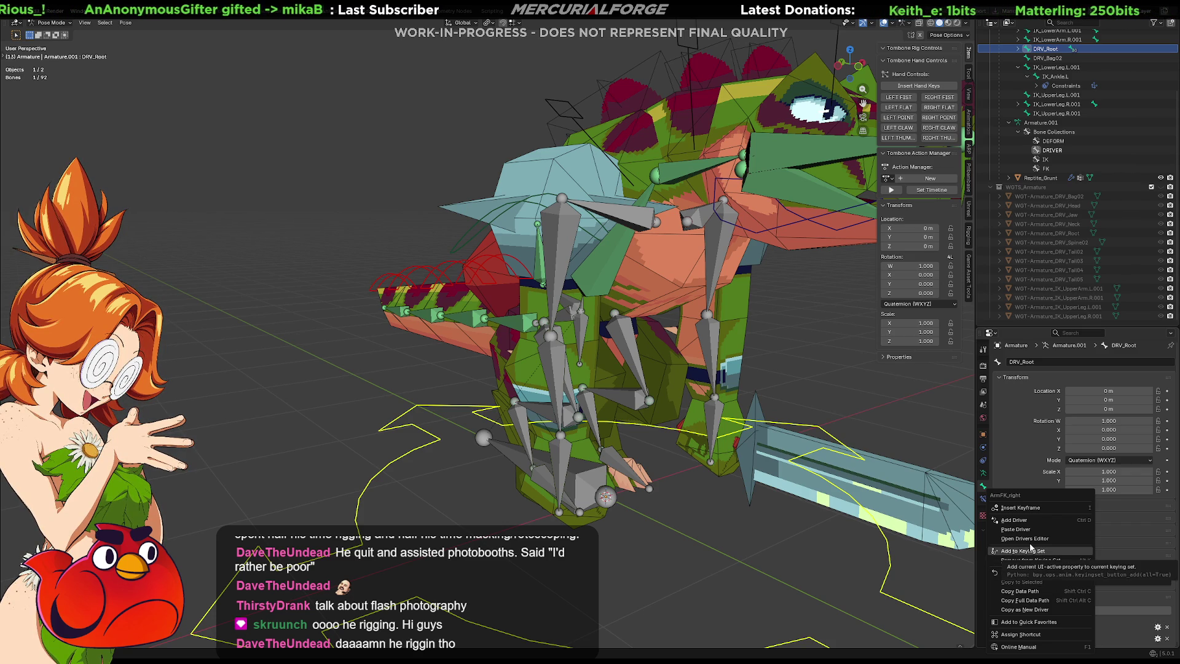
left_click(1026, 609)
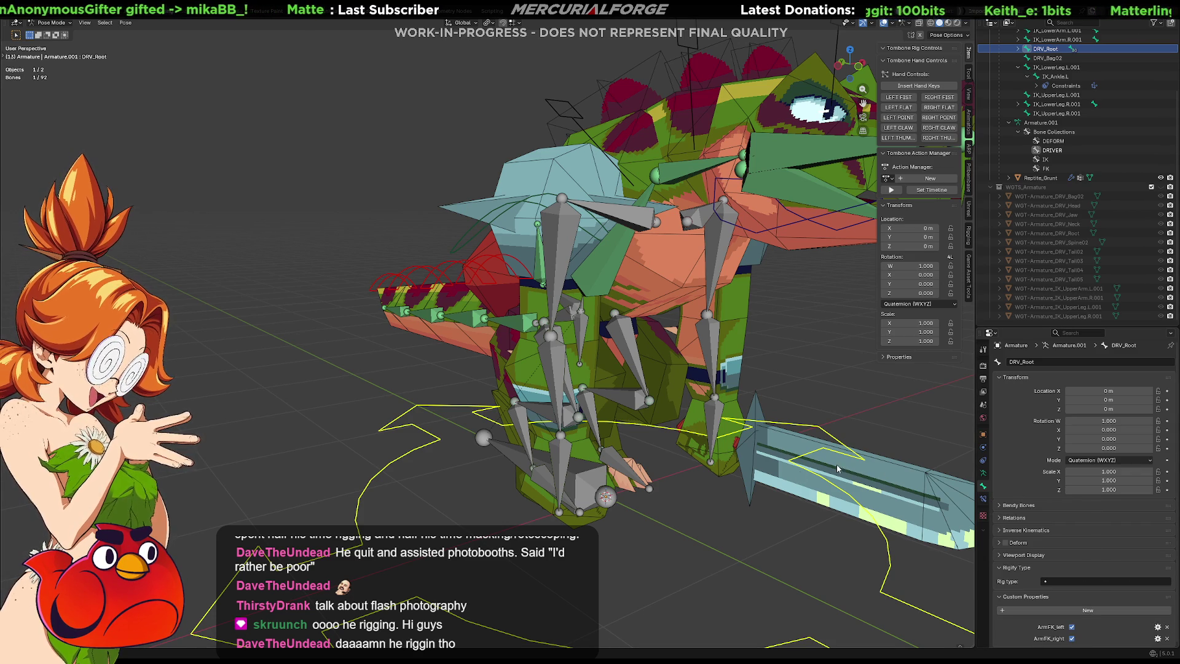
left_click(983, 500)
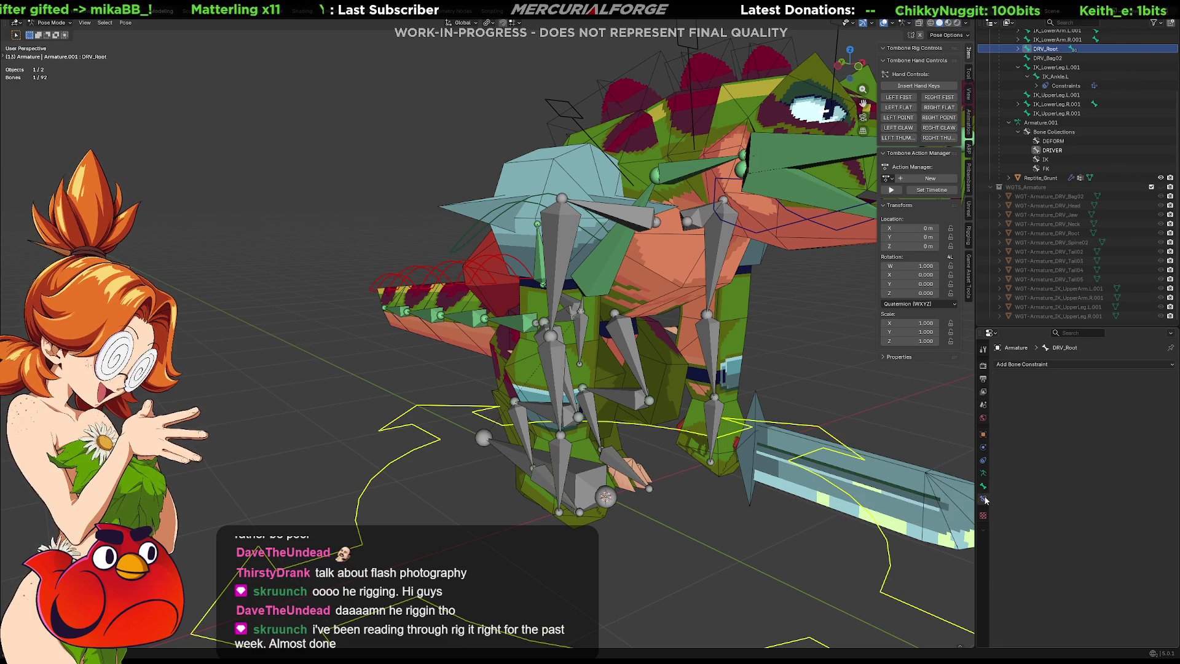
left_click(562, 255)
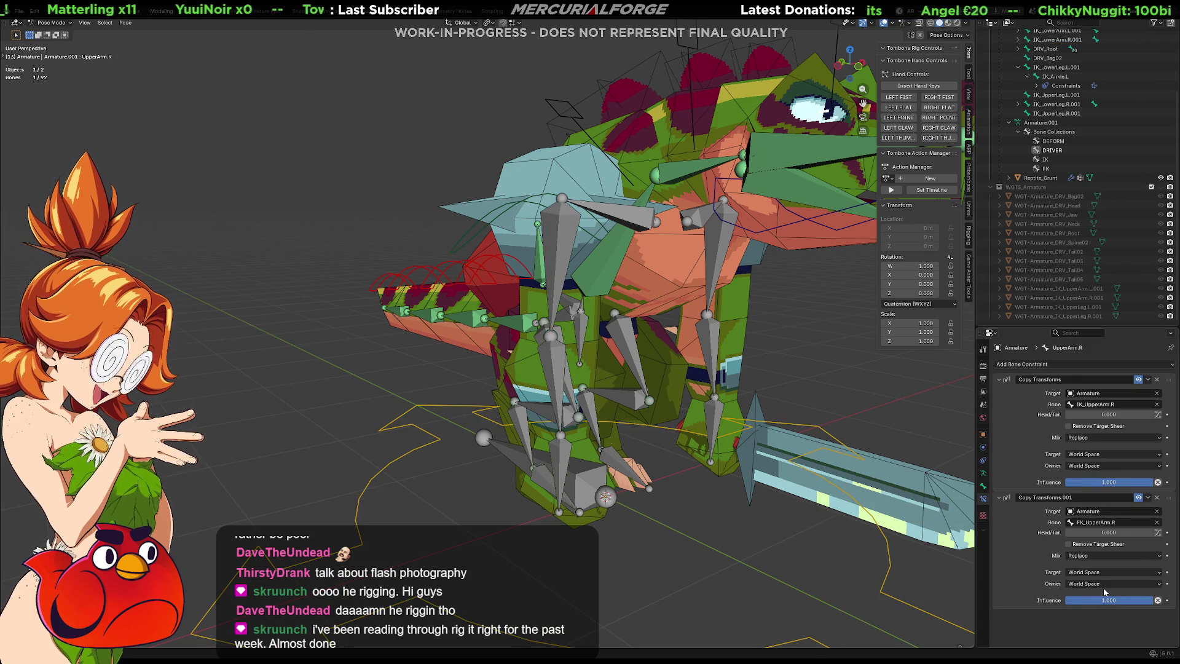
right_click(1103, 600)
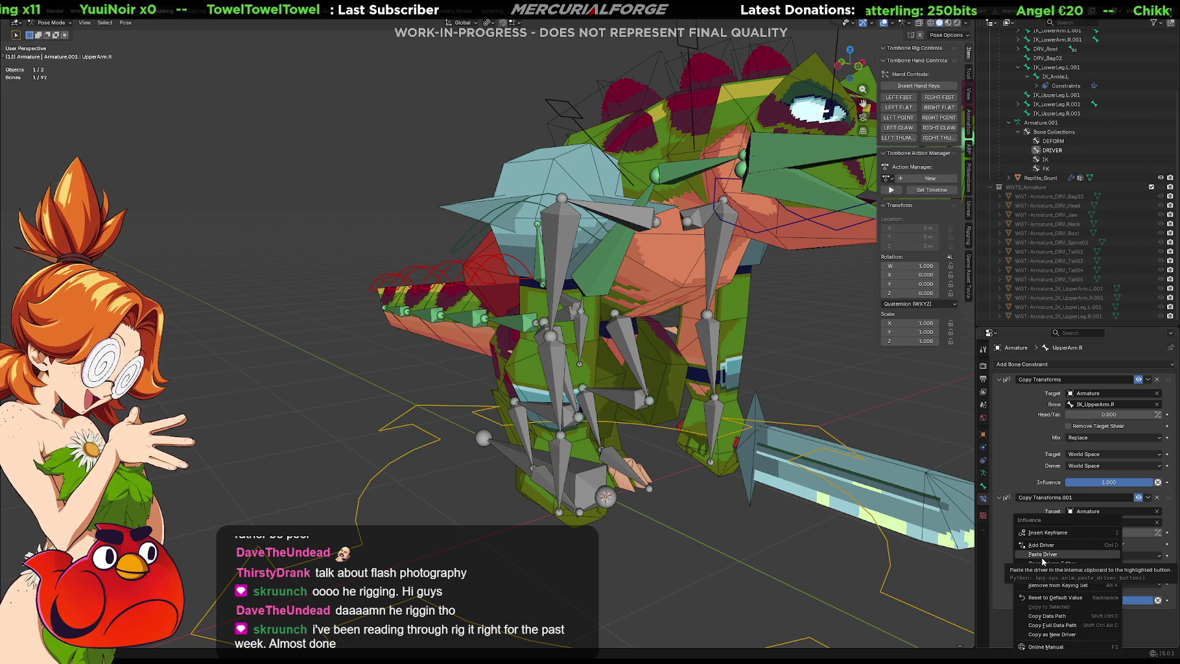
left_click(1043, 555)
Step: Paste the ArmFK_right driver onto the FK Influence of LowerArm.R and Hand.R
left_click(554, 361)
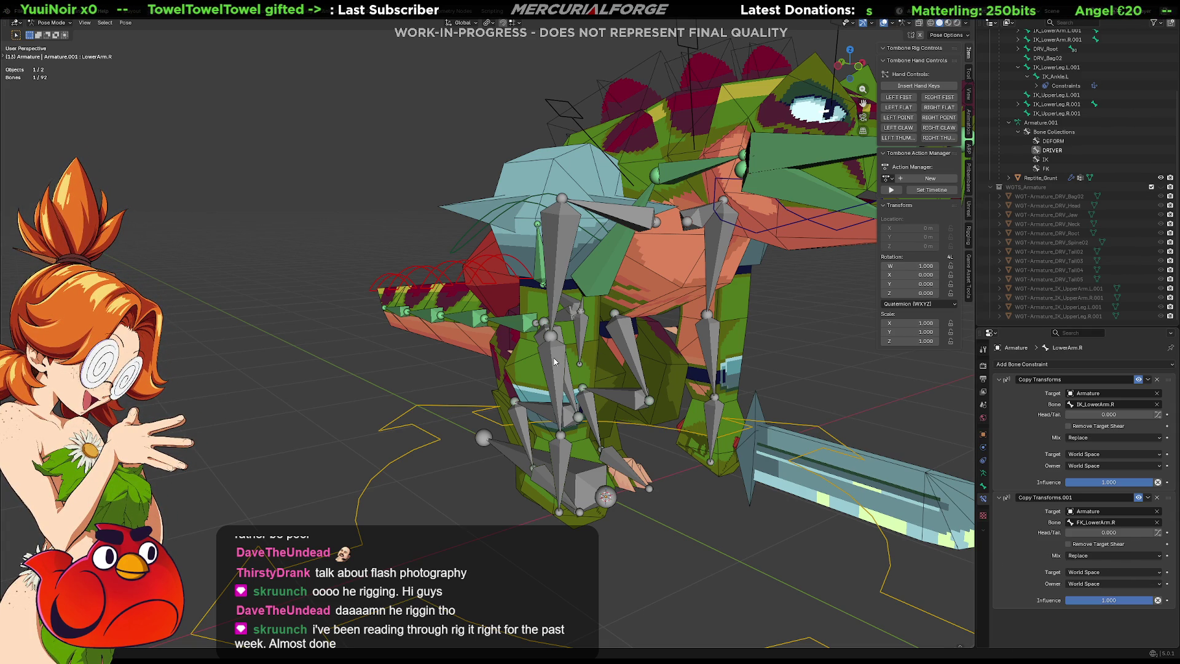
right_click(1097, 601)
left_click(1034, 554)
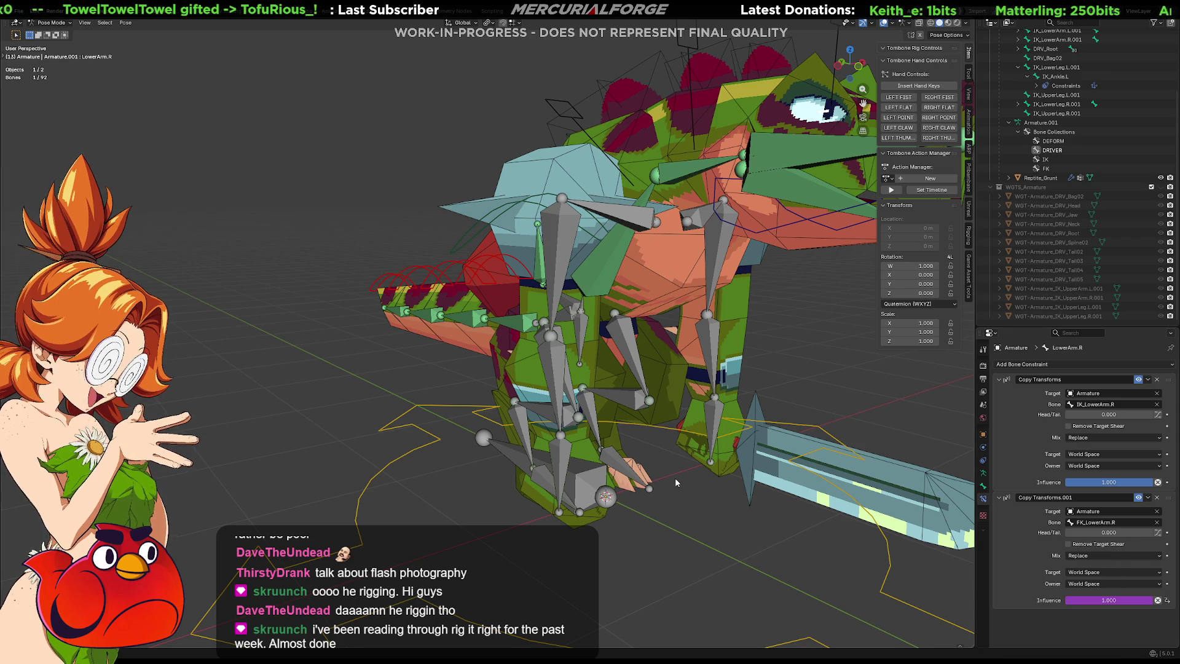
left_click(568, 458)
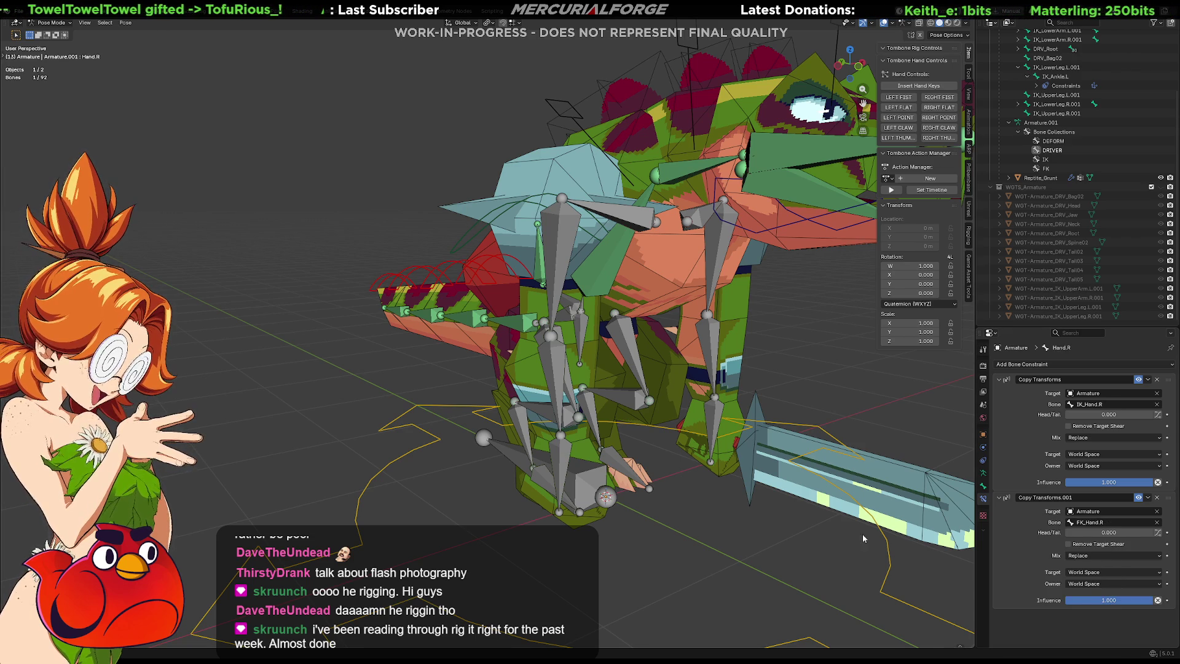
right_click(1079, 601)
left_click(1024, 553)
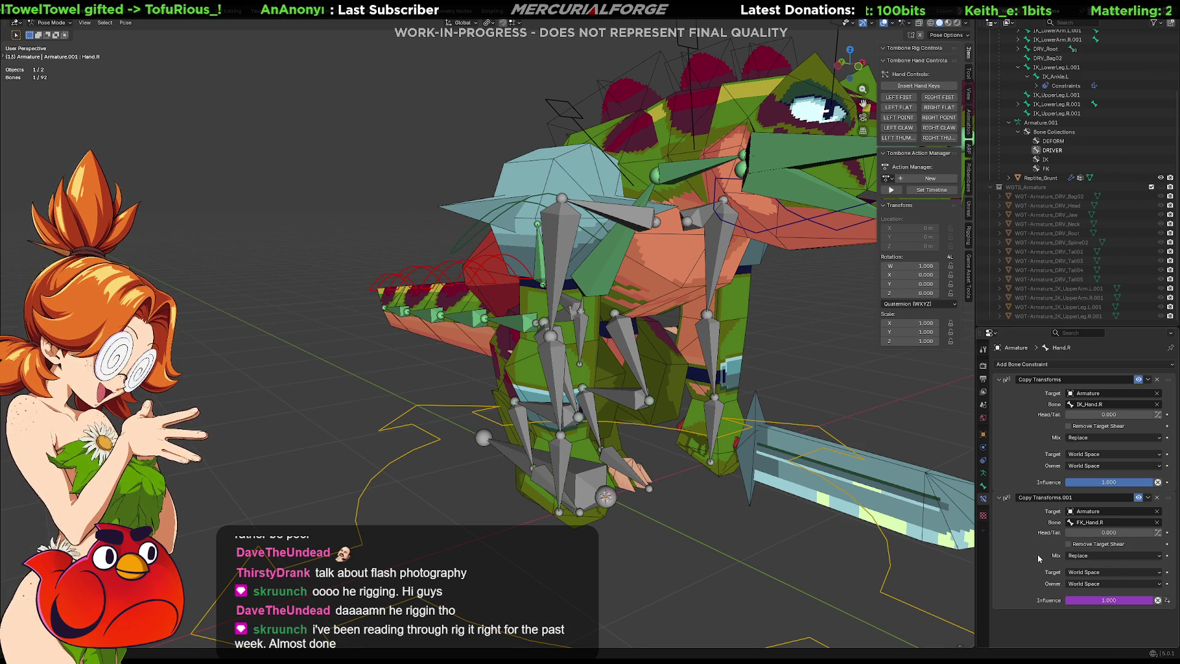
Step: Reselect DRV_Root and show its bone properties with the custom switches
left_click(982, 488)
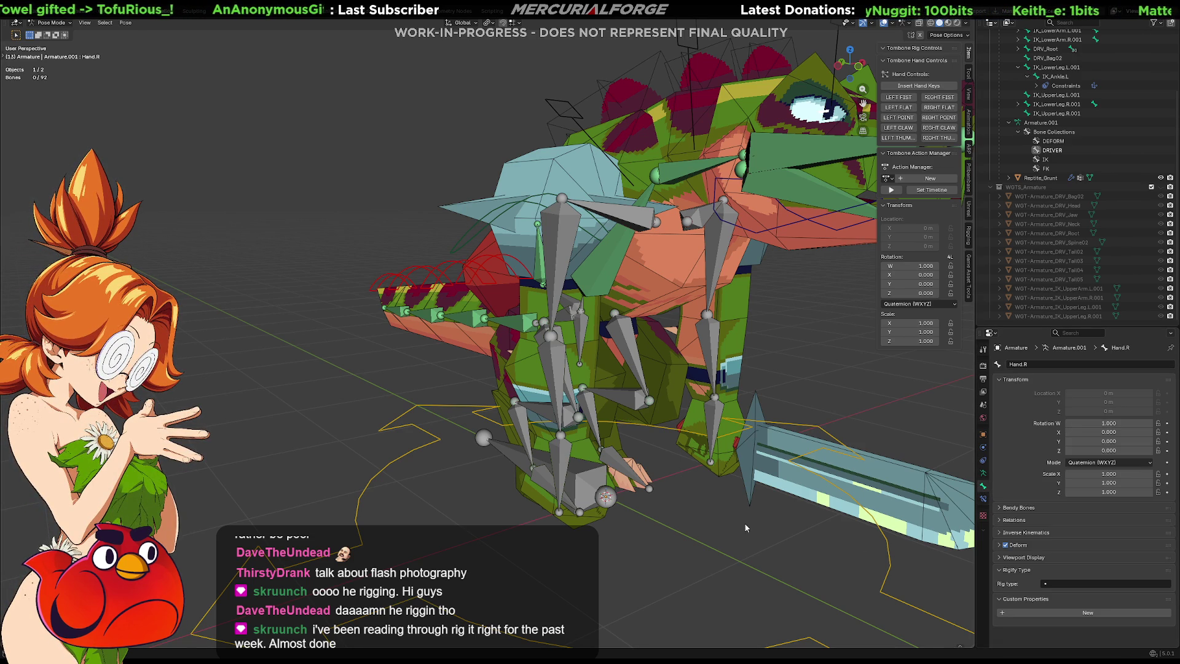
left_click(983, 473)
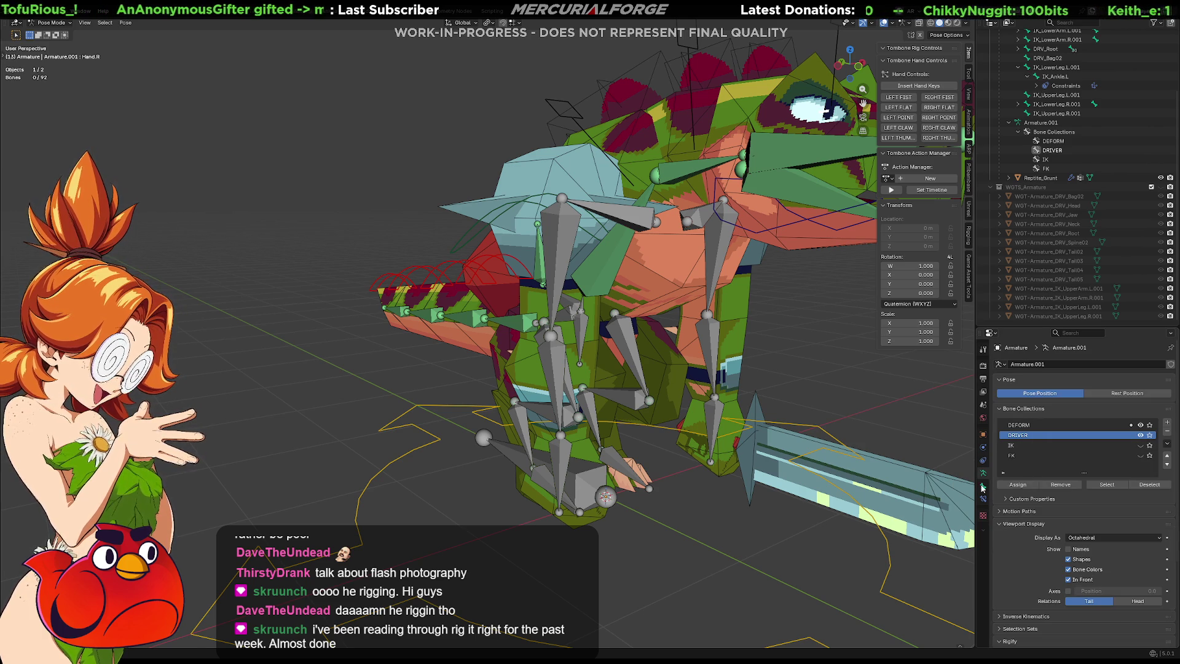
left_click(891, 570)
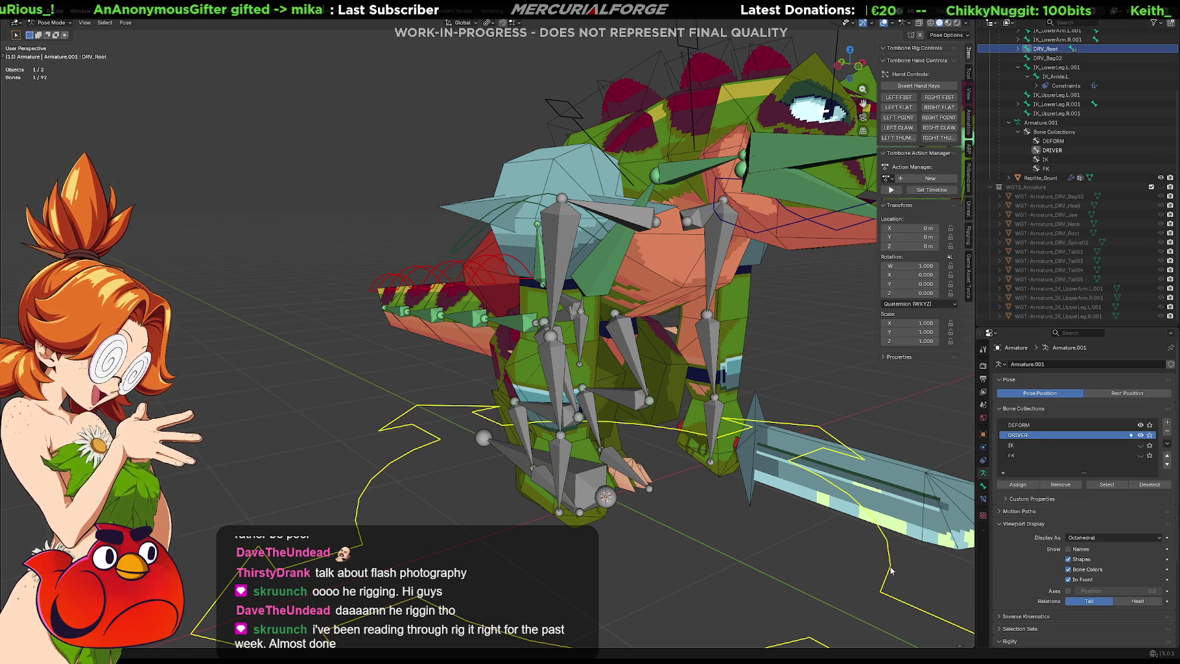
left_click(984, 486)
Step: Toggle ArmFK_right repeatedly to test the right arm, leaving it on FK
left_click(1071, 638)
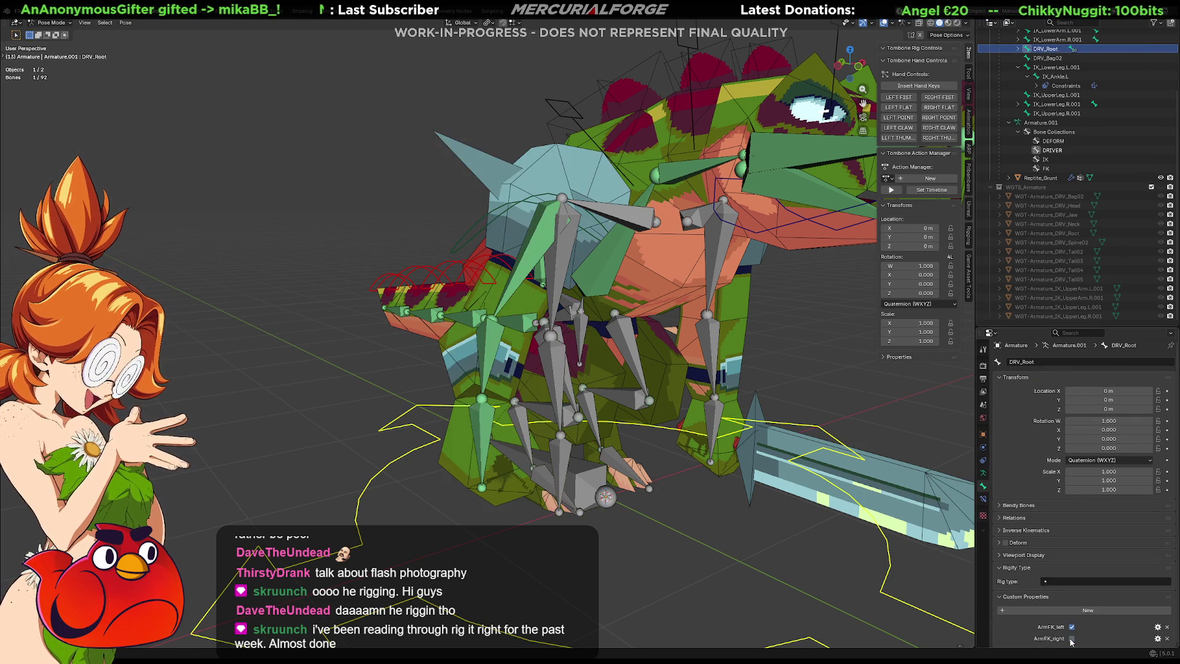
left_click(1071, 638)
left_click(1071, 638)
left_click(1071, 639)
left_click(1071, 638)
left_click(1071, 638)
left_click(1071, 639)
left_click(1071, 638)
left_click(1071, 638)
left_click(1071, 639)
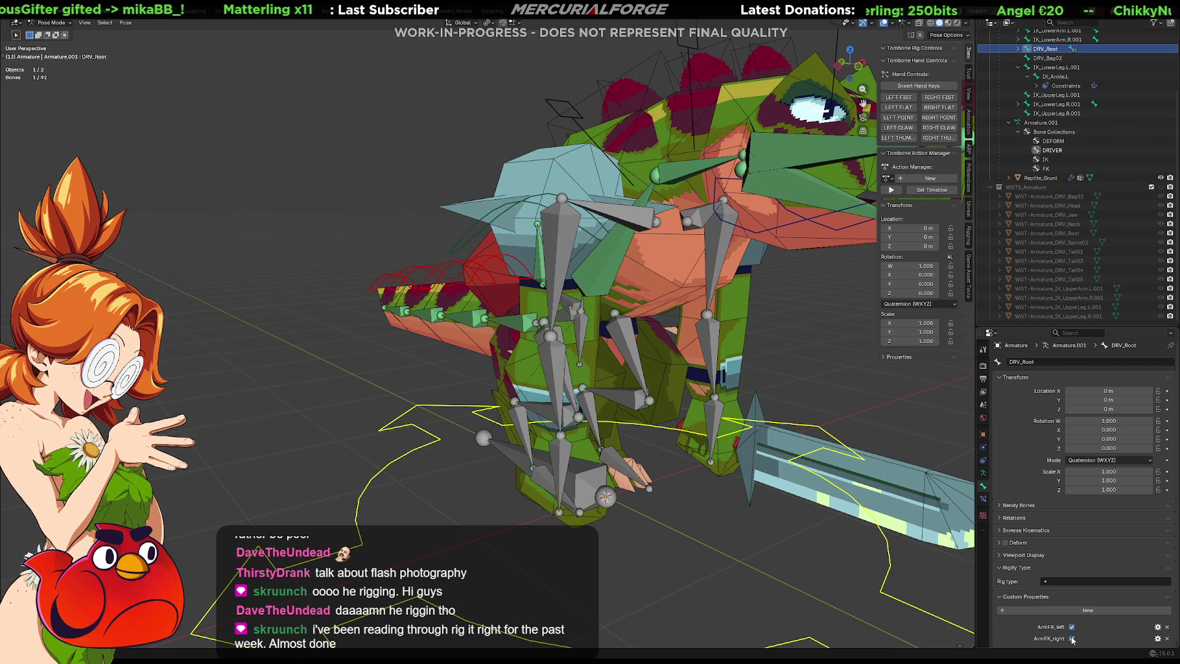
left_click(1071, 639)
left_click(1071, 639)
left_click(1071, 639)
left_click(1071, 638)
left_click(1071, 639)
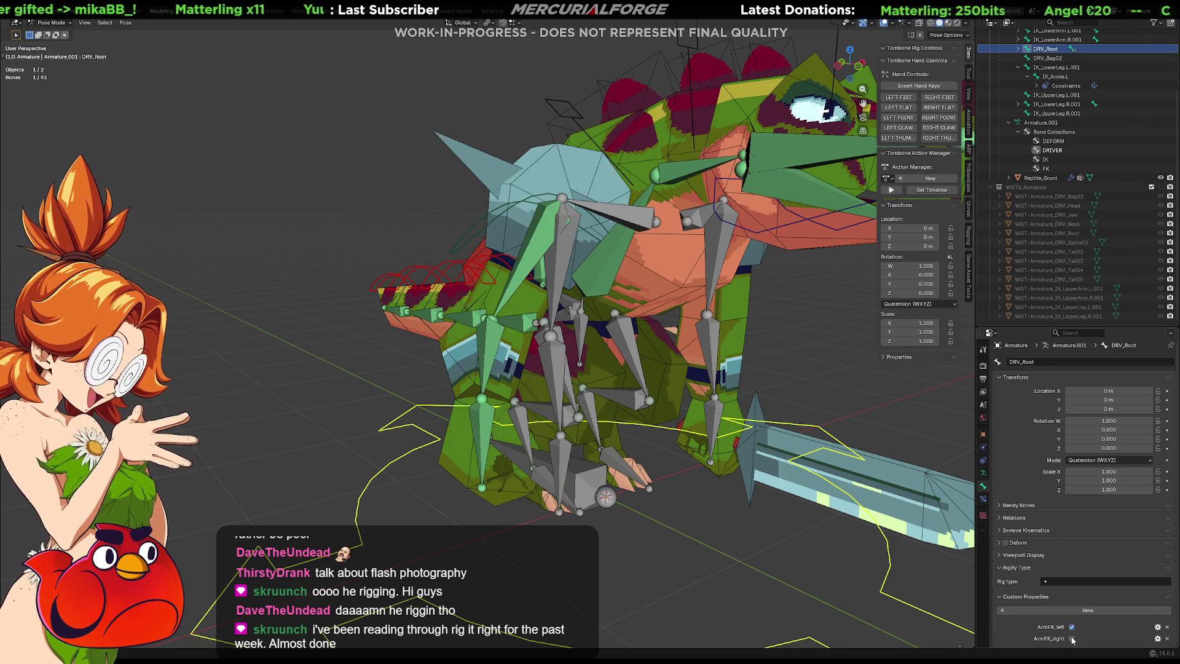
left_click(1071, 638)
Step: Orbit to a front view and make the IK bone collection visible
scroll(638, 416, "down", 4)
mouse_move(638, 415)
middle_mouse_down()
mouse_move(796, 437)
mouse_move(926, 429)
mouse_move(919, 422)
middle_mouse_up()
mouse_move(678, 399)
middle_mouse_down()
mouse_move(757, 407)
mouse_move(690, 415)
mouse_move(677, 400)
middle_mouse_up()
scroll(677, 400, "up", 2)
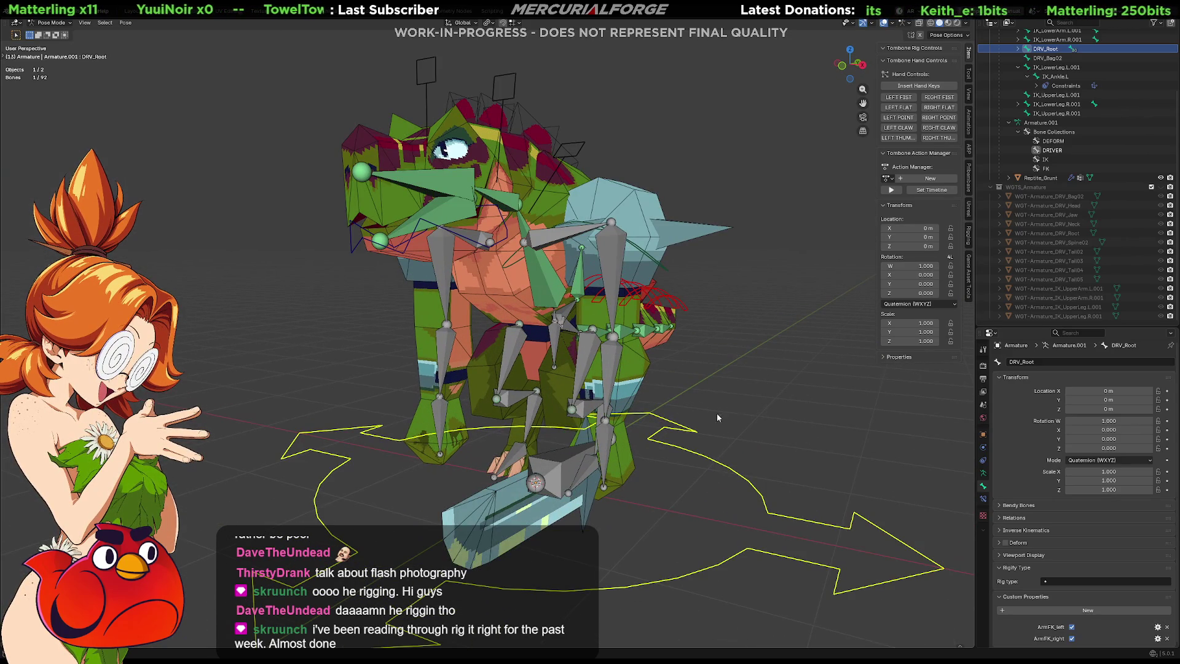
left_click(983, 477)
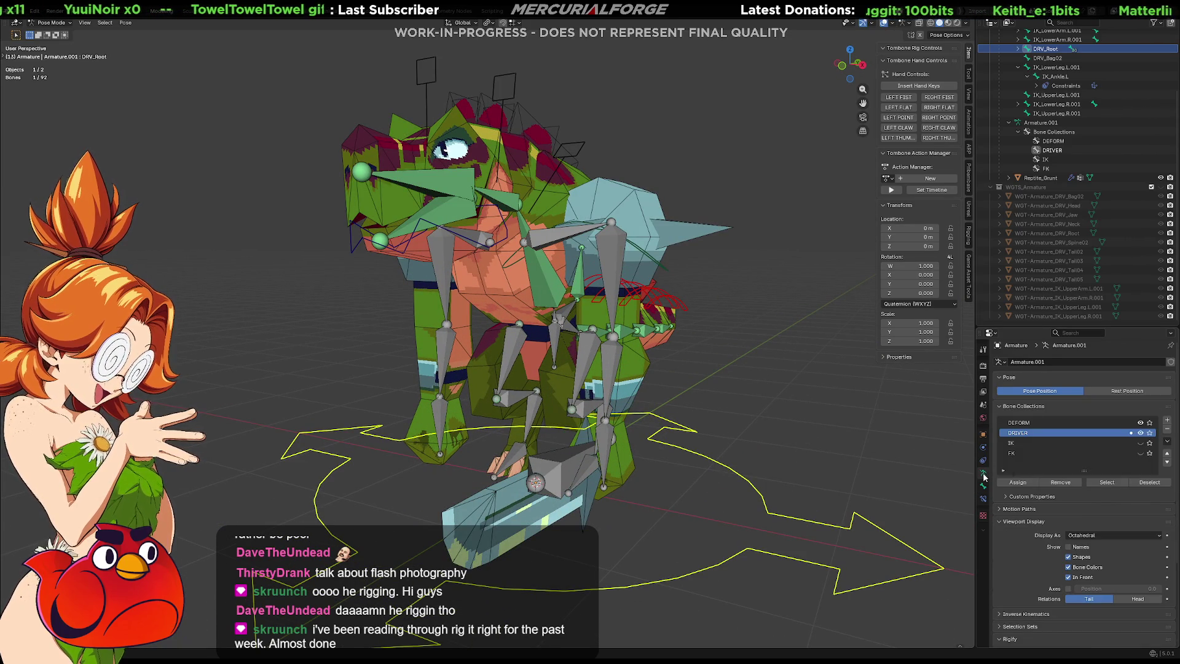
left_click(1140, 443)
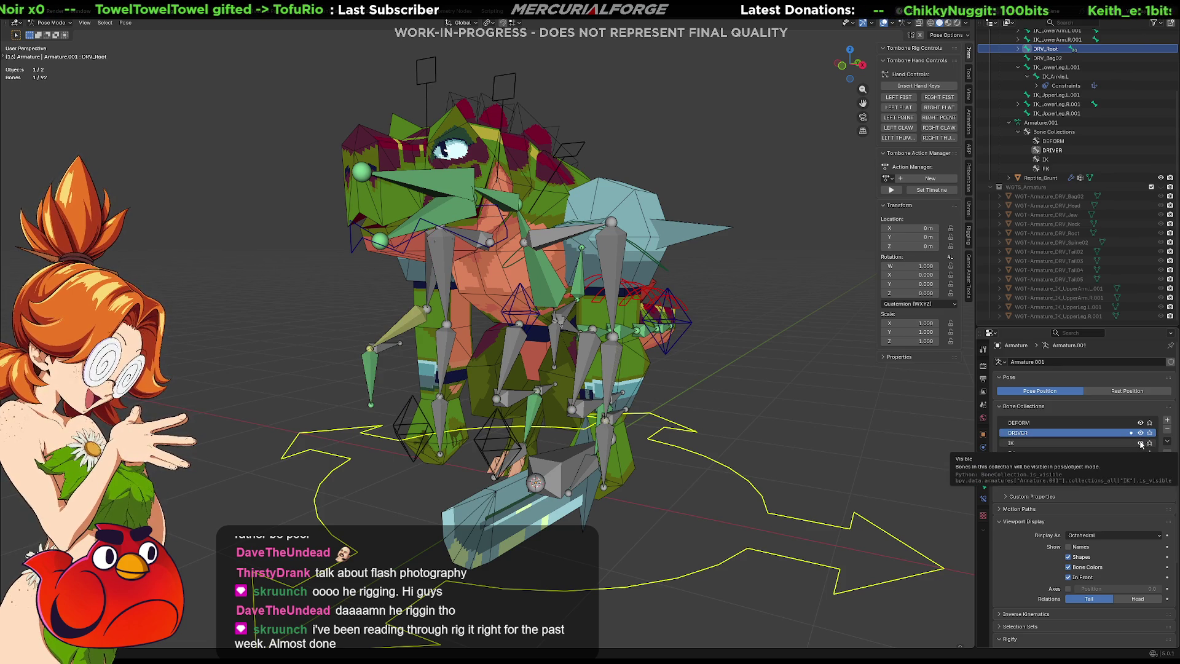
Step: Select IK_LowerArm.R.001 and clear its location back to zero
left_click(384, 348)
mouse_move(384, 348)
middle_mouse_down()
mouse_move(492, 377)
mouse_move(594, 384)
middle_mouse_up()
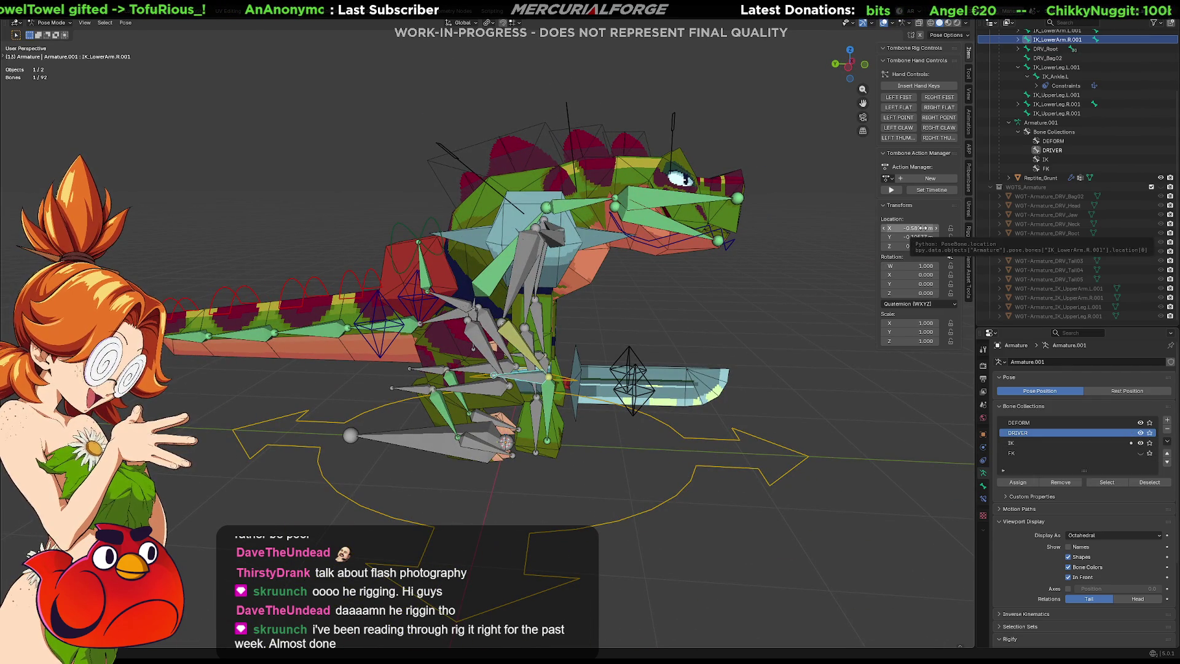
key("BackSpace")
key("BackSpace")
key("BackSpace")
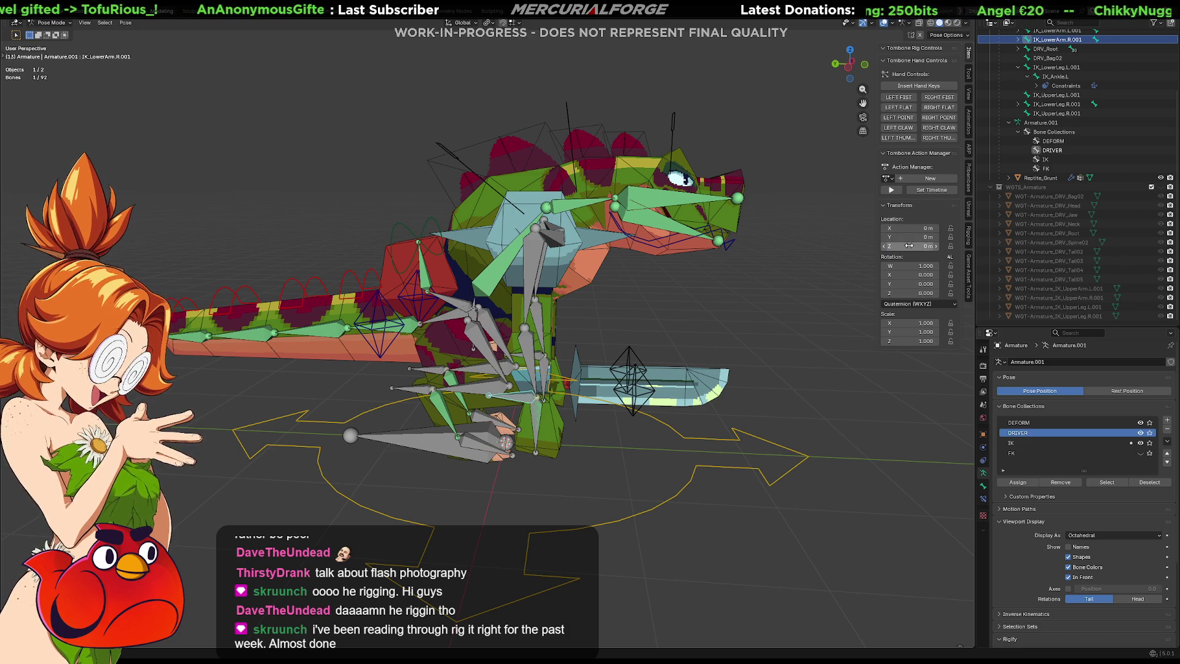
key("alt+a")
Step: Orbit and pan around the rig to inspect the right arm from the front
scroll(719, 332, "up", 2)
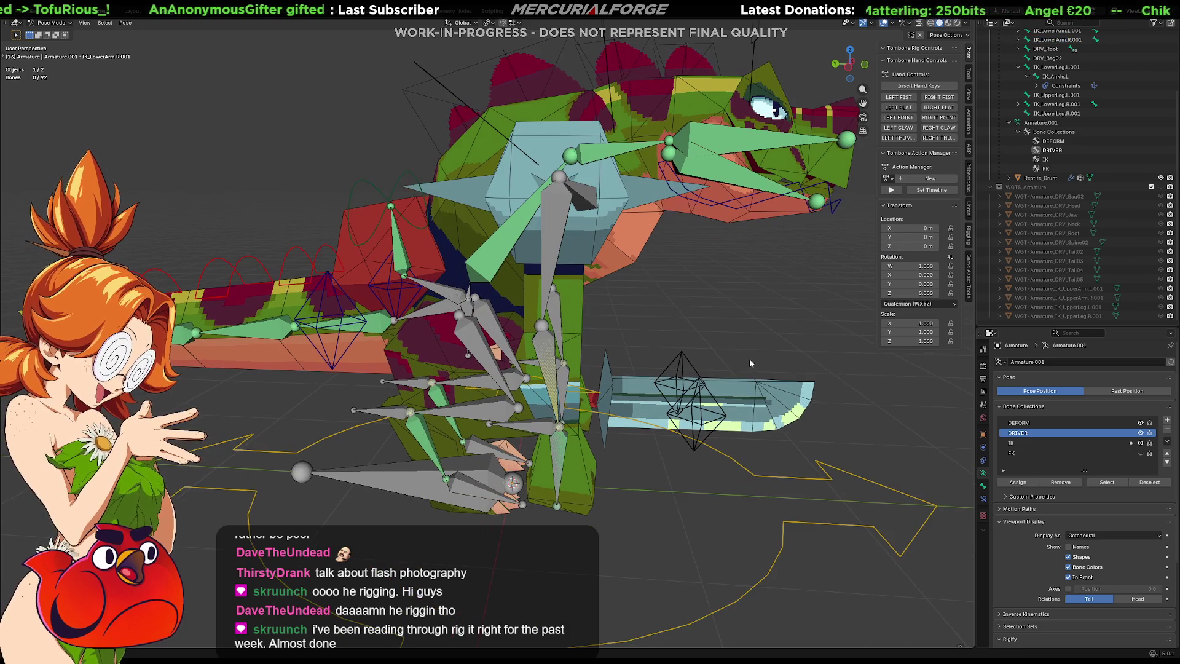
middle_click_drag(709, 357, 696, 370, "shift")
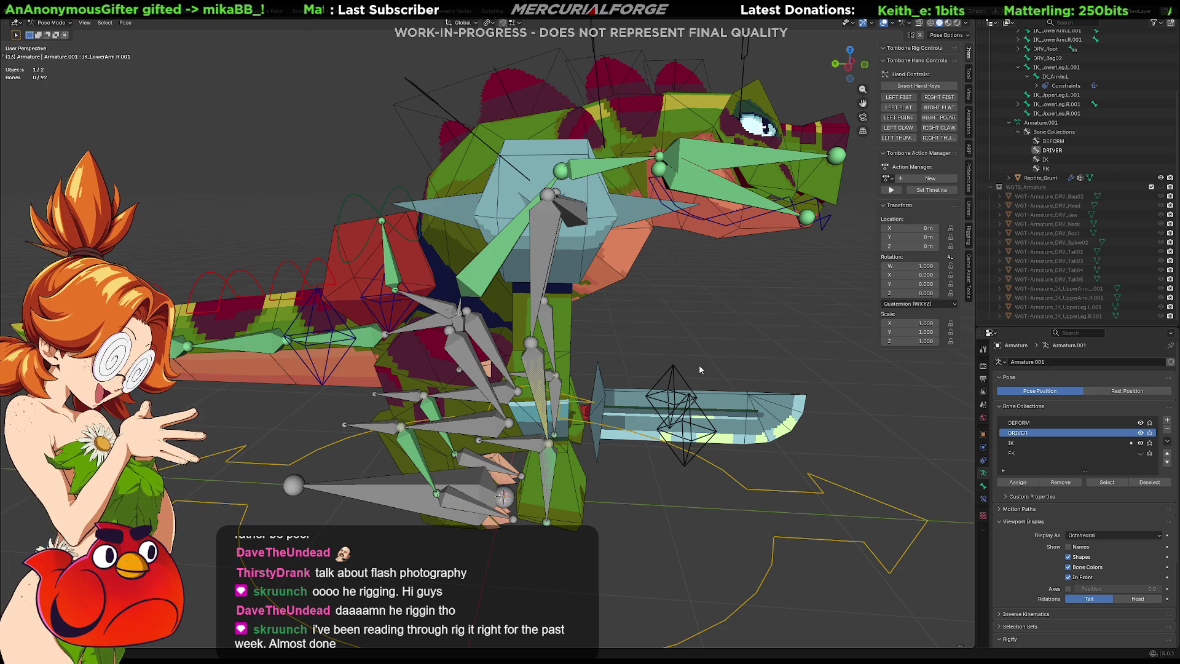
mouse_move(669, 390)
middle_mouse_down()
mouse_move(619, 403)
mouse_move(609, 401)
mouse_move(638, 399)
mouse_move(594, 386)
middle_mouse_up()
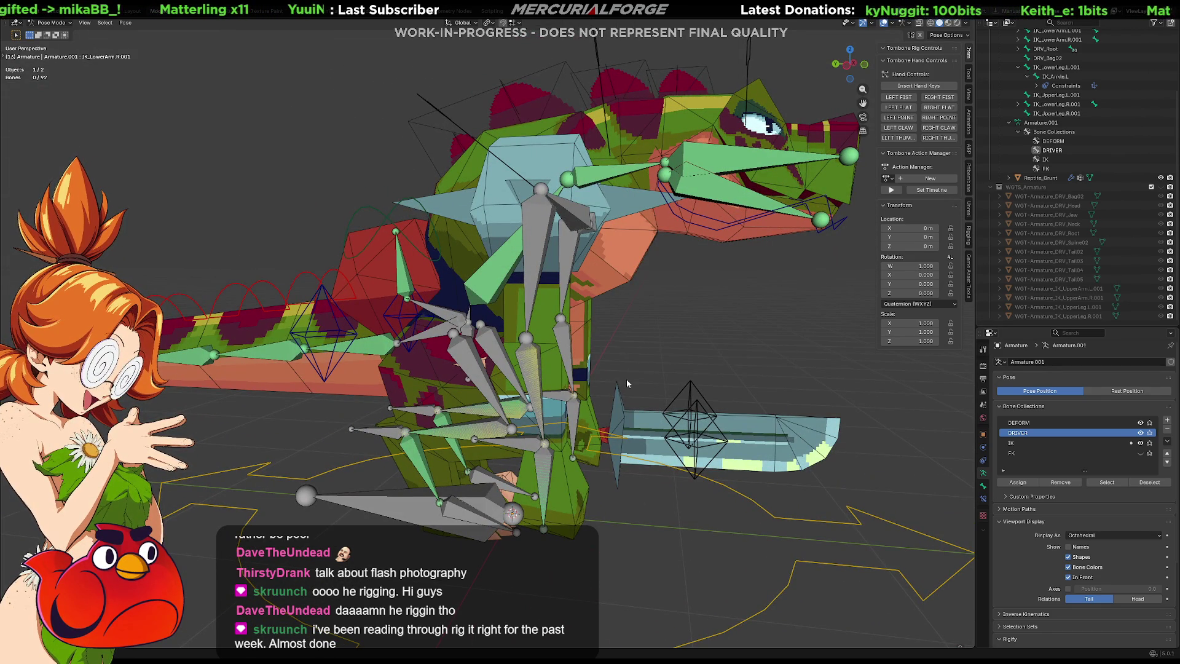
mouse_move(627, 382)
middle_mouse_down()
mouse_move(562, 392)
mouse_move(419, 382)
middle_mouse_up()
middle_click_drag(433, 435, 535, 363, "shift")
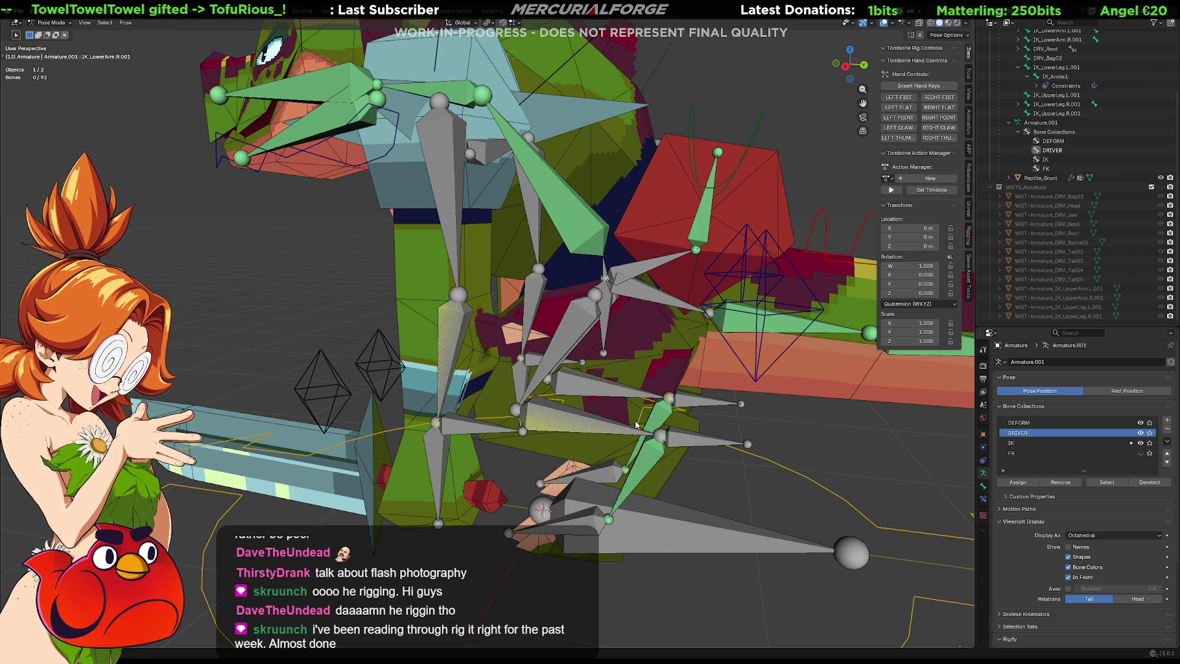
mouse_move(461, 401)
middle_mouse_down()
mouse_move(745, 379)
mouse_move(689, 395)
middle_mouse_up()
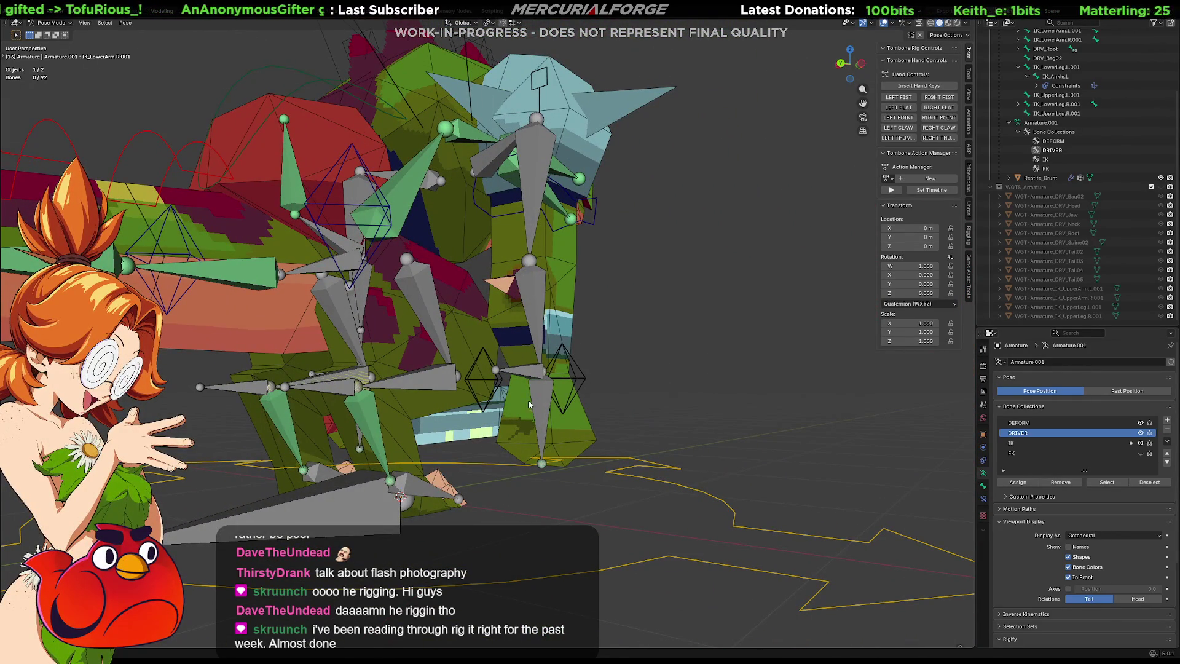
mouse_move(522, 382)
middle_mouse_down()
mouse_move(708, 434)
mouse_move(640, 382)
middle_mouse_up()
Step: Test-rotate IK_LowerLeg.L.001 and DRV_Foot.L, then clear DRV_Foot.L's rotation to rest
left_click(636, 369)
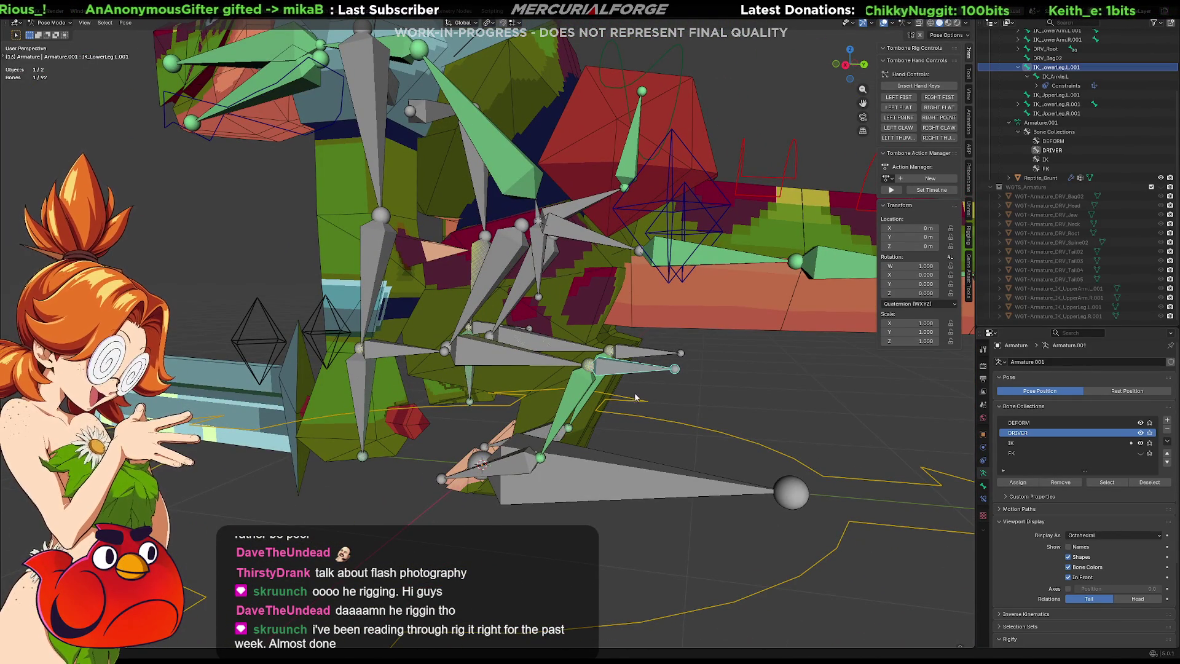
key("r")
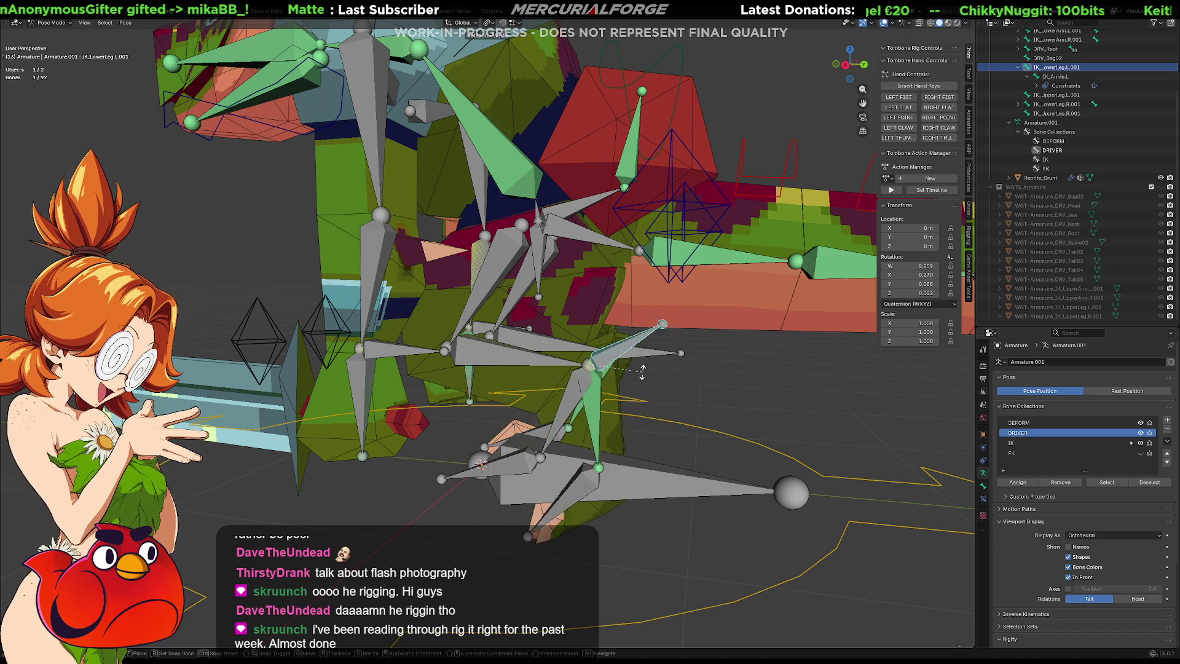
key("Escape")
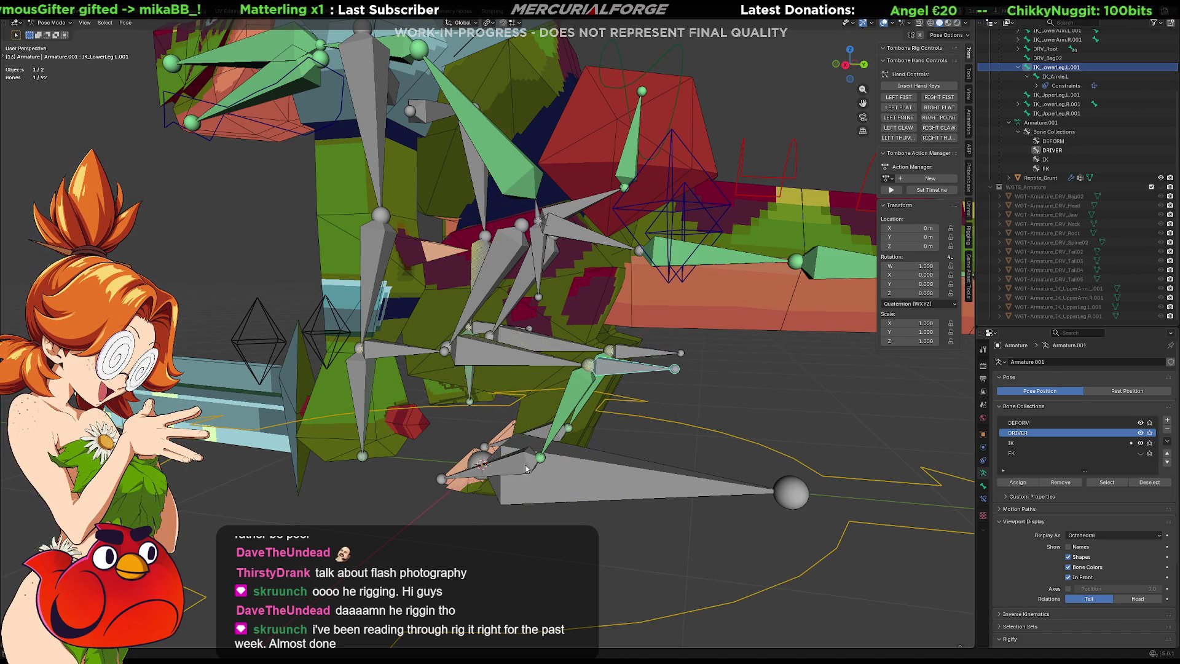
left_click(527, 467)
left_click(521, 467)
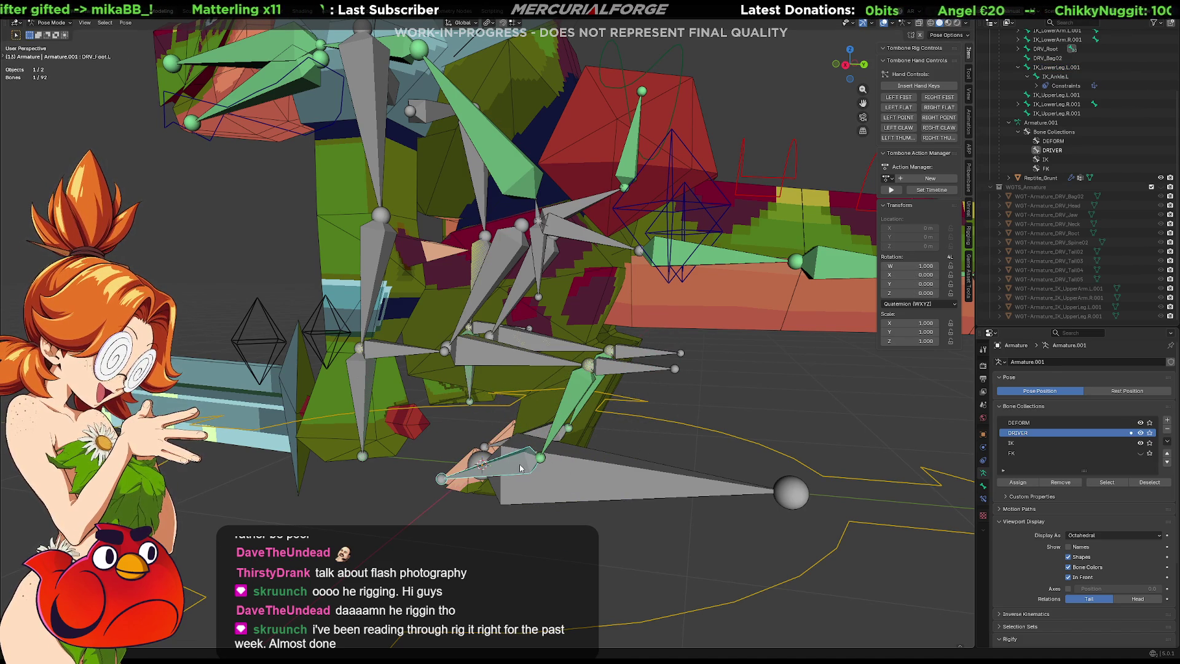
key("r")
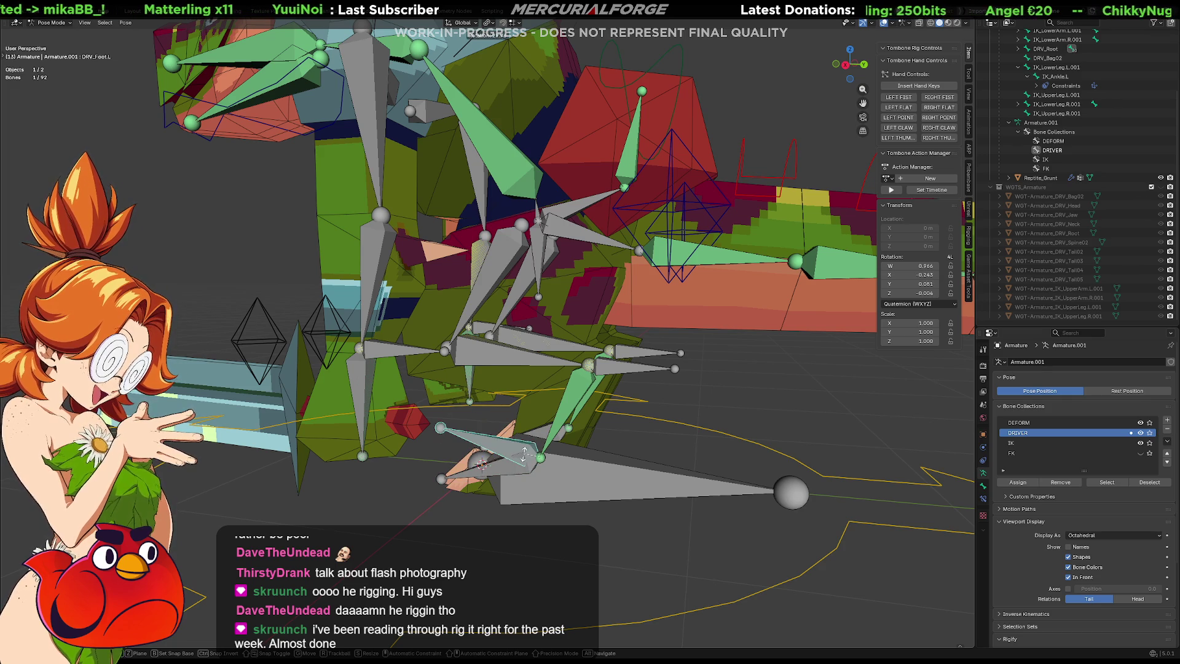
left_click(530, 468)
key("alt+r")
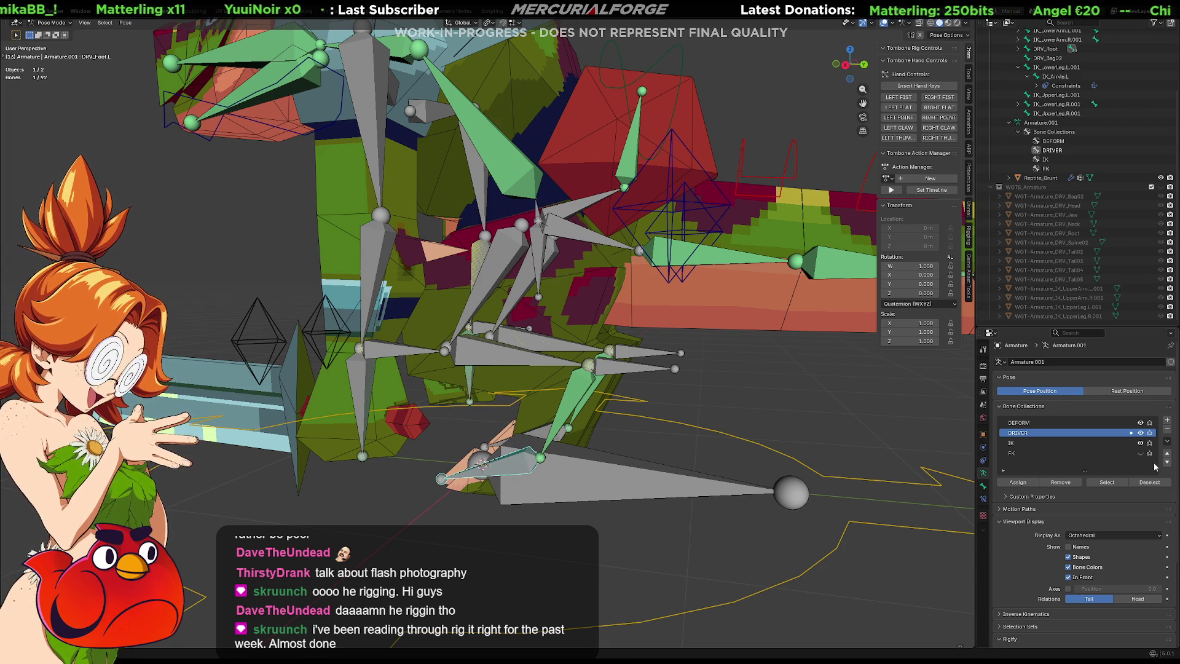
Step: Hide the IK bone collection and check the target-constraint menu for DRV_Foot.L with Foot.L
left_click(1140, 443)
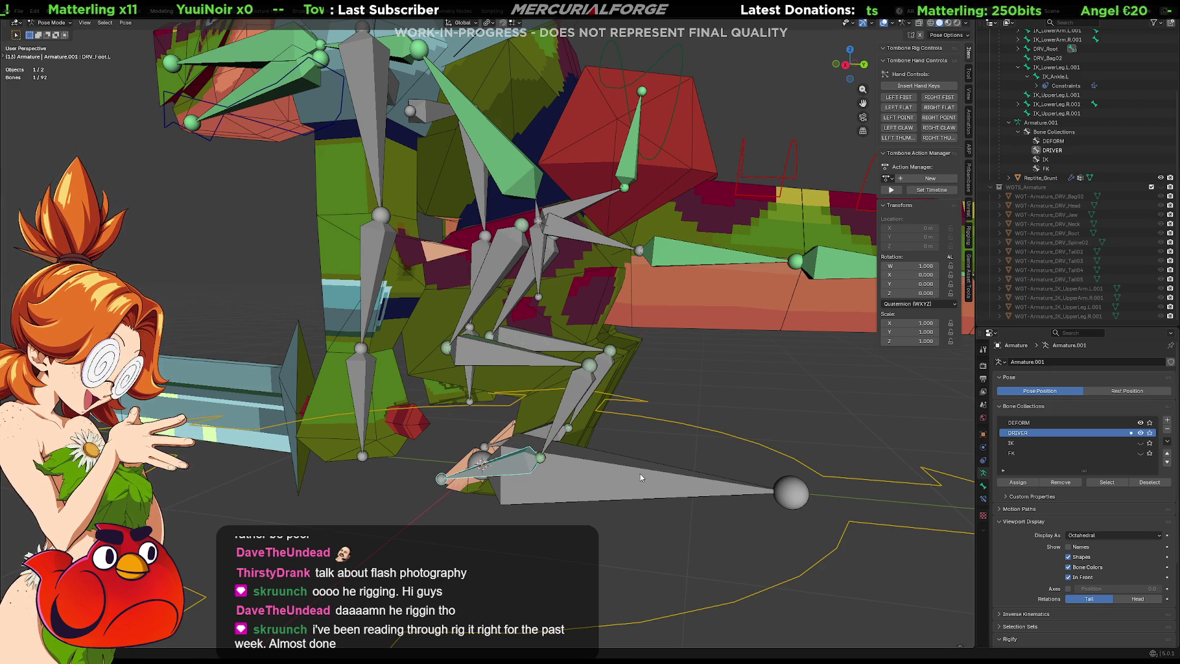
left_click(515, 466, "shift")
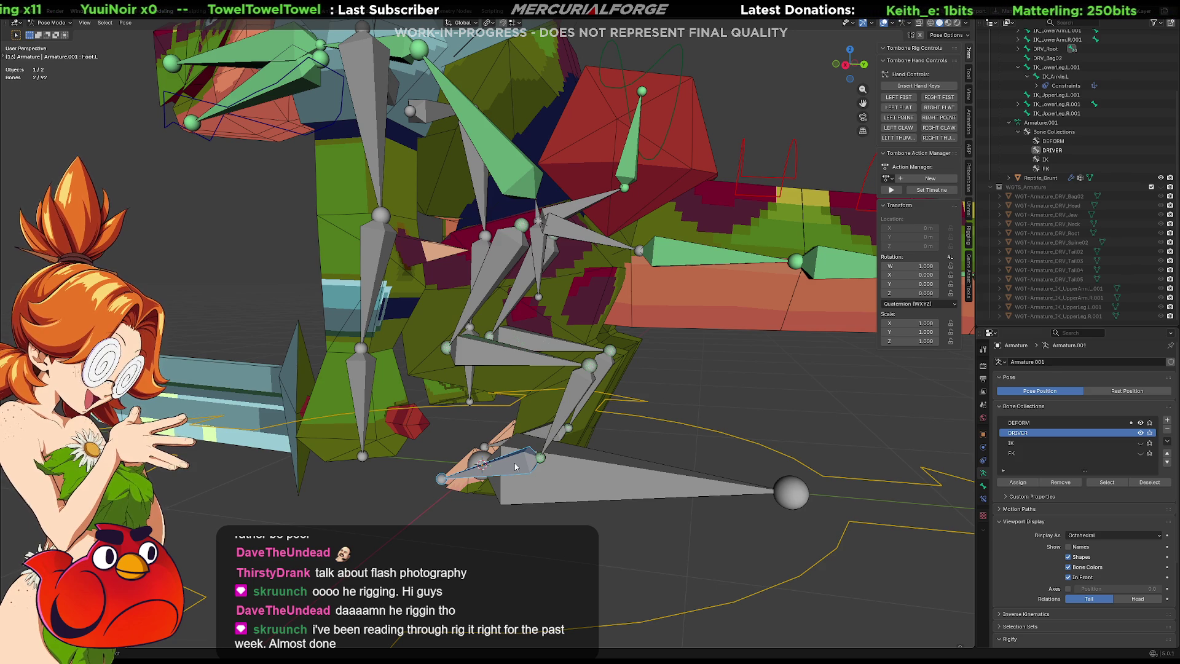
key("ctrl+shift+c")
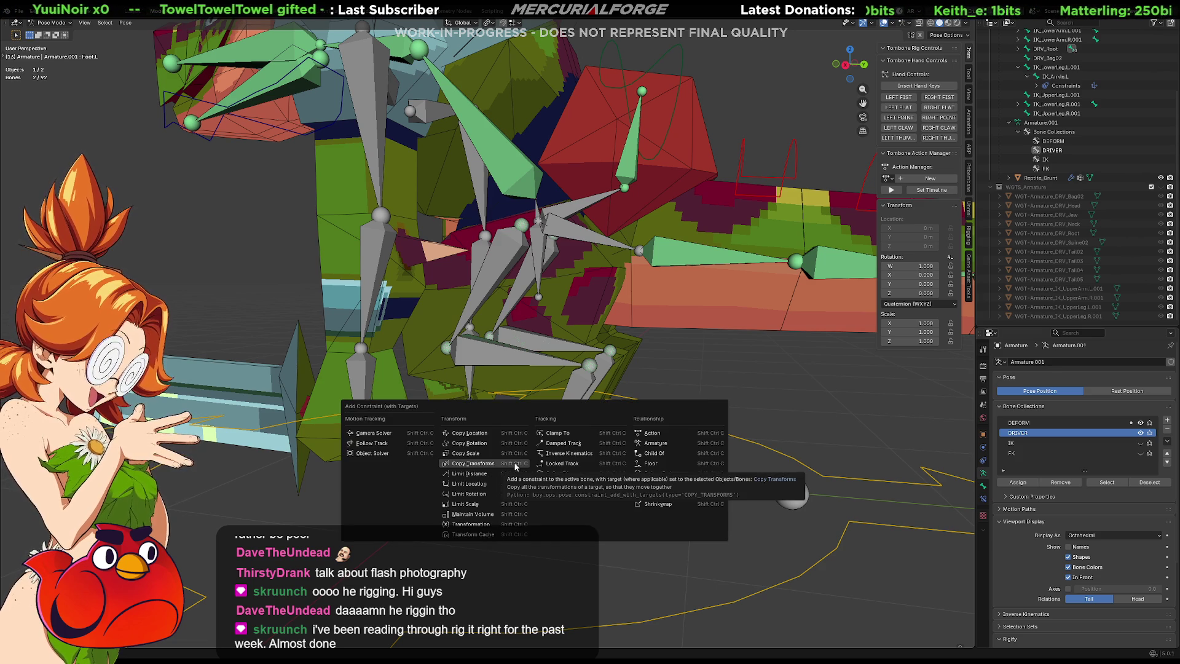
key("Escape")
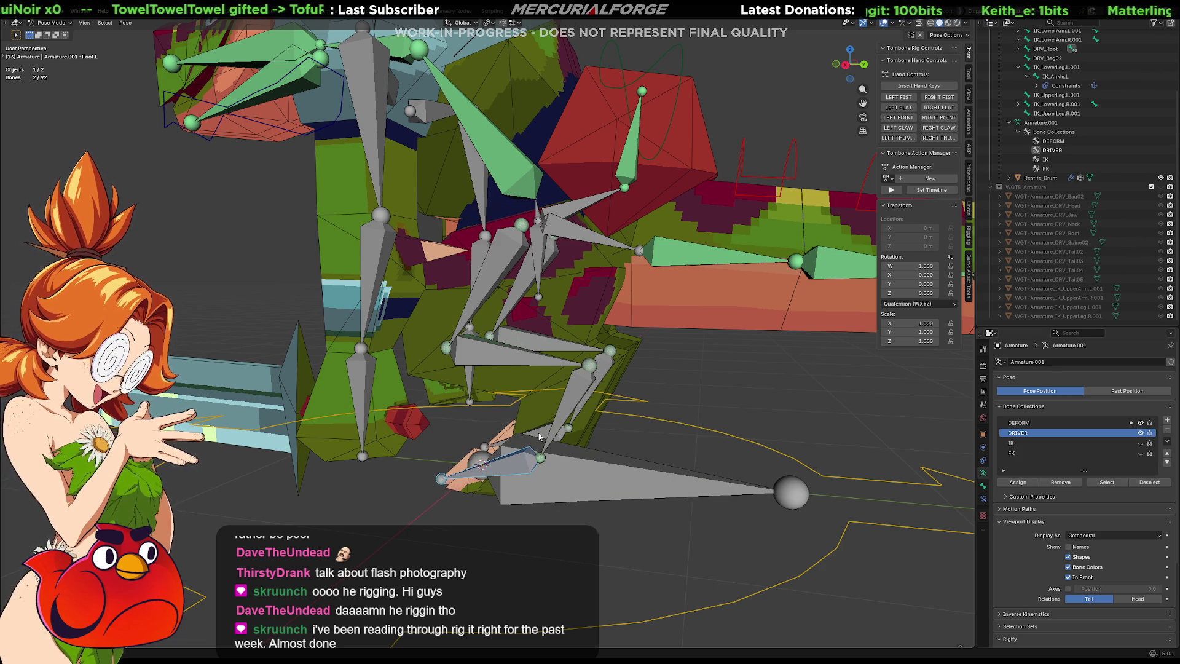
Step: Check the constraint menu for DRV_Foot.R with Foot.R, then reselect DRV_Foot.L at zero rotation
left_click(541, 435)
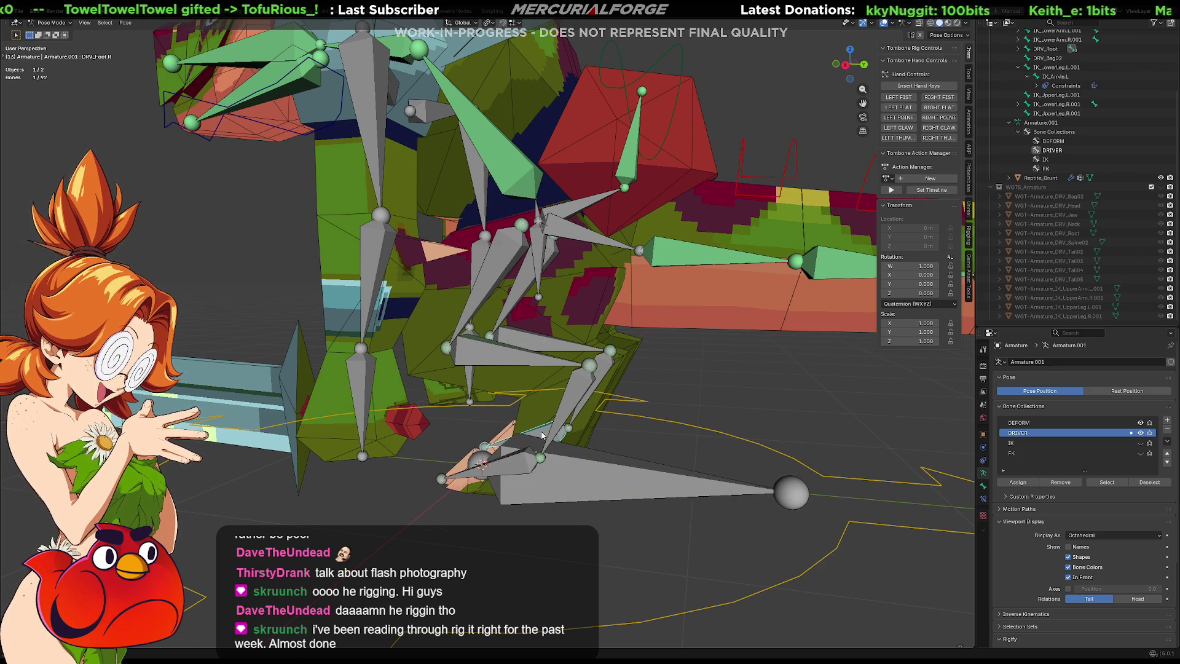
left_click(495, 444, "shift")
key("ctrl+shift+c")
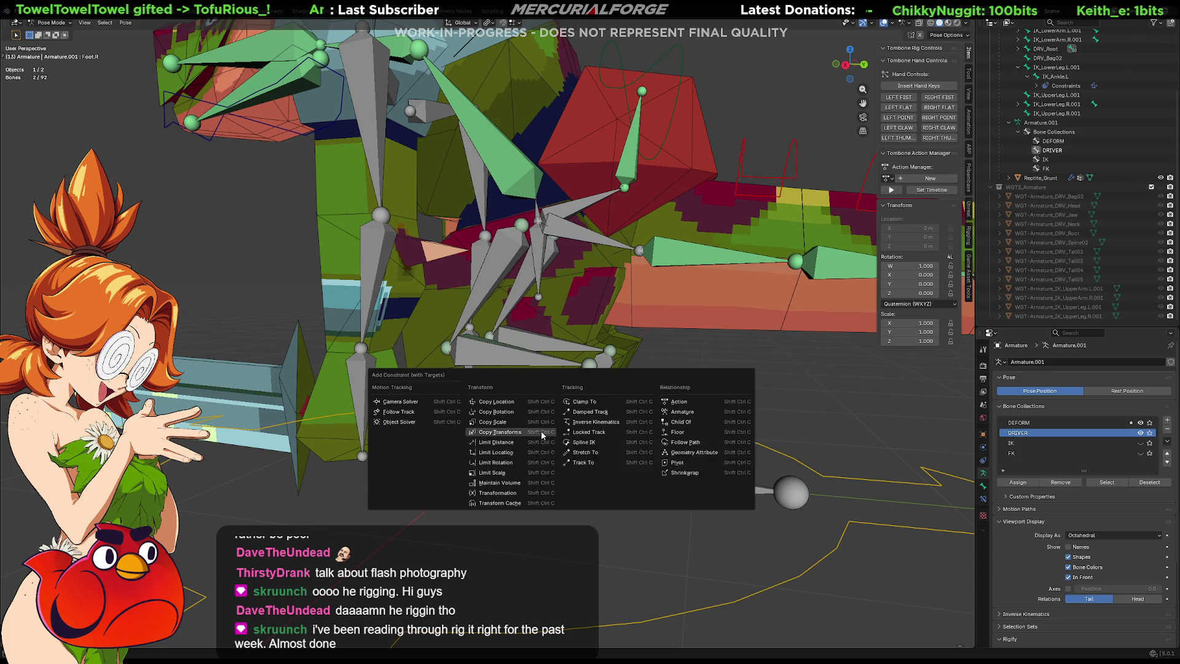
left_click(508, 464)
left_click(518, 467)
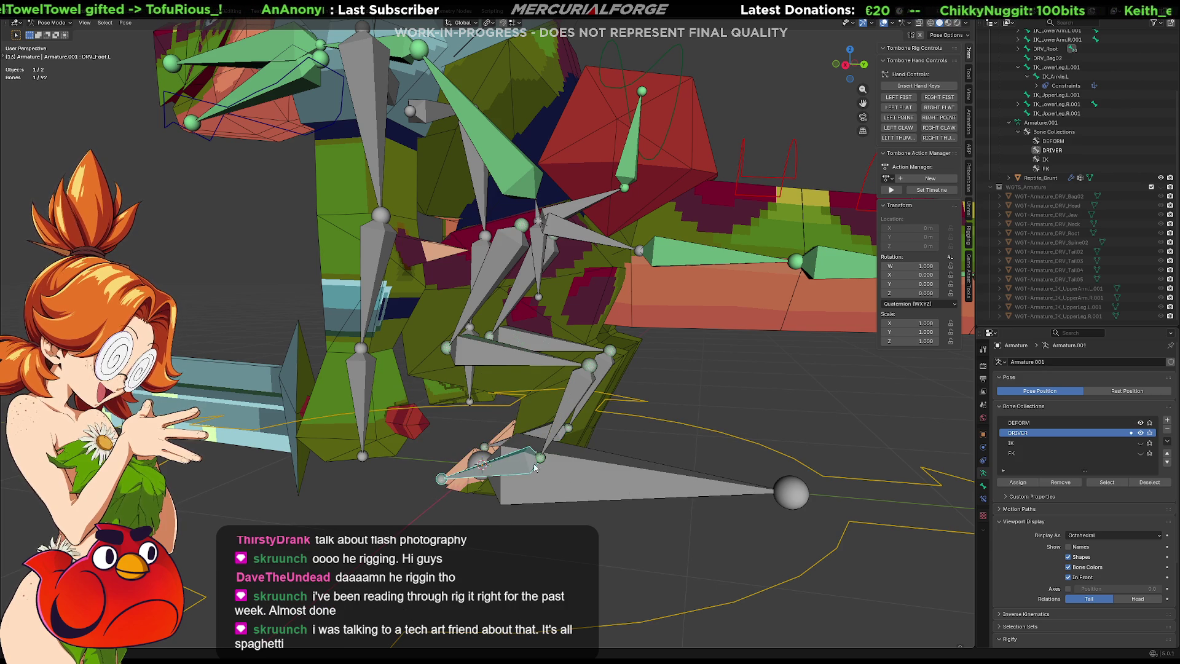
key("r")
key("Escape")
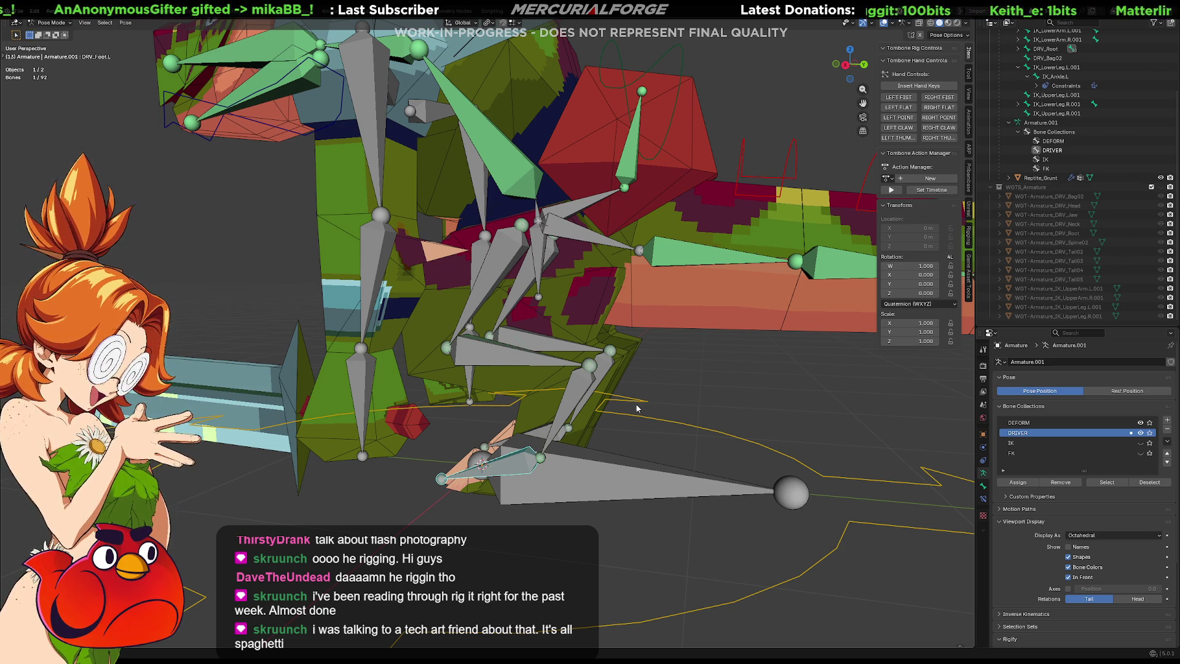
Step: Frame the feet and open the Bone Widget shape grid in the Rigging sidebar
mouse_move(634, 408)
middle_mouse_down()
mouse_move(485, 439)
mouse_move(219, 408)
middle_mouse_up()
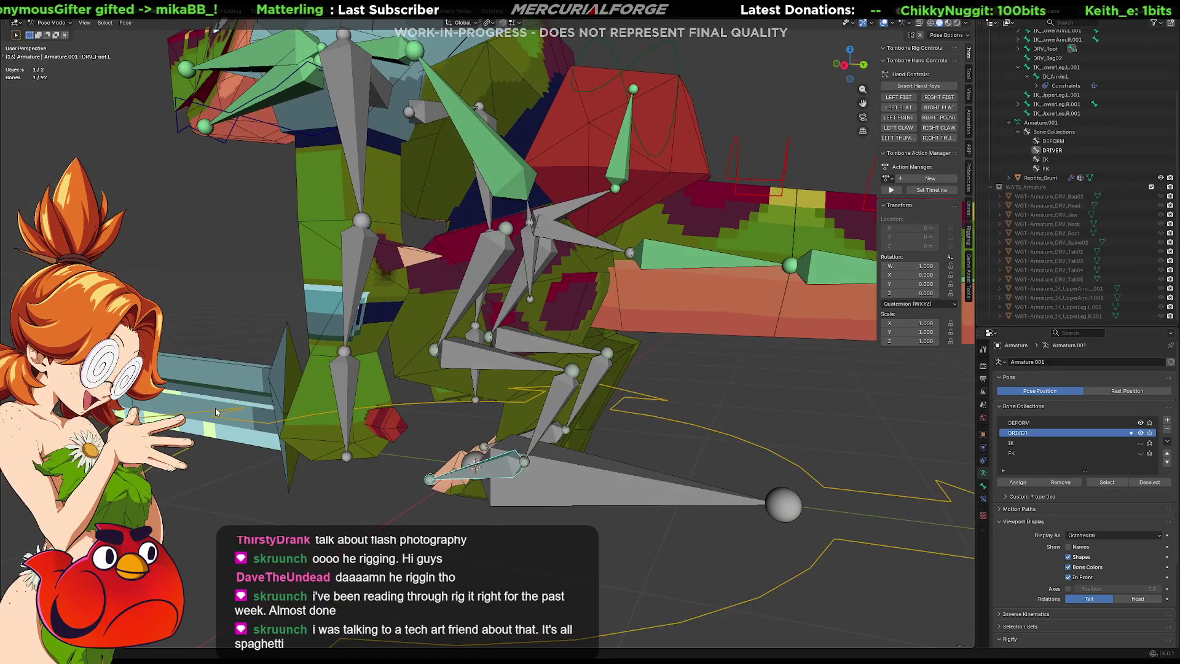
middle_click_drag(492, 487, 556, 465, "shift")
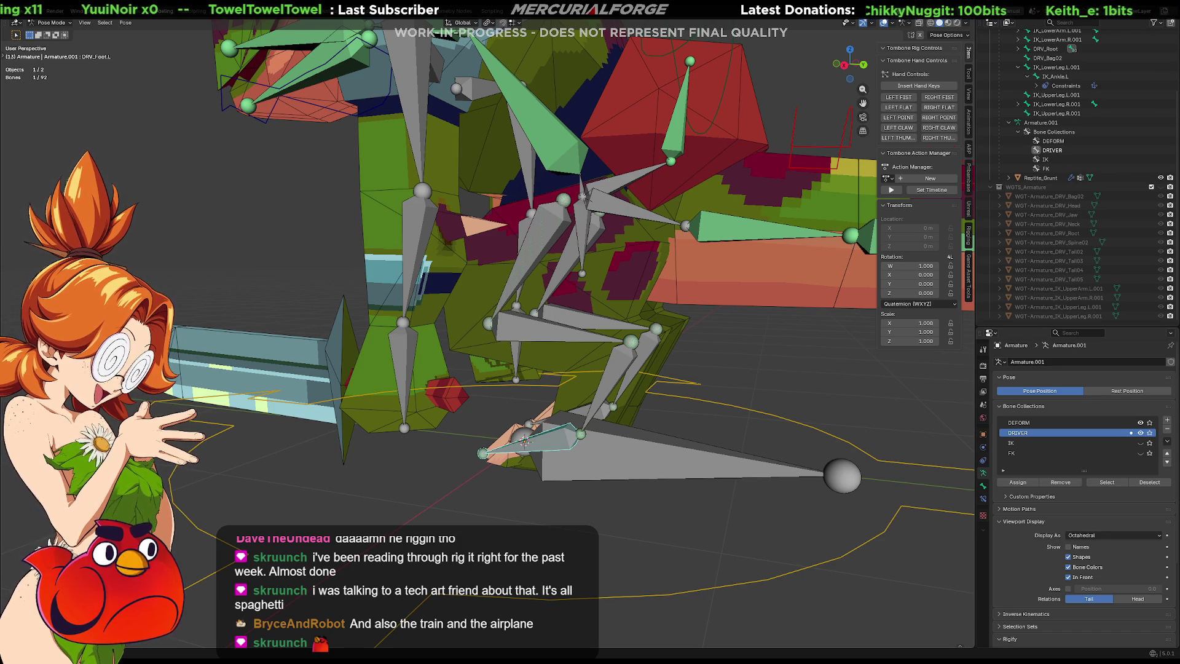
middle_click_drag(593, 456, 588, 429, "shift")
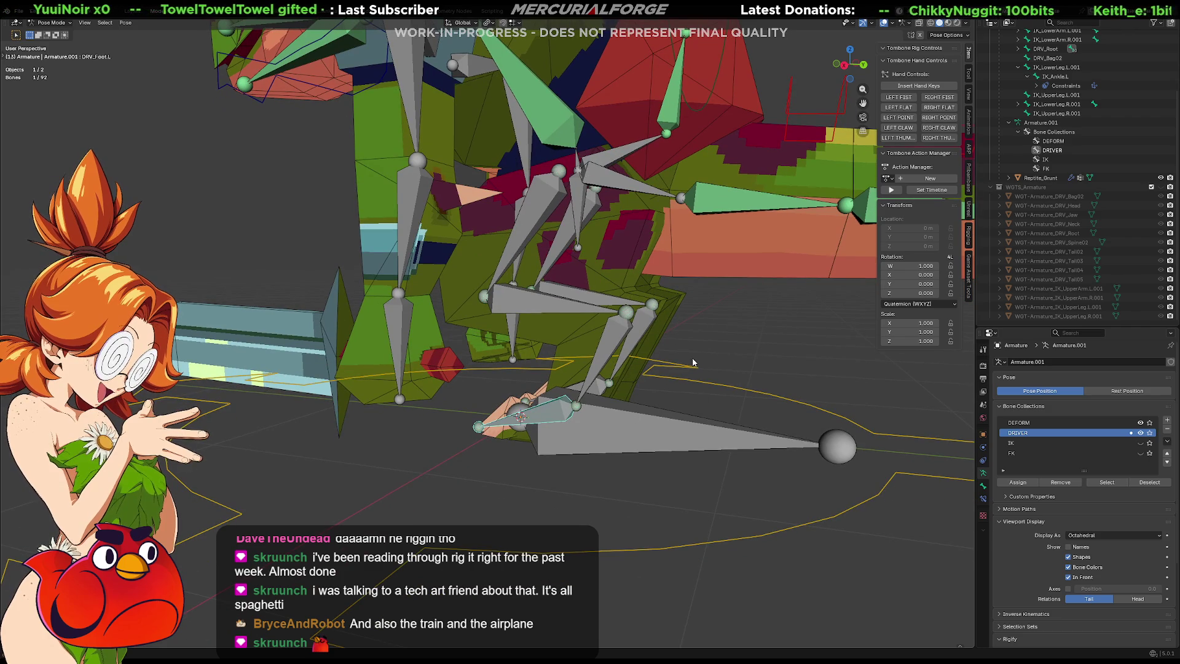
left_click(969, 235)
left_click(914, 104)
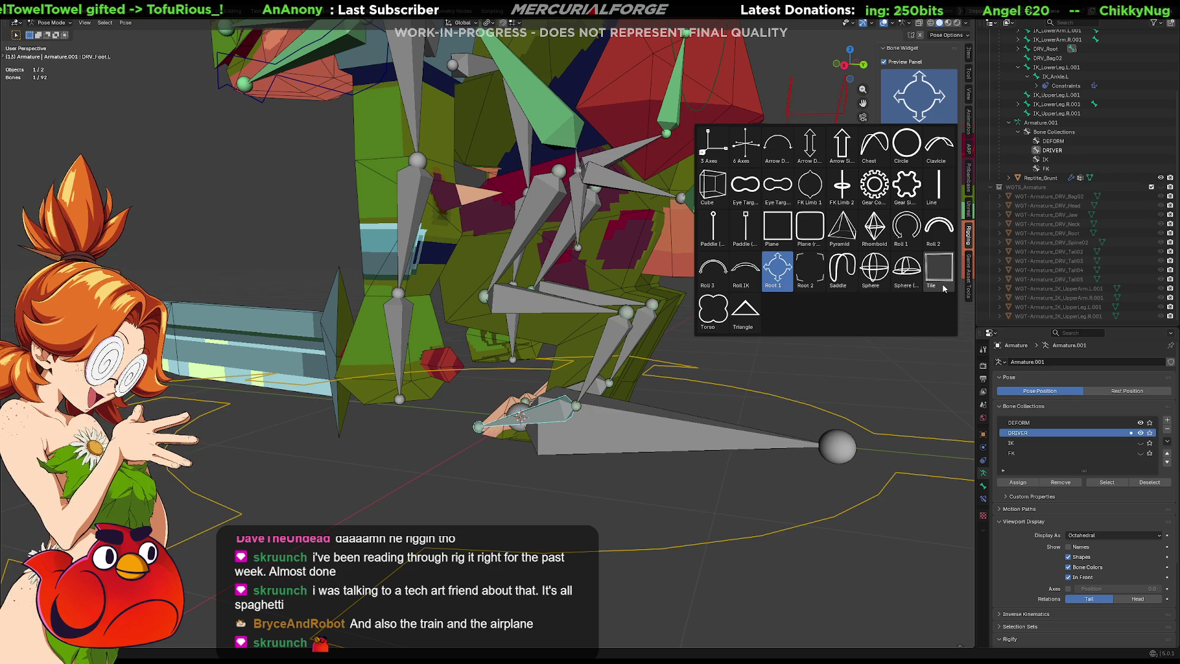
Step: Try a Cube widget on DRV_Foot.L, undo it, and zoom to the foot bone
left_click(714, 191)
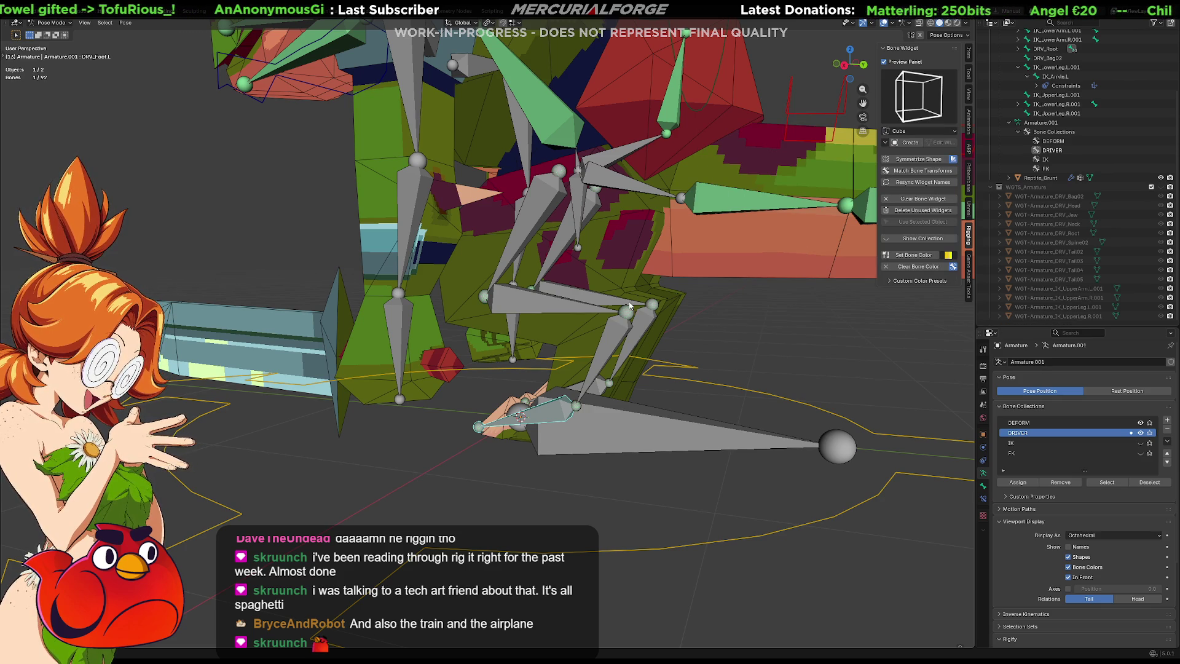
left_click(907, 142)
key("ctrl+z")
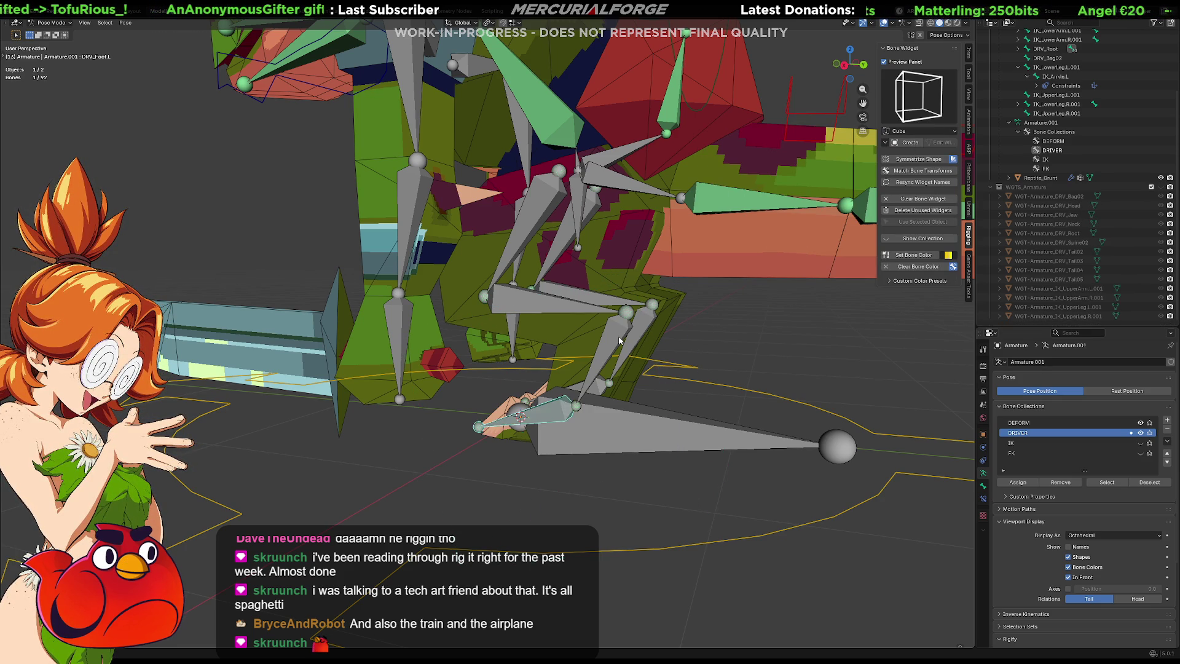
key("KP_Decimal")
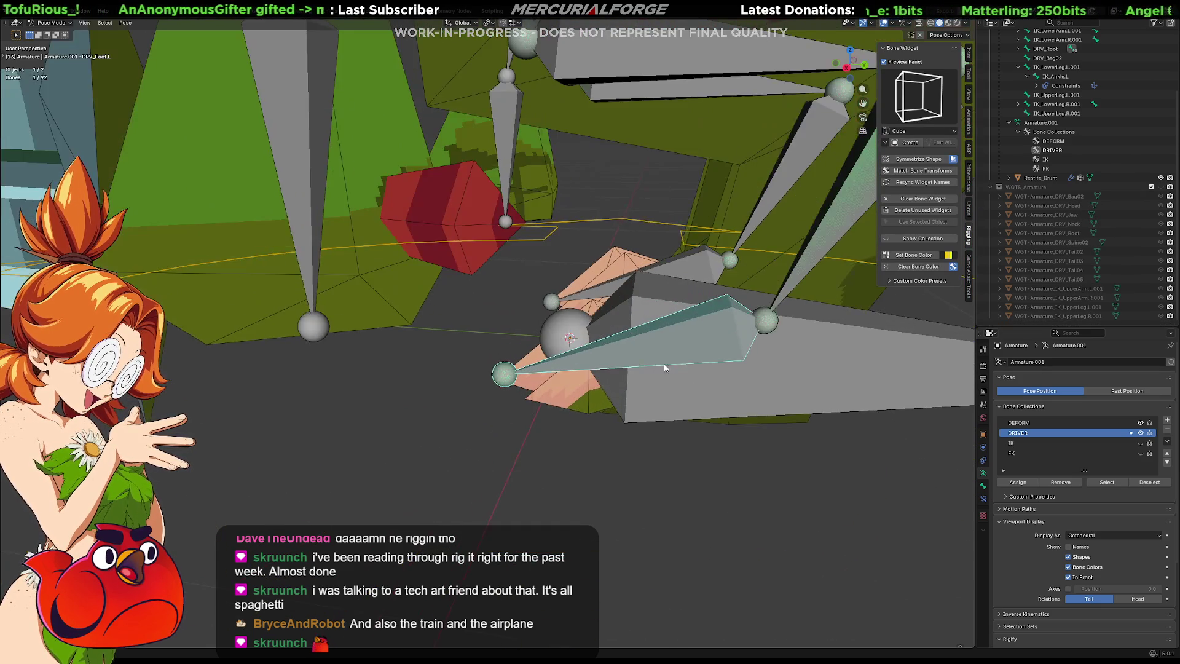
middle_click_drag(654, 366, 624, 394, "shift")
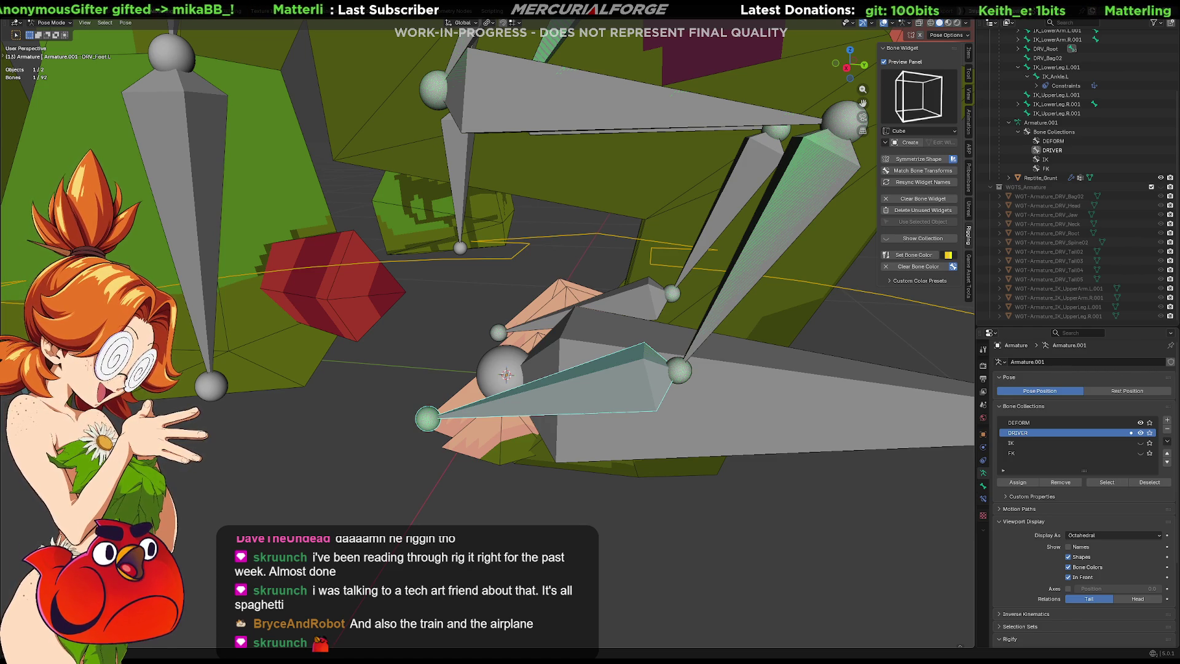
Step: Create a Plane widget for DRV_Foot.L and switch to Right Ortho view
left_click(920, 101)
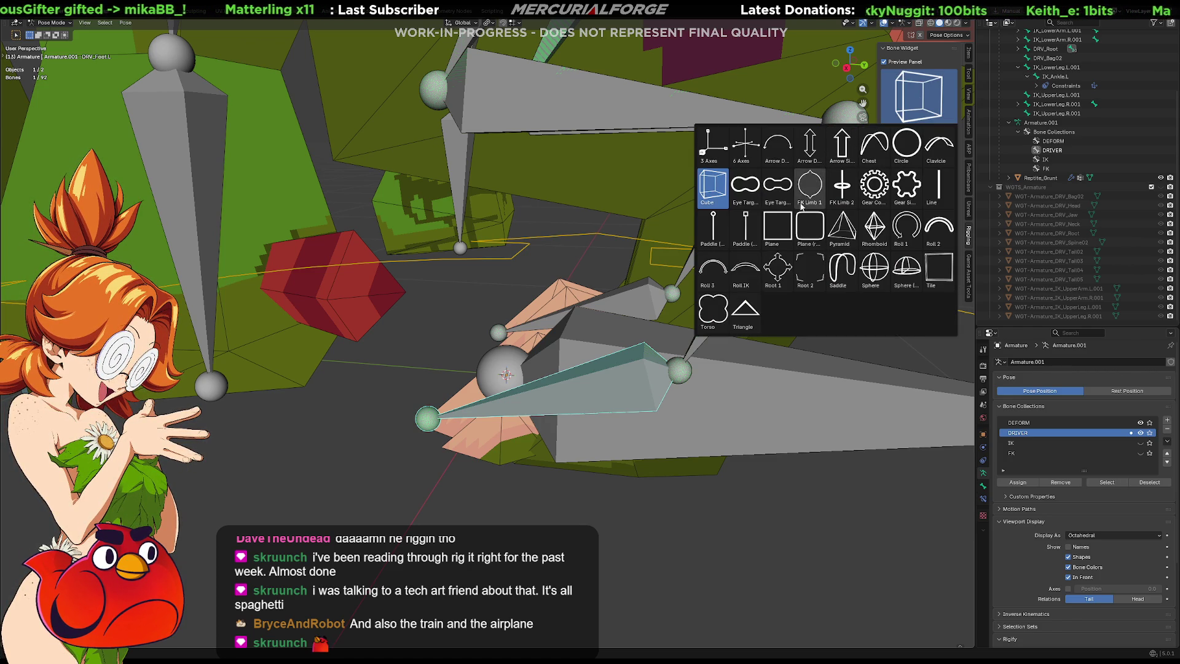
left_click(779, 230)
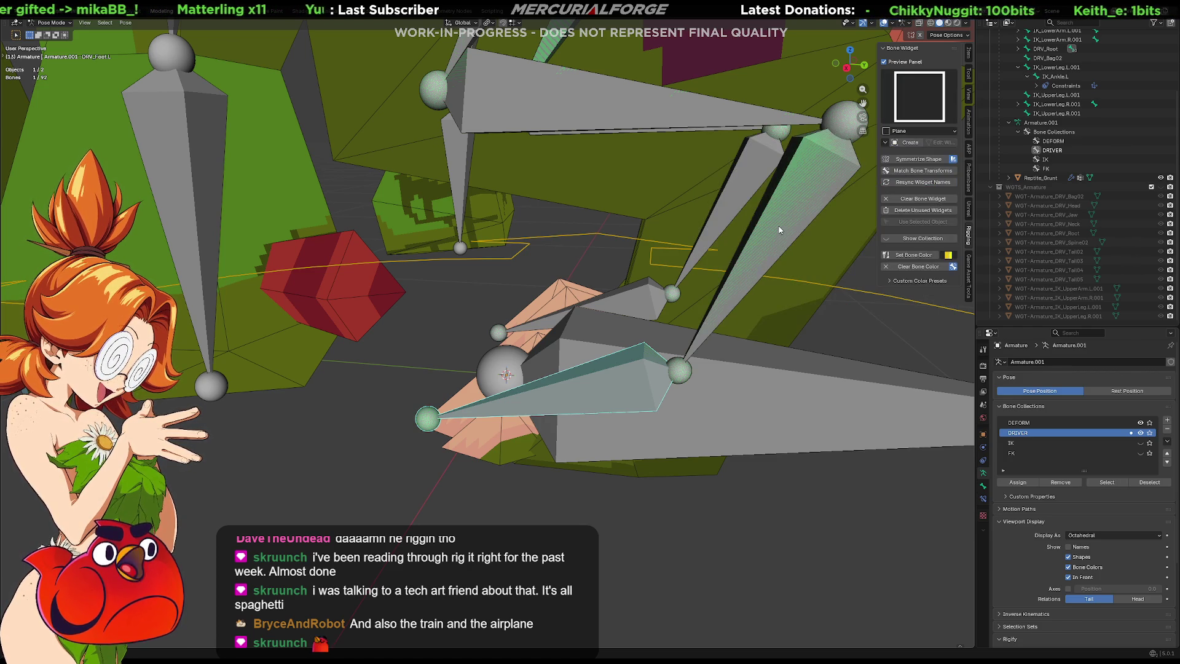
left_click(903, 143)
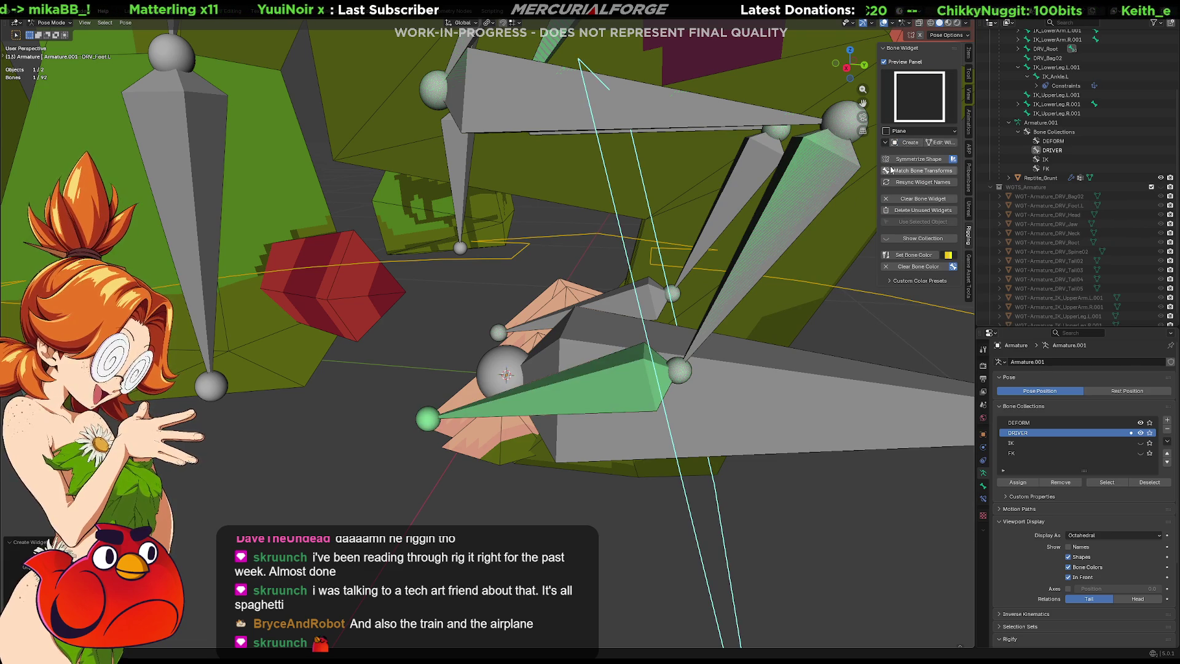
middle_click_drag(676, 344, 693, 365)
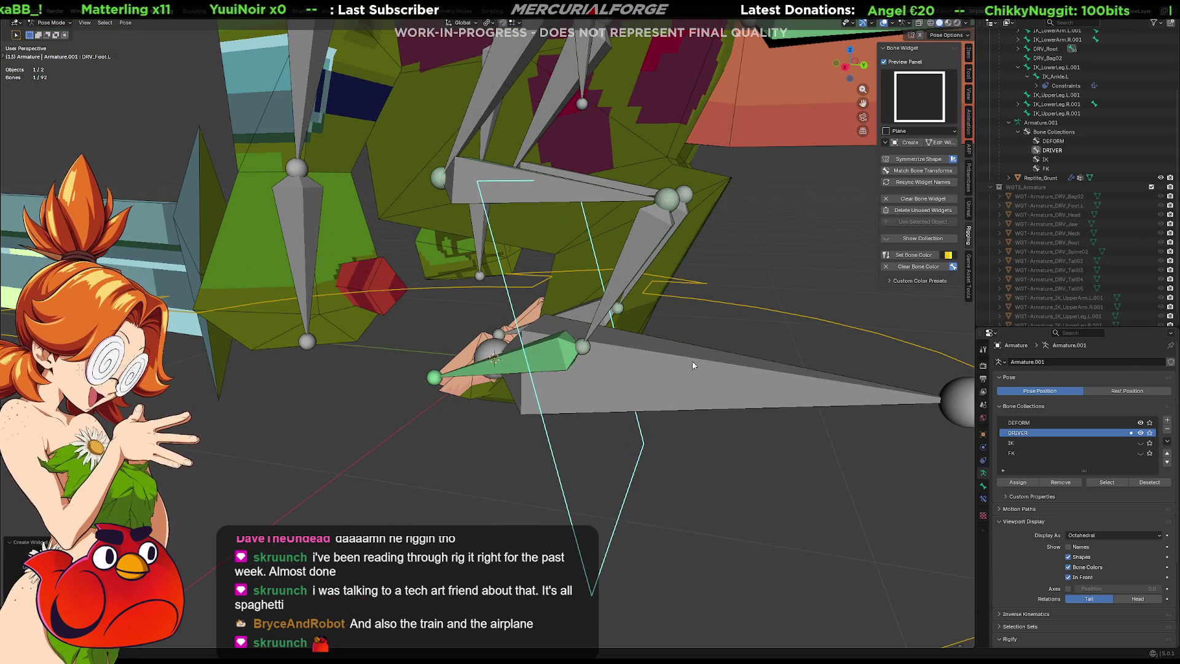
key("KP_1")
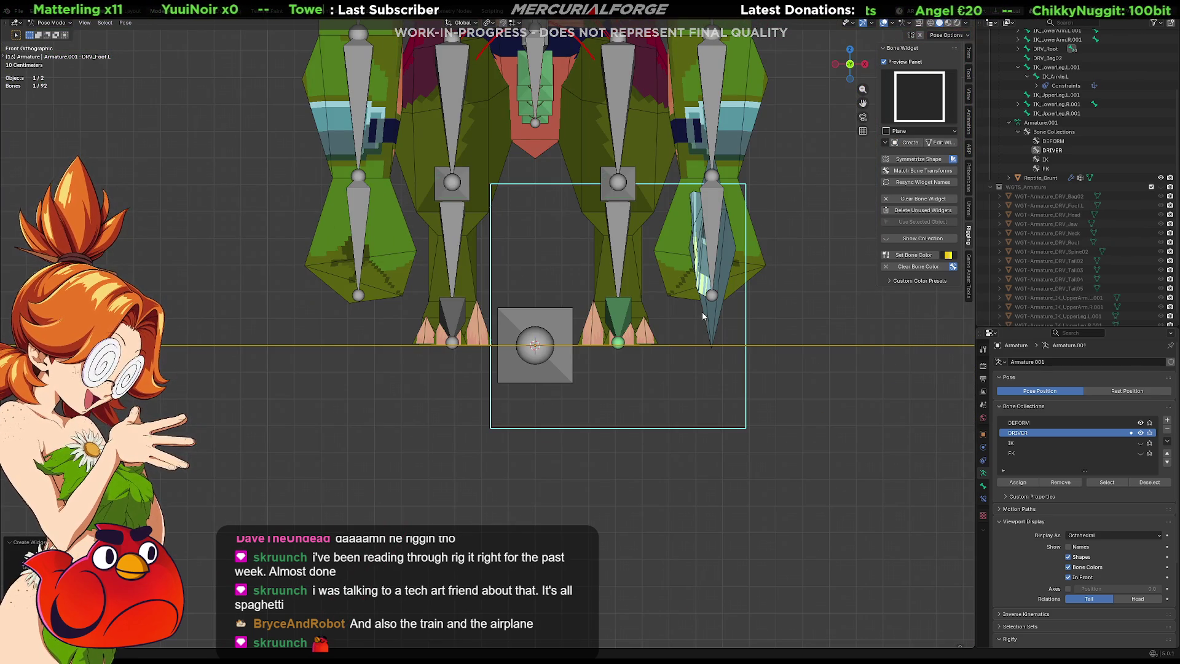
key("KP_3")
Step: Enter Edit Widget on the plane's mesh and begin rotating it flat
key("r")
key("z")
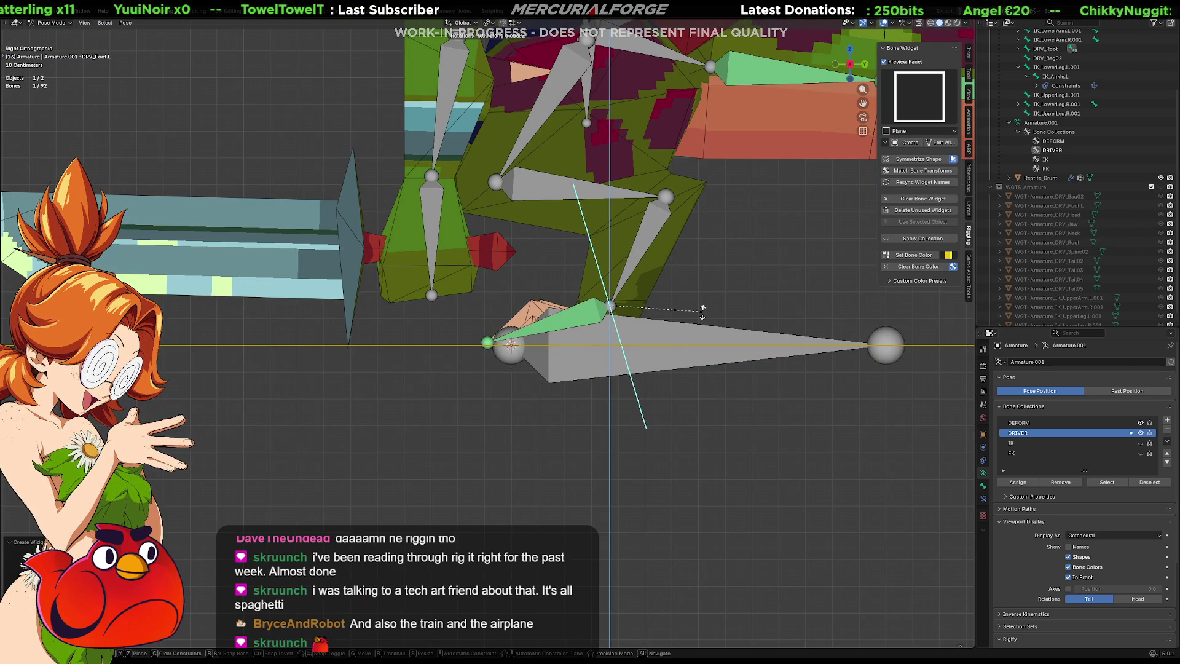
left_click(703, 312)
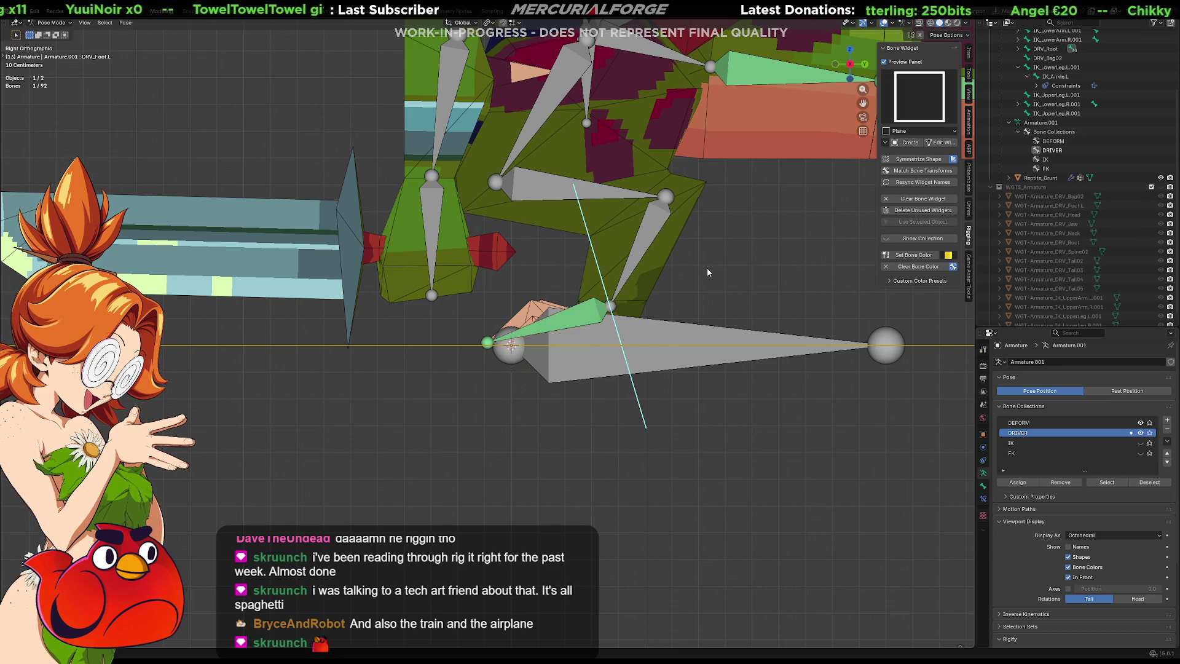
left_click(940, 142)
key("r")
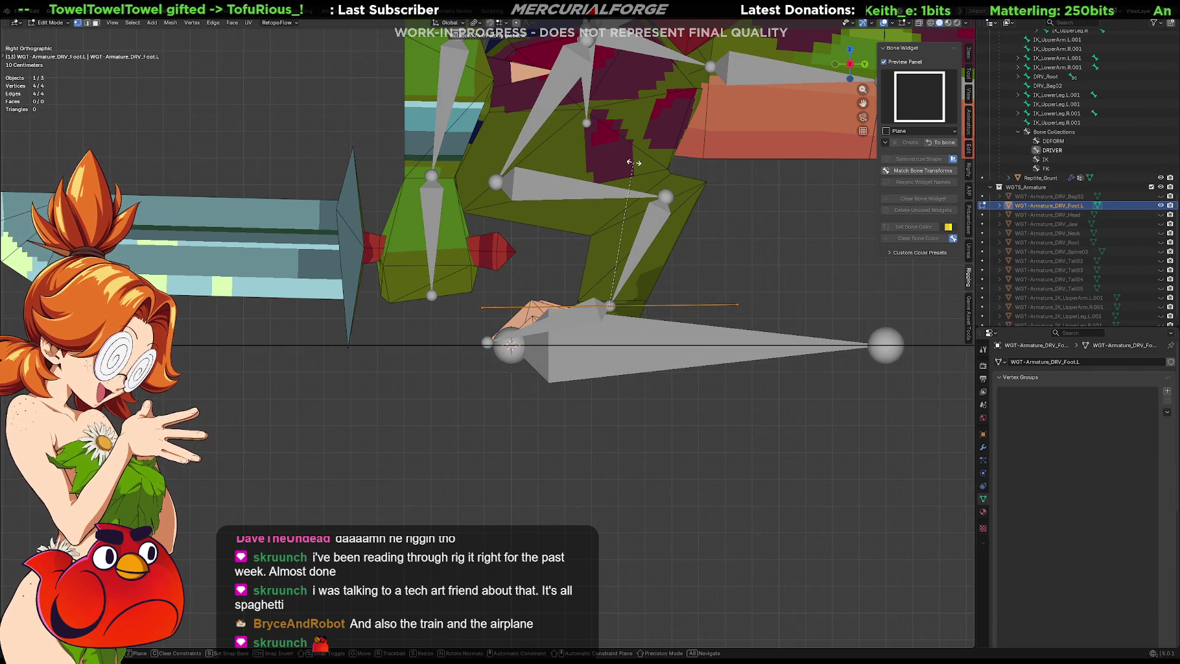
Step: Scale the plane widget, move it to ground level under the left foot, and exit Edit Mode
key("s")
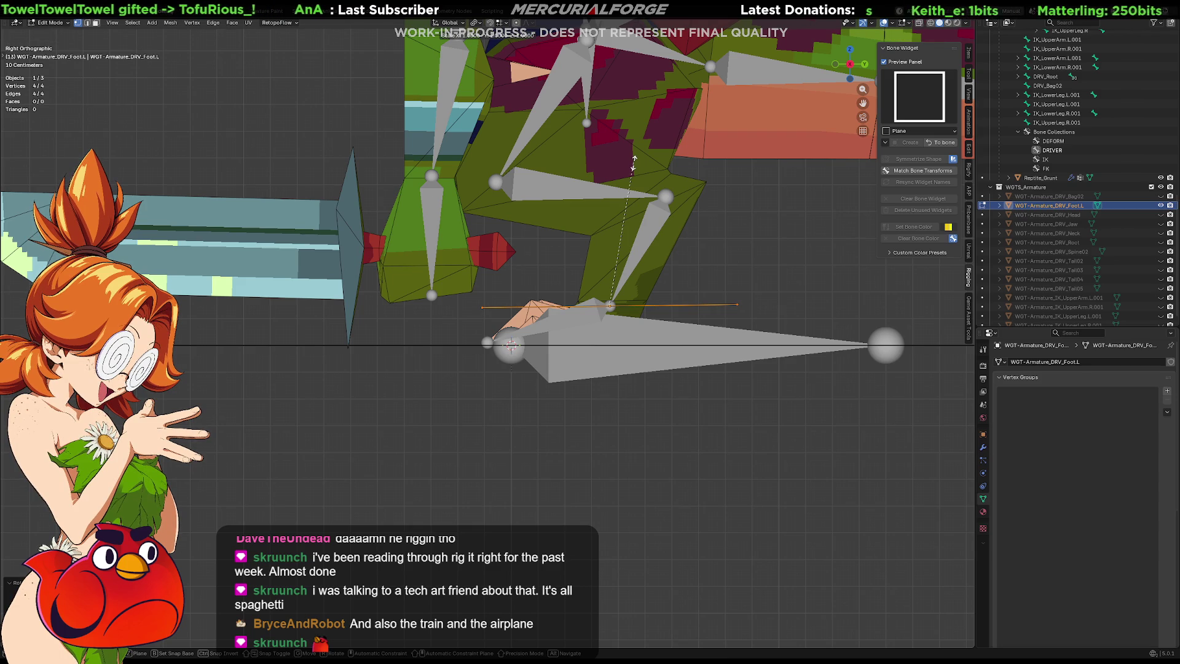
left_click(633, 162)
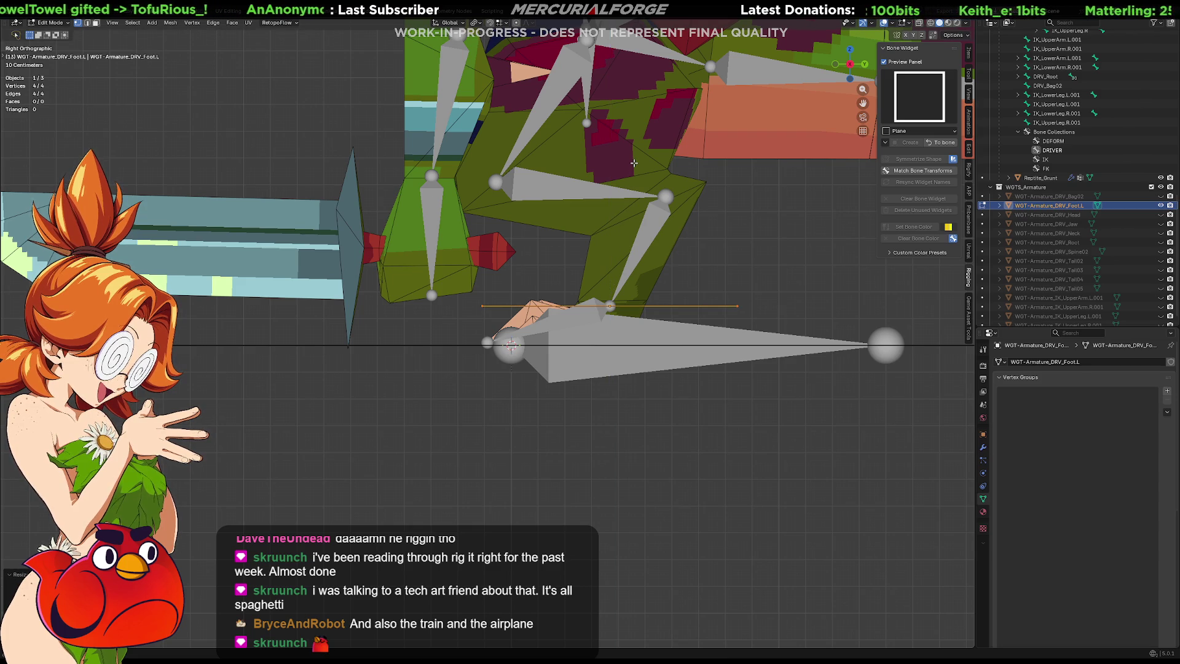
key("g")
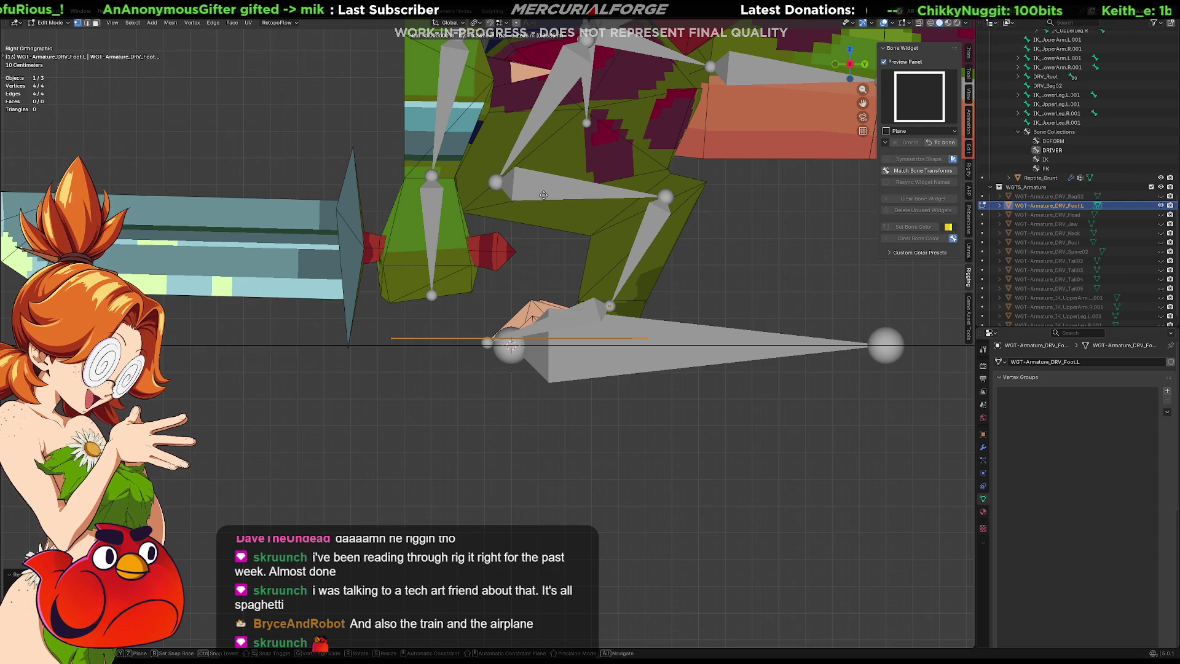
left_click(544, 195)
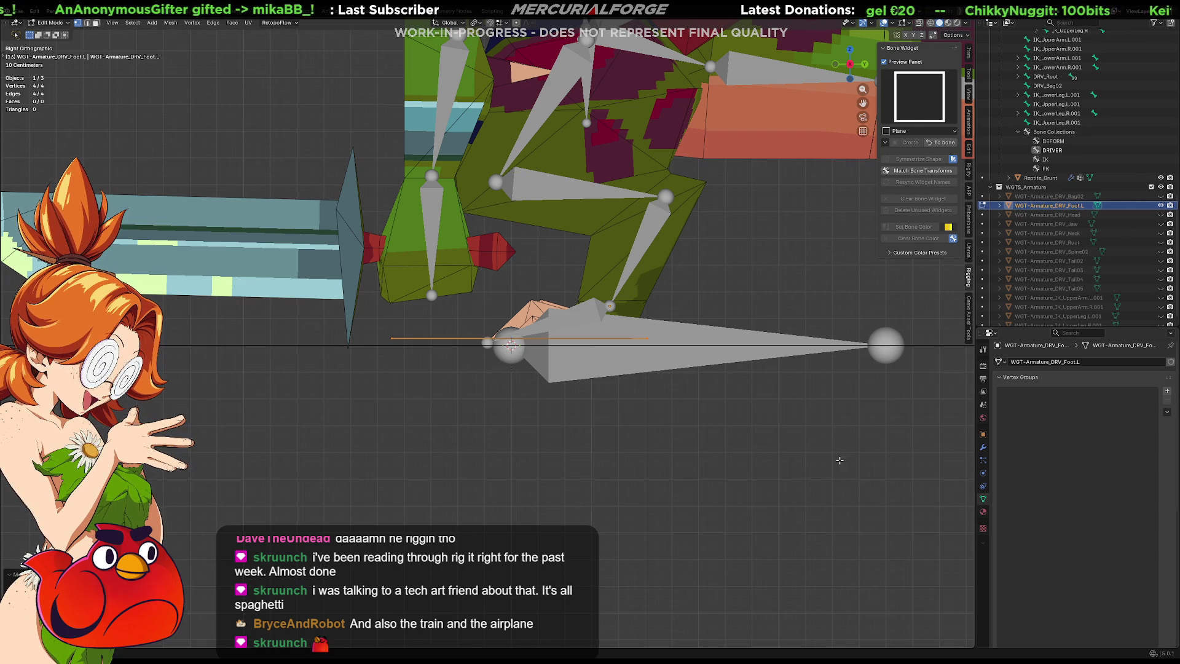
middle_click_drag(716, 399, 694, 394)
mouse_move(559, 343)
middle_mouse_down()
mouse_move(463, 332)
mouse_move(936, 459)
middle_mouse_up()
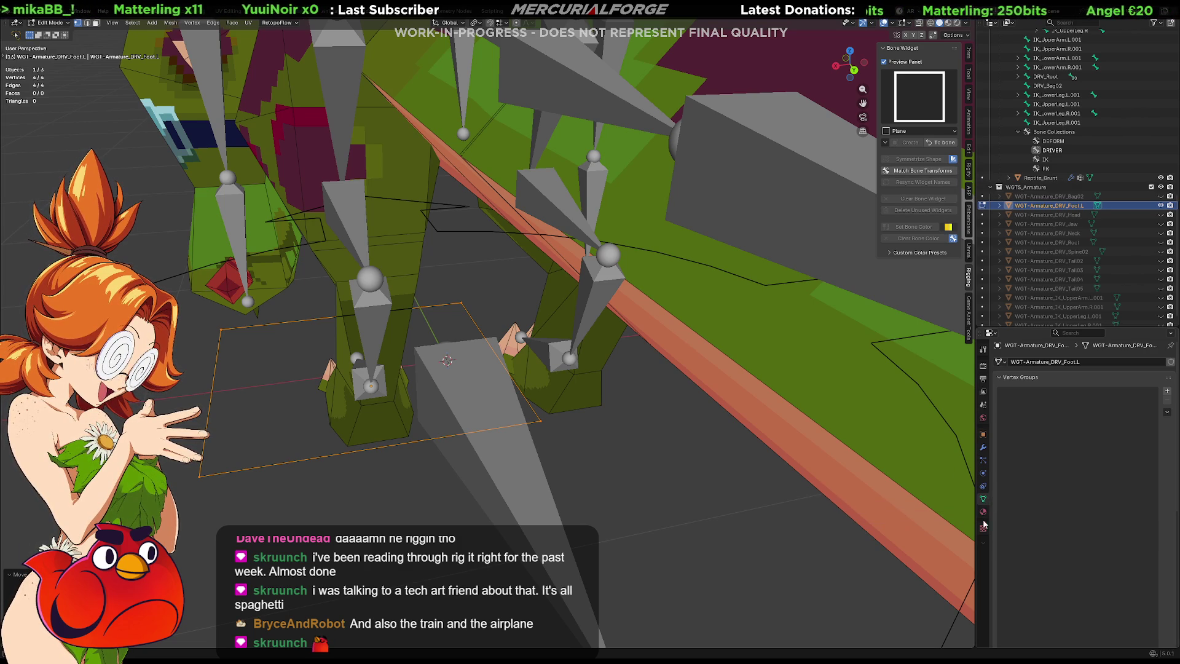
key("Tab")
left_click(519, 486)
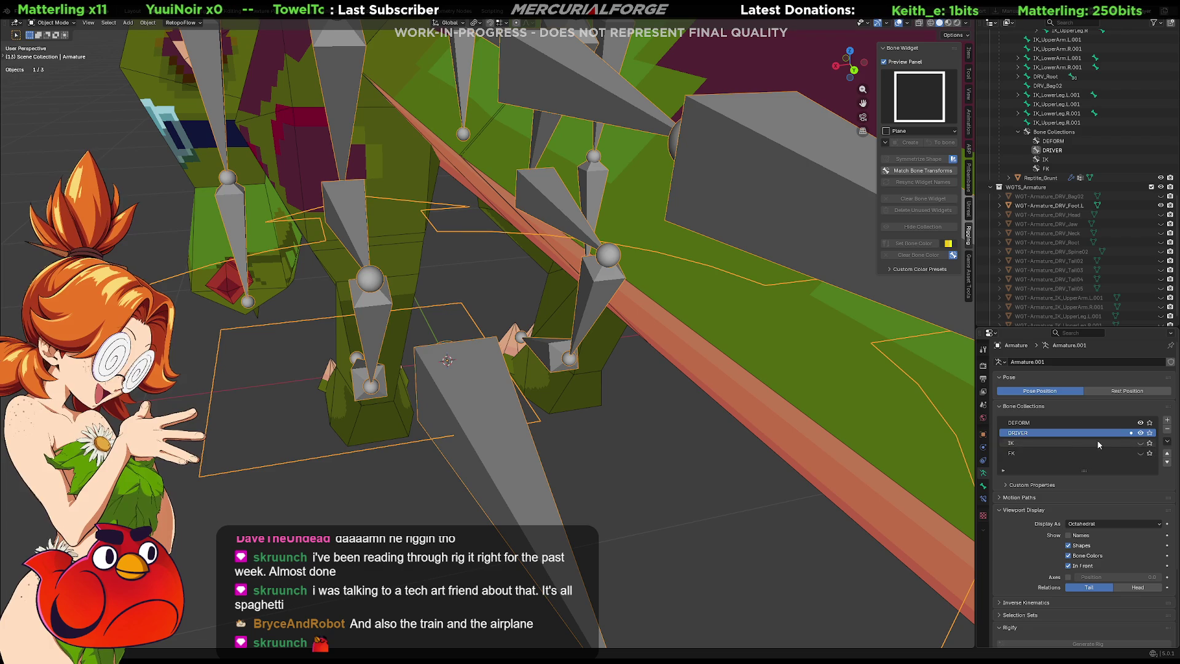